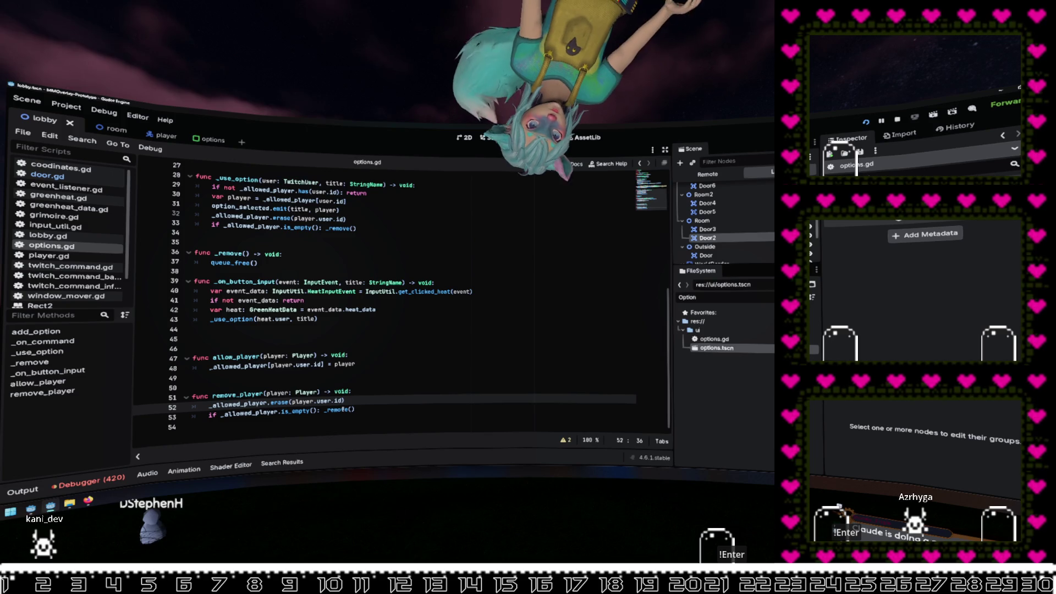
Delete the extra blank line above func allow_player in options.gd, then run the project.
left_click(279, 393)
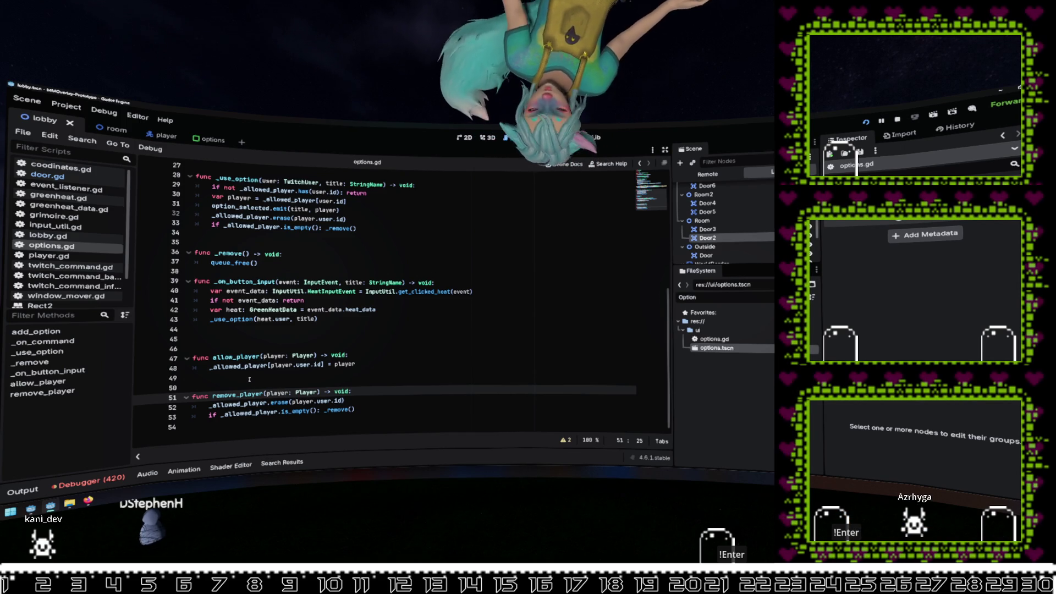
left_click(249, 379)
left_click(327, 340)
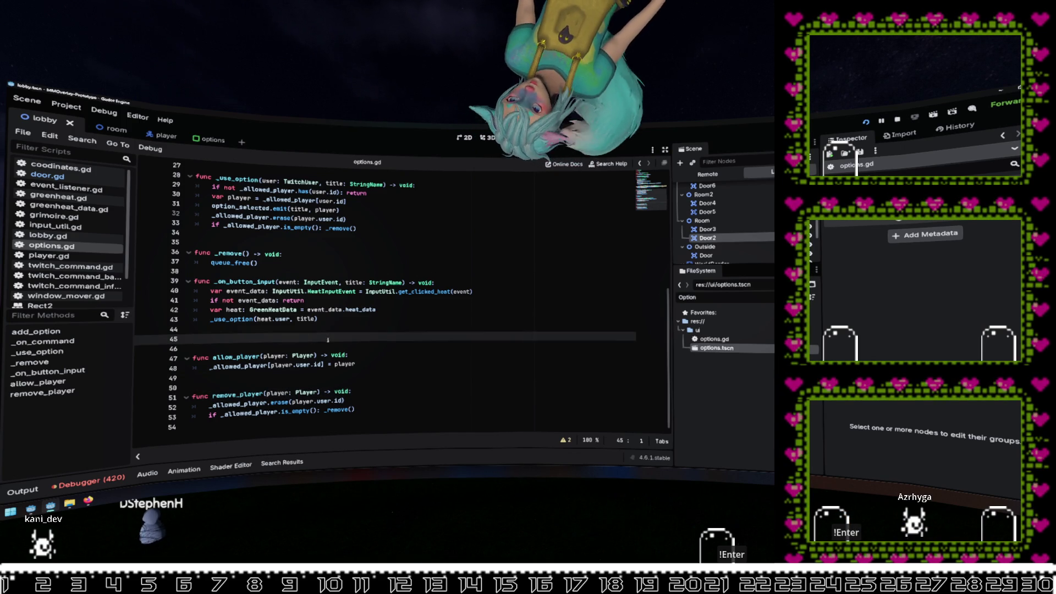
key("BackSpace")
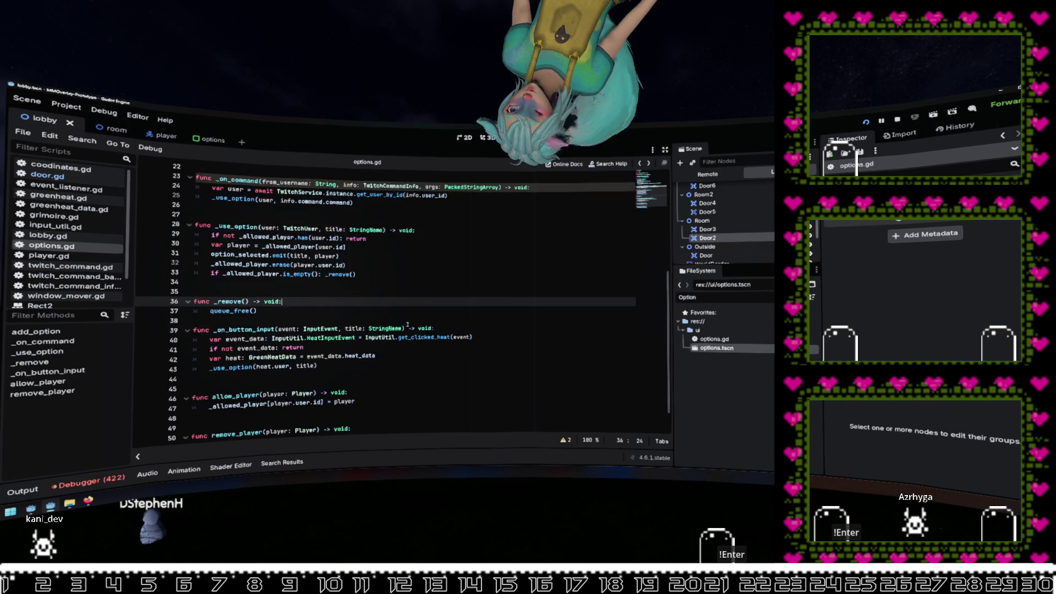
key("ctrl+z")
key("ctrl+z")
key("ctrl+z")
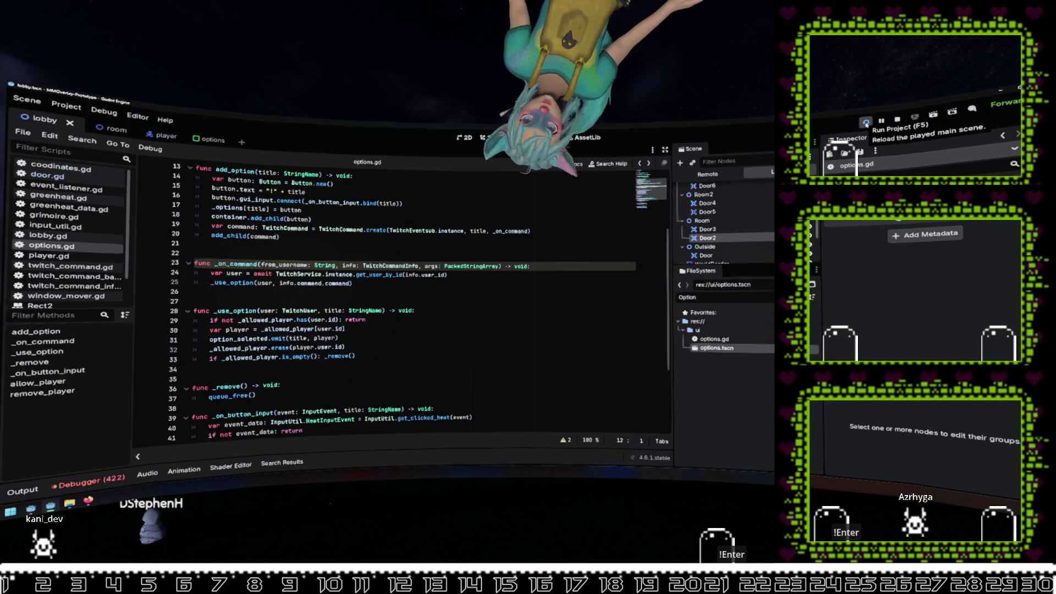
left_click(865, 122)
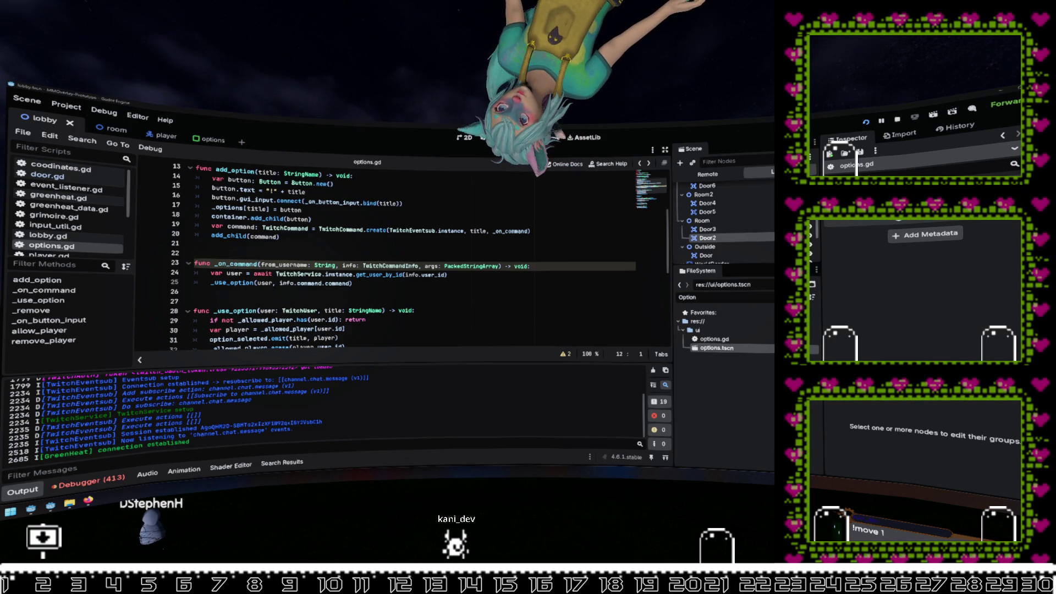
Review the _on_command function, then switch to the player scene showing player.gd.
left_click(435, 265)
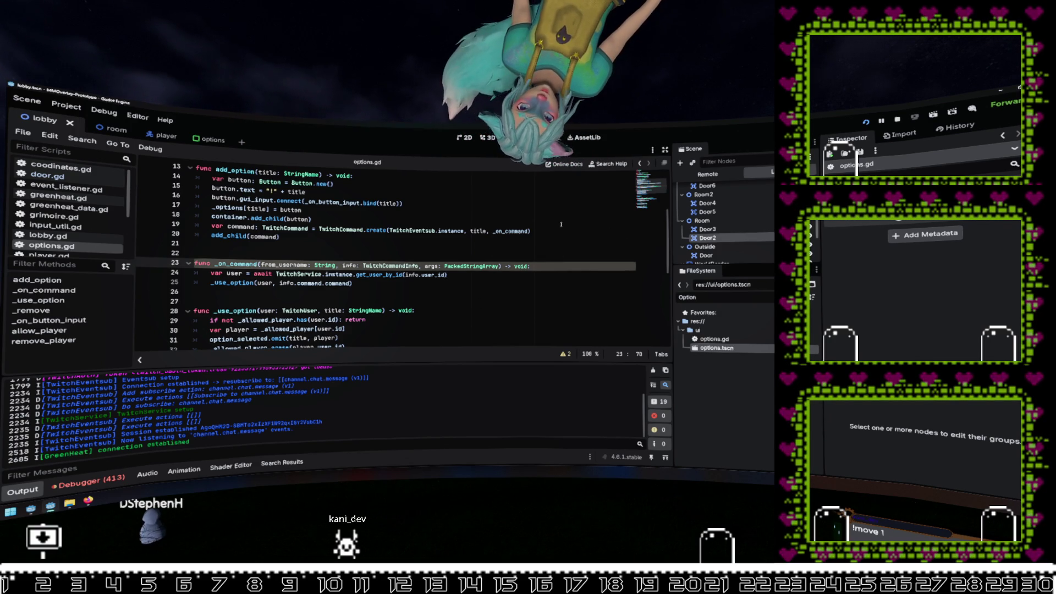
left_click(164, 135)
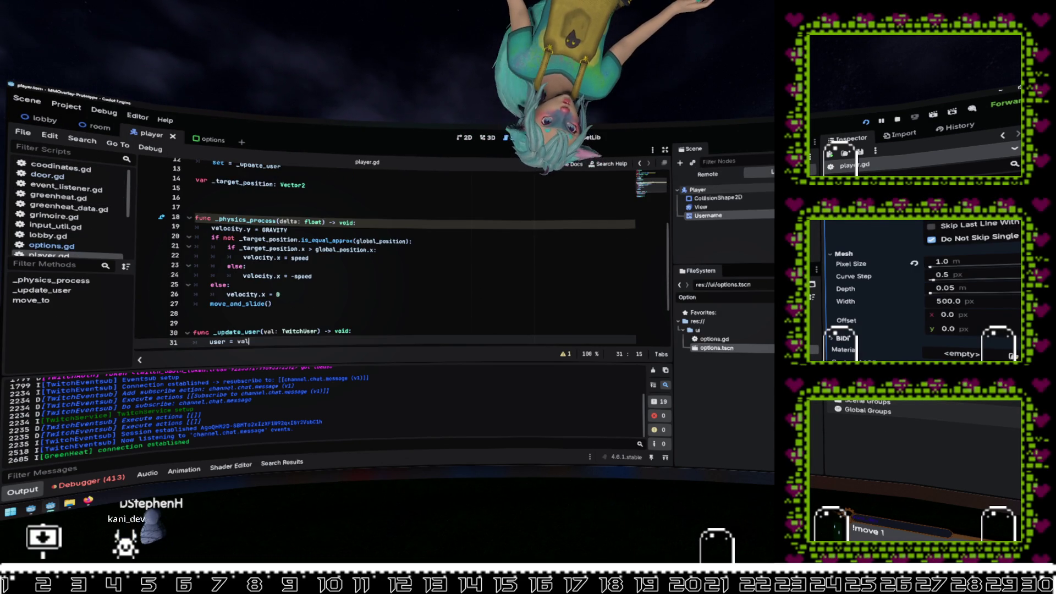
left_click(395, 294)
left_click(381, 277)
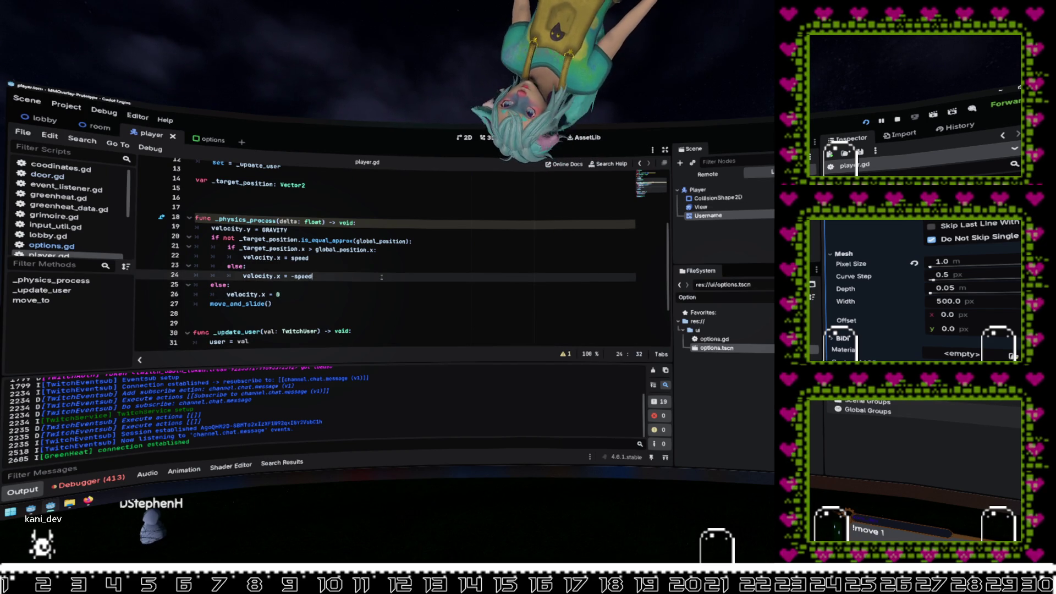
key("Return")
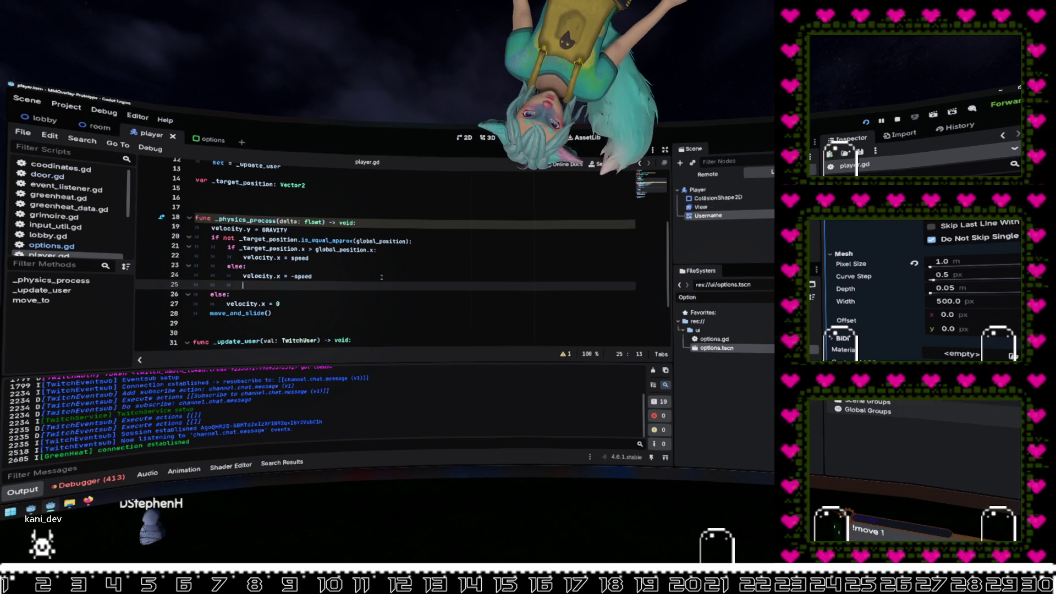
left_click(699, 207)
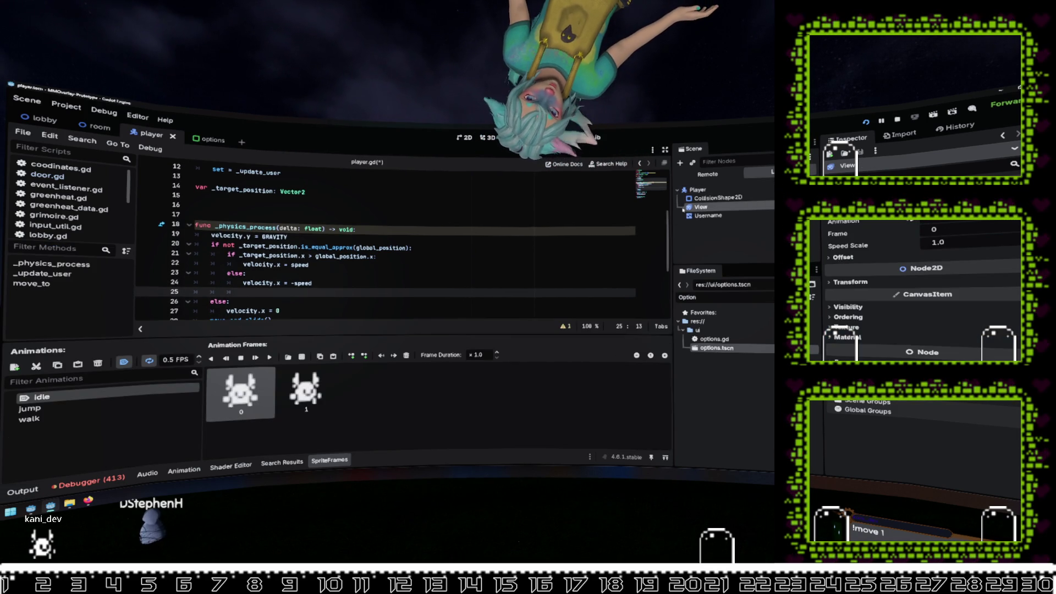
mouse_move(698, 206)
left_mouse_down()
mouse_move(385, 181)
mouse_move(269, 242)
mouse_move(484, 259)
mouse_move(495, 248)
mouse_move(720, 216)
mouse_move(305, 141)
mouse_move(338, 214)
mouse_move(291, 242)
left_mouse_up()
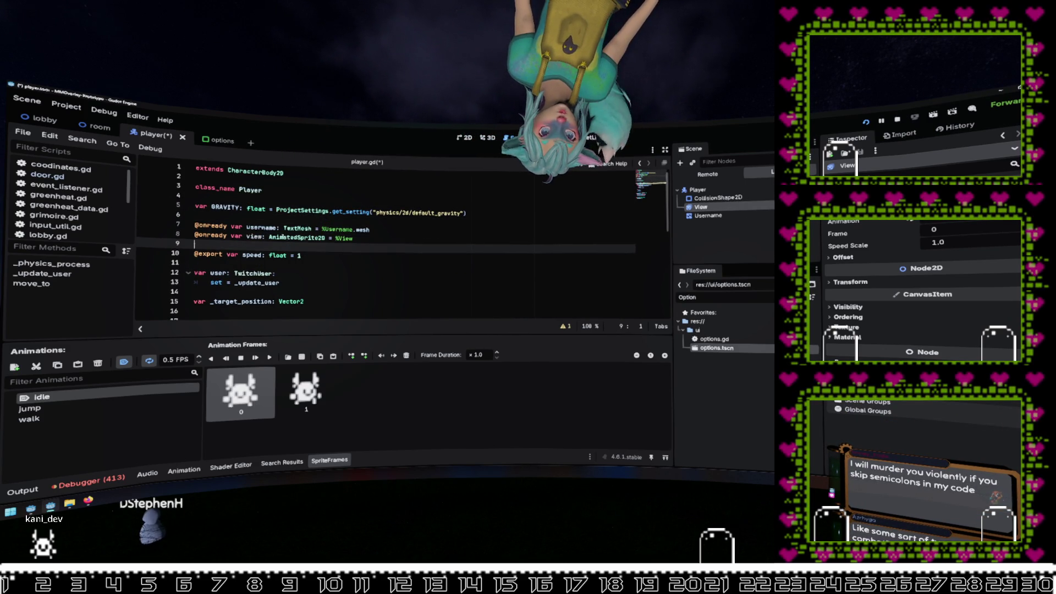
Inspect the float type on the speed line, save player.gd, and switch to the room scene.
mouse_move(283, 236)
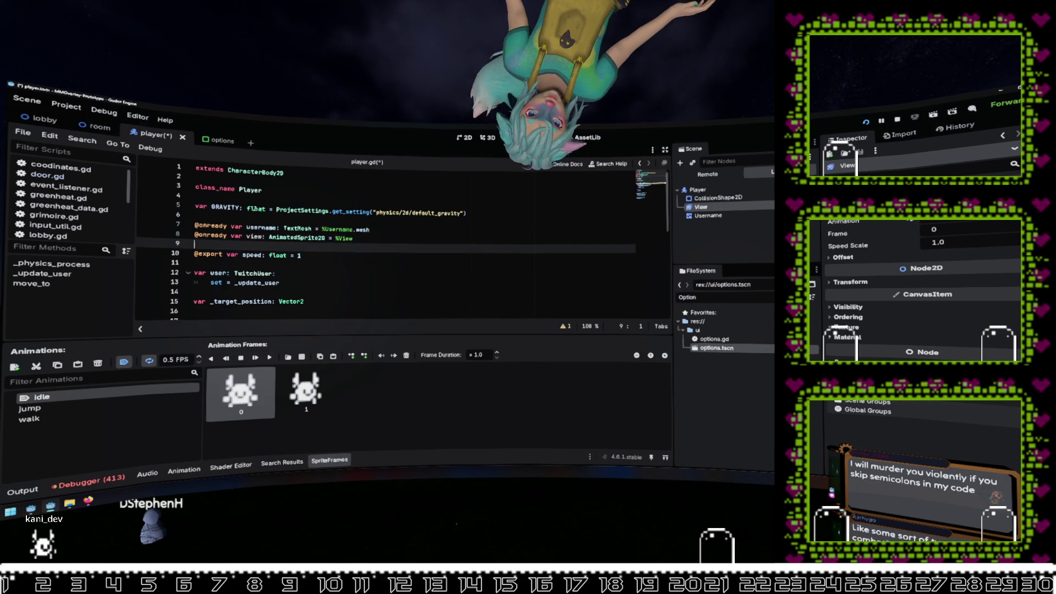
mouse_move(256, 208)
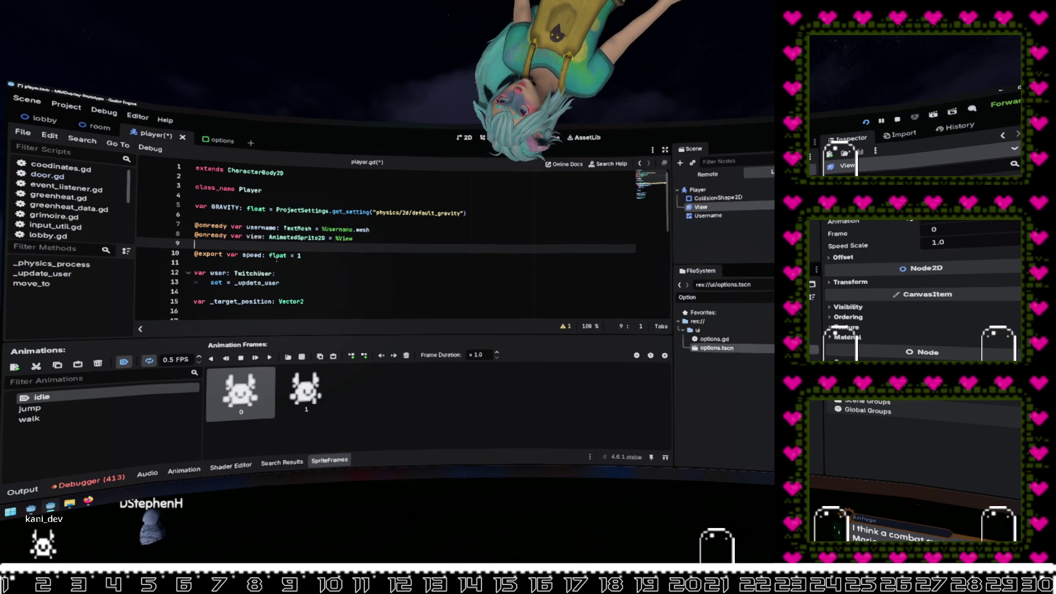
left_click(277, 256)
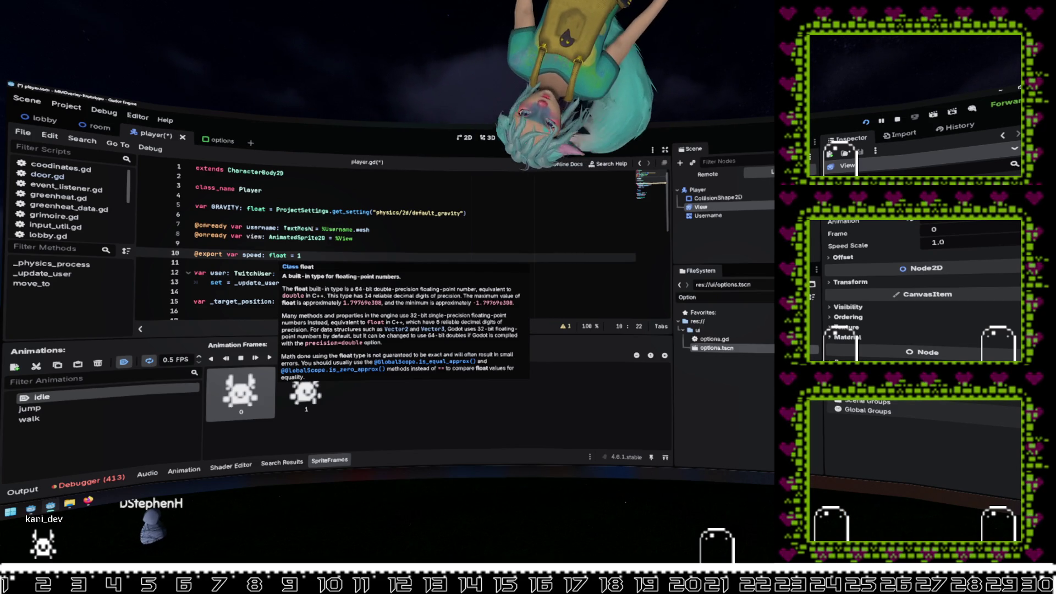
left_click(286, 171)
key("ctrl+s")
left_click(99, 126)
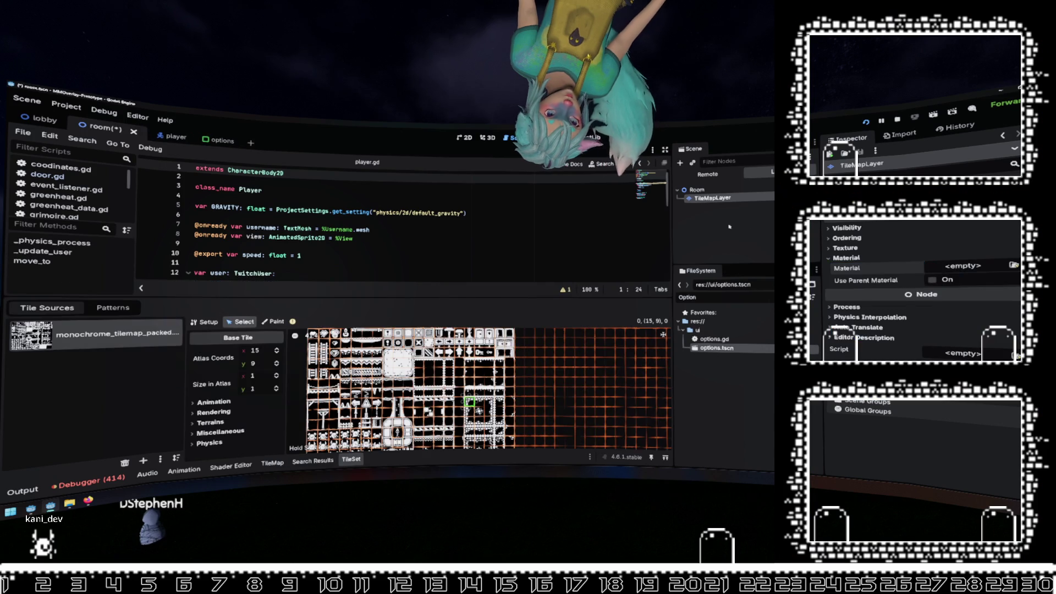
Save the room scene and hide the TileSet panel so player.gd fills the editor.
key("ctrl+s")
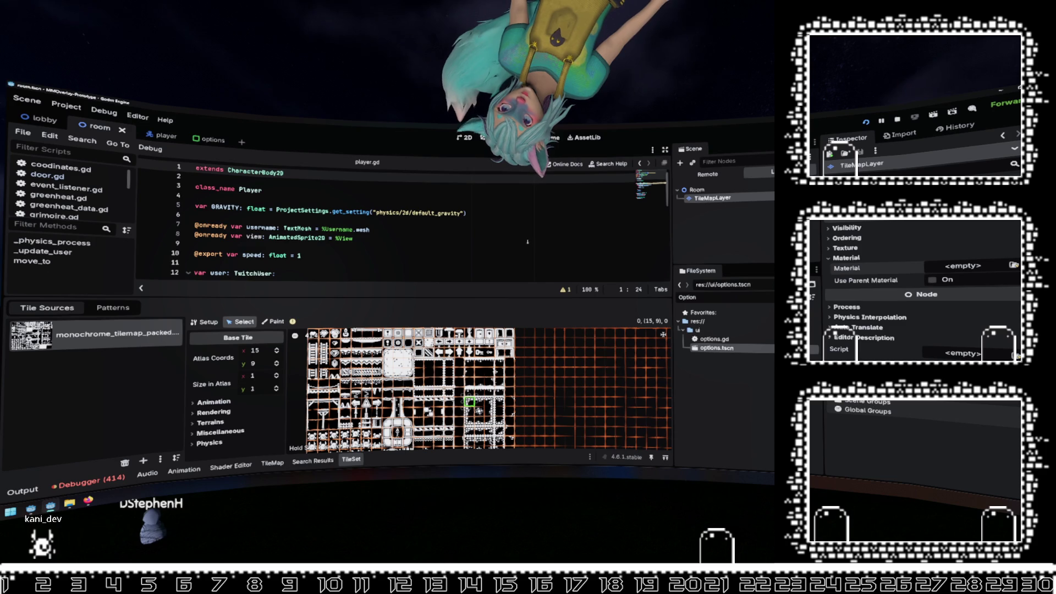
key("ctrl+j")
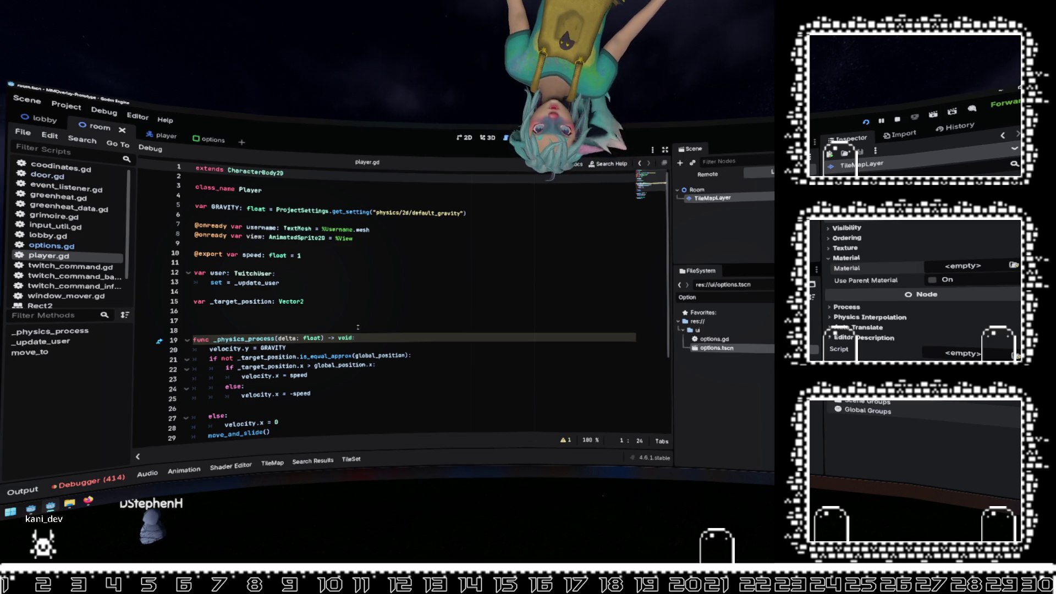
Add view.flip_h = true in the else branch and view.flip_h = false in the rightward branch.
scroll(352, 335, "down", 2)
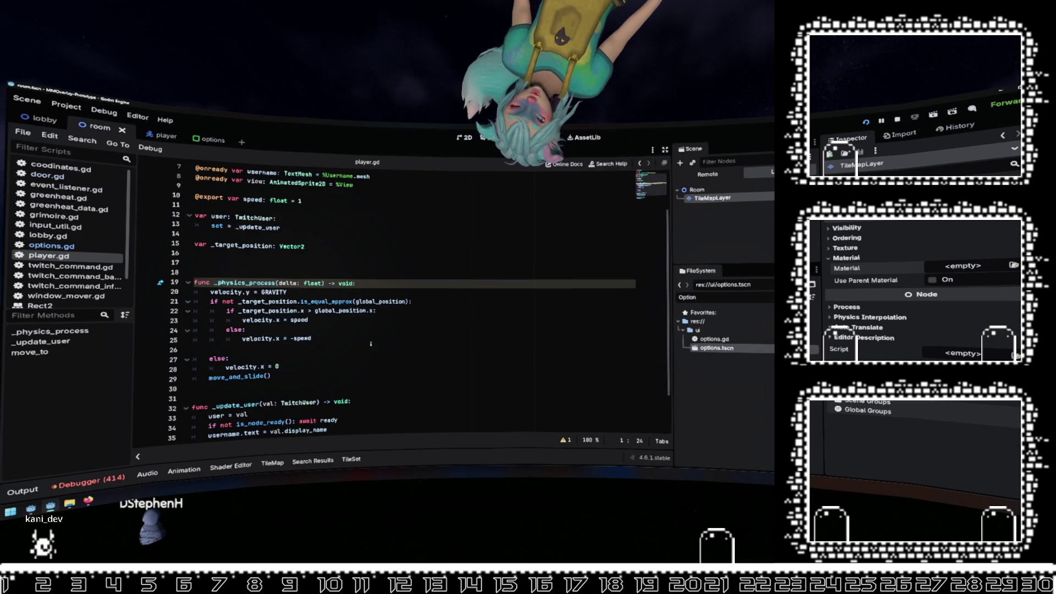
left_click(366, 348)
left_click(367, 333)
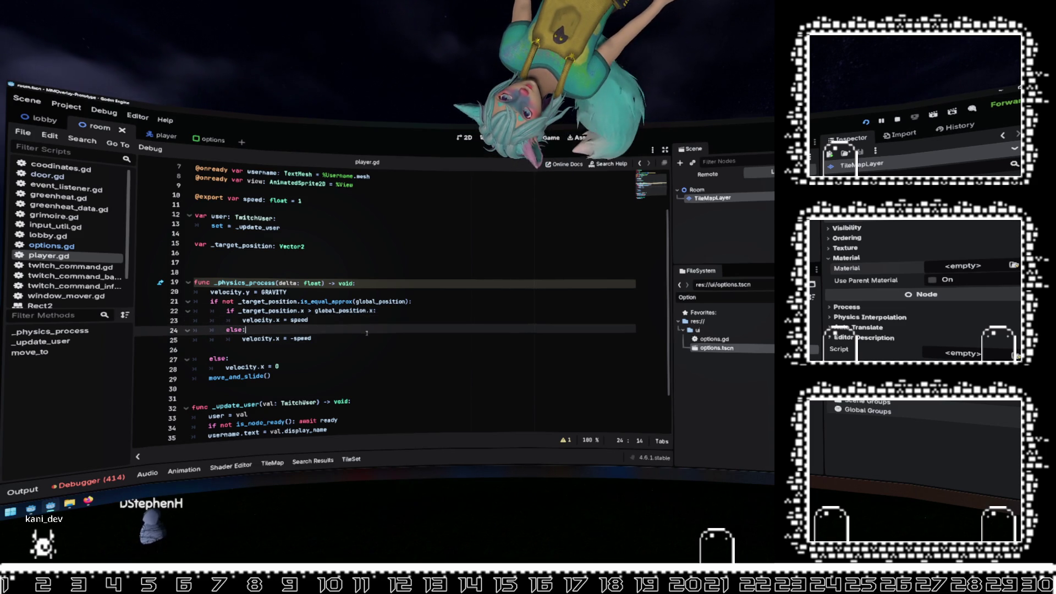
key("Return")
type("view.fl")
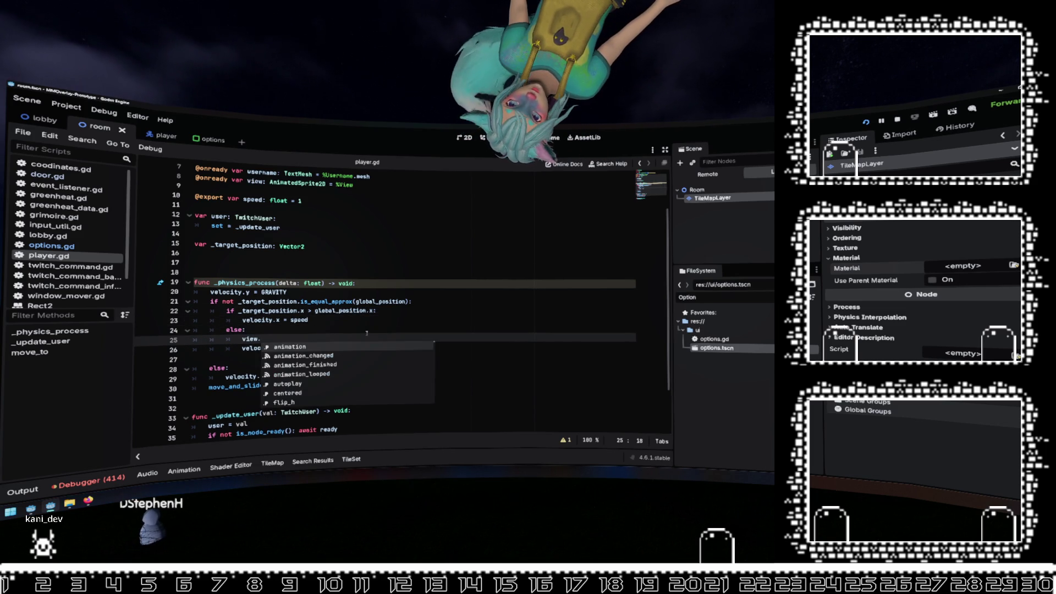
key("Return")
type("= true")
key("ctrl+shift+d")
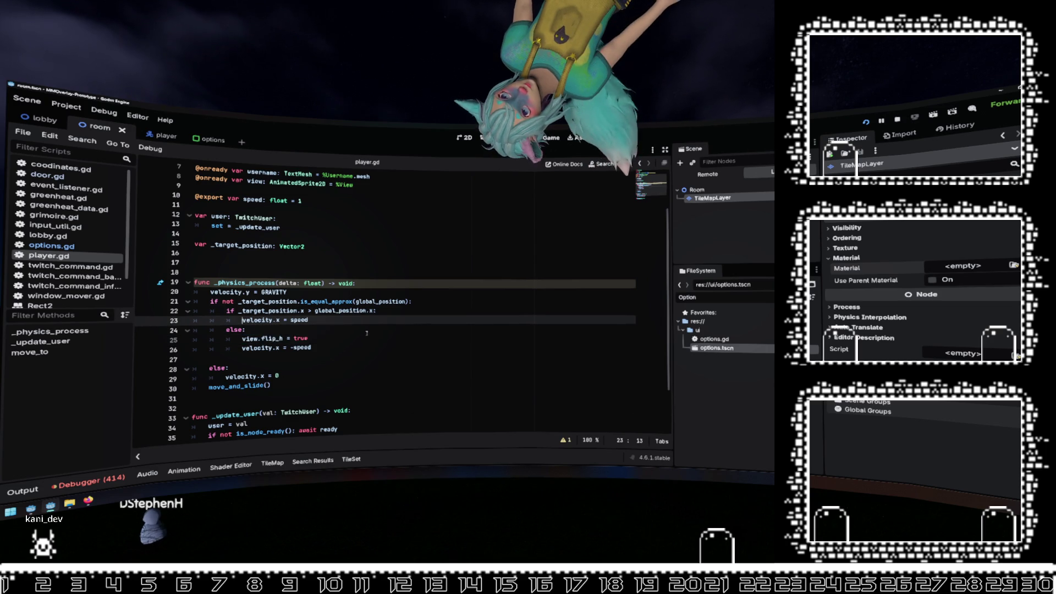
key("alt+Up")
key("ctrl+shift+Left")
type("false")
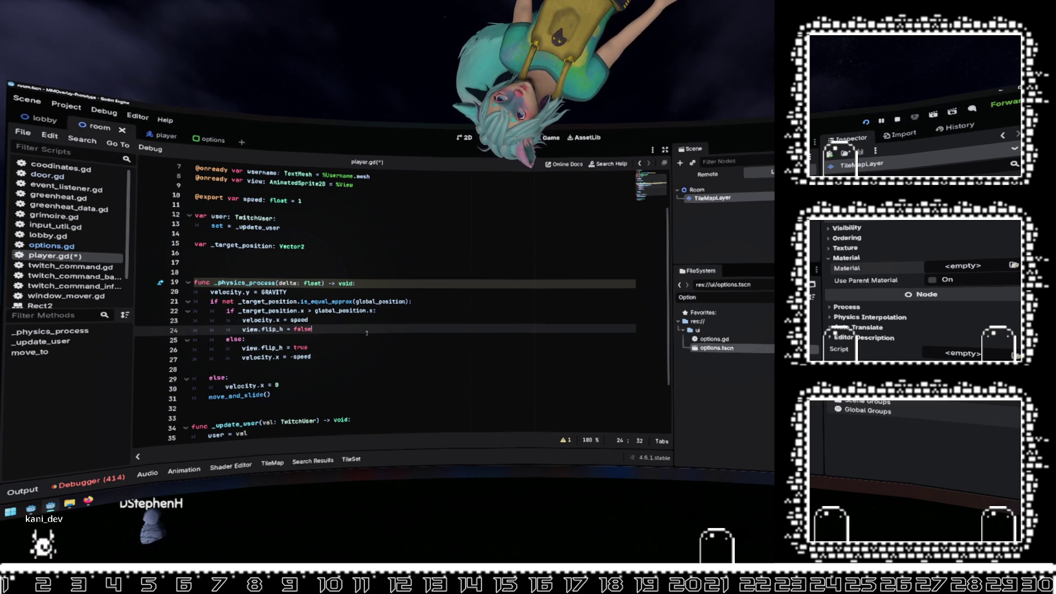
Add view.play(&"move") to both the rightward and leftward movement branches.
key("Return")
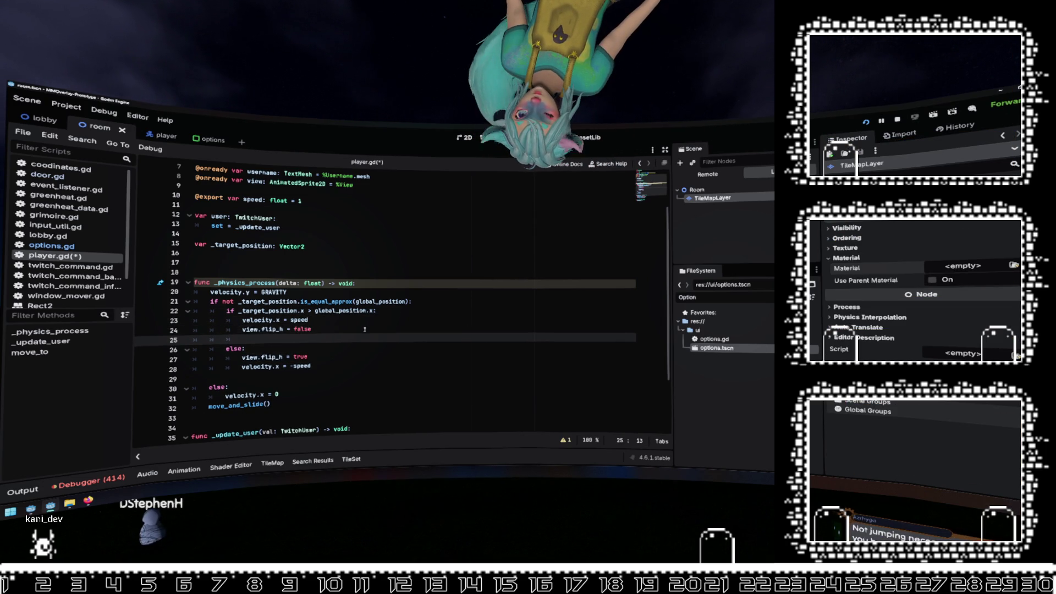
key("BackSpace")
key("BackSpace")
type("view.play(")
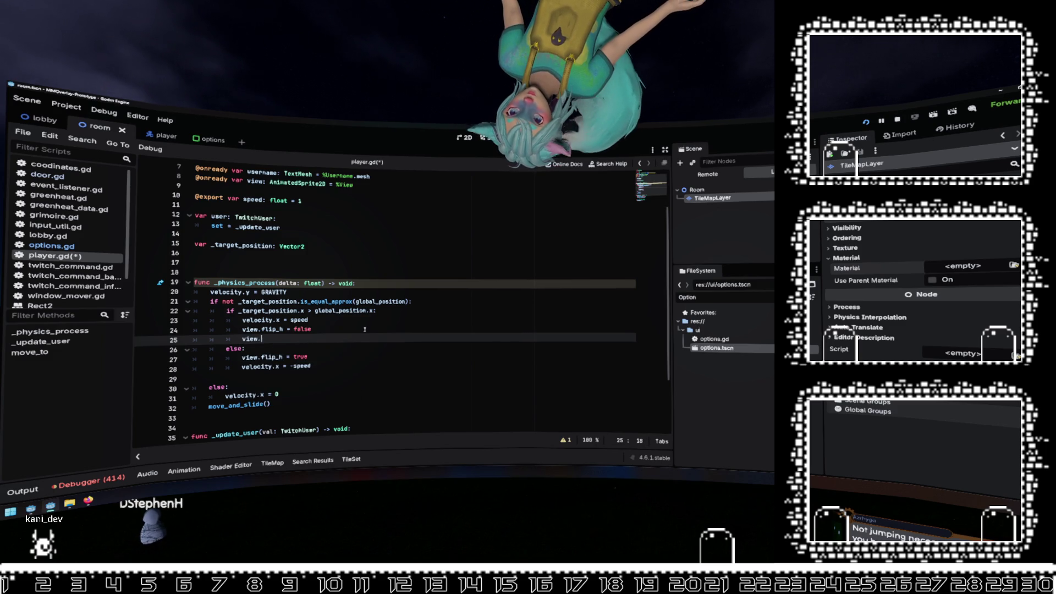
type("&\"")
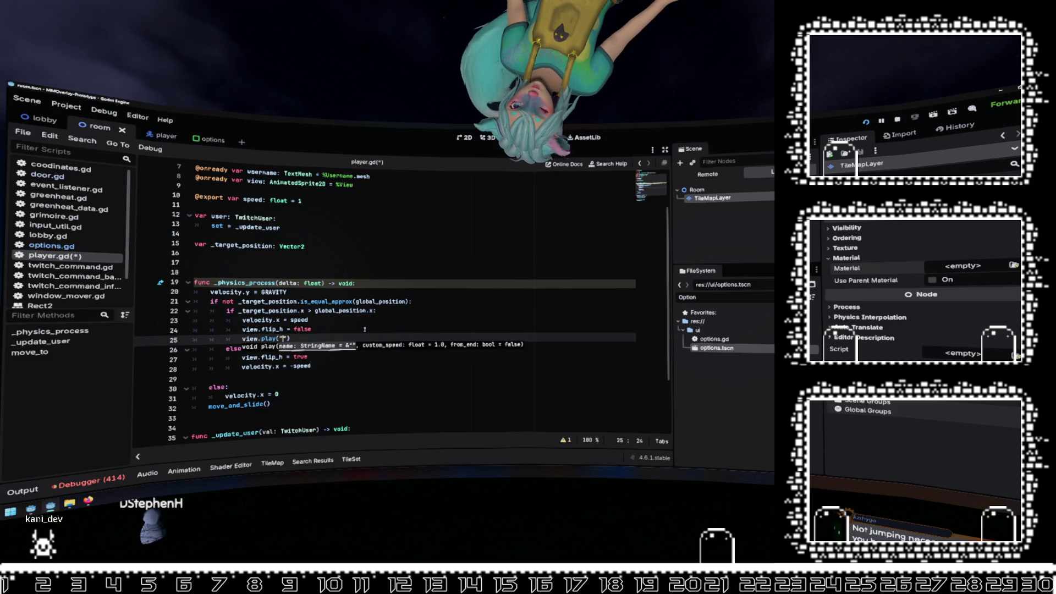
type("move")
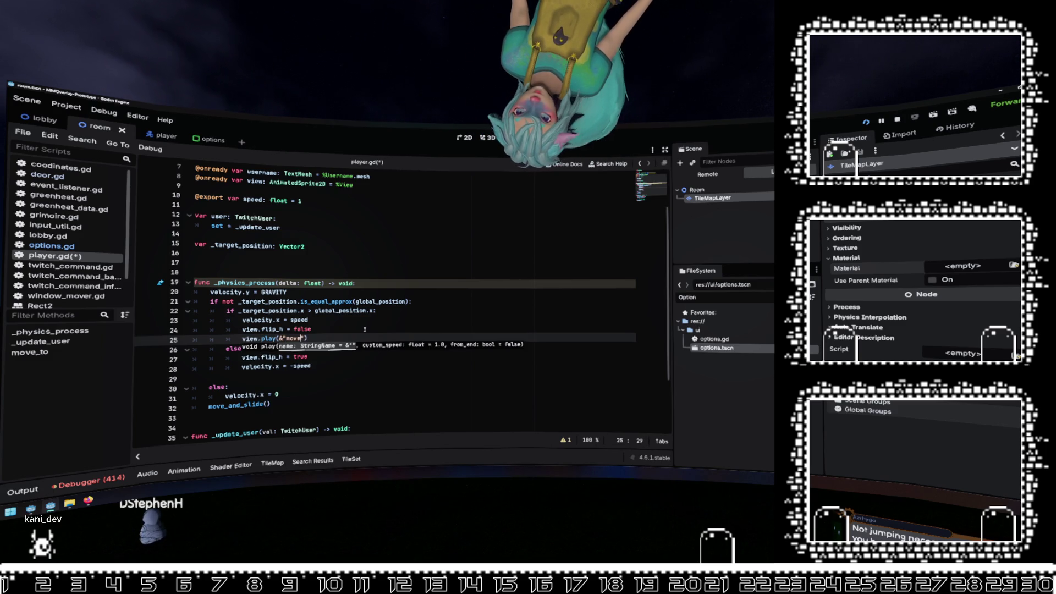
key("Down")
key("Down")
key("Down")
key("End")
key("Return")
type("view.play(&\"move\")")
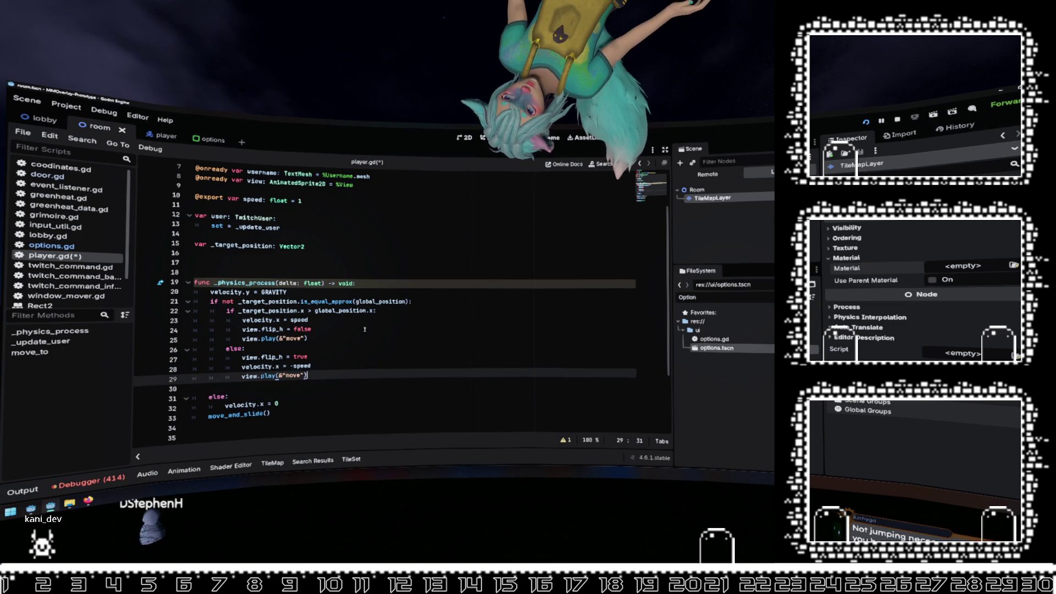
Add view.play(&"idle") to the stopped branch and run the game, hitting a flip_h-on-Nil error.
key("Down")
key("Down")
key("Return")
type("view.play(&\"move\")")
key("Left")
key("Left")
key("BackSpace")
key("BackSpace")
key("BackSpace")
type("ddle")
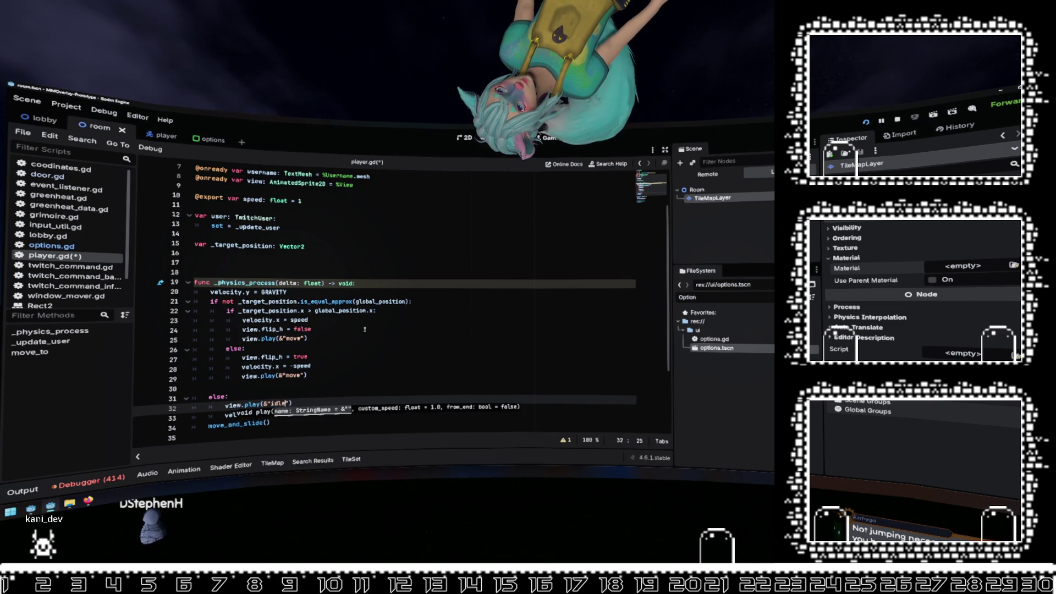
key("Down")
key("Down")
key("Down")
key("F5")
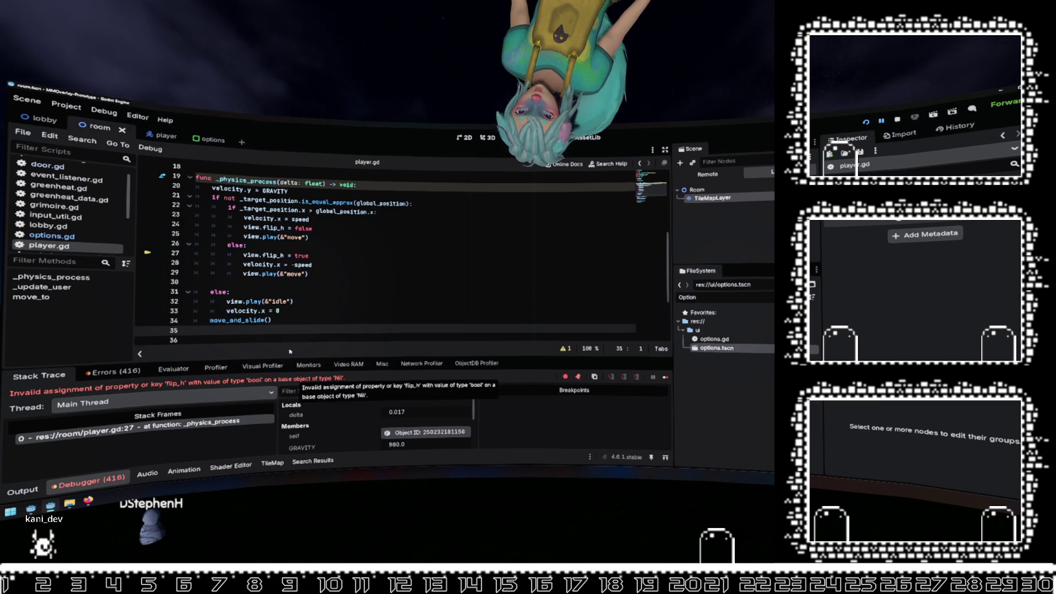
Relaunch the game so a chat viewer's character spawns after !join and walks across the room.
key("F5")
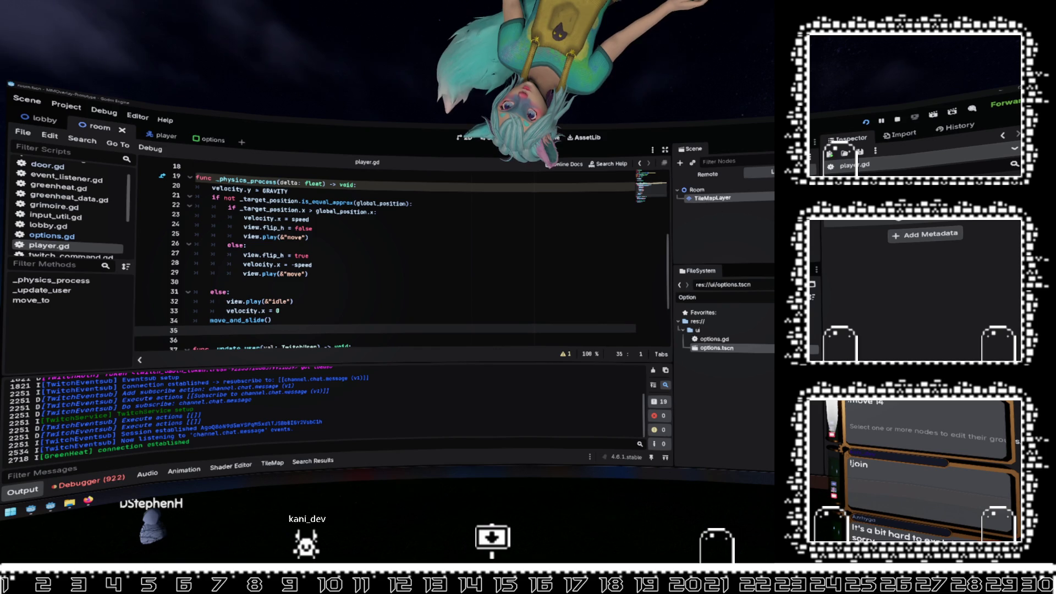
Look up the player sprite's animation name, 'walk', and select 'move' on line 25.
left_click(605, 244)
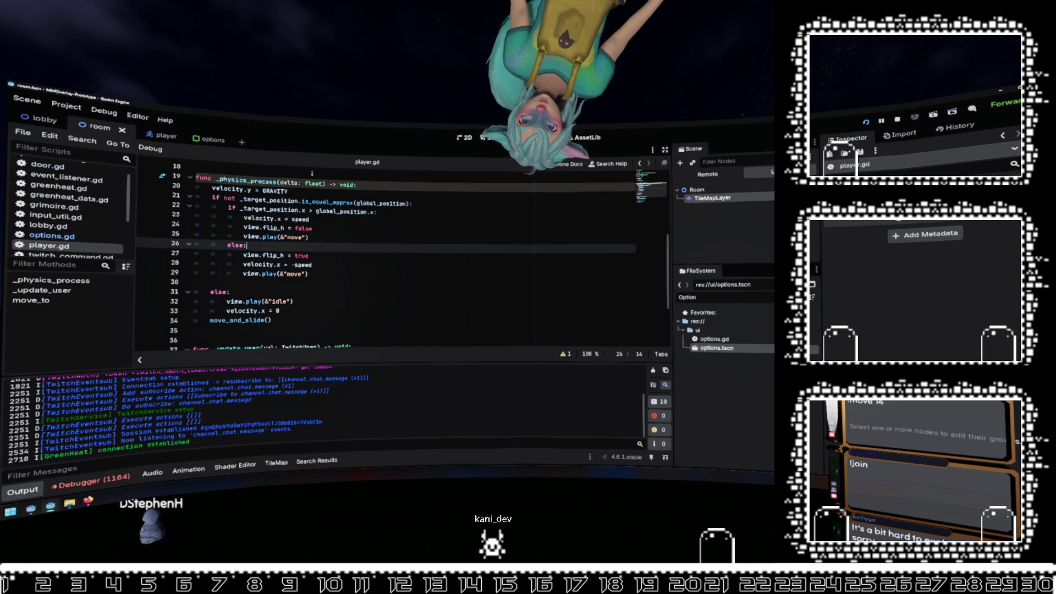
left_click(156, 134)
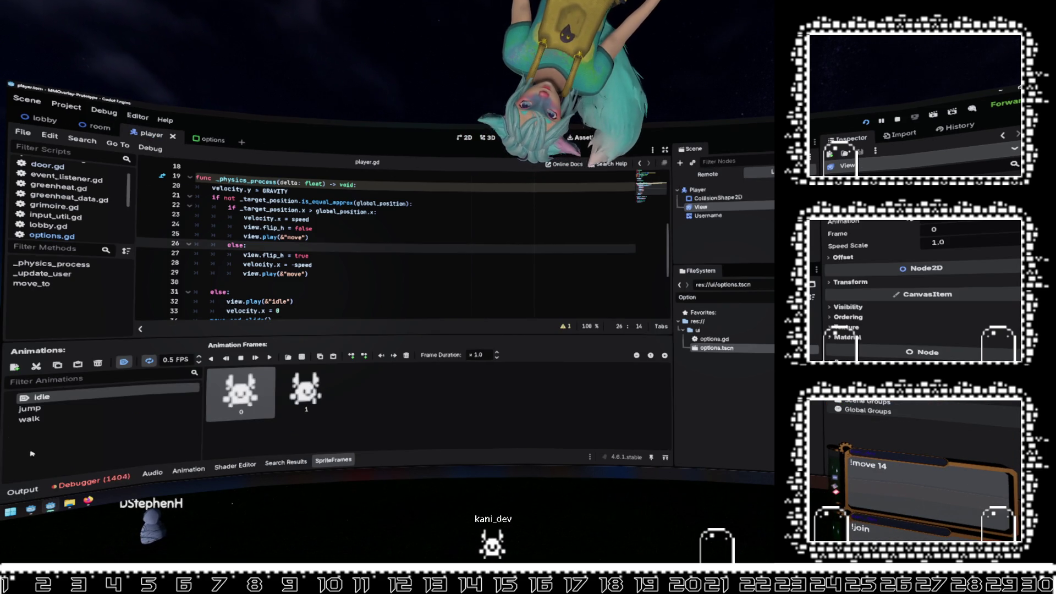
left_click(33, 419)
double_click(297, 237)
Replace 'move' with 'walk' on lines 25 and 29 and save player.gd.
type("walk")
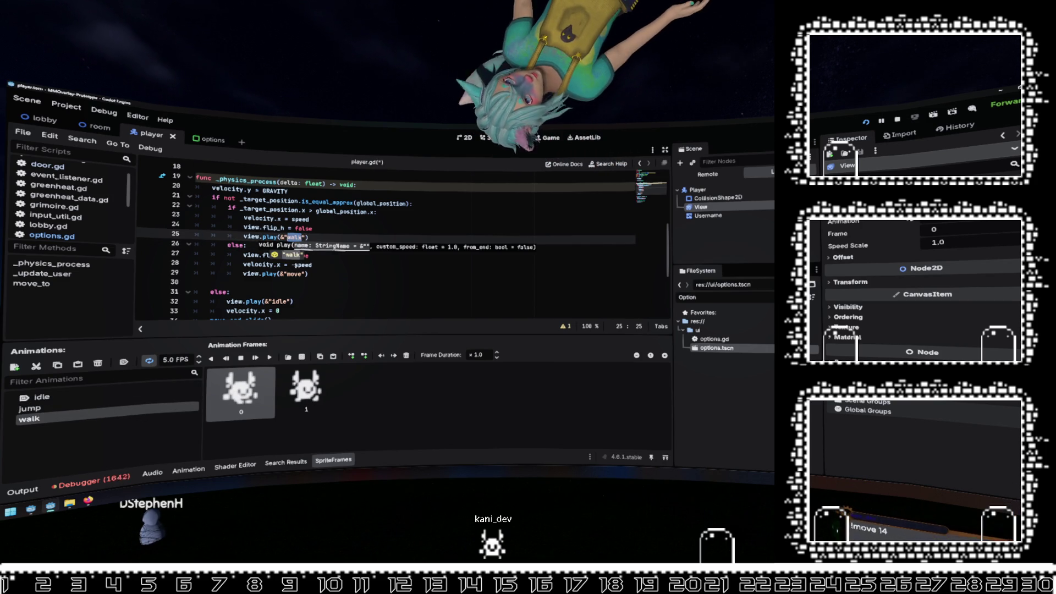
left_click(293, 273)
double_click(293, 273)
type("walk")
key("ctrl+s")
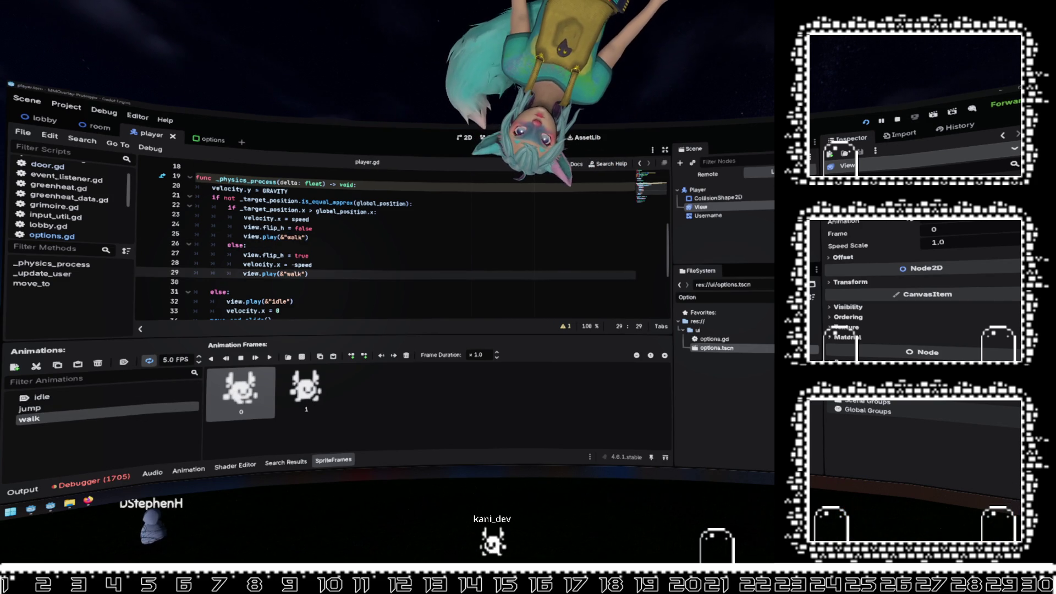
Select global_position in line 21's movement condition for editing.
scroll(307, 221, "up", 1)
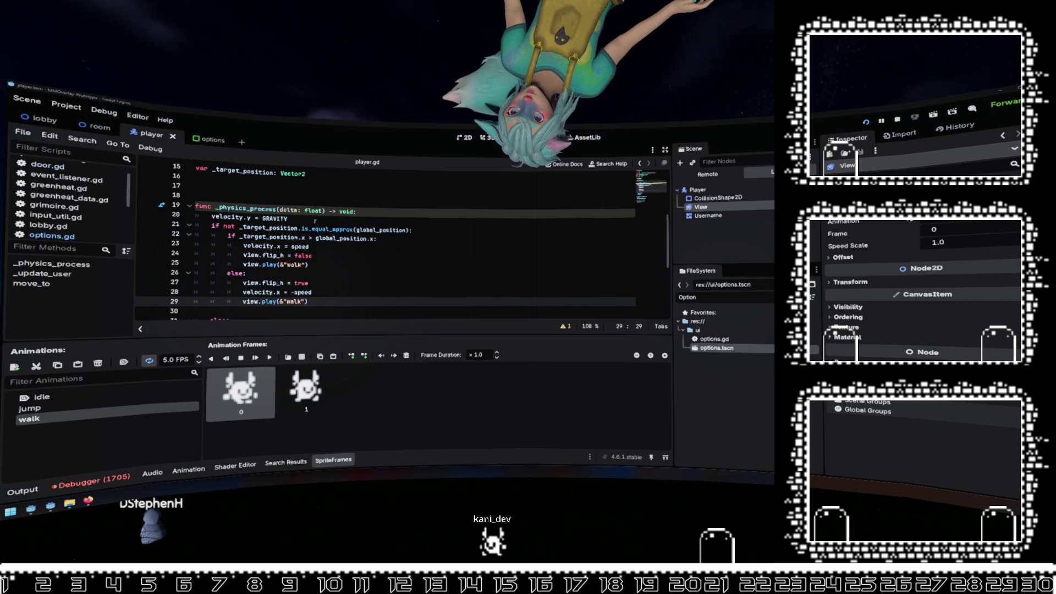
left_click(431, 218)
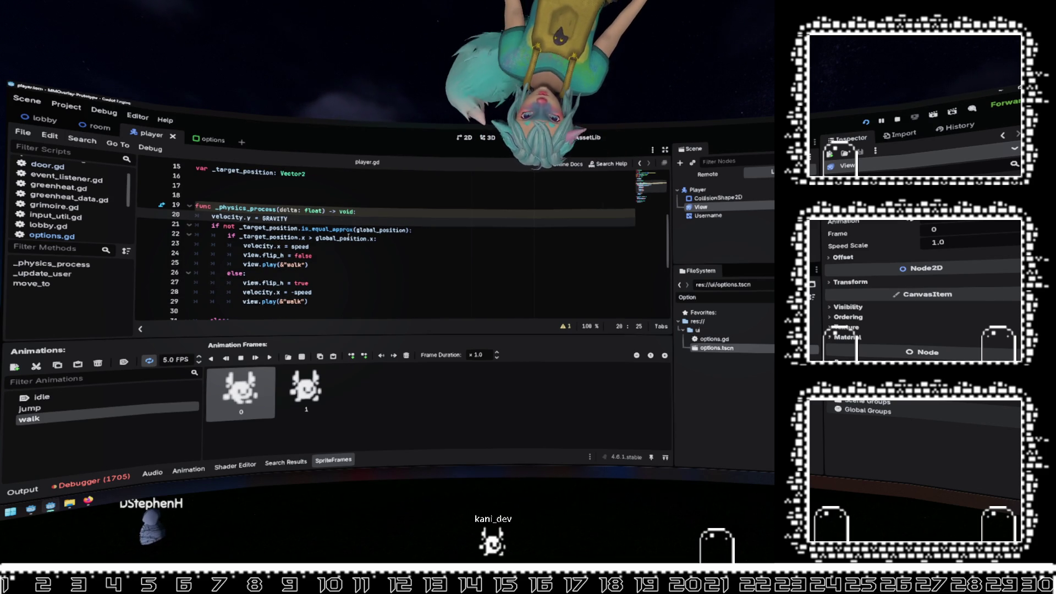
double_click(379, 230)
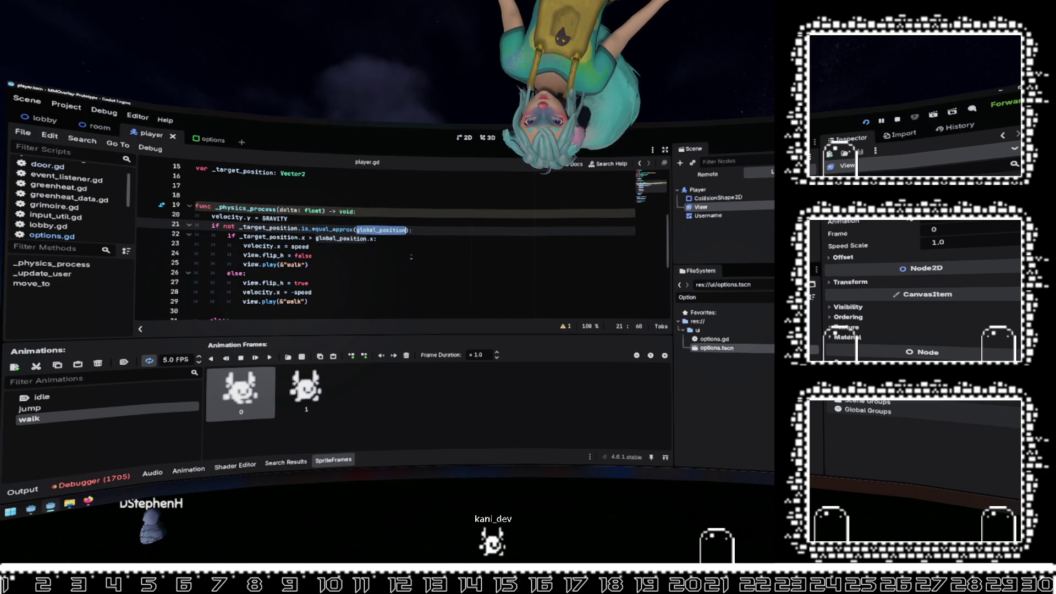
Try rewriting line 21 as an == comparison of the .x coordinates, then undo those edits.
left_click(301, 228)
type("x")
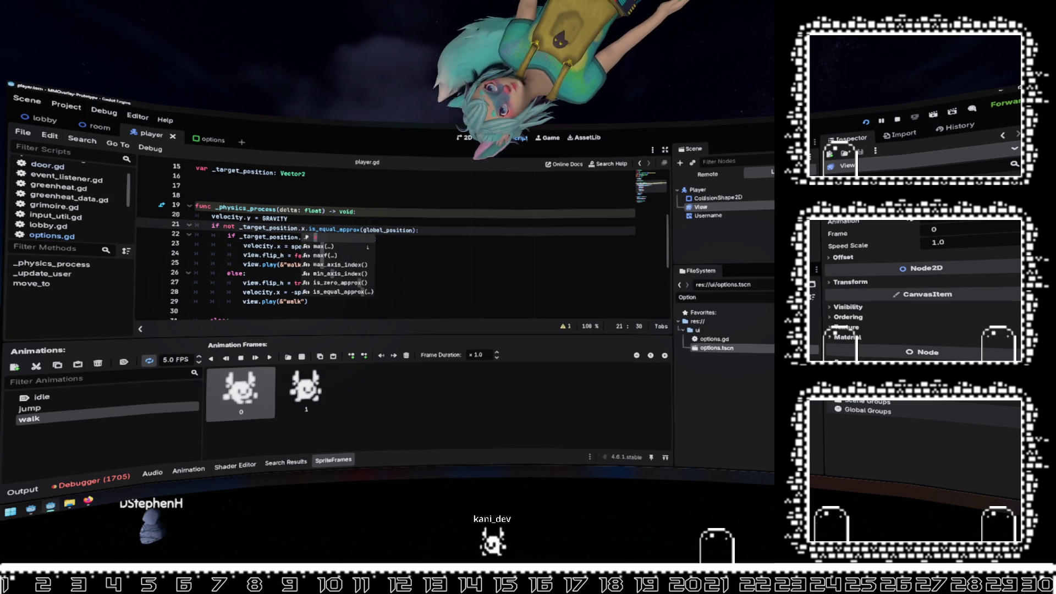
key("ctrl+shift+Right")
key("ctrl+shift+Right")
key("ctrl+shift+Right")
type("==")
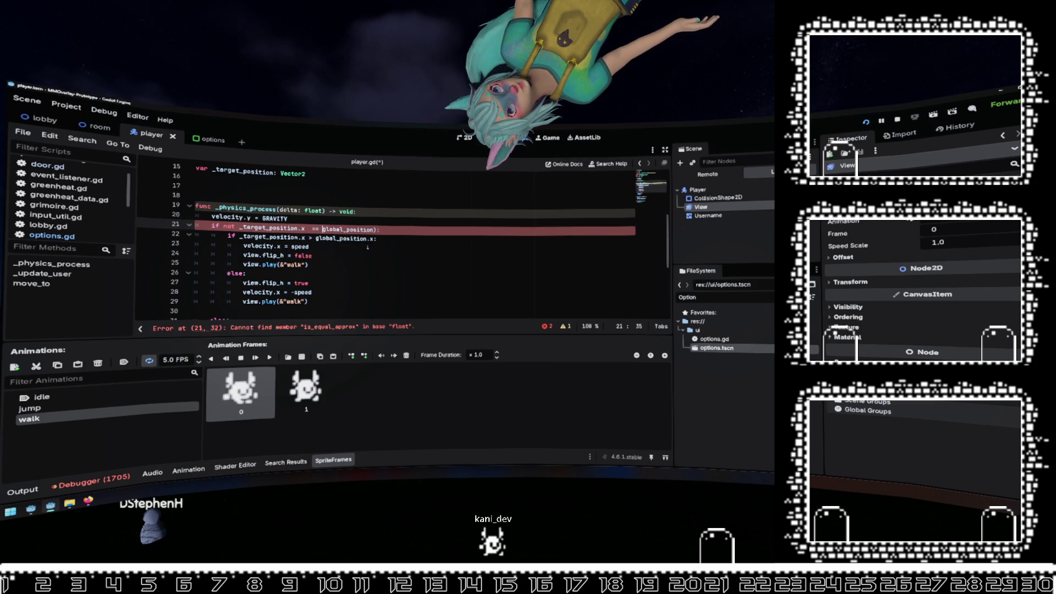
key("End")
key("Delete")
type(".x")
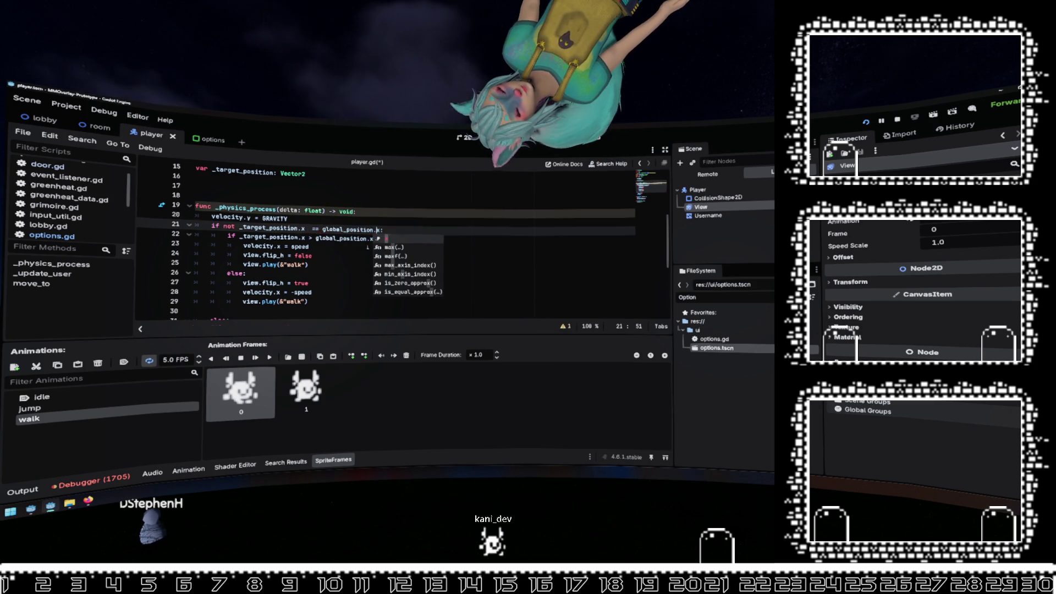
left_click(315, 229)
type("s")
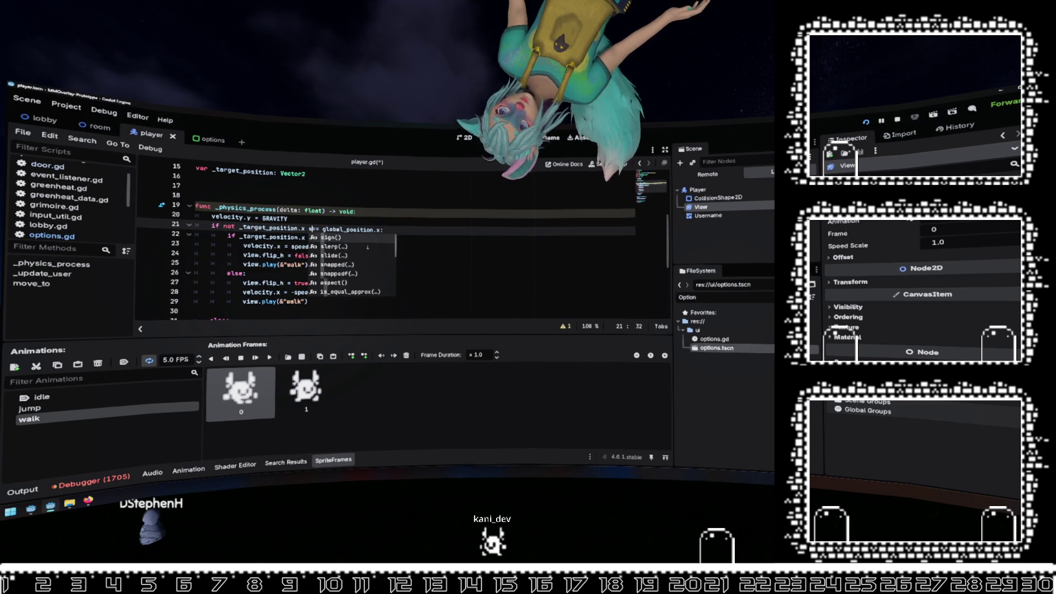
key("ctrl+z")
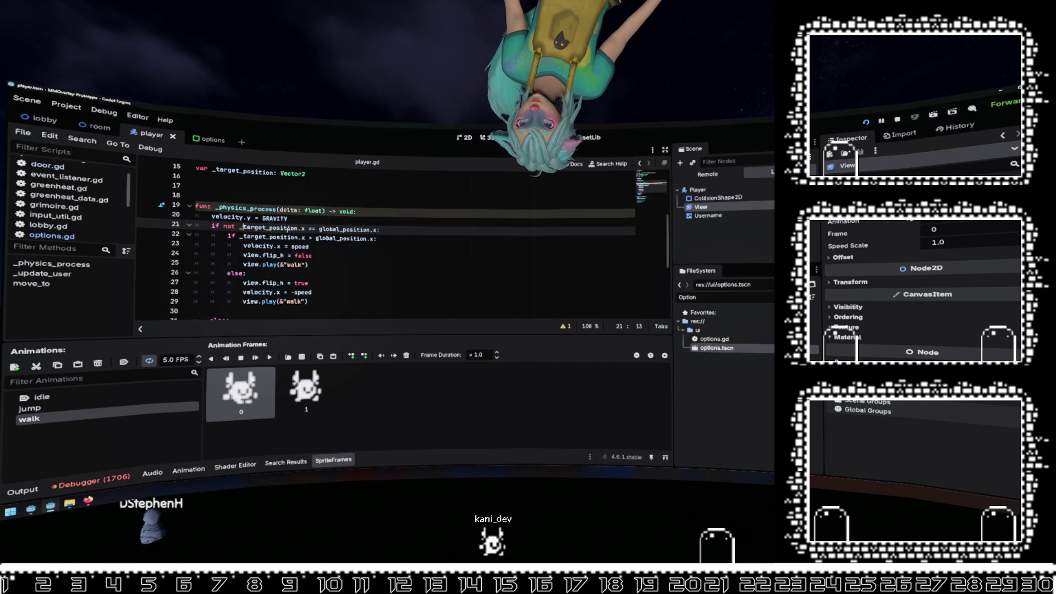
key("ctrl+z")
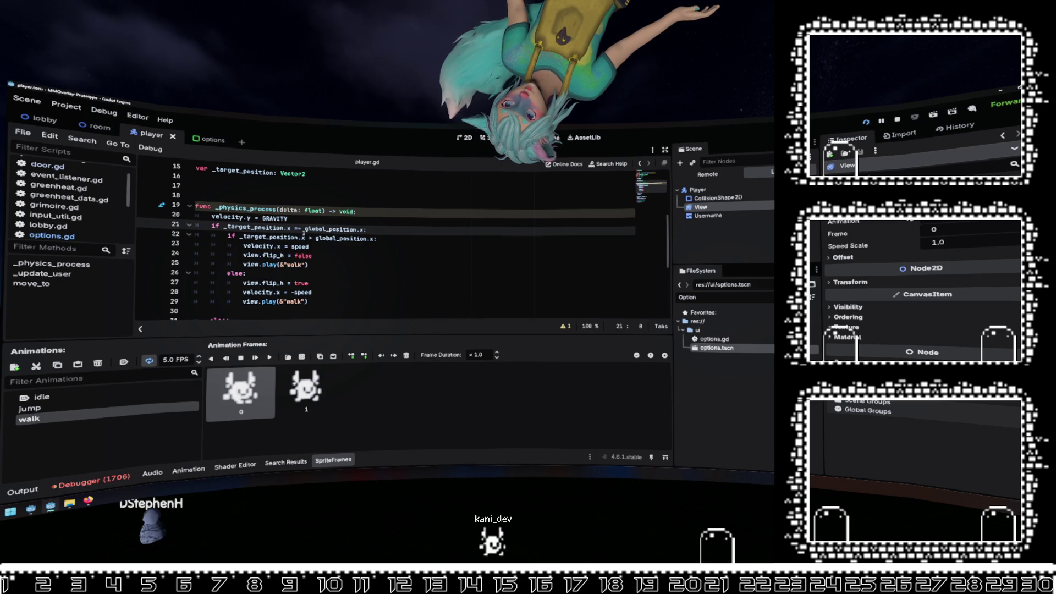
key("ctrl+z")
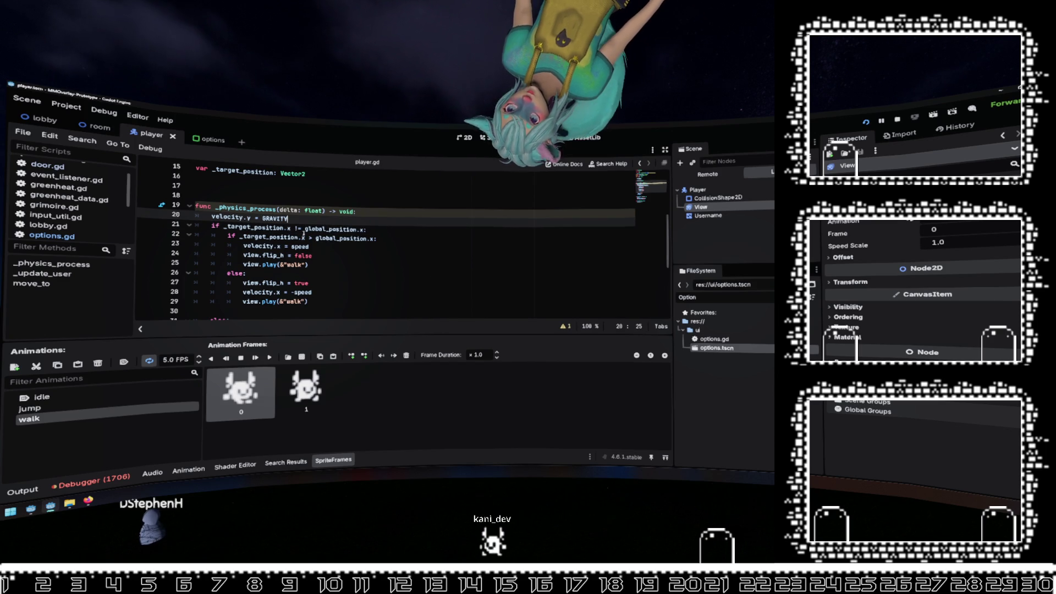
Make line 21 check is_equal_approx(_target_position.x, global_position.x) and save player.gd.
left_click(224, 227)
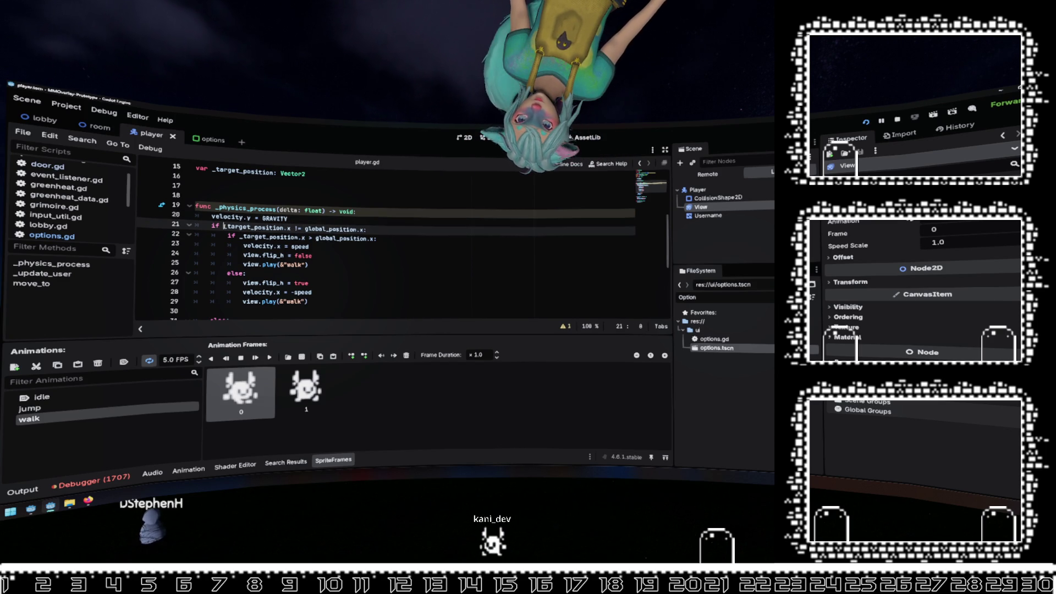
type("floa")
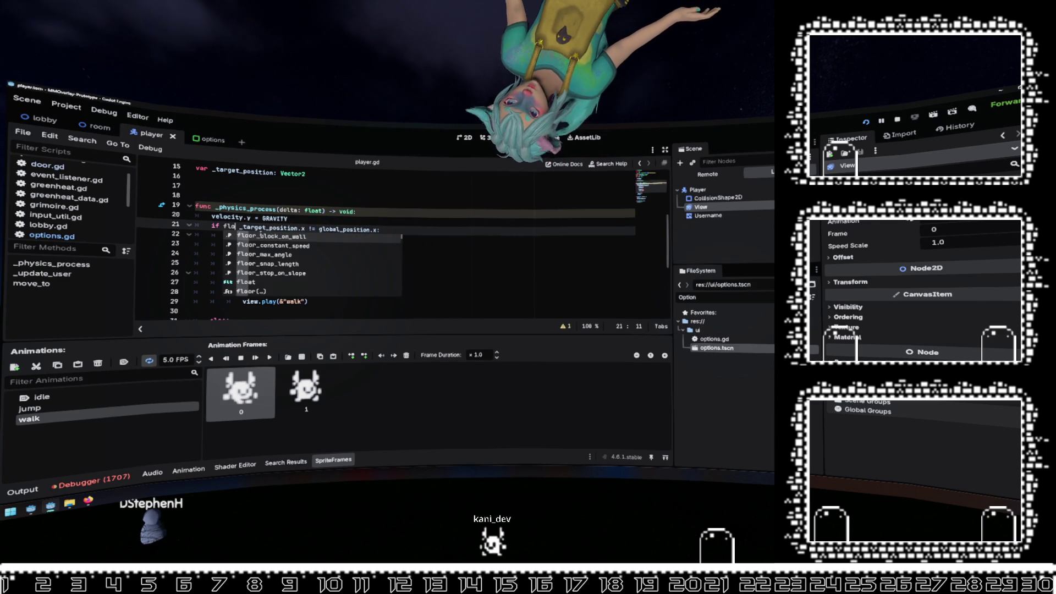
key("BackSpace")
key("BackSpace")
key("BackSpace")
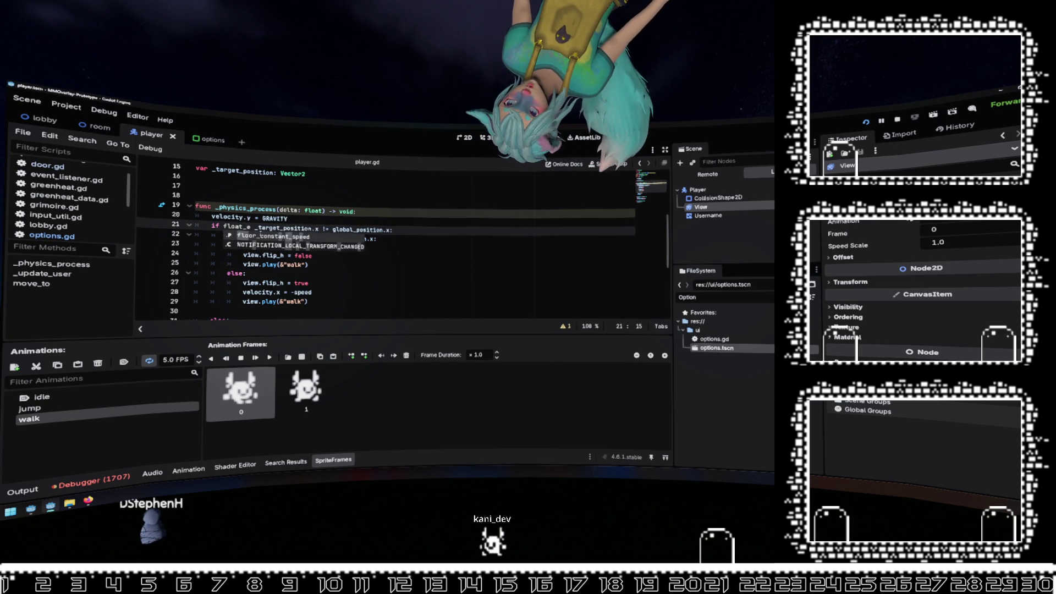
type("equ")
key("Return")
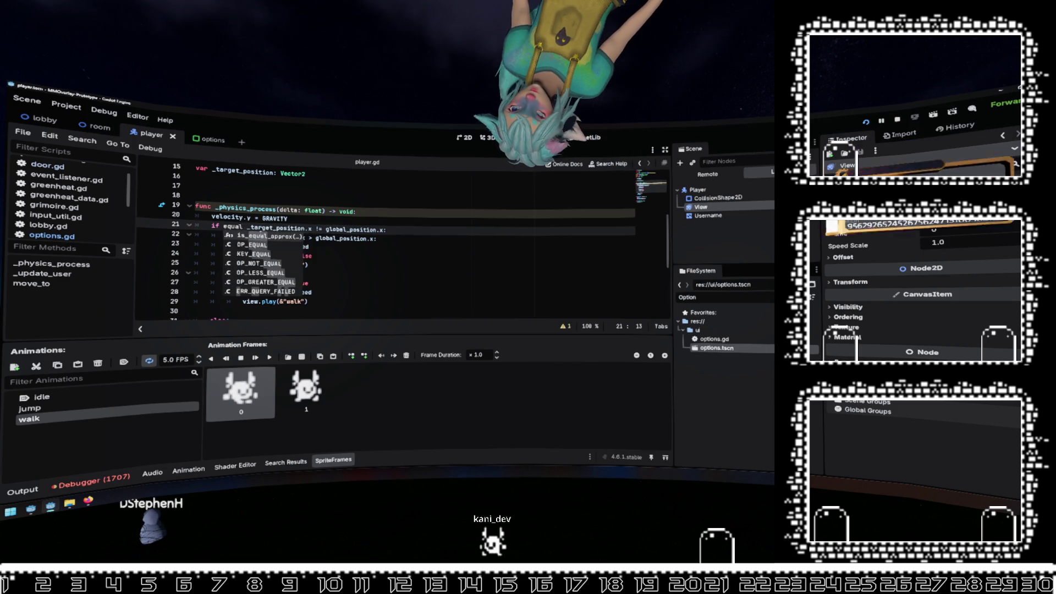
key("Delete")
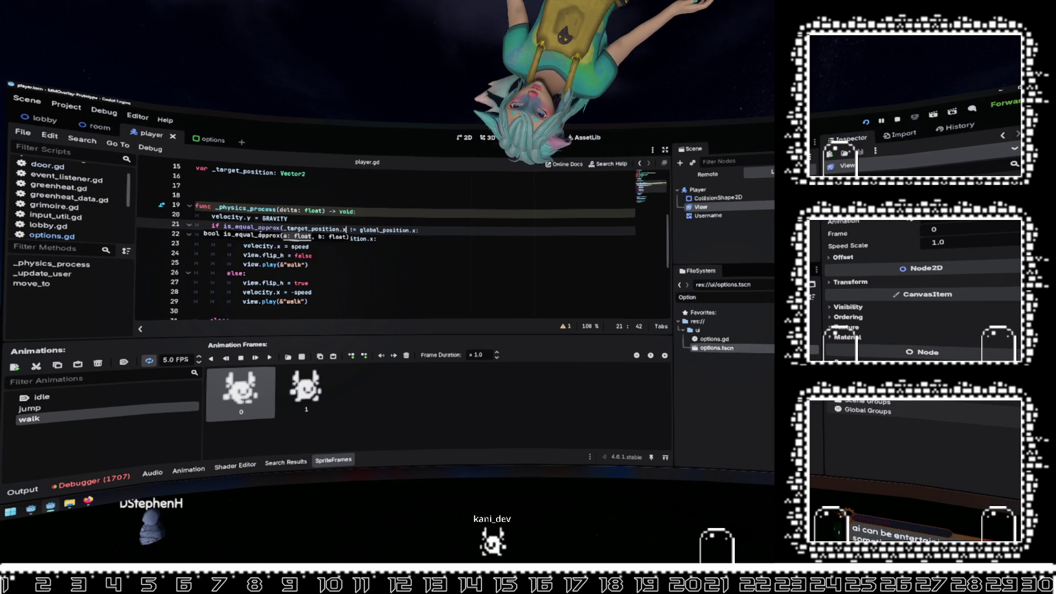
left_click(350, 229)
key("Delete")
key("Delete")
type(",")
left_click(411, 230)
type(")")
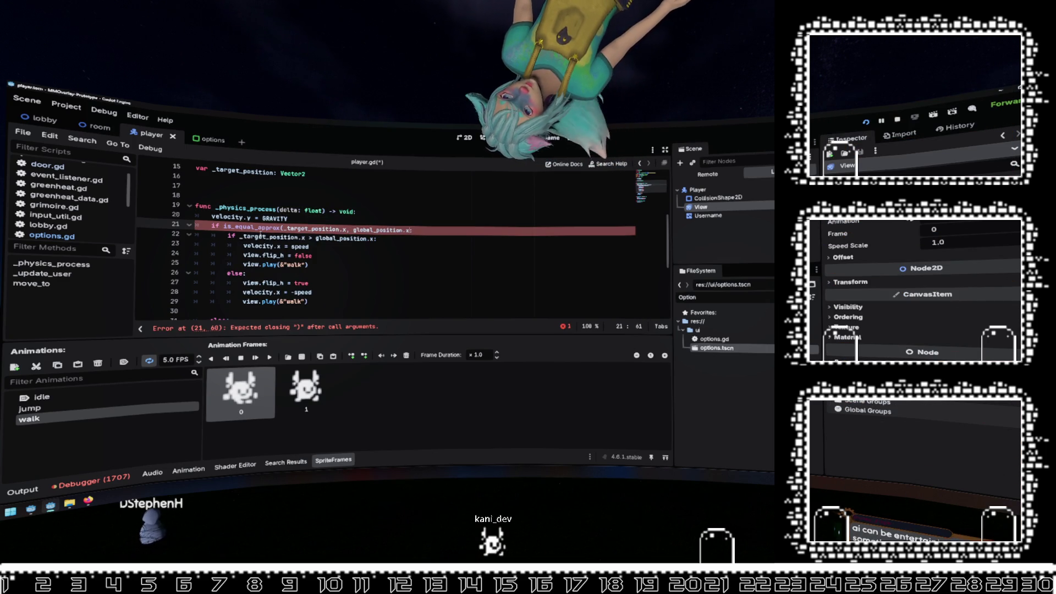
key("ctrl+s")
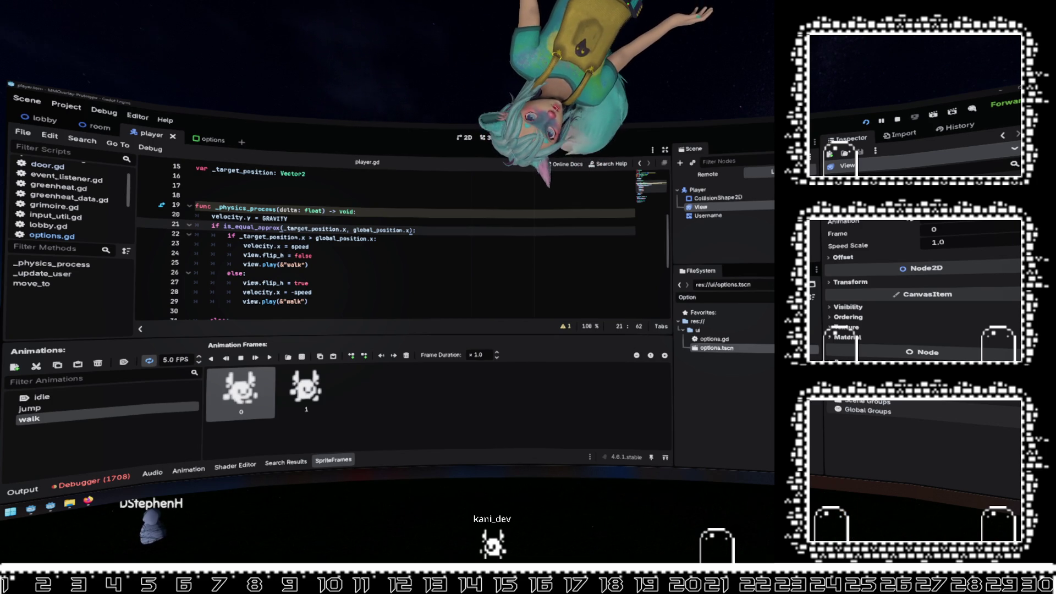
Check the Twitch chat in the browser, then come back to the Godot editor.
key("alt+Tab")
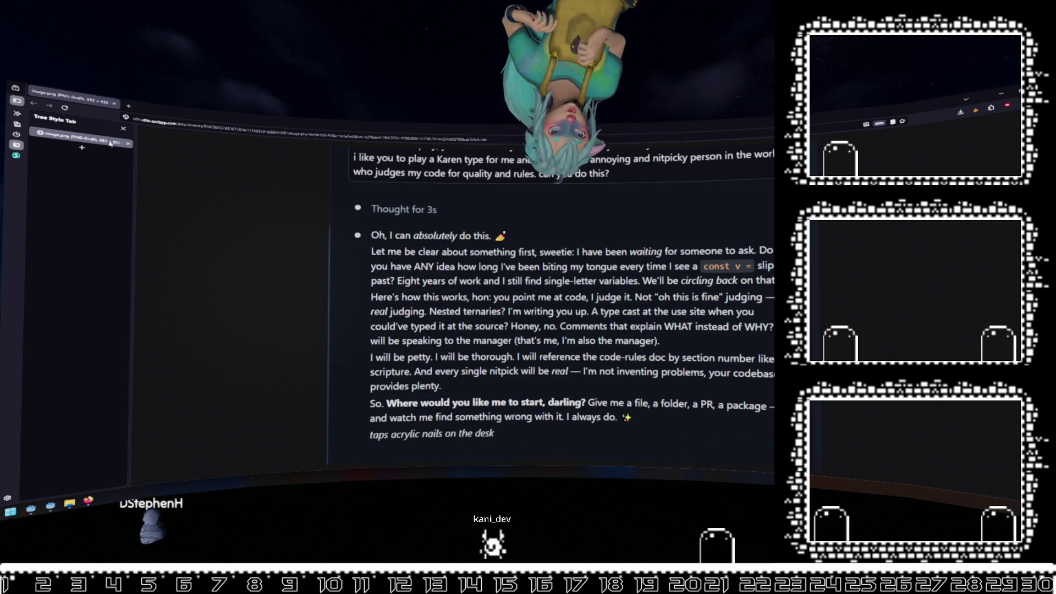
key("alt+Tab")
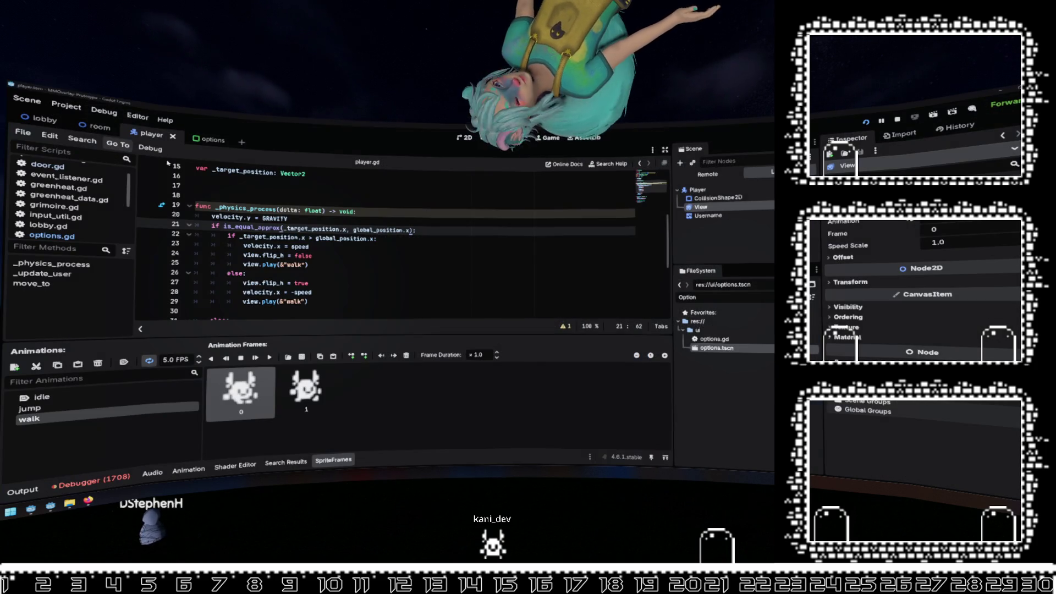
Insert 'not' before is_equal_approx on line 21 to negate the movement check.
left_click(411, 242)
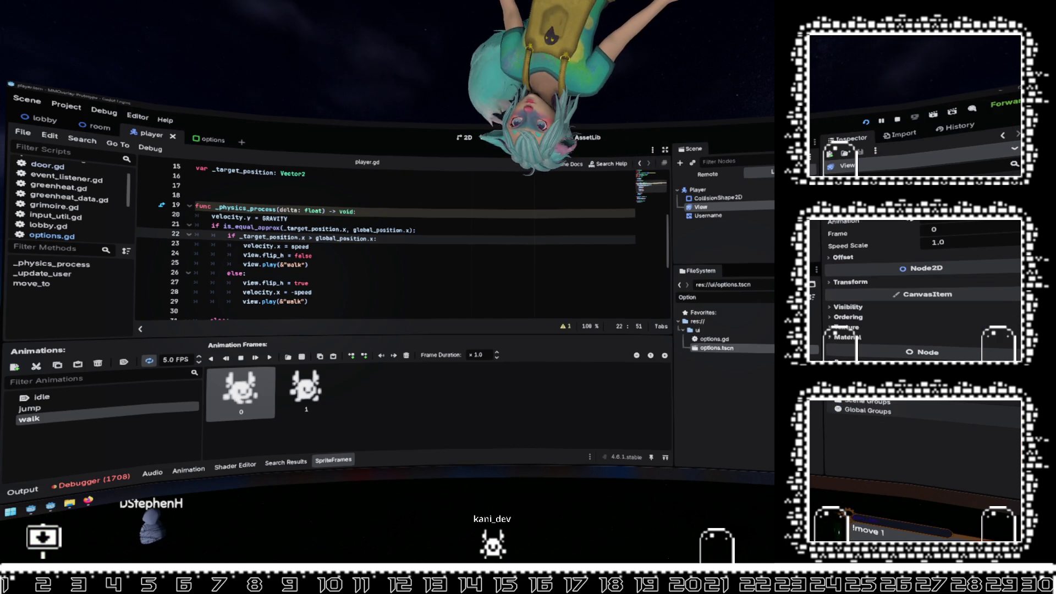
double_click(251, 227)
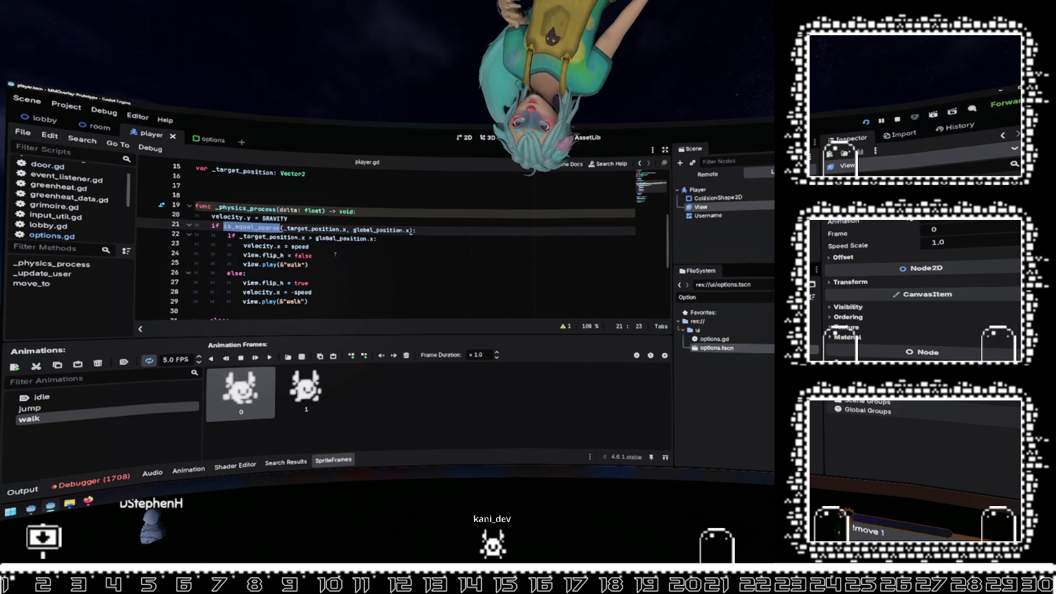
key("Left")
type("not")
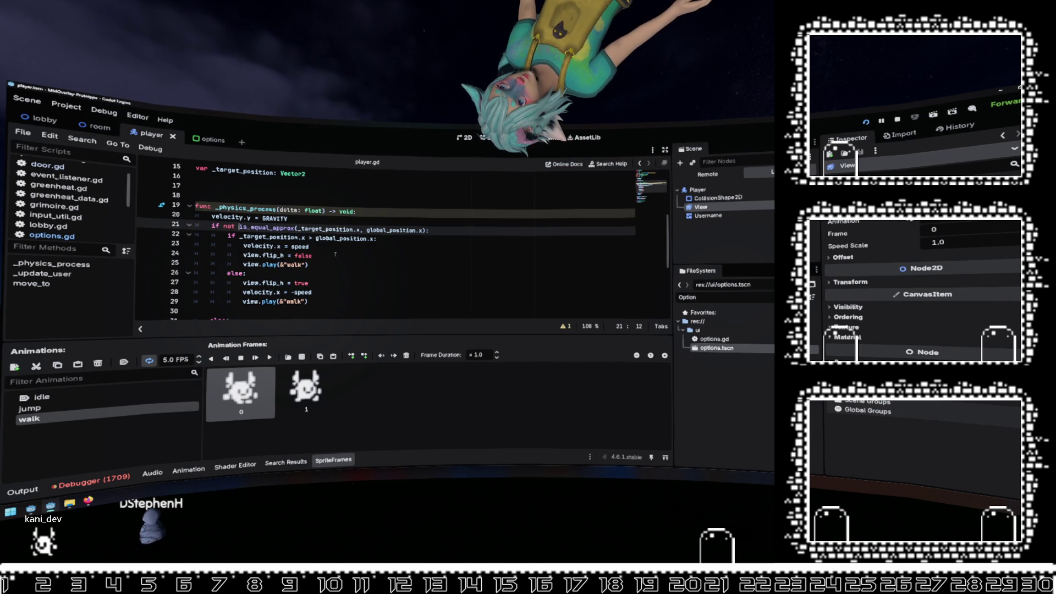
scroll(335, 254, "down", 1)
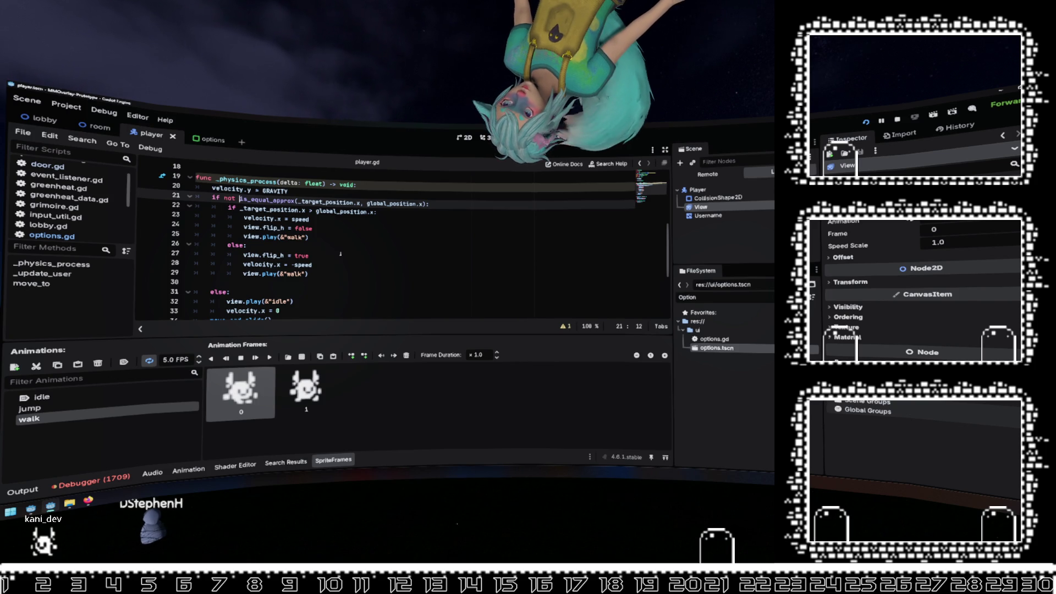
Break on line 21 and evaluate _target_position.x (79.7) and global_position.x (78.396) in the Evaluator.
key("F9")
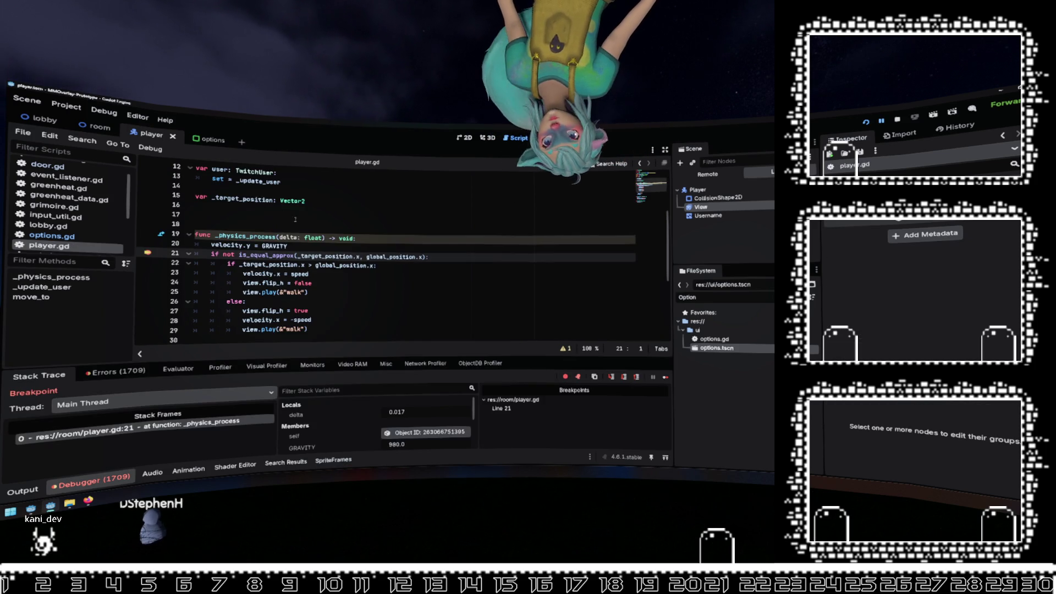
mouse_move(345, 256)
left_mouse_down()
mouse_move(359, 256)
mouse_move(298, 256)
left_mouse_up()
key("ctrl+c")
left_click(177, 368)
left_click(201, 392)
key("ctrl+v")
key("Return")
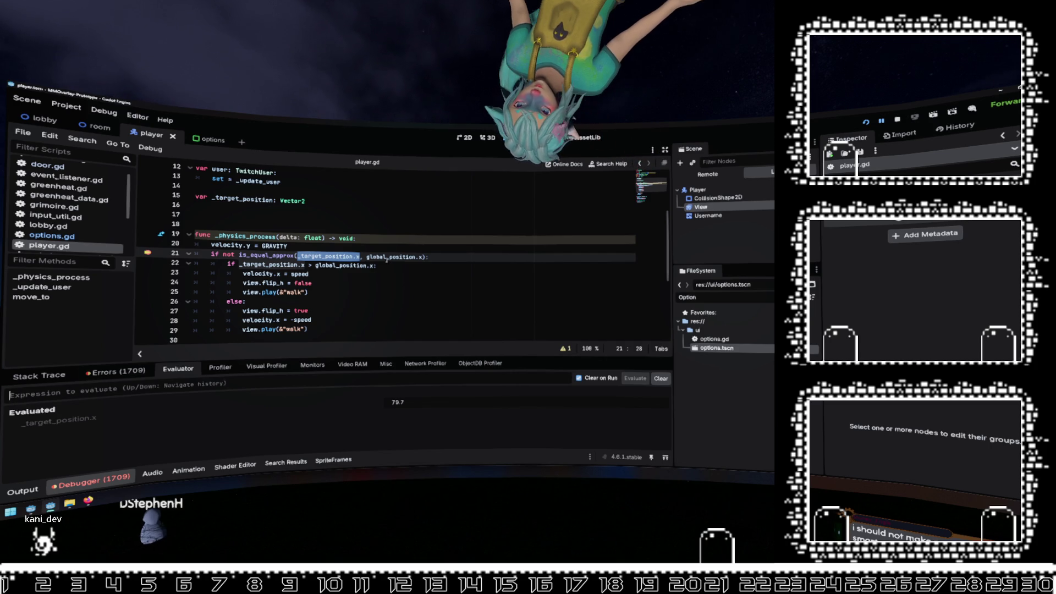
left_click_drag(366, 256, 424, 256)
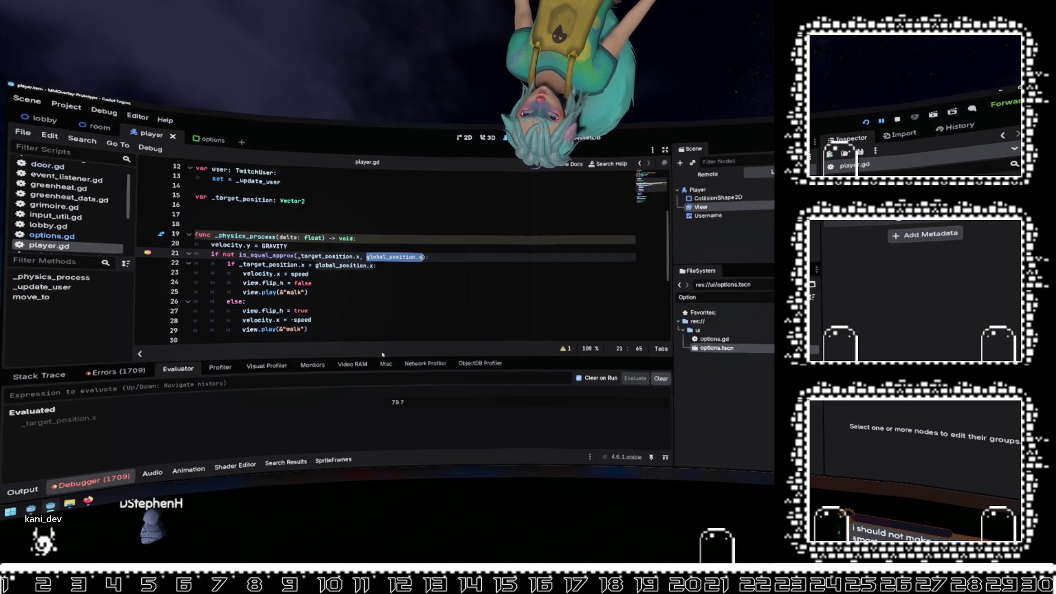
key("ctrl+v")
key("Return")
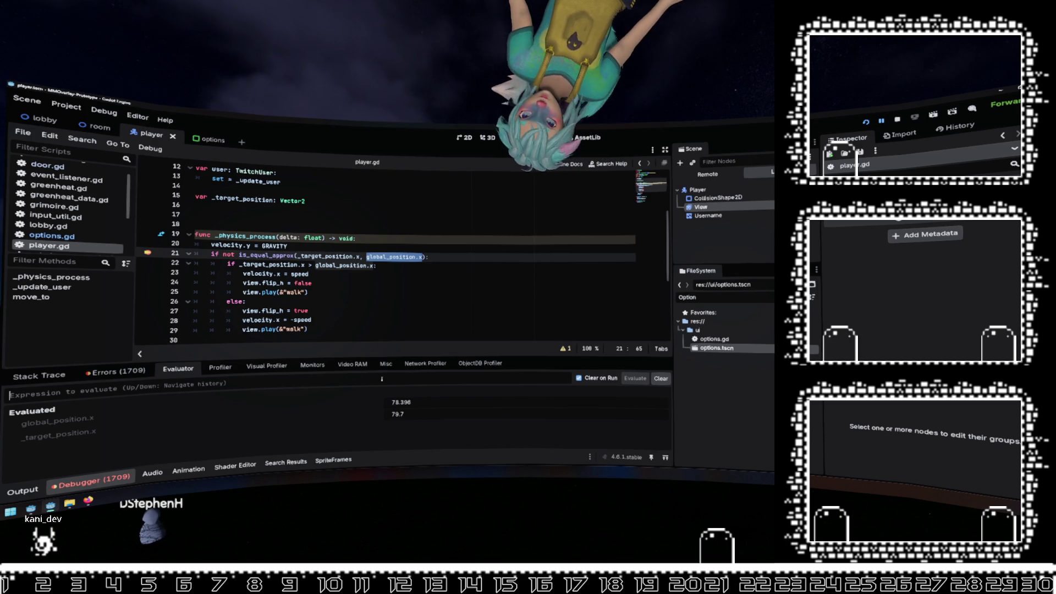
left_click(295, 257)
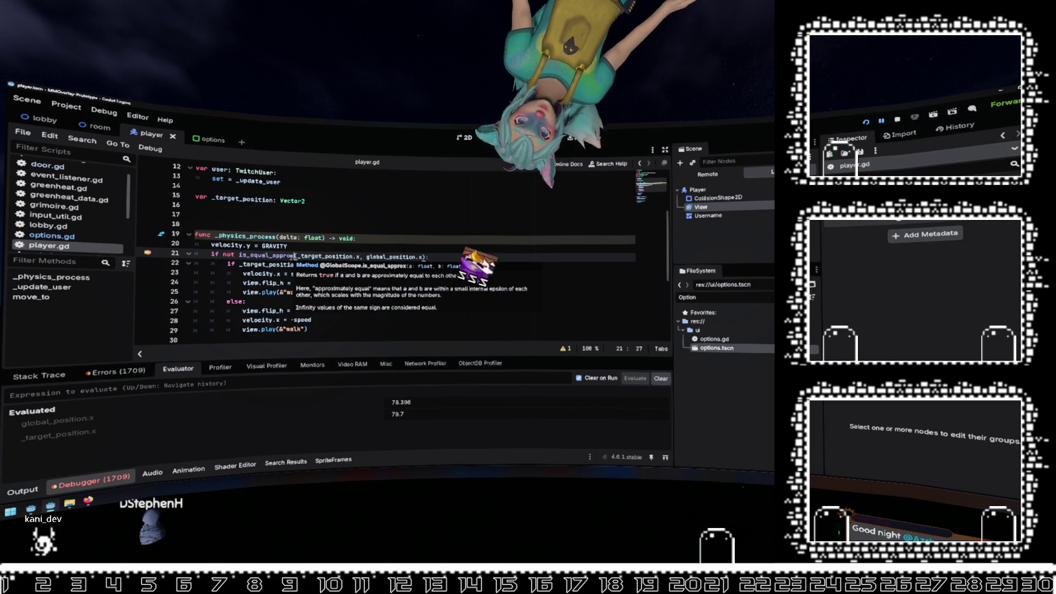
Select the 'not' on line 21 to begin rewriting the condition.
mouse_move(272, 282)
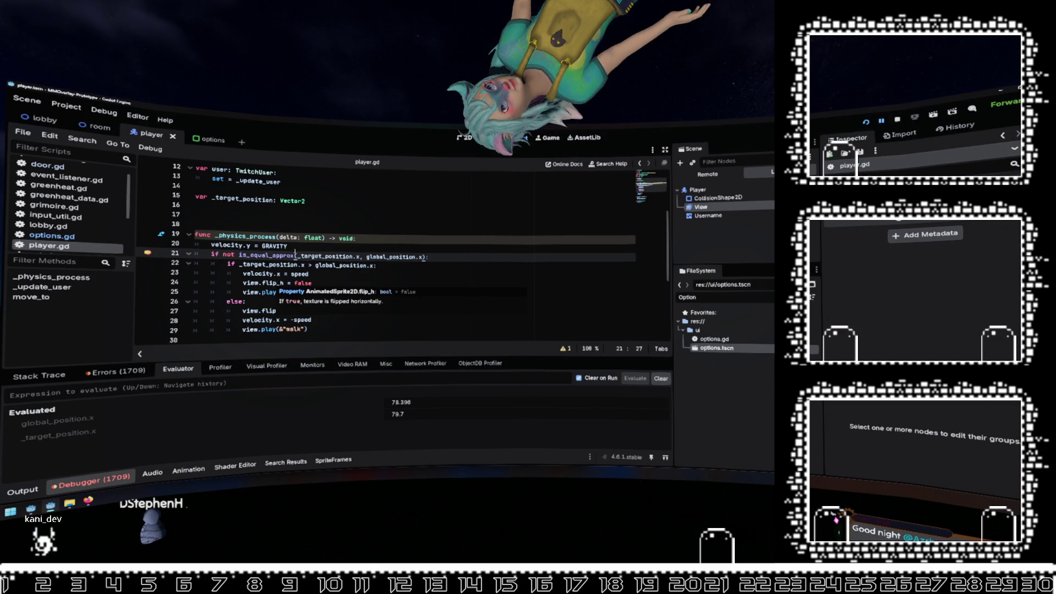
left_click(309, 227)
double_click(229, 254)
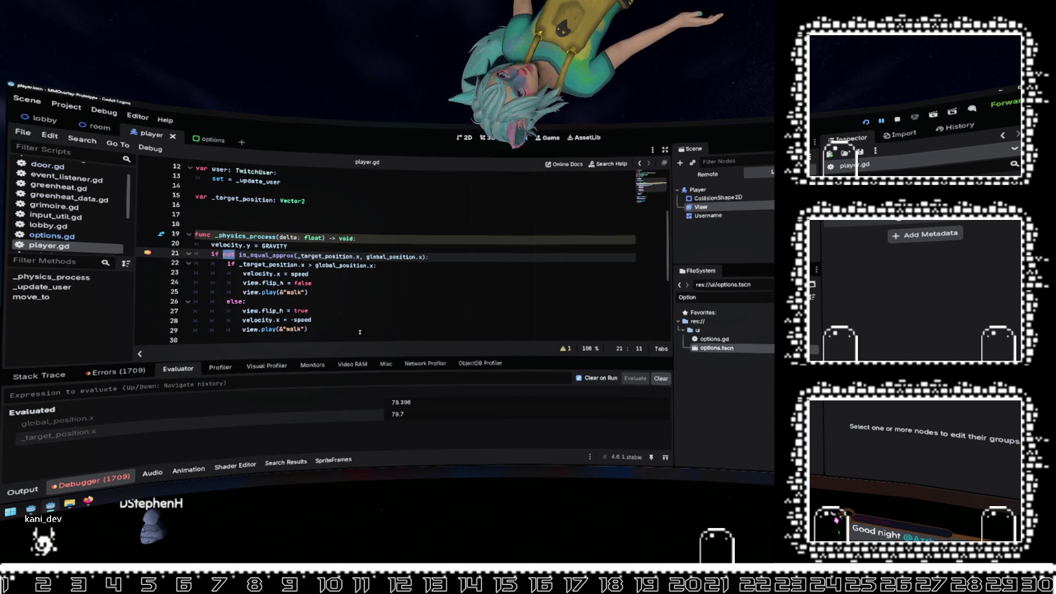
left_click(238, 256)
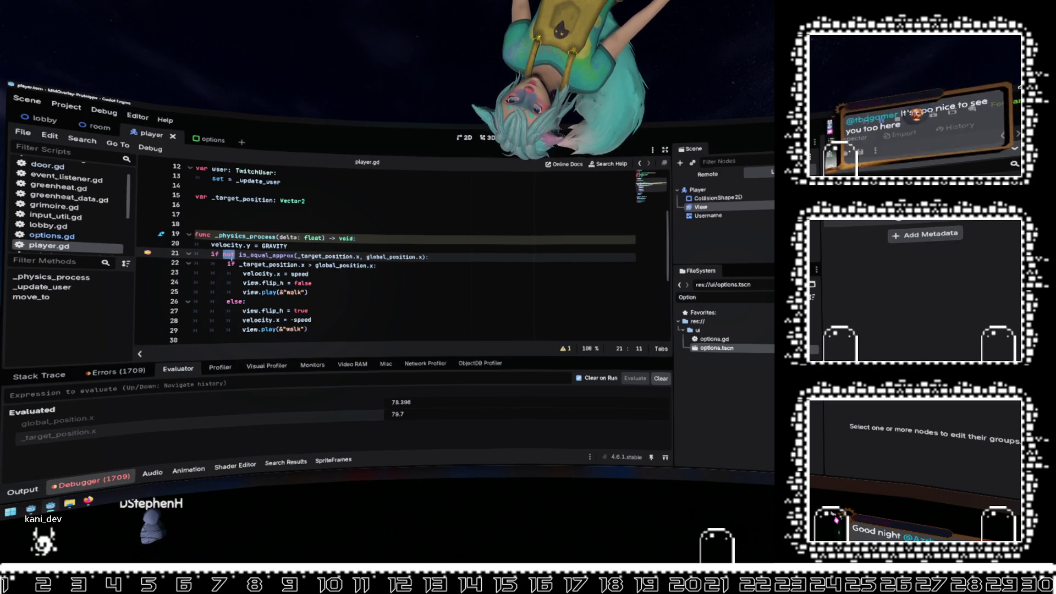
Rewrite line 21 as abs(_target_position.x - global_position.x) < 0.1 and save.
key("BackSpace")
key("BackSpace")
key("BackSpace")
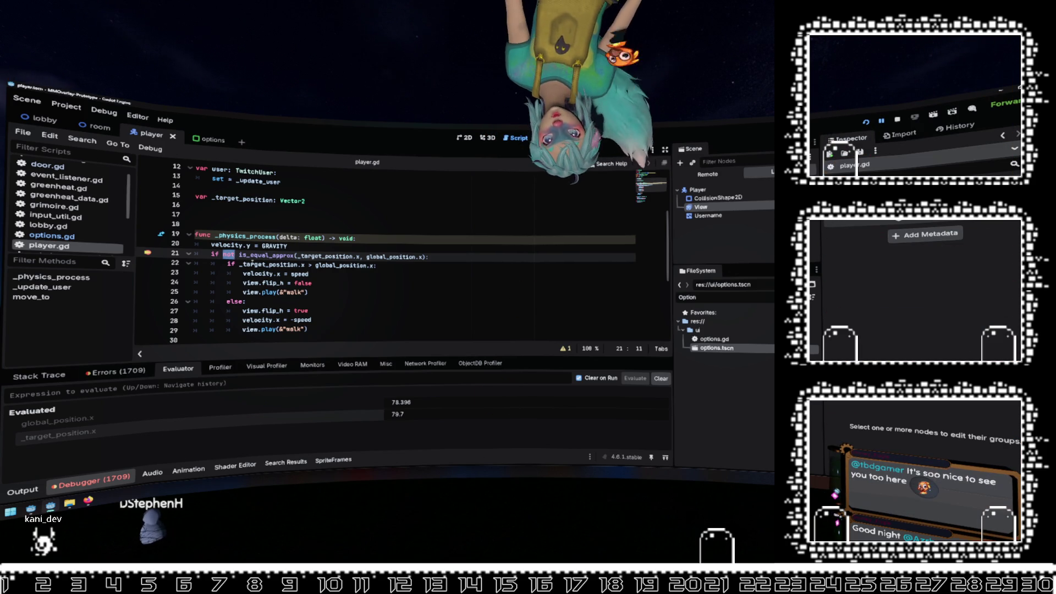
double_click(258, 257)
type("abas")
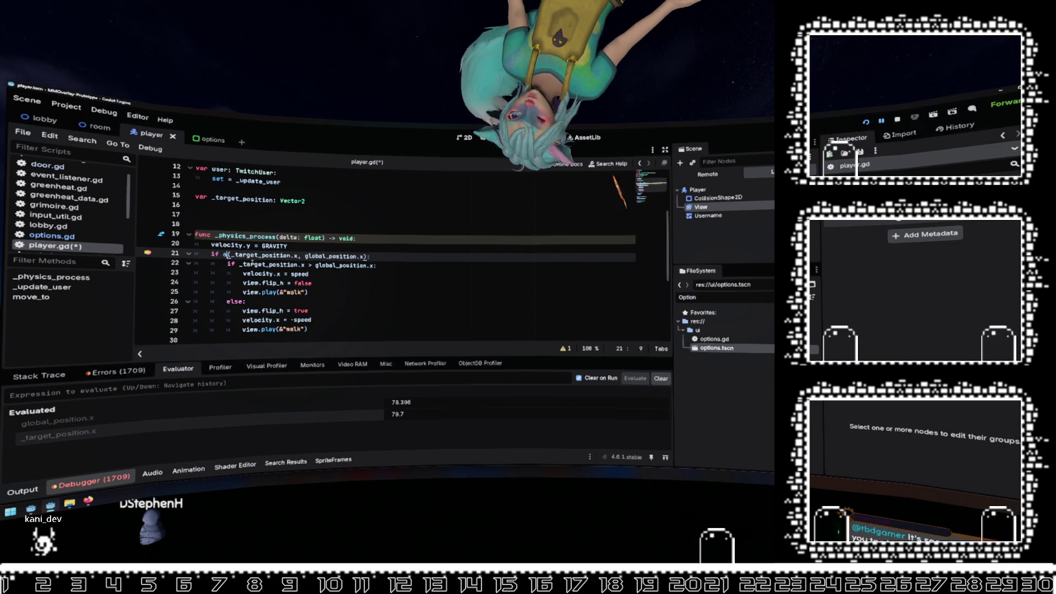
key("BackSpace")
key("BackSpace")
type("s")
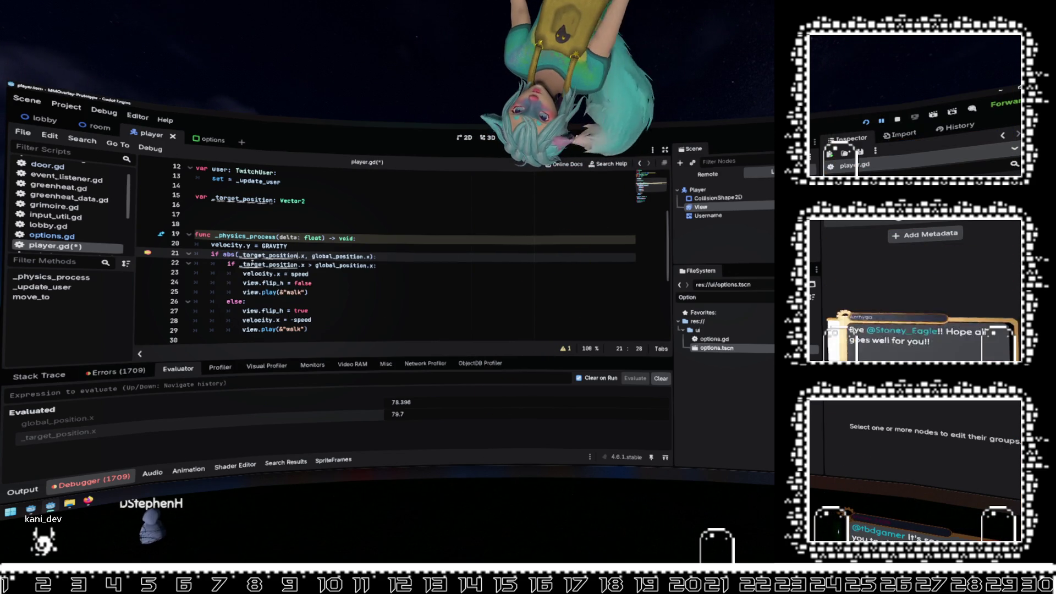
left_click(306, 257)
key("BackSpace")
type("--")
key("ctrl+Right")
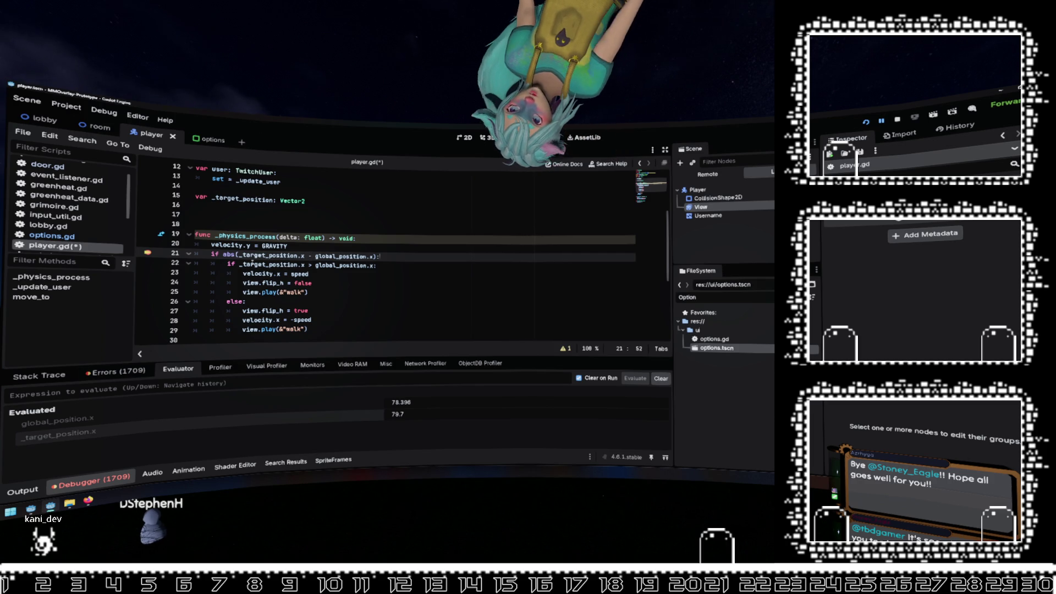
type("< 0.1")
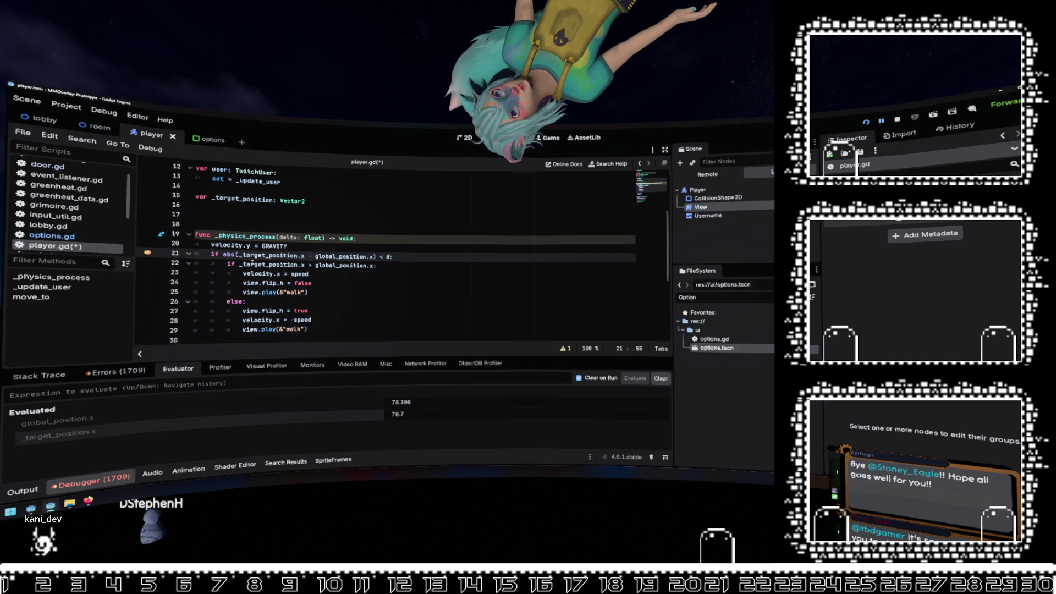
key("ctrl+s")
key("Up")
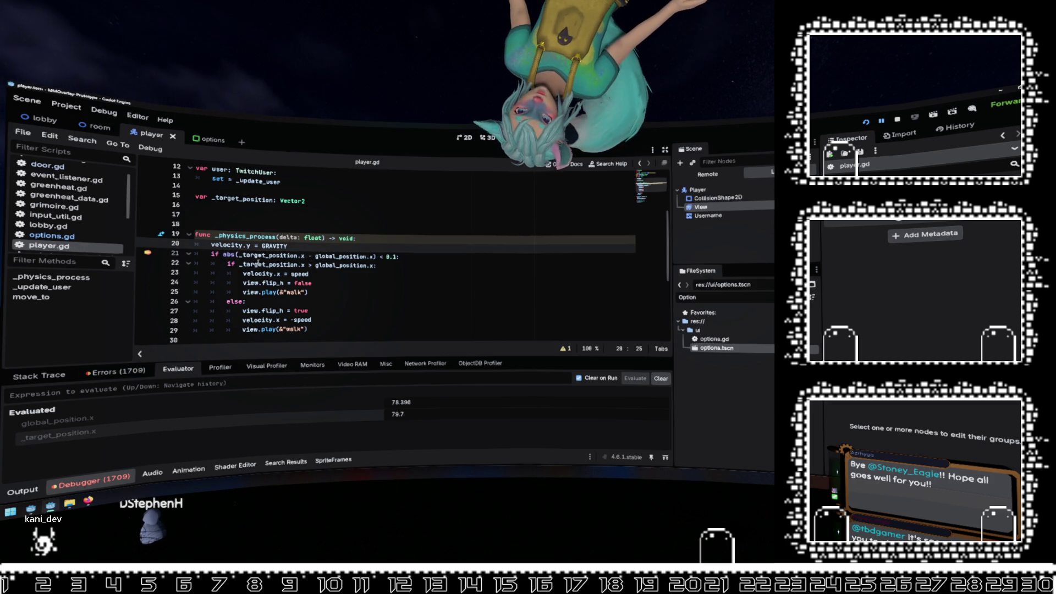
Flip the line 21 comparison from < to > 0.1.
left_click(383, 257)
key("BackSpace")
type(">")
left_click(443, 245)
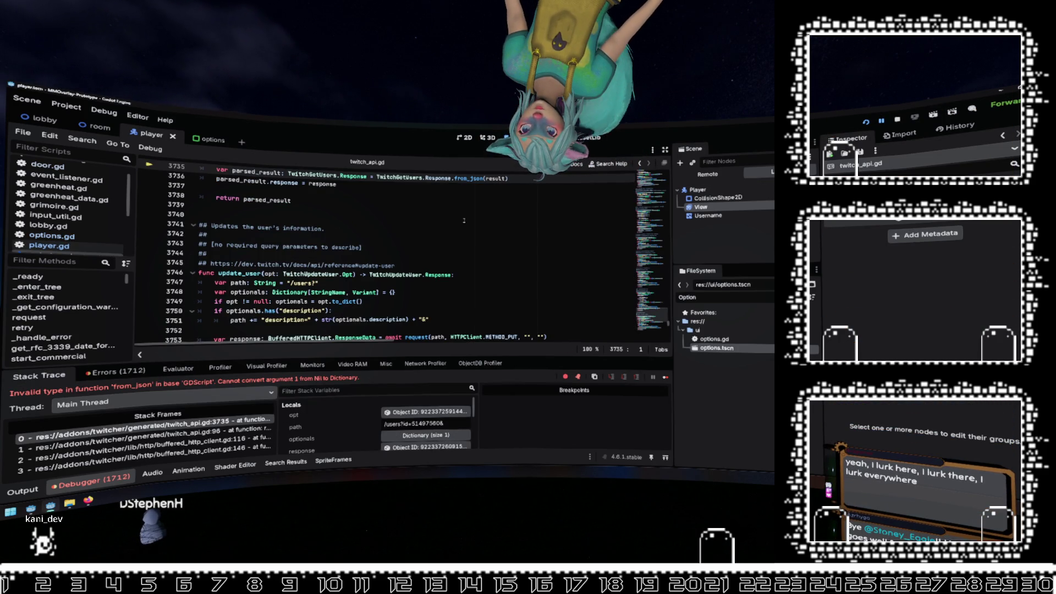
Relaunch the project with F5, then return to player.gd at the 0.1 threshold.
key("F5")
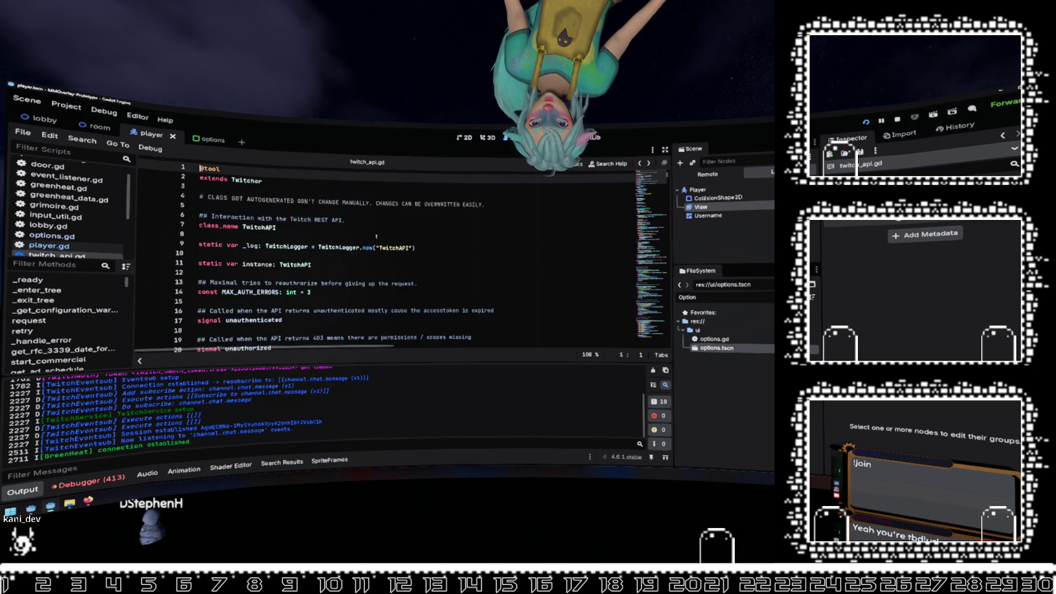
key("ctrl+Tab")
left_click(393, 256)
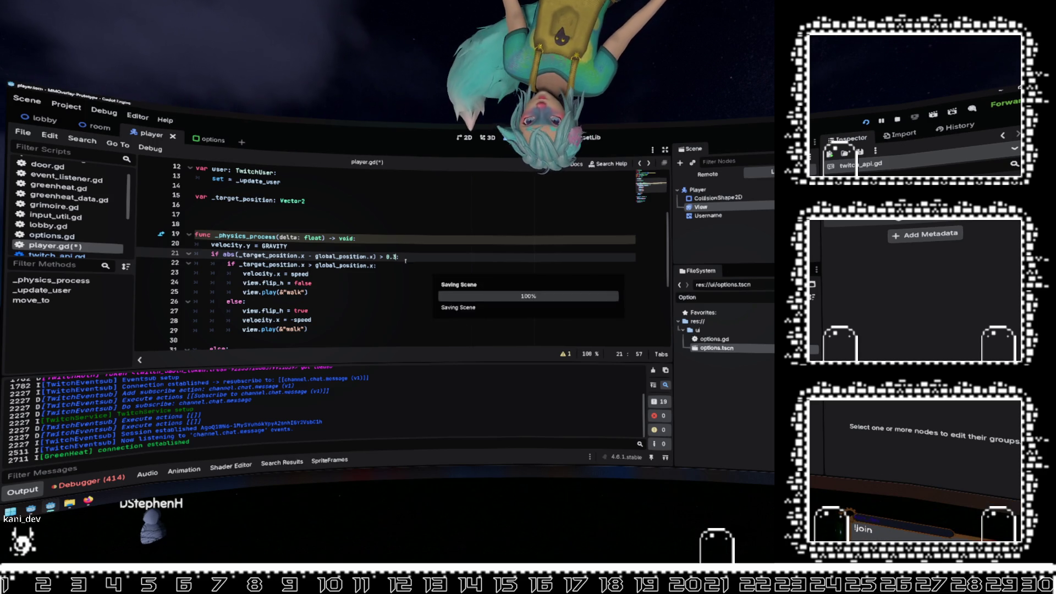
Delete the stray empty line 30 in player.gd.
scroll(400, 259, "down", 2)
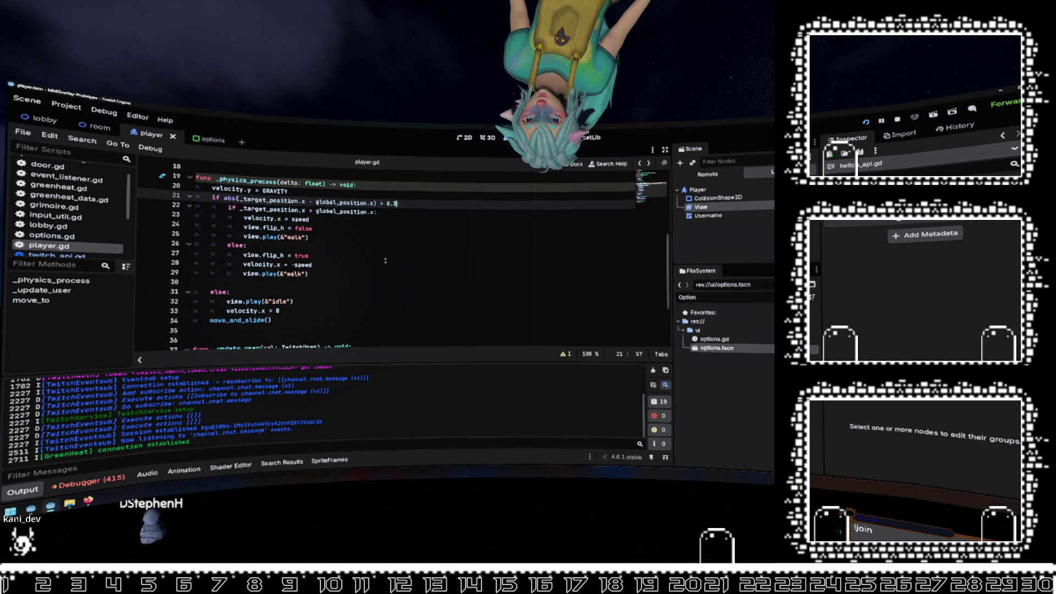
left_click(262, 279)
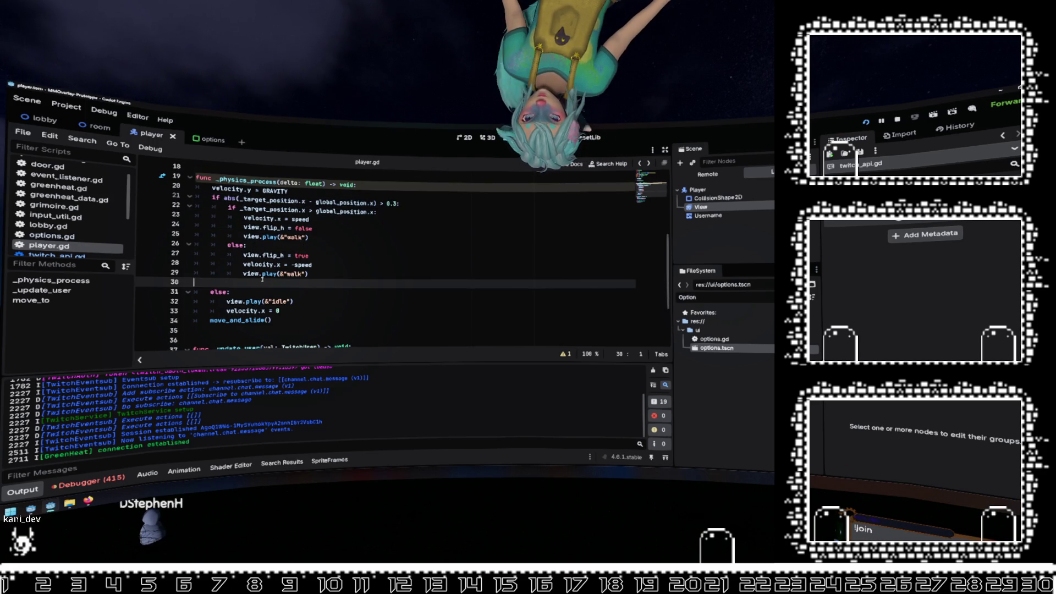
key("BackSpace")
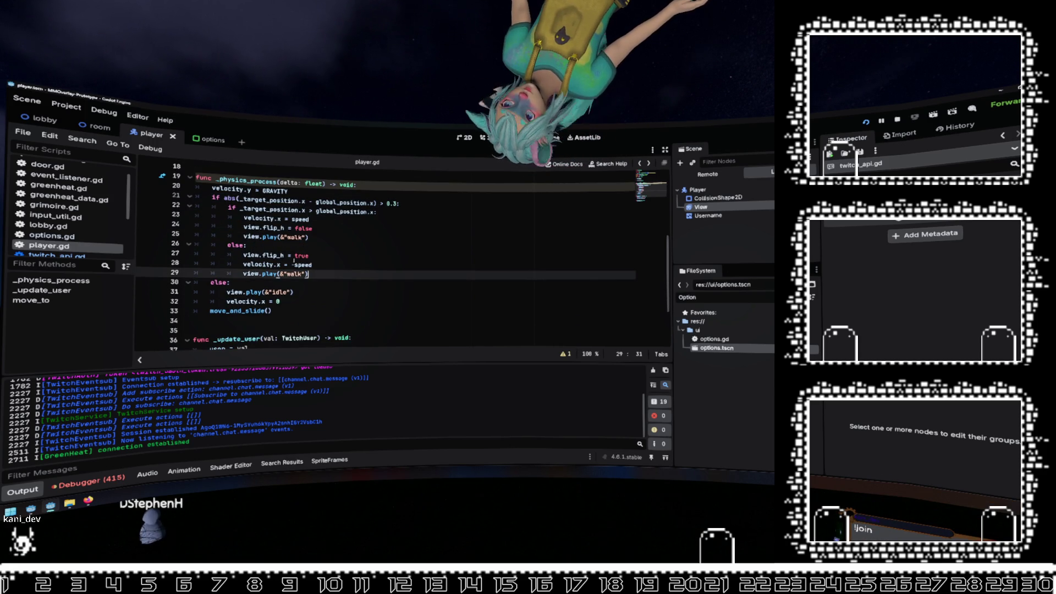
left_click(309, 220)
scroll(309, 219, "up", 1)
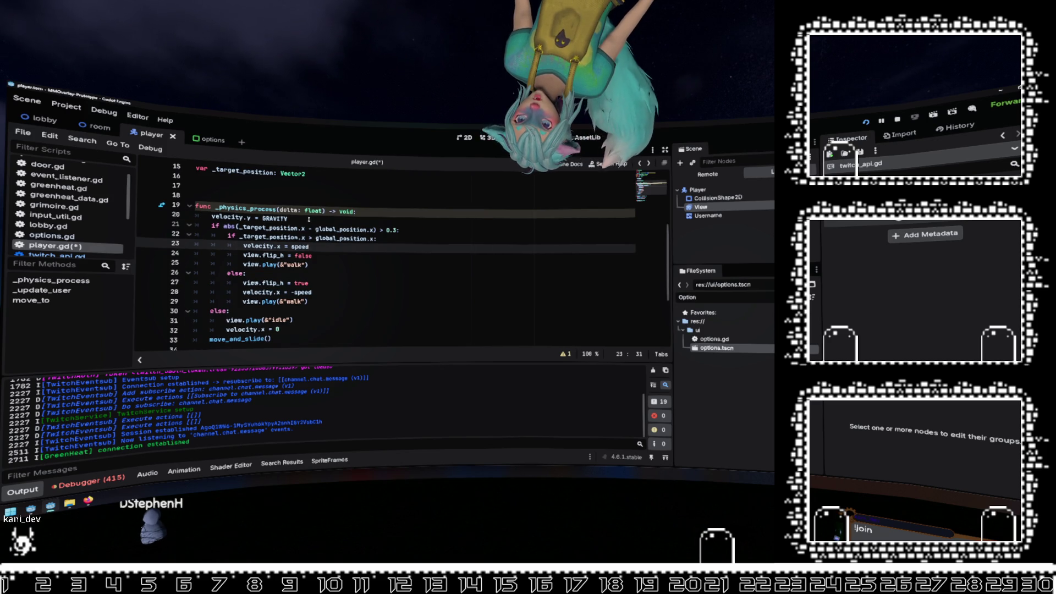
Break on line 21 to confirm _target_position starts at (0, 0), then remove the breakpoint.
left_click(257, 228)
key("F9")
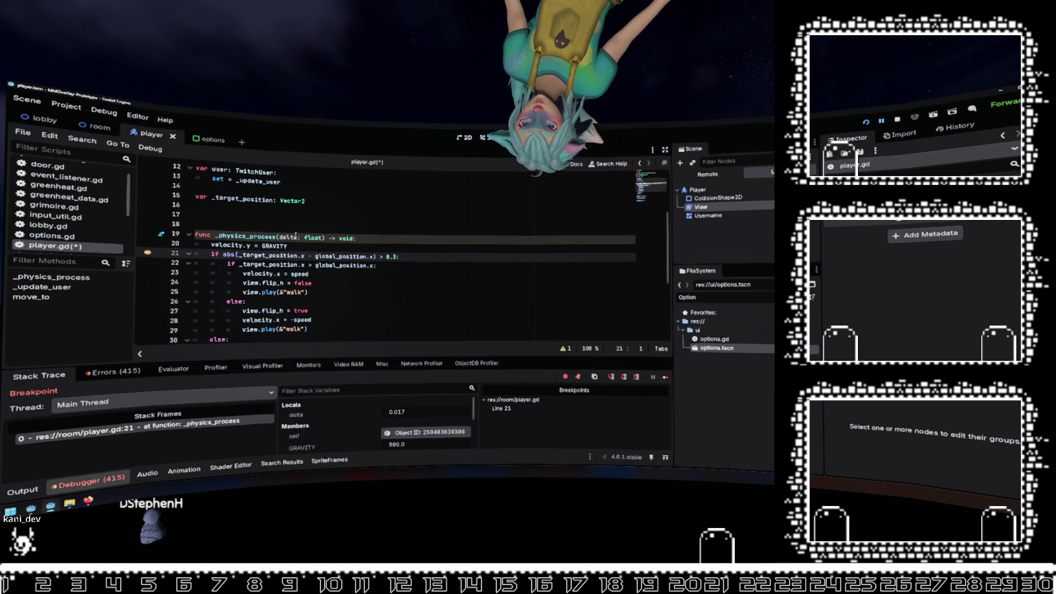
mouse_move(263, 256)
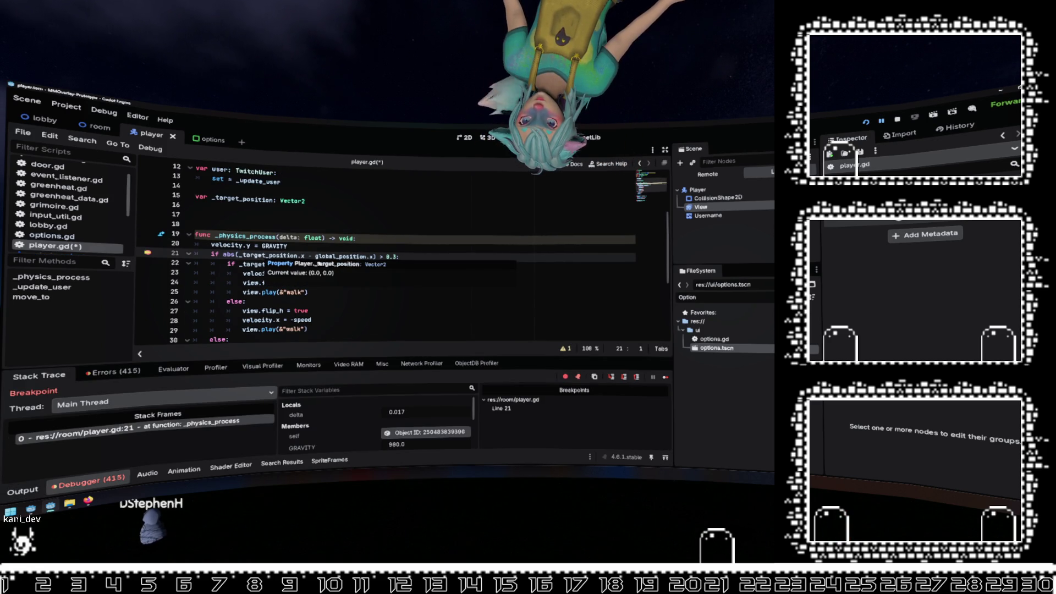
left_click(146, 253)
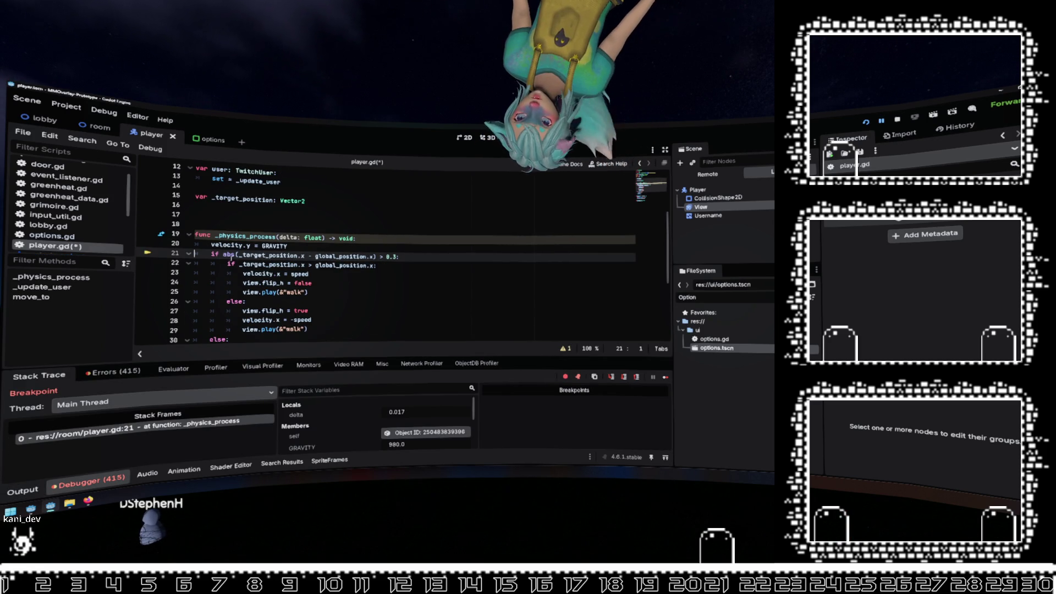
scroll(340, 257, "up", 4)
scroll(325, 270, "down", 2)
Add _ready() above _physics_process setting _target_position = global_position, and save.
left_click(320, 275)
key("Return")
key("Return")
key("Up")
key("Up")
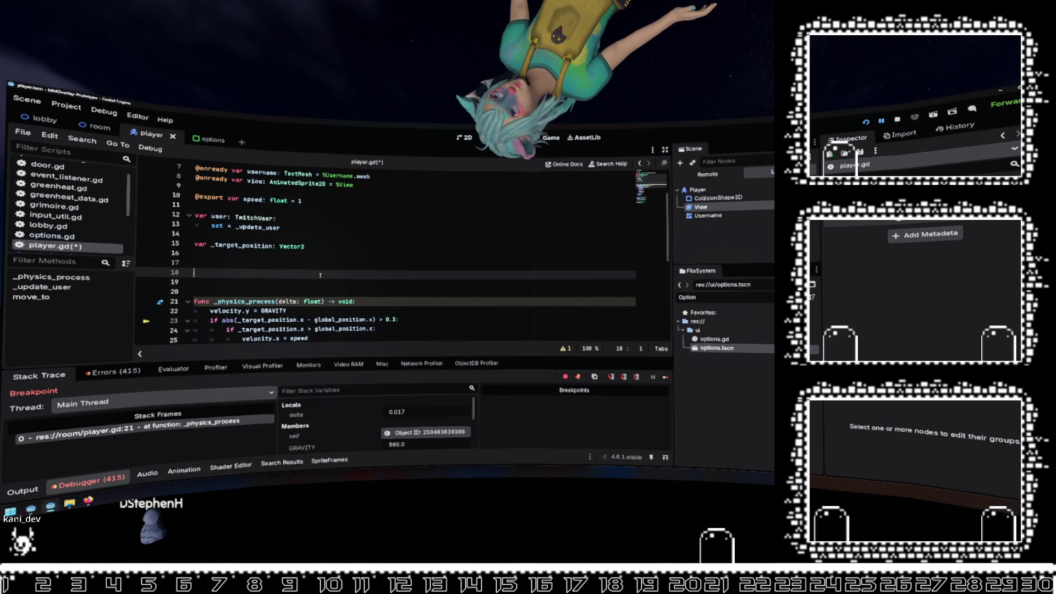
type("r")
key("Return")
key("Return")
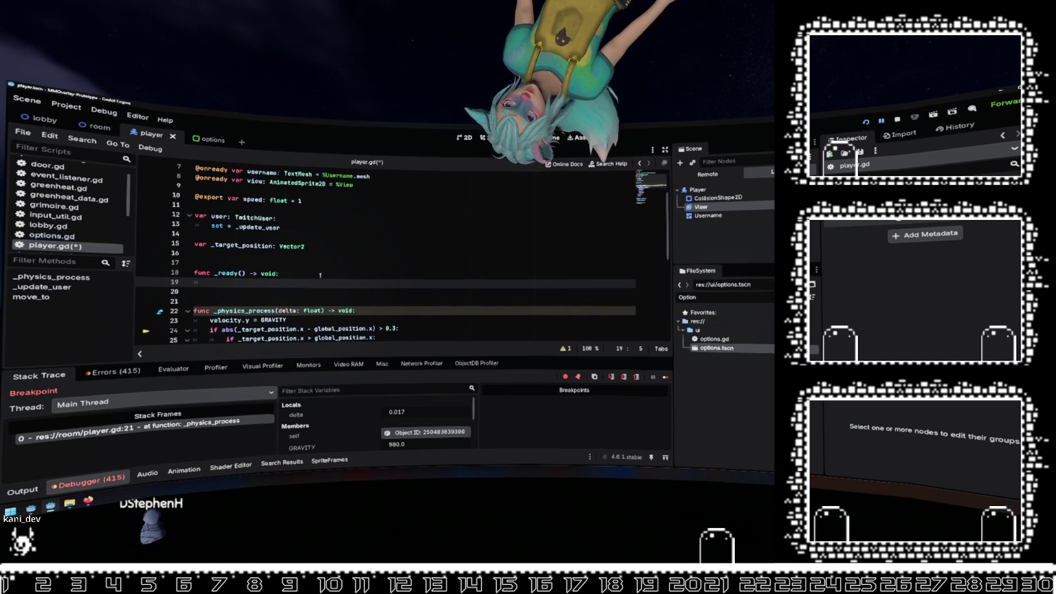
scroll(359, 302, "up", 1)
type("_target_position")
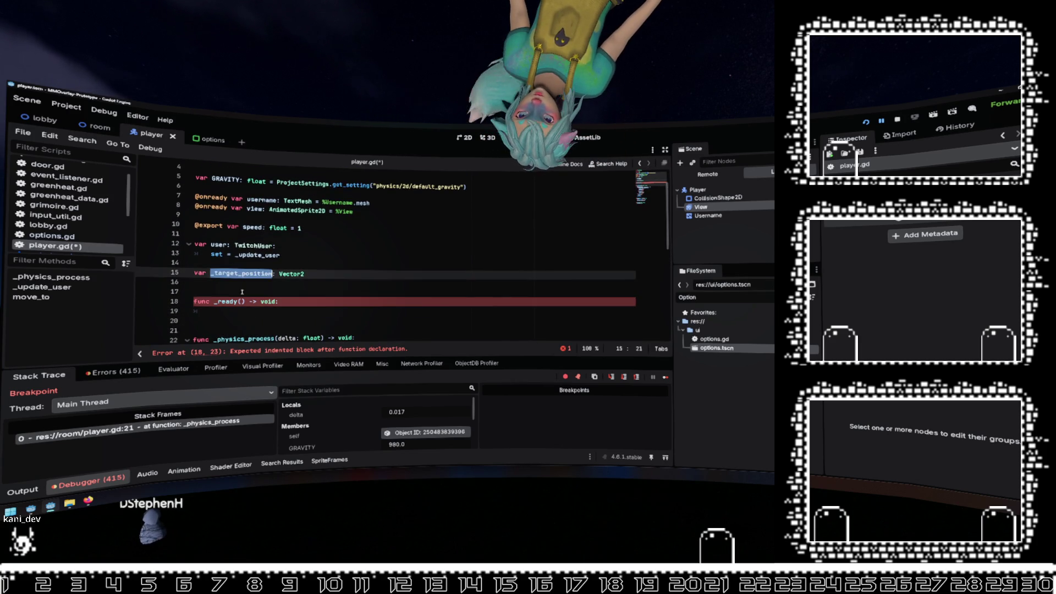
type(" = globa")
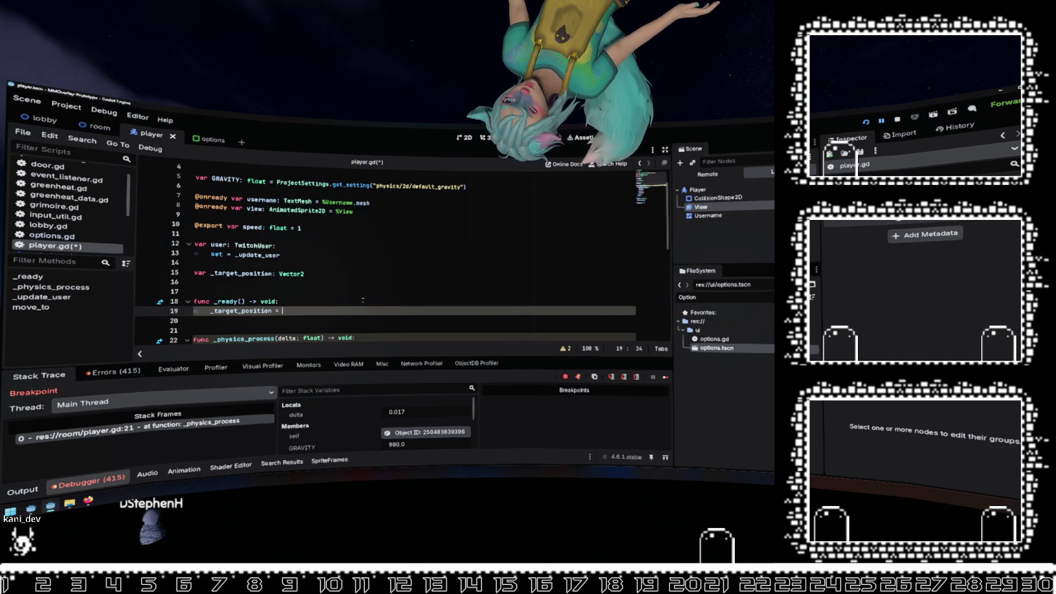
key("Return")
key("ctrl+s")
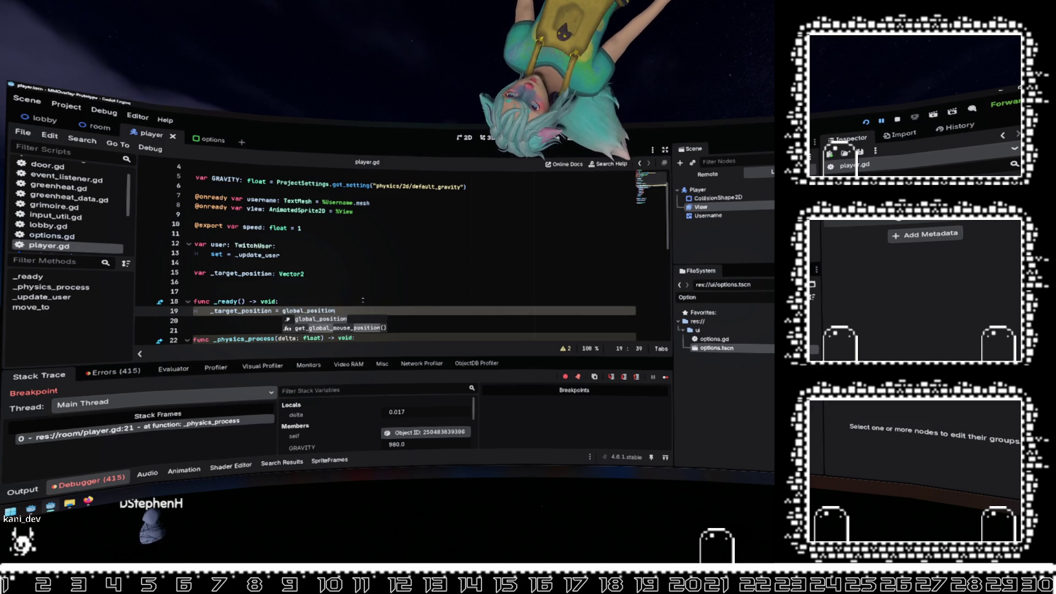
Review the new _target_position assignment and the GRAVITY line below it.
left_click(383, 282)
scroll(384, 282, "down", 1)
scroll(384, 282, "down", 1)
double_click(242, 255)
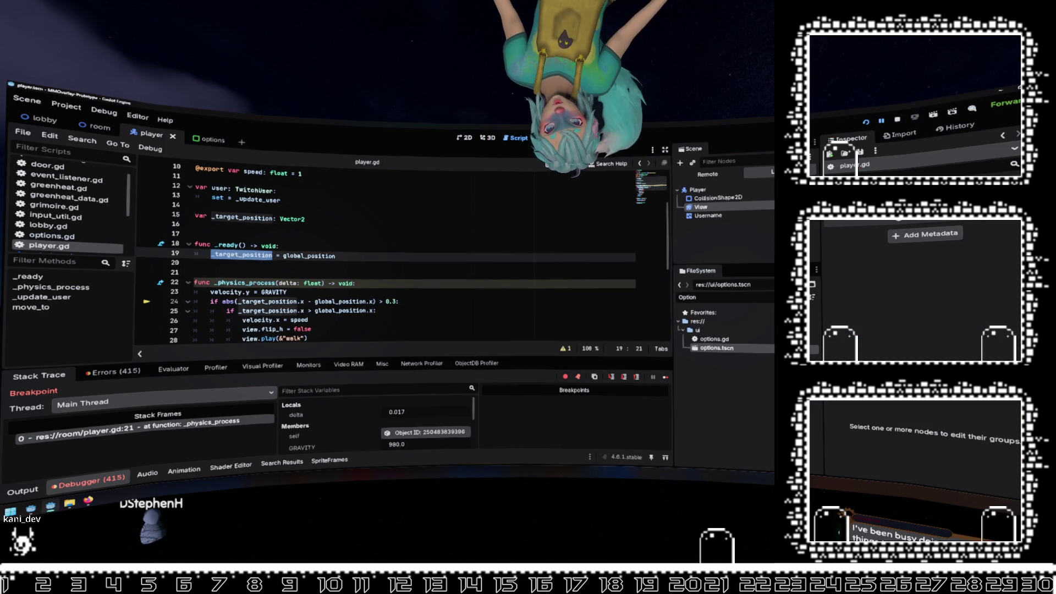
left_click(415, 293)
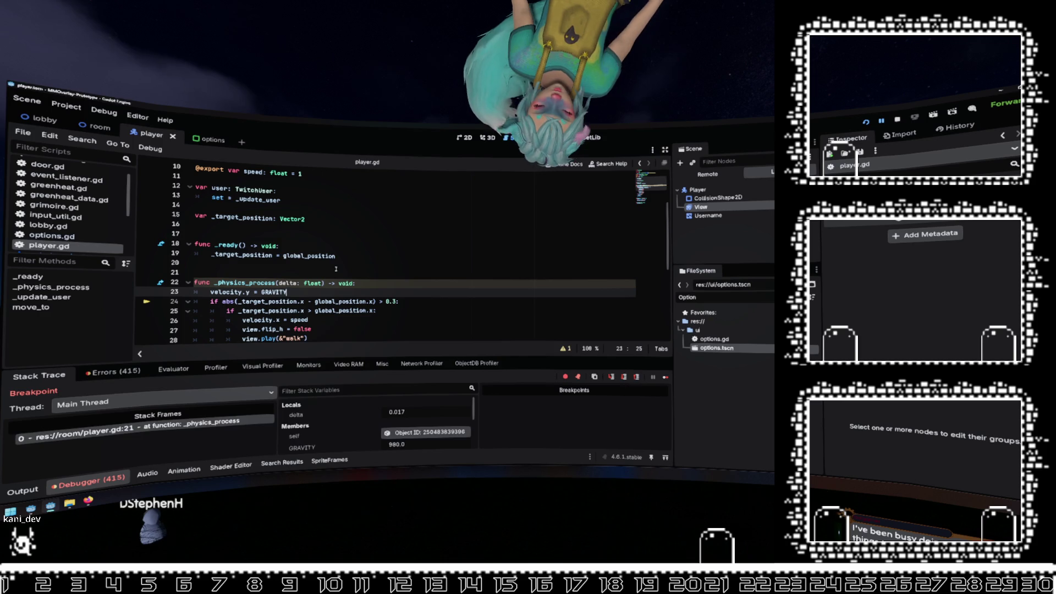
Resume the paused game from the breakpoint with F12.
key("F12")
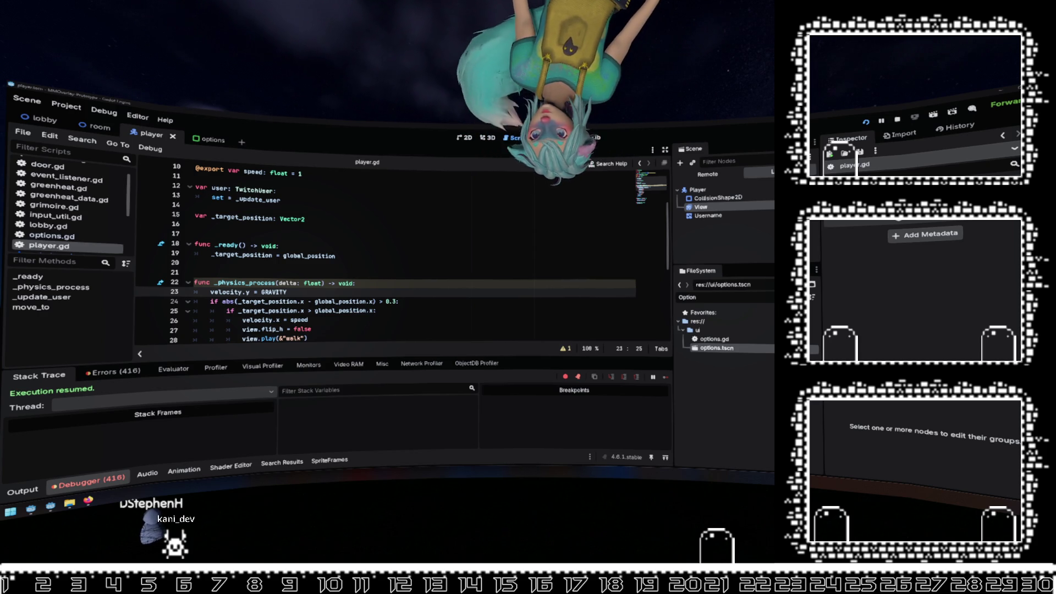
Look through coordinates.gd and player.gd's move_to function.
key("ctrl+Home")
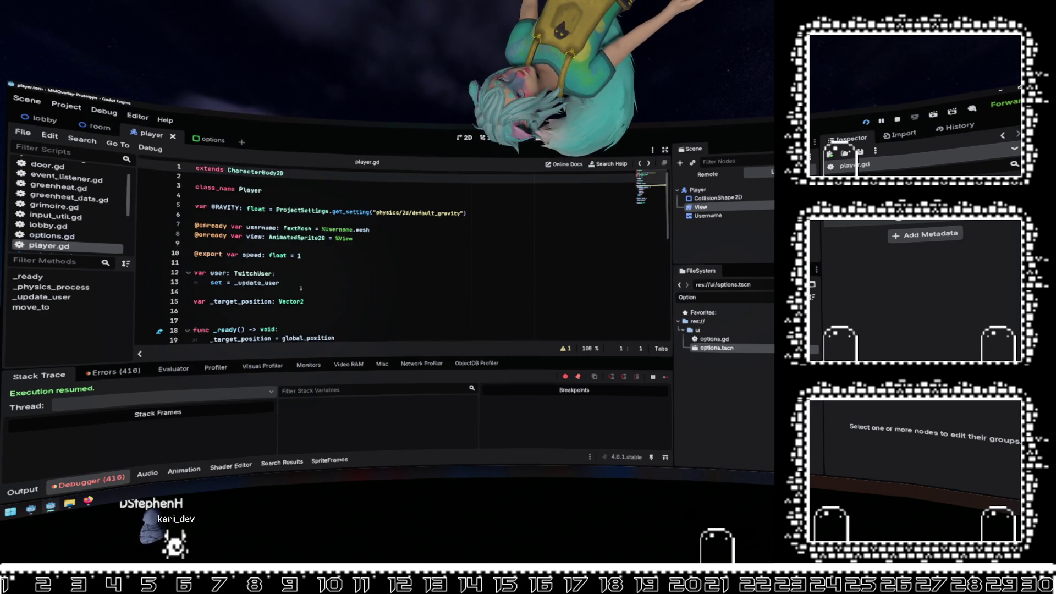
left_click(55, 158)
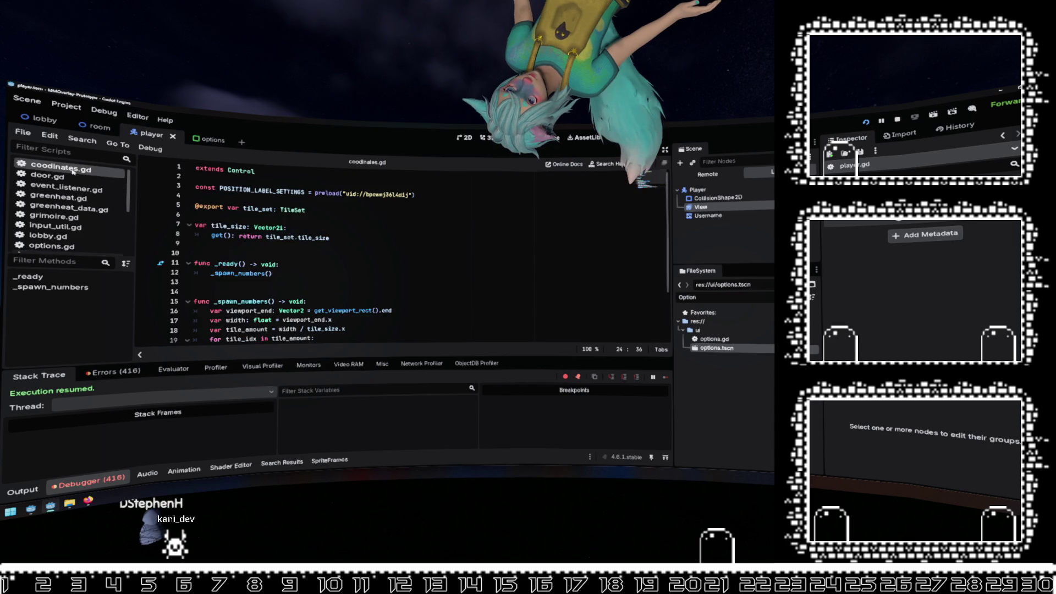
scroll(67, 201, "down", 3)
left_click(49, 188)
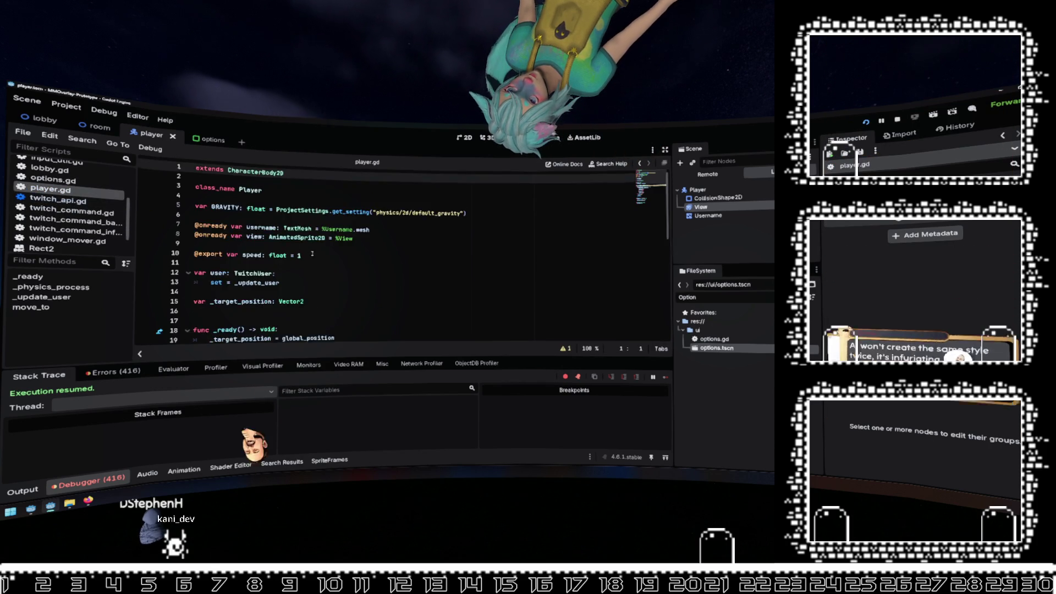
scroll(339, 263, "down", 9)
left_click(339, 321)
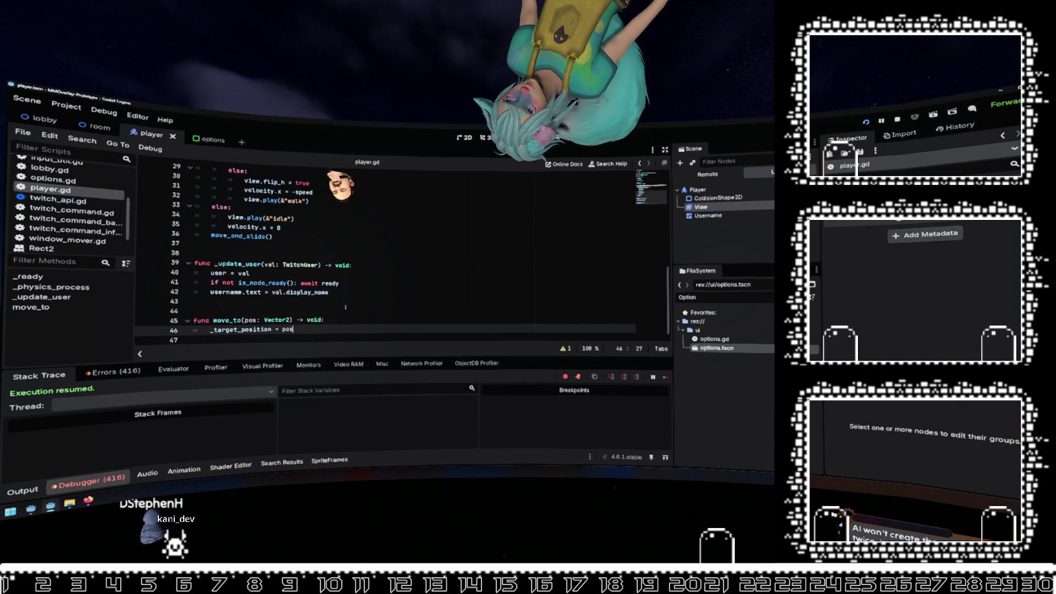
left_click(358, 282)
scroll(358, 282, "up", 3)
scroll(357, 287, "up", 3)
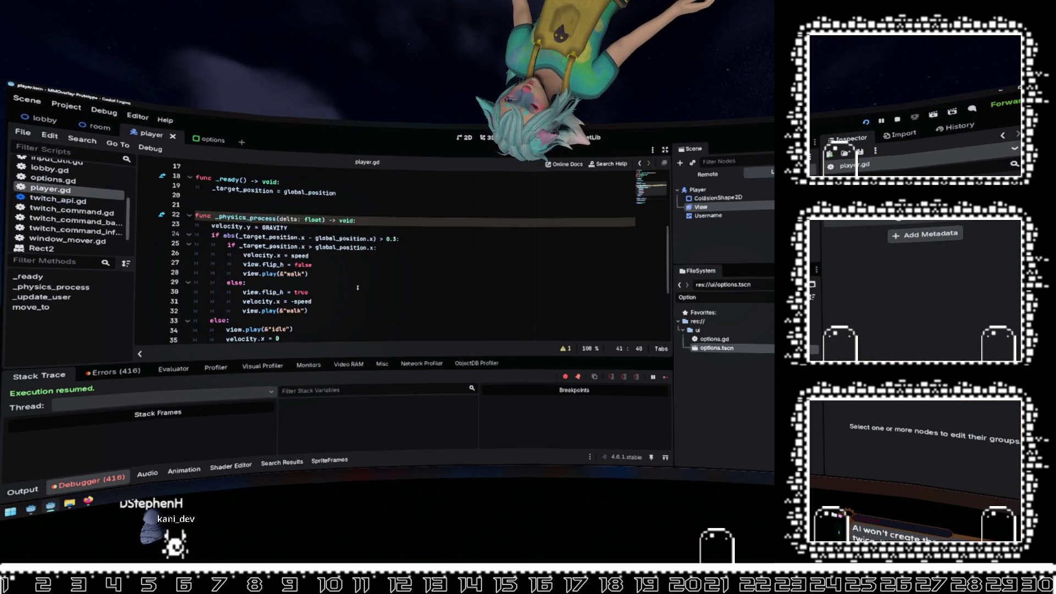
scroll(99, 214, "up", 1)
In lobby.gd's _on_move, append '- tile_set.tile_size / 2' to line 68's x and save.
left_click(50, 180)
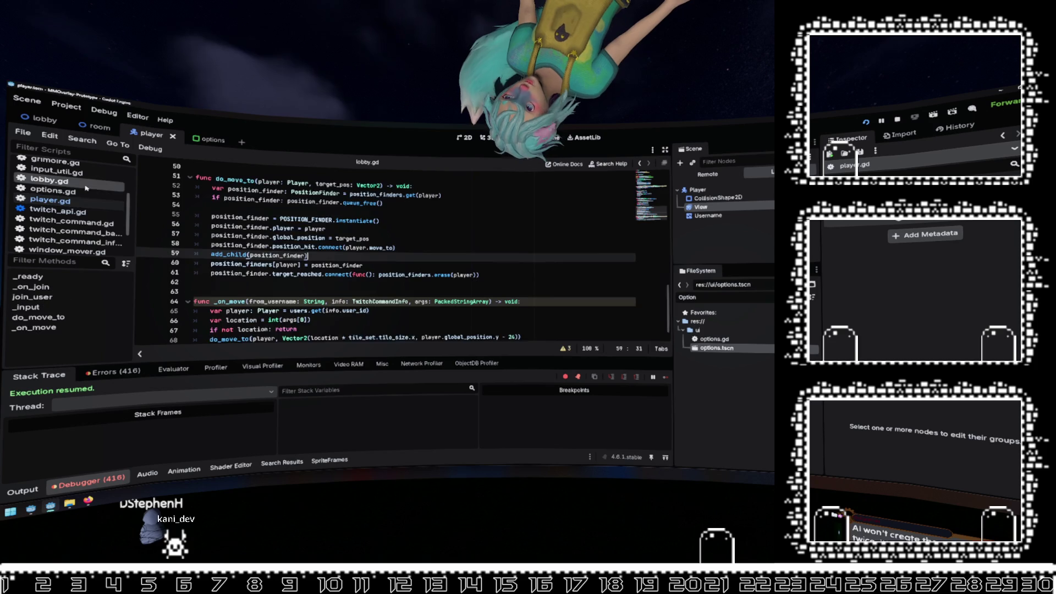
scroll(308, 264, "down", 5)
double_click(230, 292)
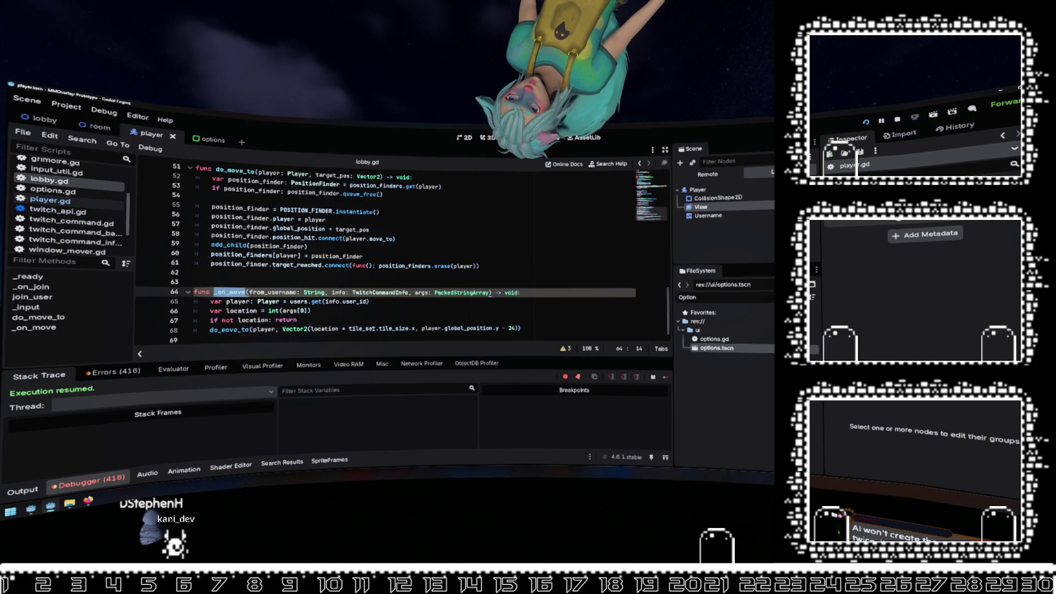
left_click(431, 330)
type("-")
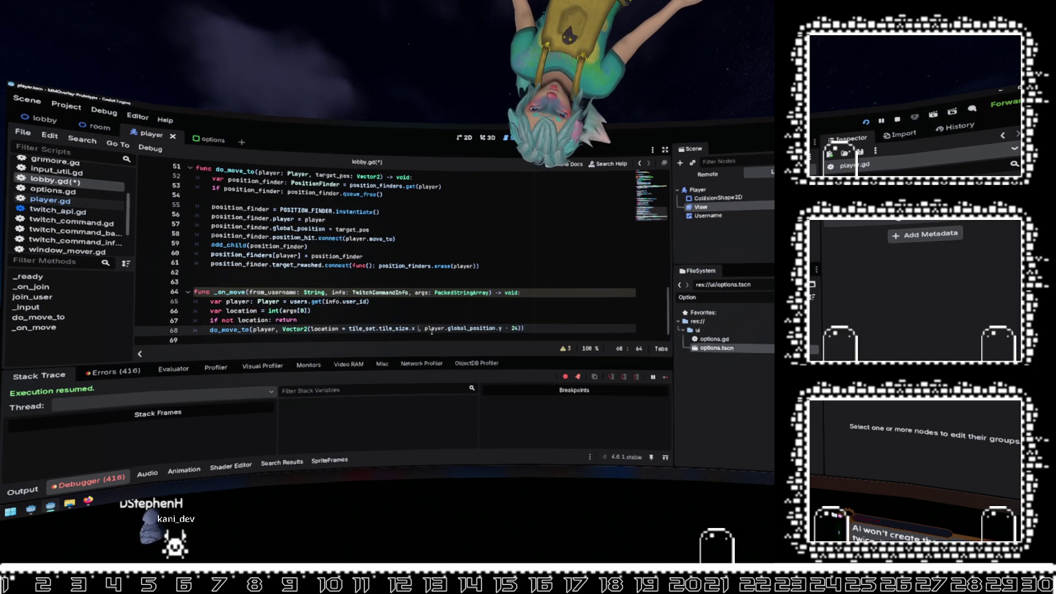
key("Right")
key("Right")
key("Right")
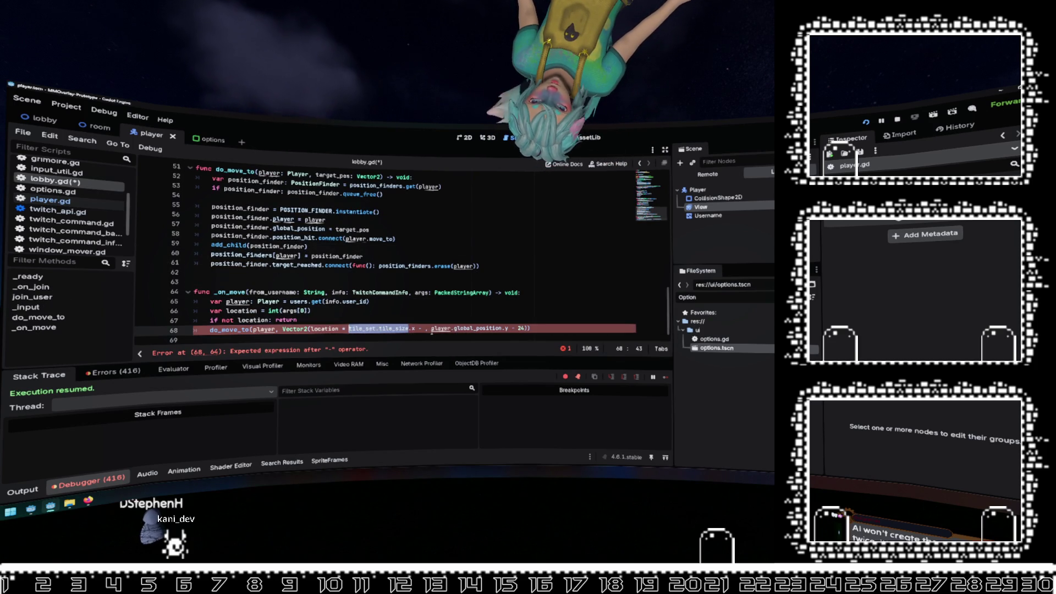
type("tile_set.tile_size / 2")
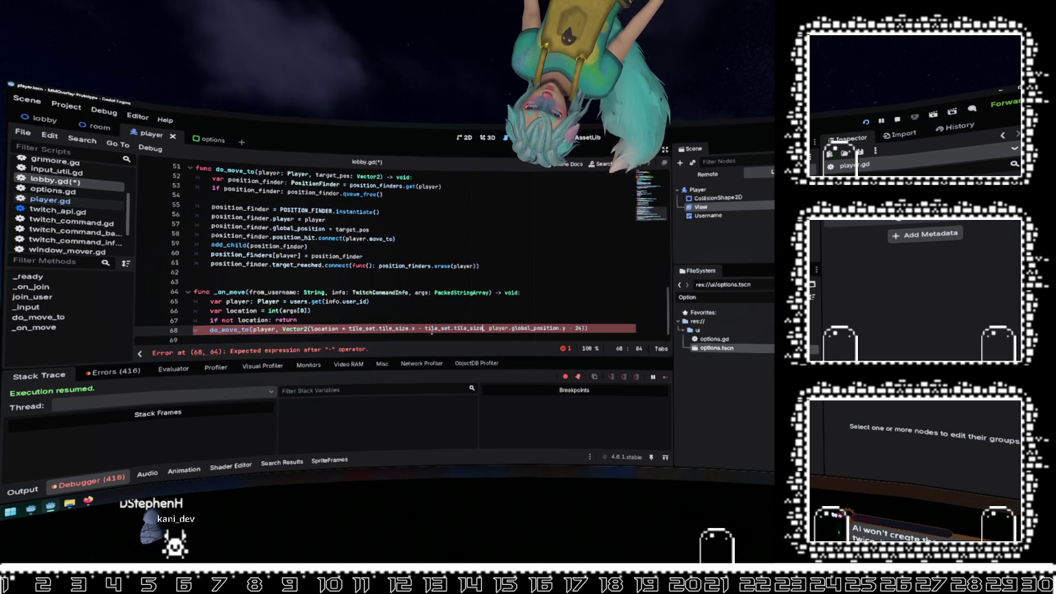
key("Up")
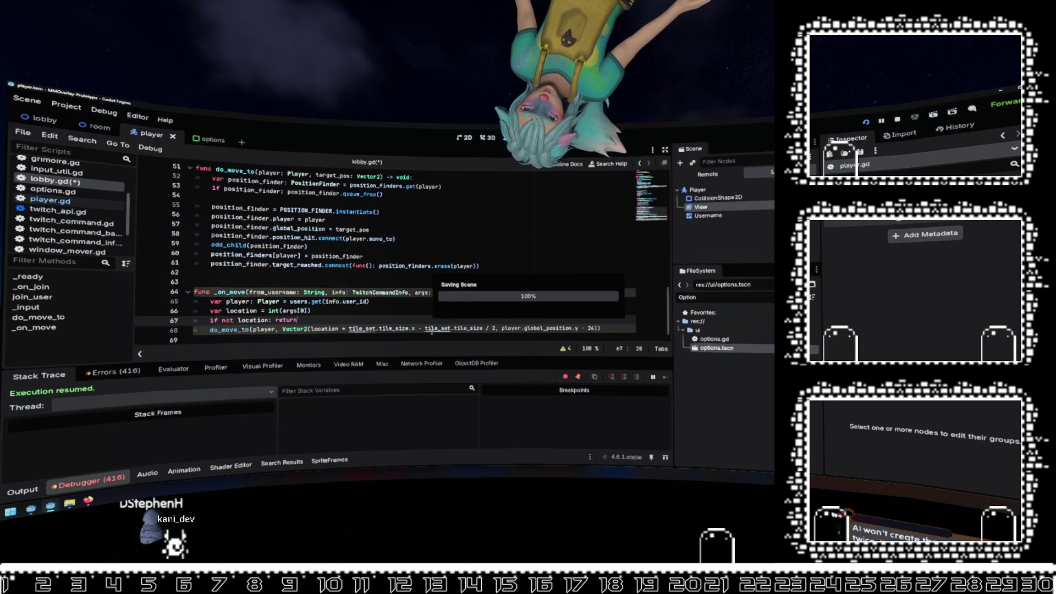
key("ctrl+s")
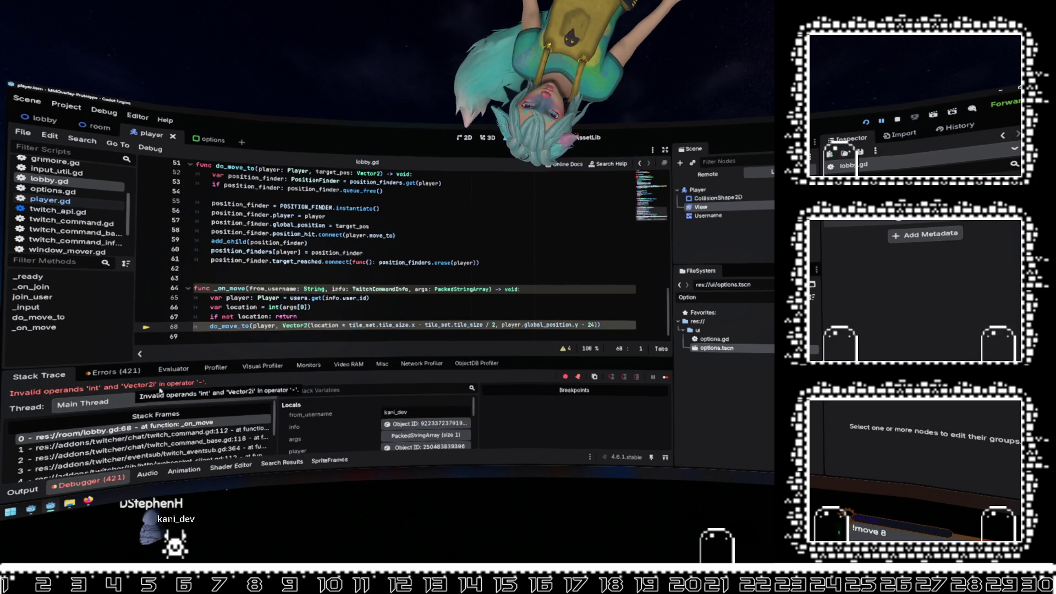
Dismiss the debugger error tooltip and return to the lobby.gd code at line 68.
left_click(402, 292)
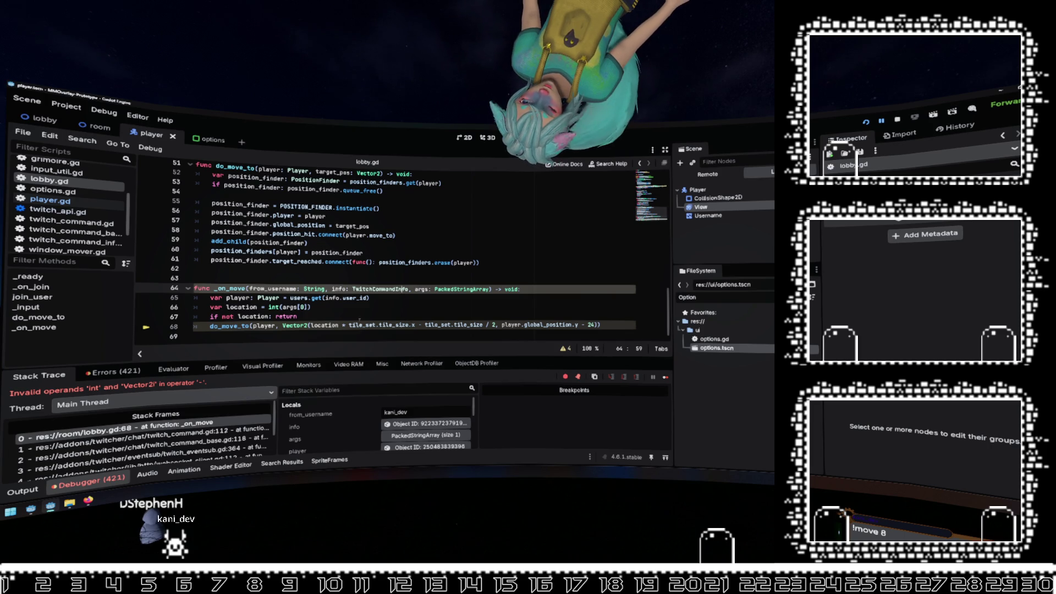
Append .x to tile_size on line 68, save, and resume the paused game.
double_click(324, 325)
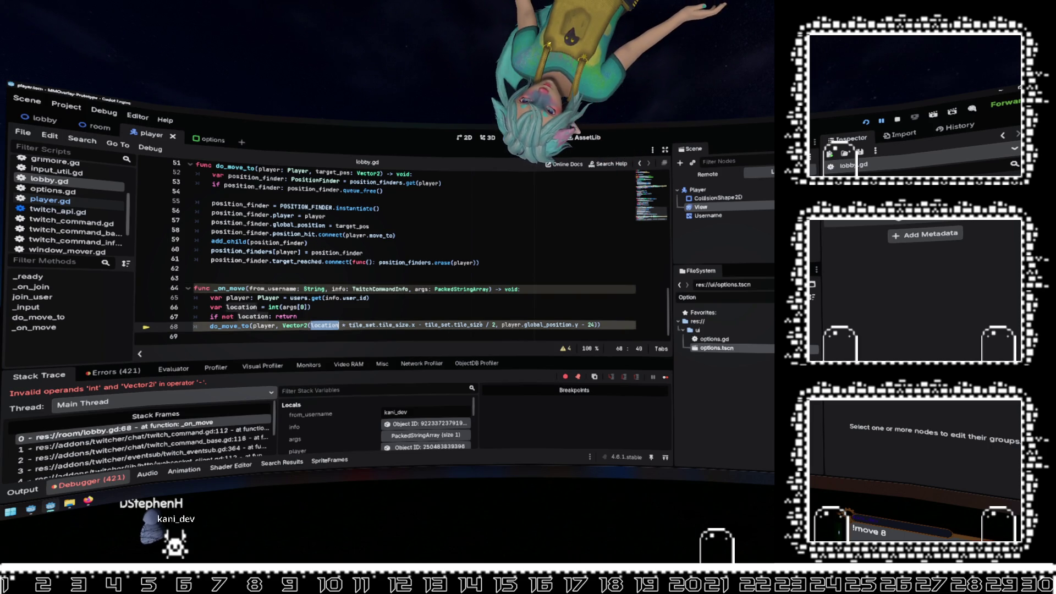
left_click(483, 324)
type(".x")
key("Up")
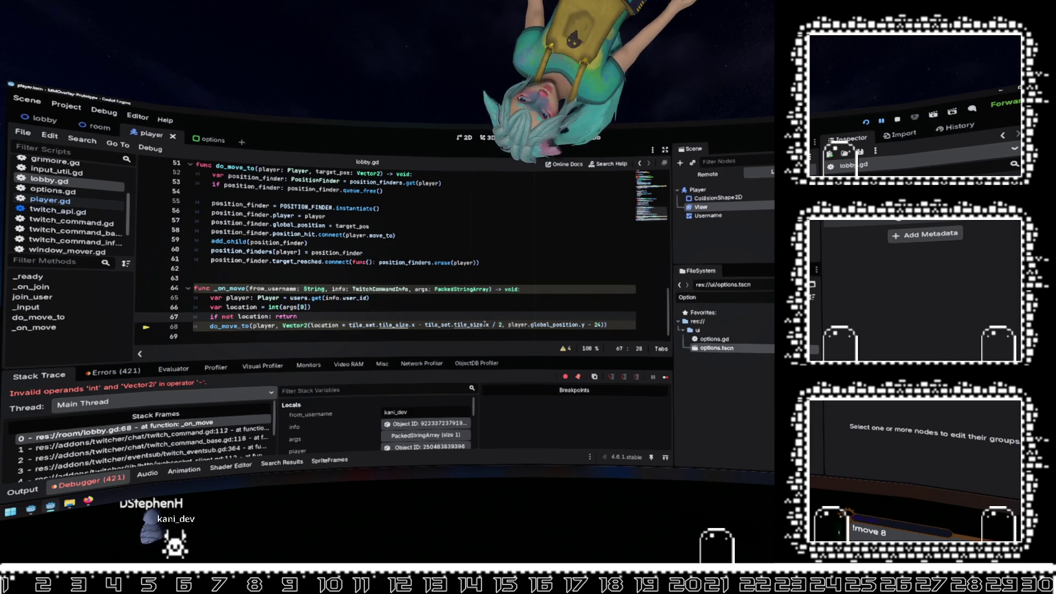
key("F12")
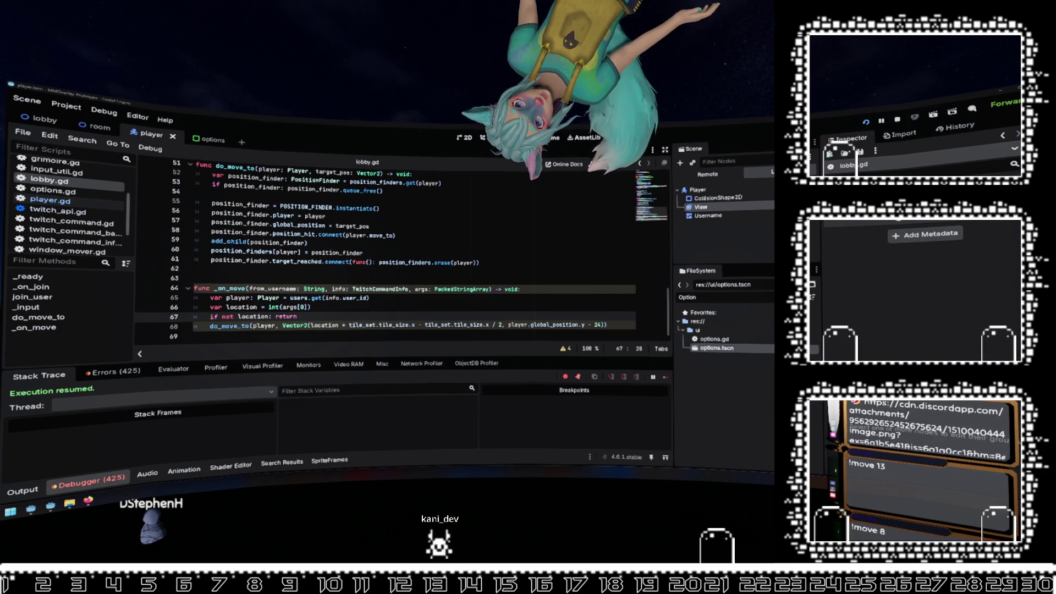
key("alt+Tab")
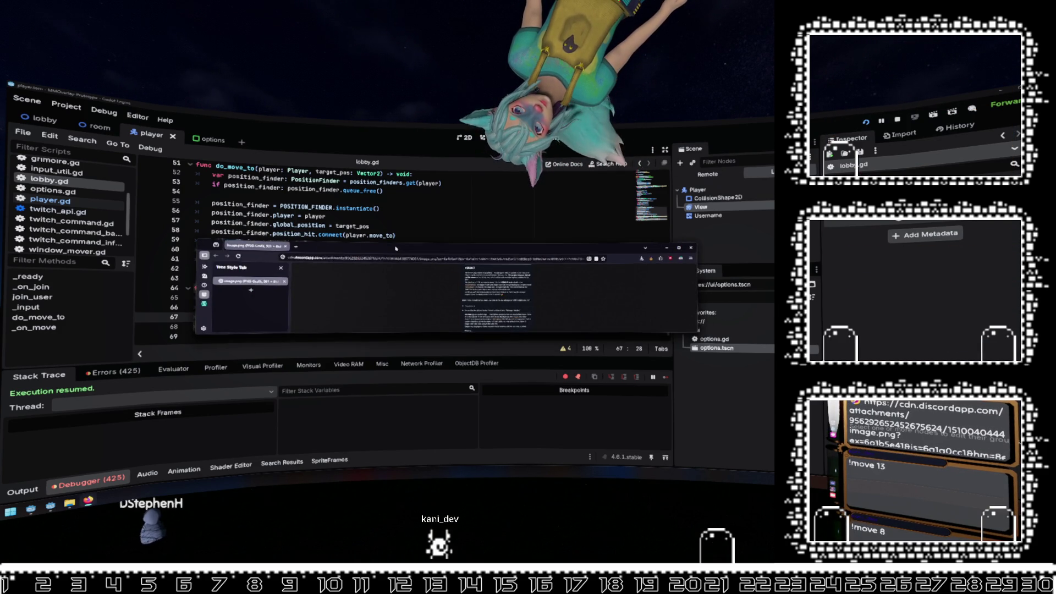
Zoom in the Firefox AI chat page and scroll up through the replies.
key("ctrl+plus")
key("ctrl+plus")
key("ctrl+plus")
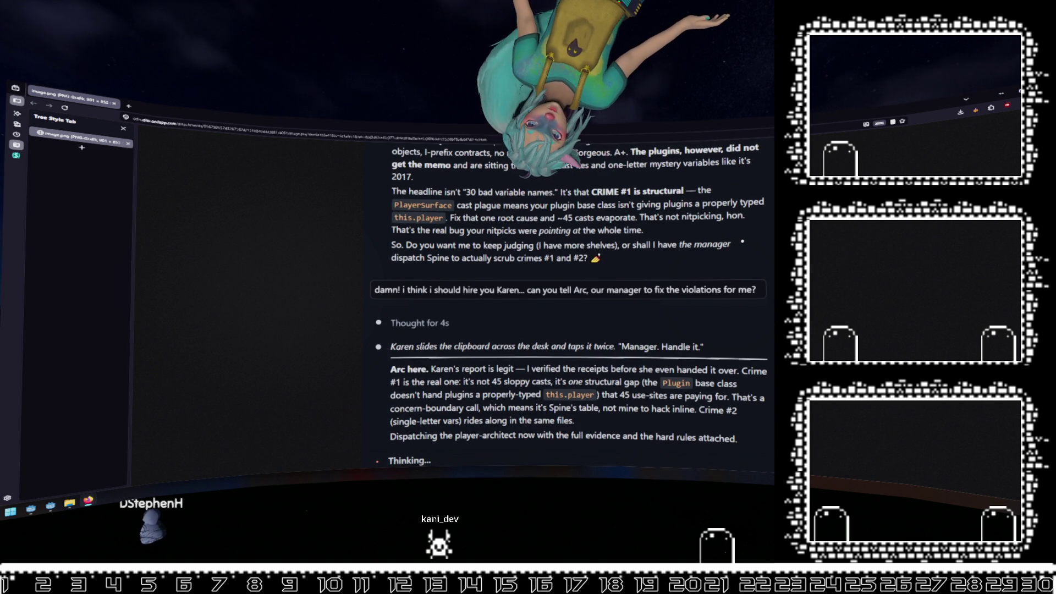
scroll(569, 303, "up", 1)
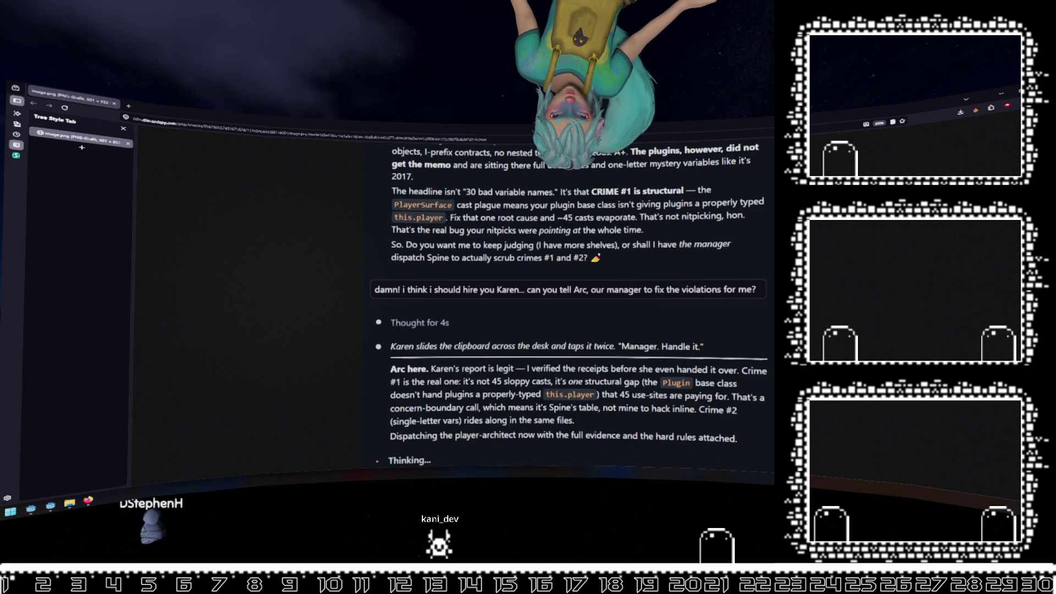
Scroll up through the manager's plugin-violation reply, then return to lobby.gd in Godot.
scroll(569, 303, "up", 1)
key("alt+Tab")
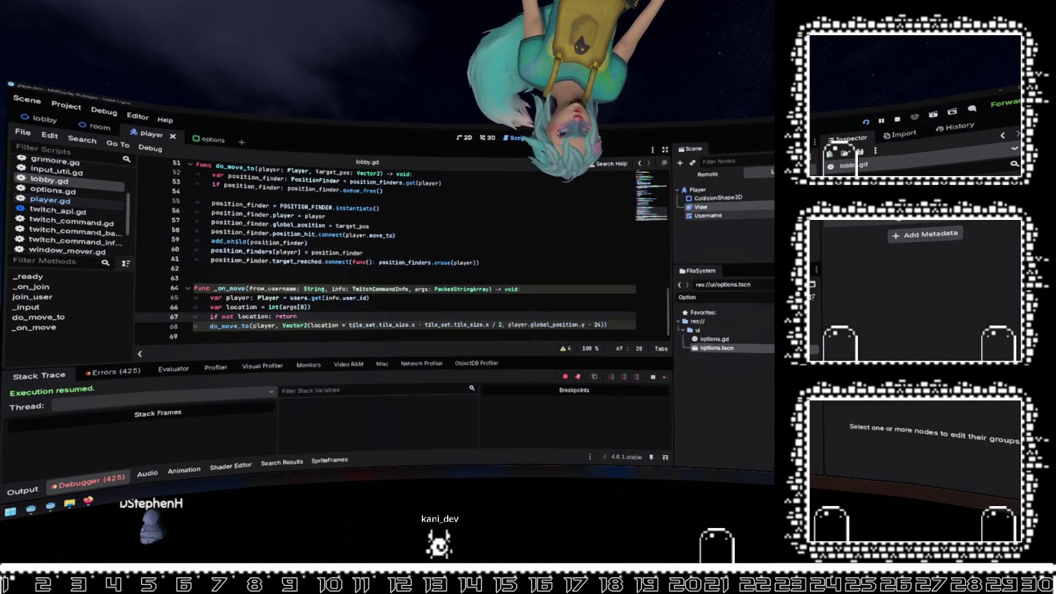
Look over the _on_move code and collapse the Debugger panel to show lines 41–69.
left_click(525, 194)
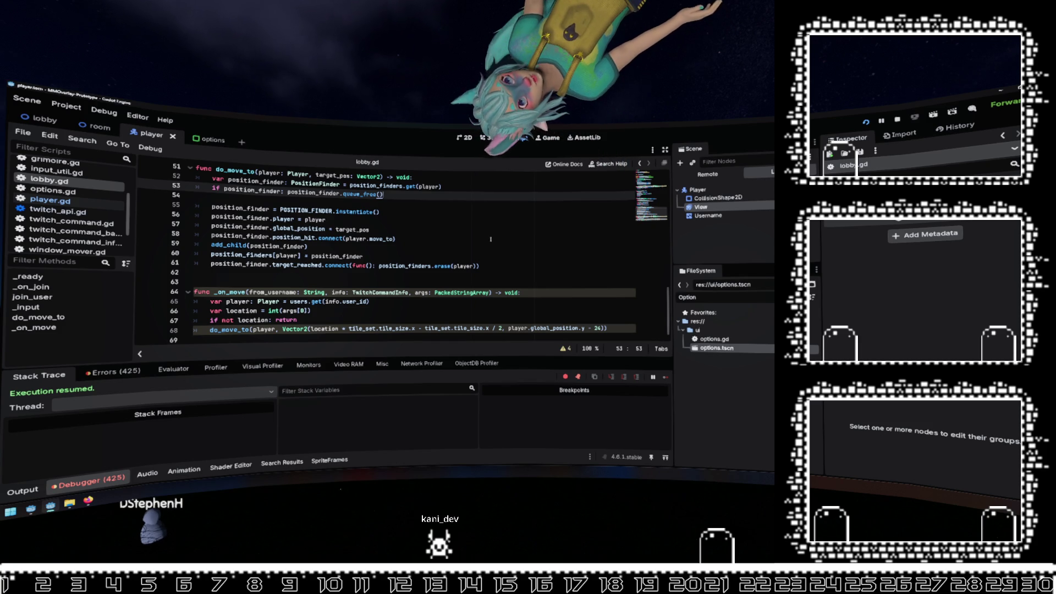
left_click_drag(611, 329, 198, 264)
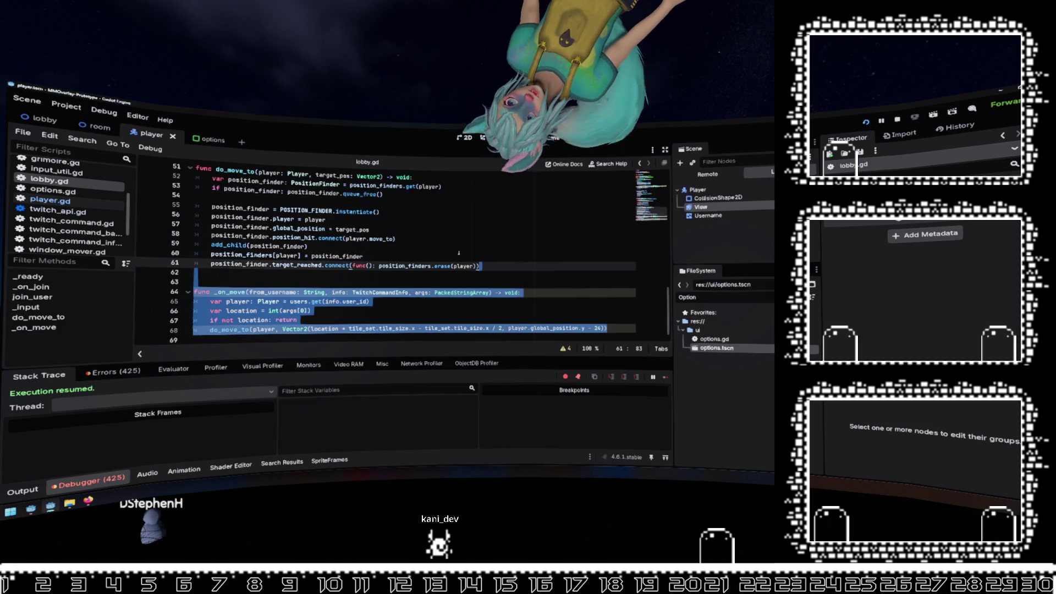
left_click(460, 249)
left_click(460, 253)
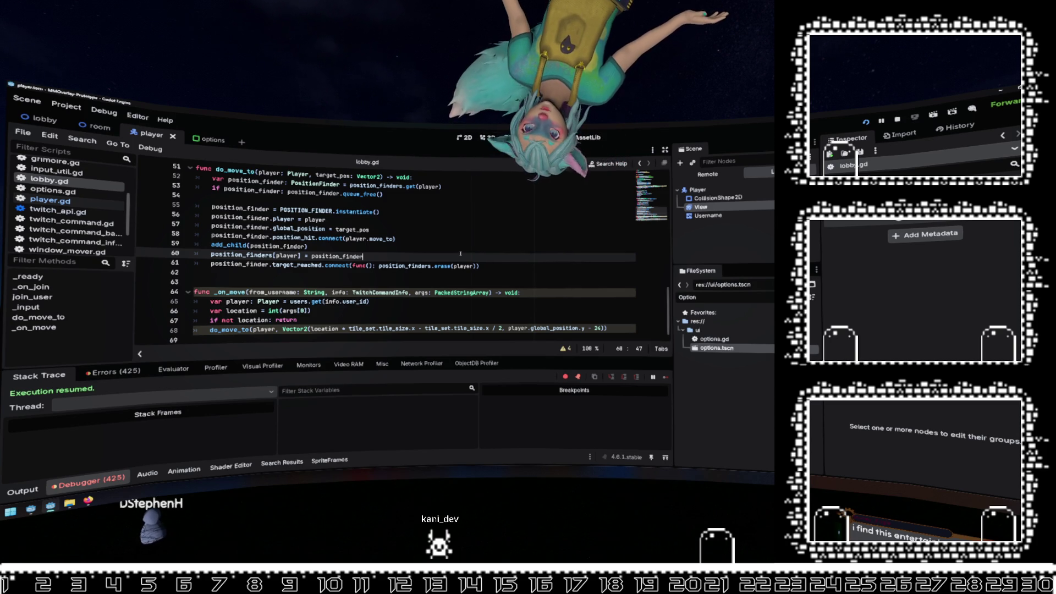
left_click(88, 480)
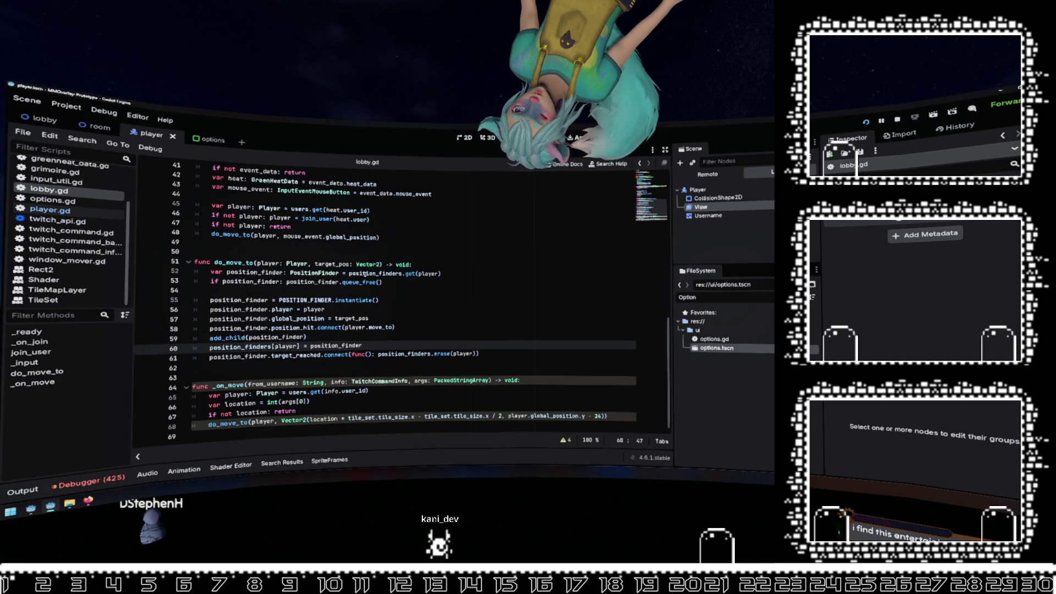
left_click(391, 253)
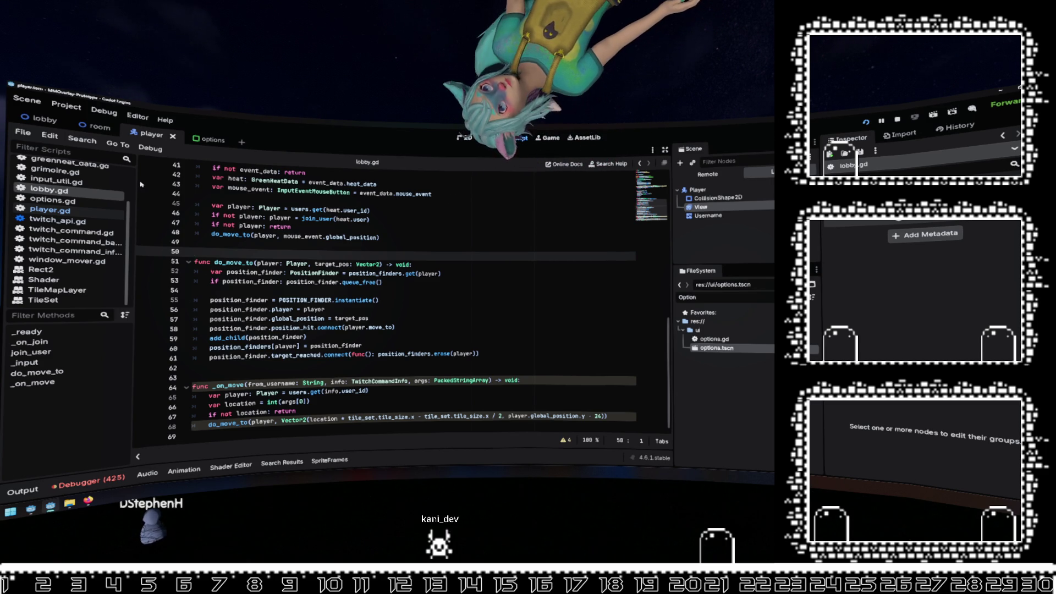
Close all open scripts and discard the empty unsaved scene.
right_click(88, 183)
left_click(126, 243)
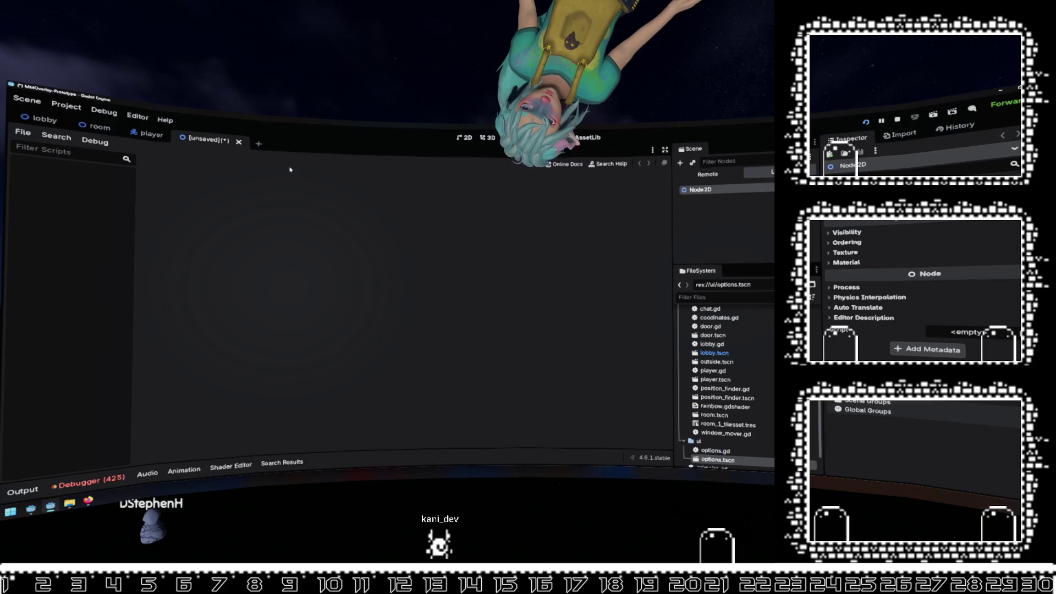
left_click(239, 142)
left_click(529, 312)
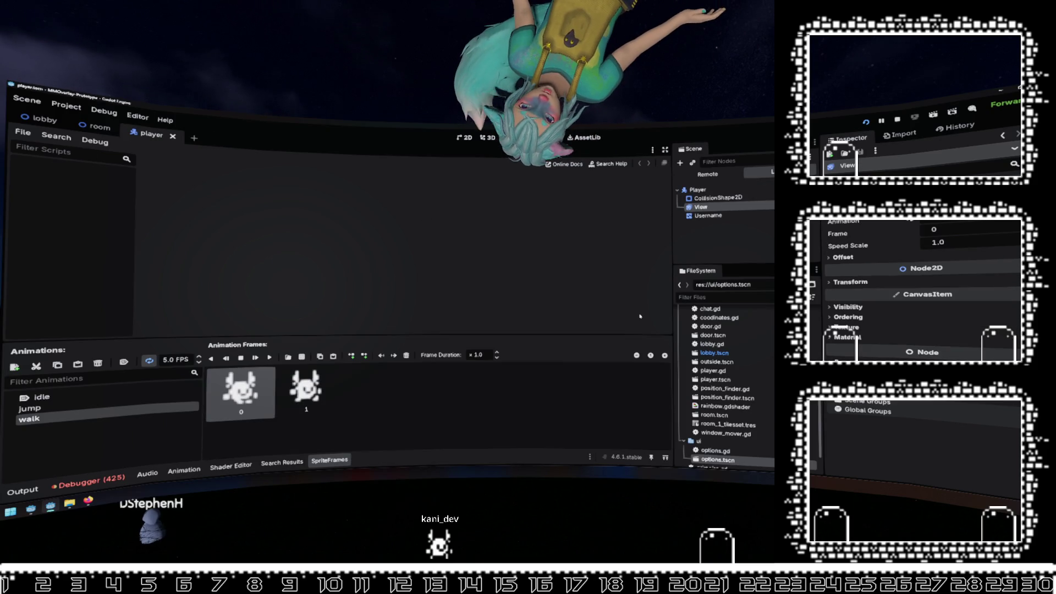
Create an inherited scene from player.tscn and rename its root node to Enemy.
left_click(713, 298)
type("player")
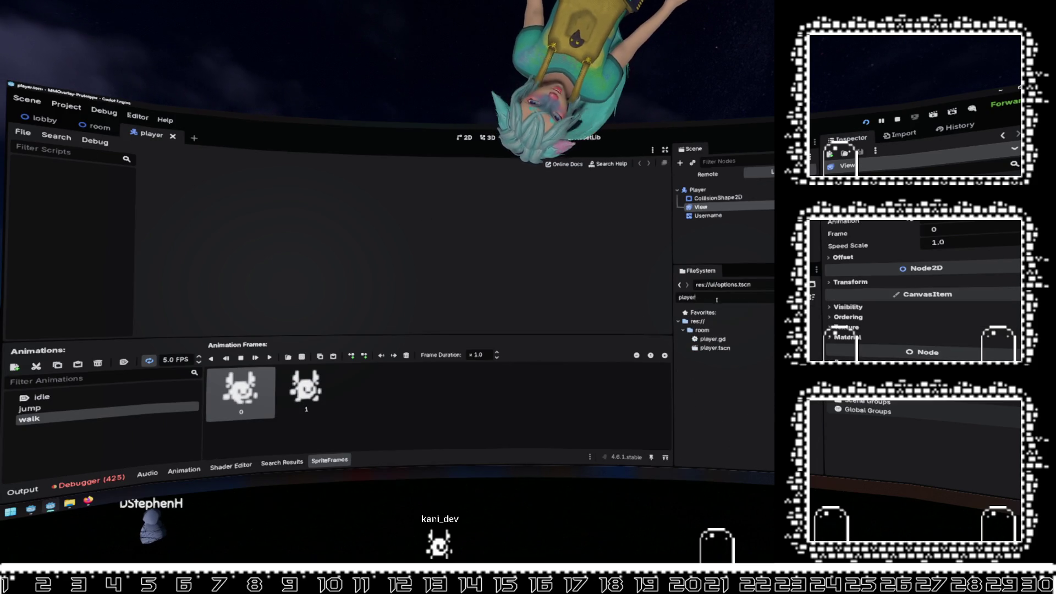
double_click(737, 348)
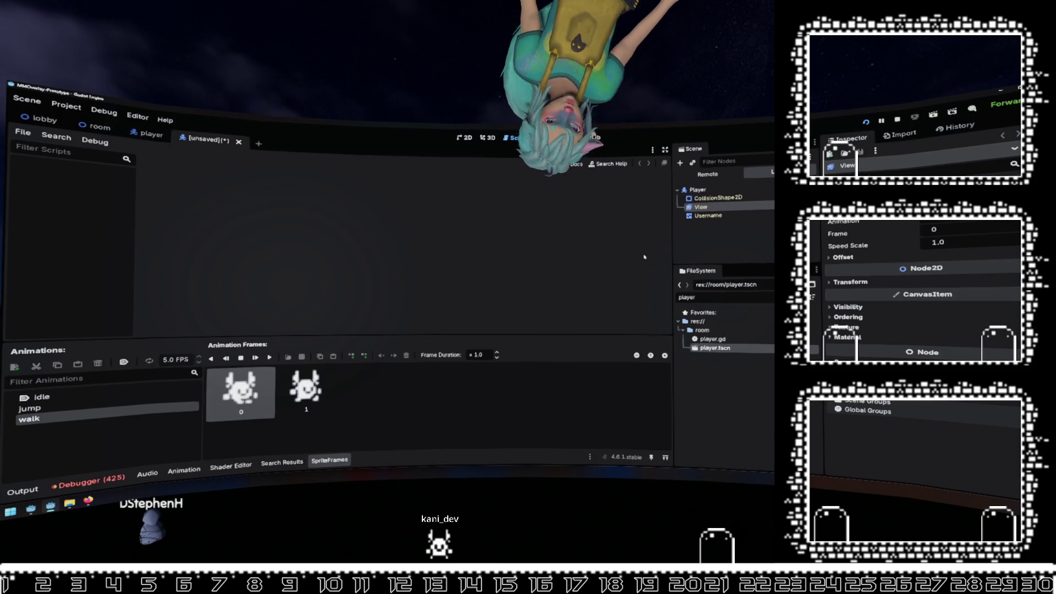
left_click(697, 189)
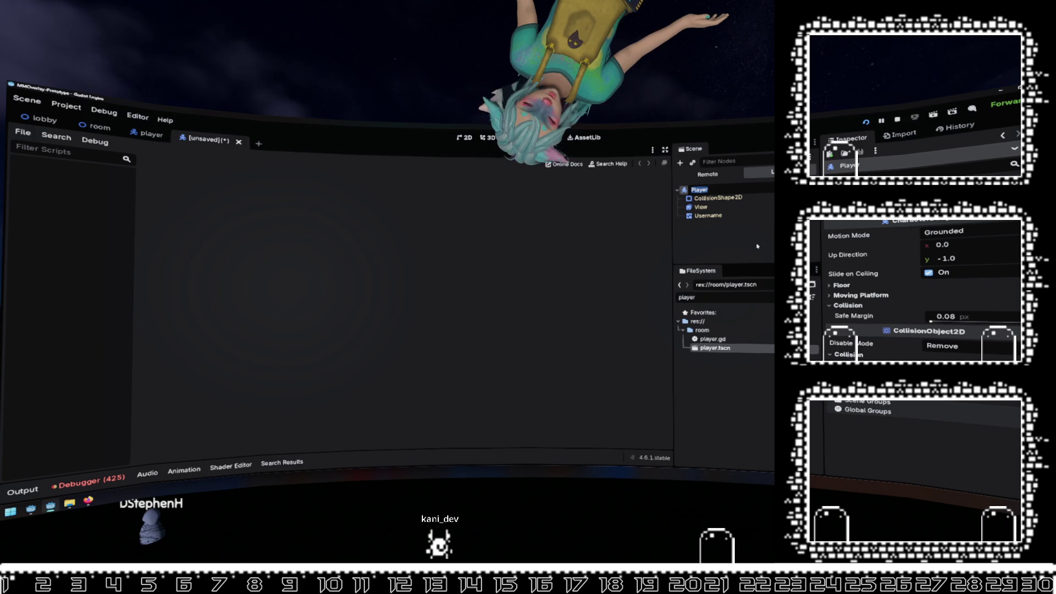
key("F2")
type("Enemy")
key("Return")
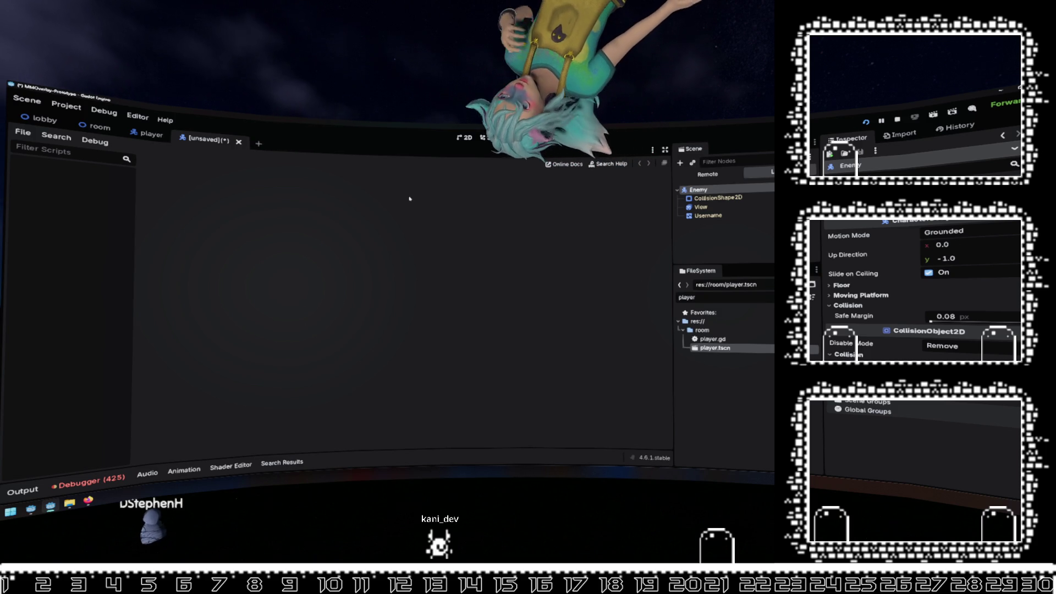
Save the new scene as enemy.tscn in the res://room folder.
key("ctrl+s")
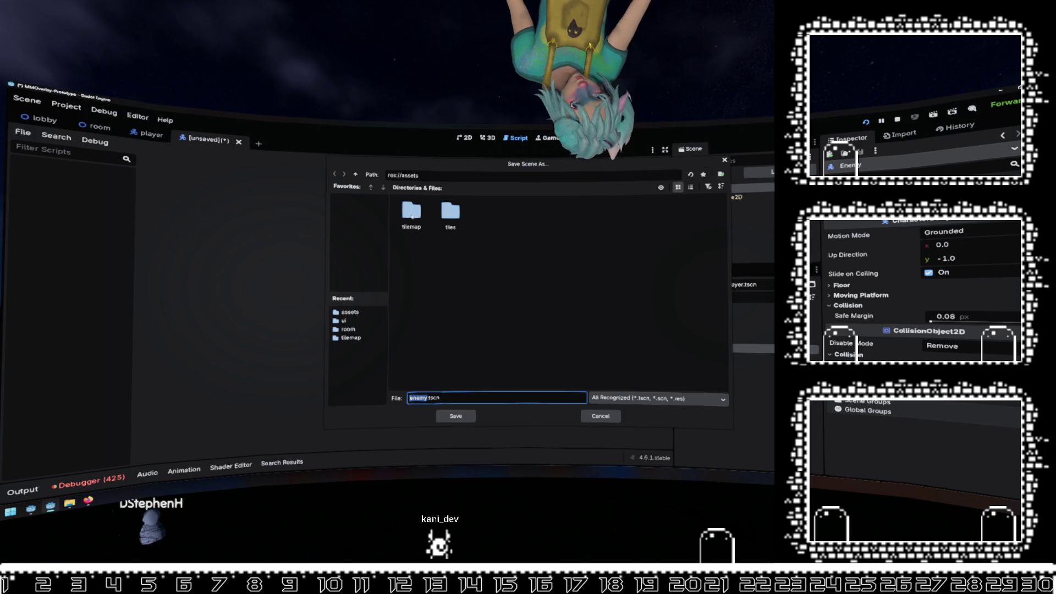
left_click(355, 175)
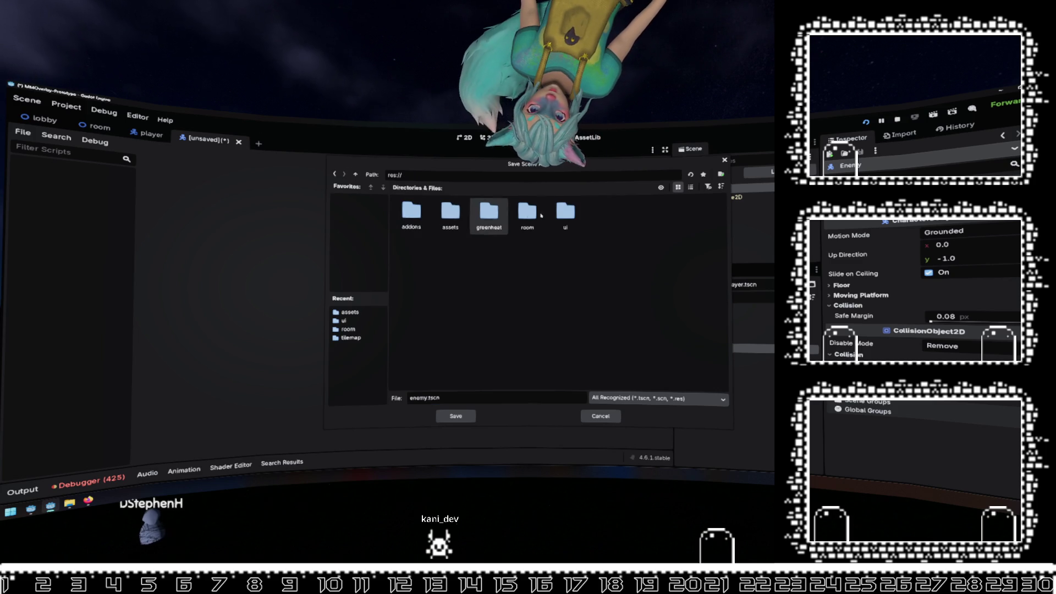
double_click(527, 212)
left_click(455, 415)
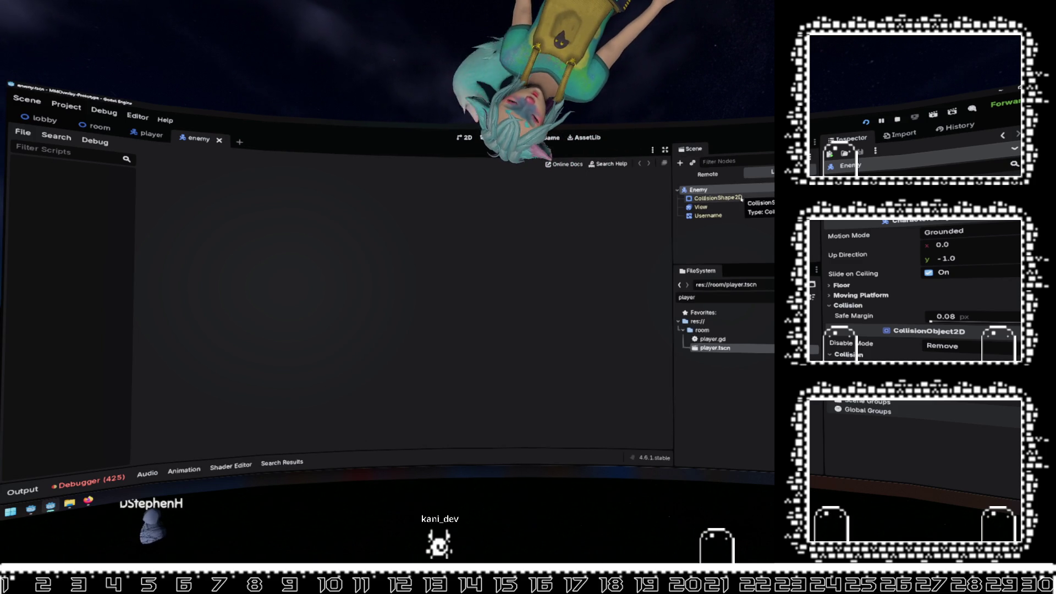
Move the Enemy root from collision layer 2 to collision layer 3.
double_click(726, 188)
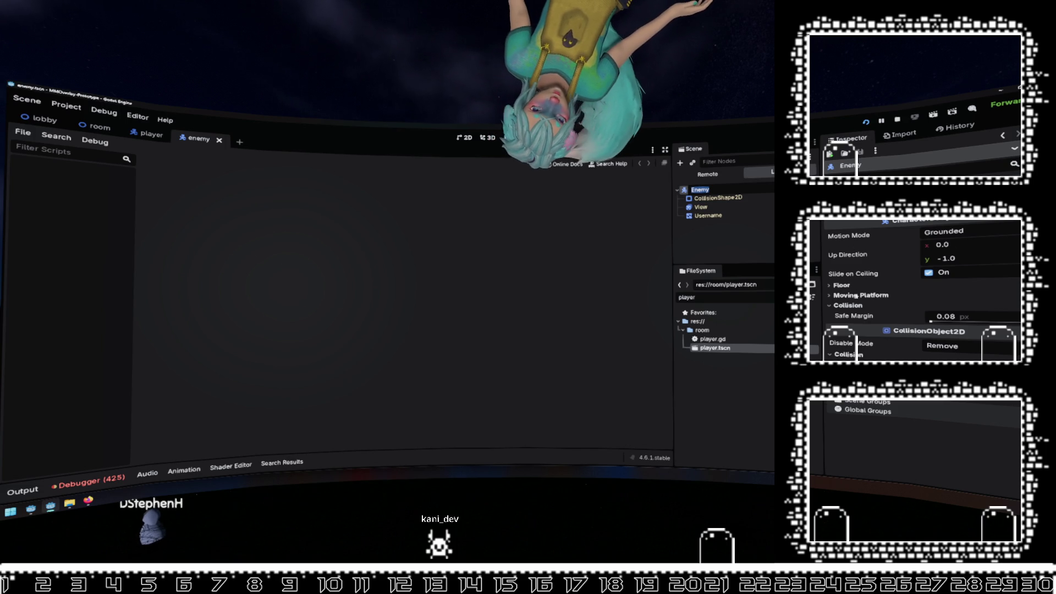
left_click(857, 305)
scroll(860, 306, "down", 3)
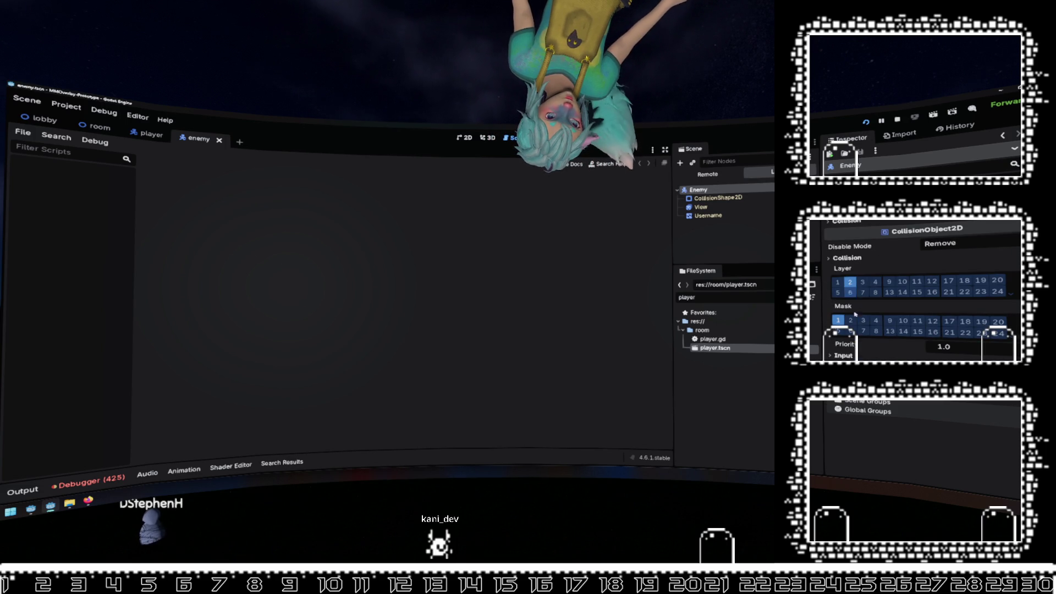
left_click(851, 281)
left_click(849, 281)
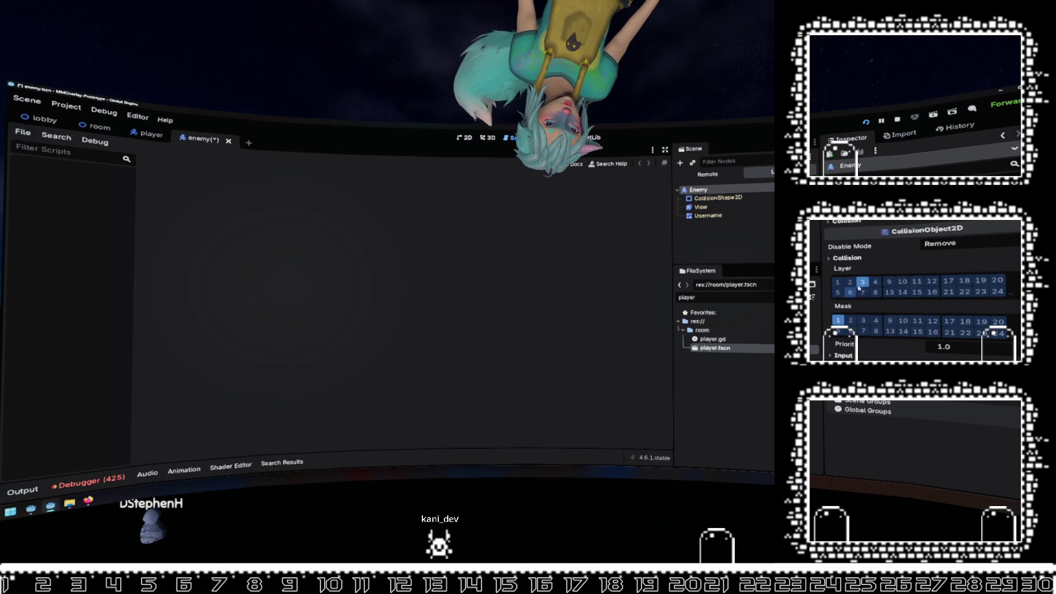
left_click(863, 281)
Rename collision layer 3 to 'Enemy' and save enemy.tscn.
right_click(862, 281)
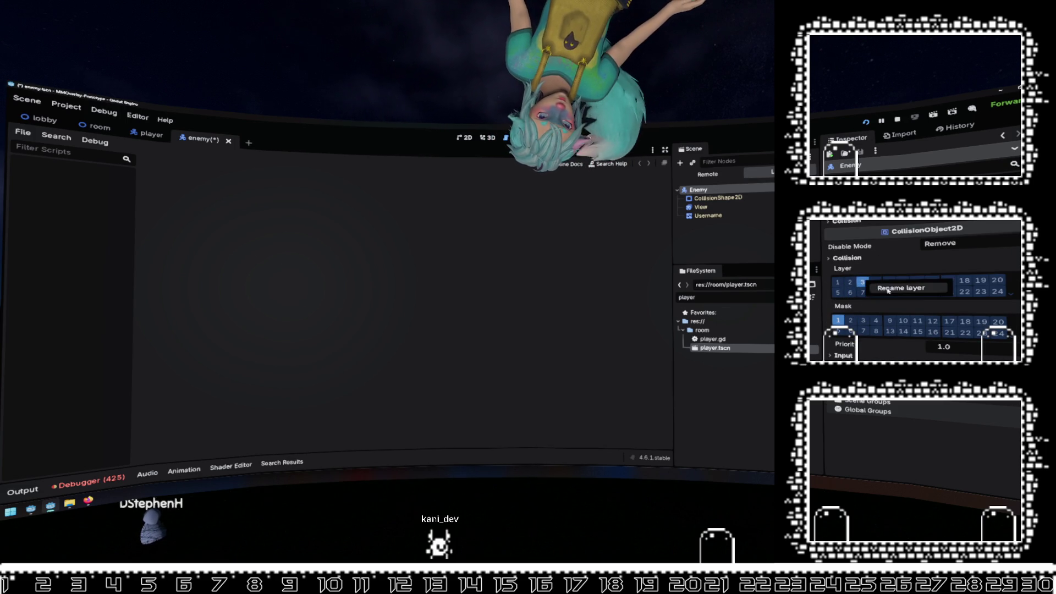
left_click(892, 291)
type("Enemyt")
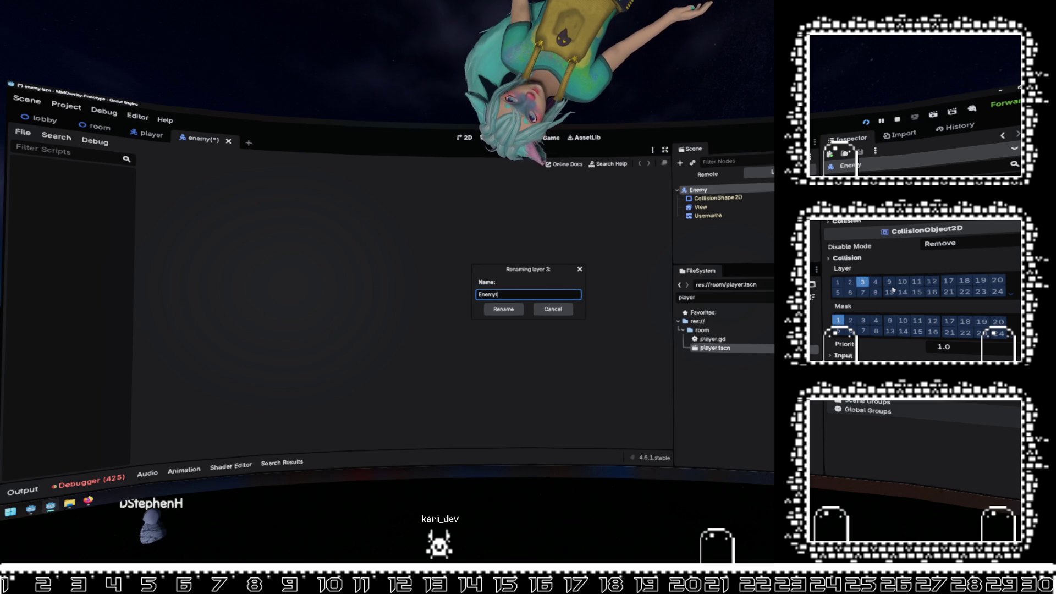
key("Return")
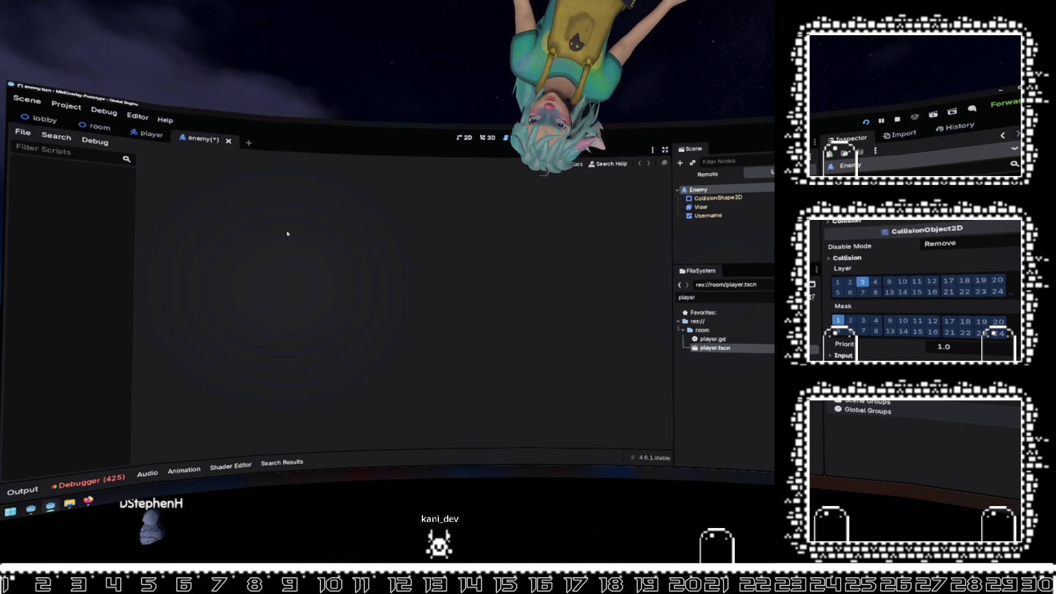
key("ctrl+s")
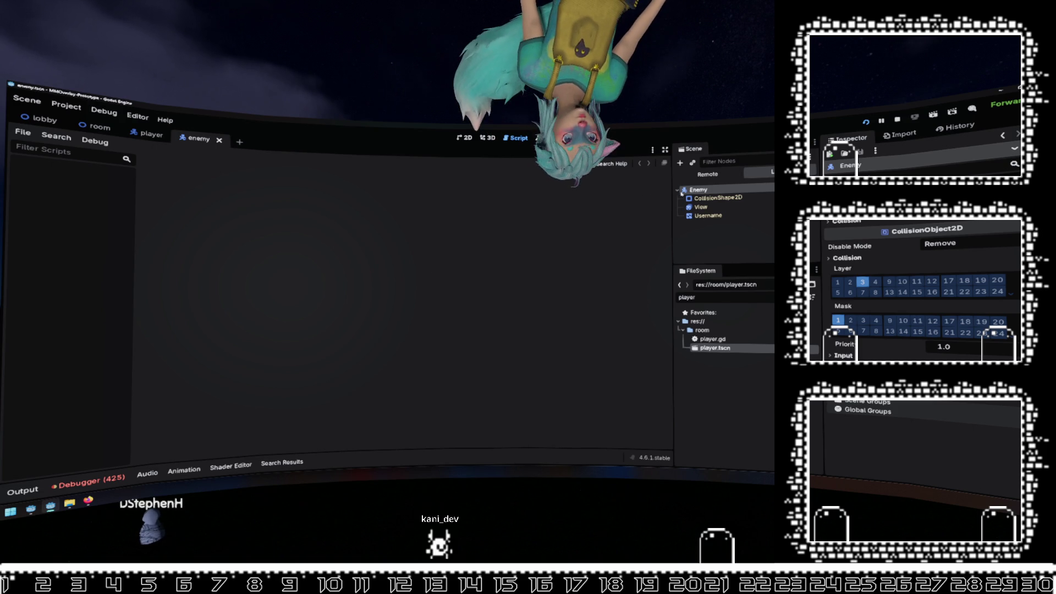
Attach a new enemy.gd script to the Enemy node, inheriting from Player.
right_click(716, 190)
left_click(751, 266)
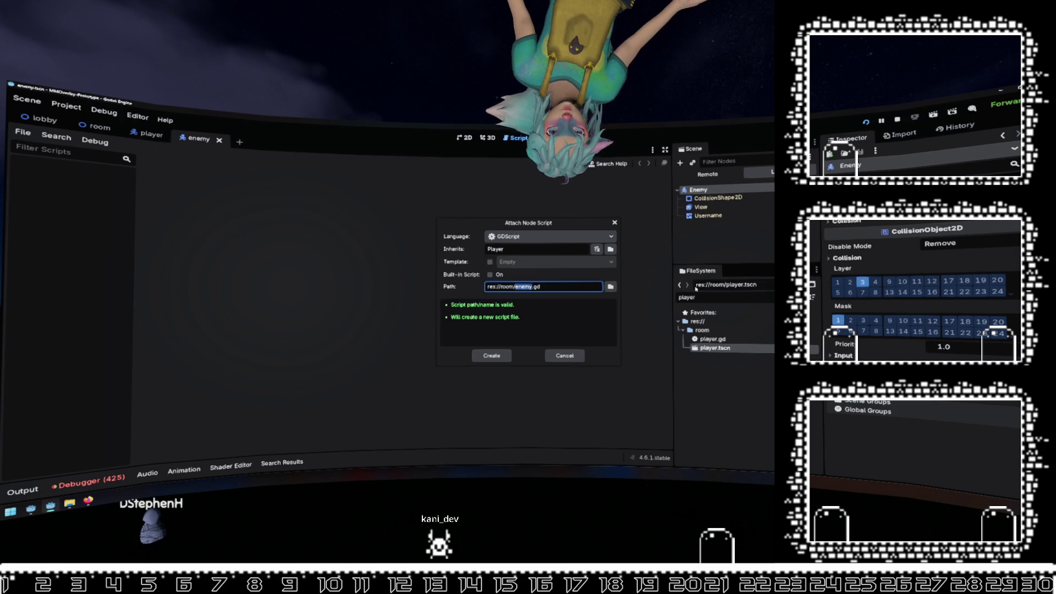
key("Return")
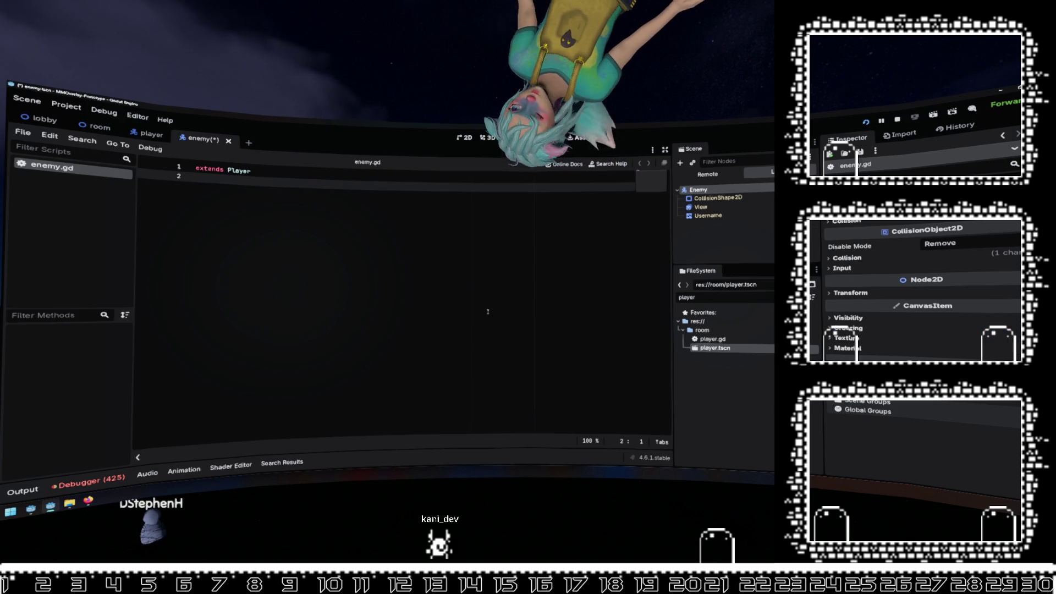
Write a stub func _search_valuable() -> void: pass in enemy.gd.
type("func _")
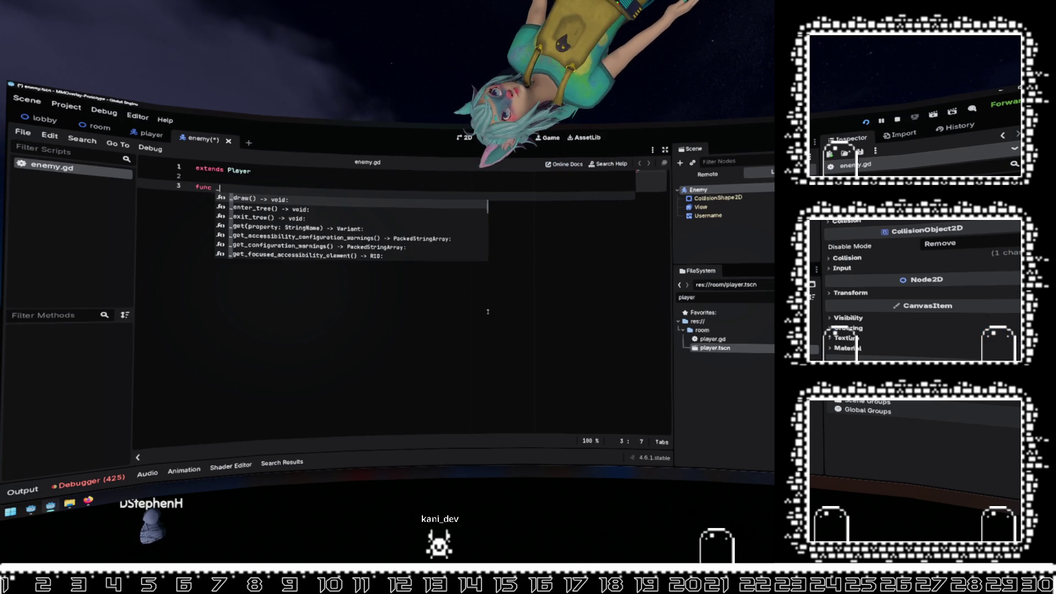
type("search")
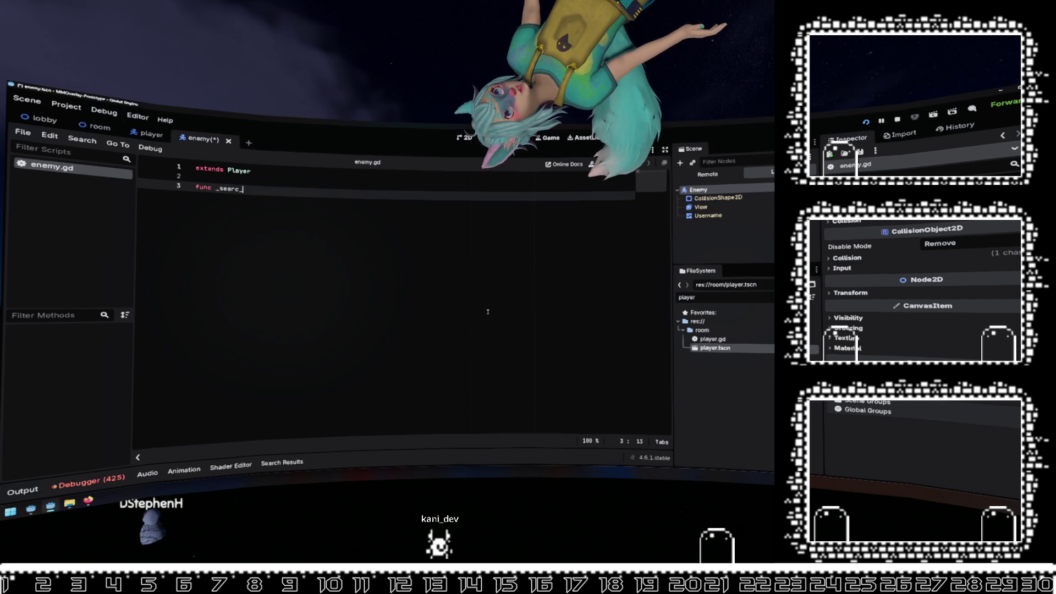
type("_valuable")
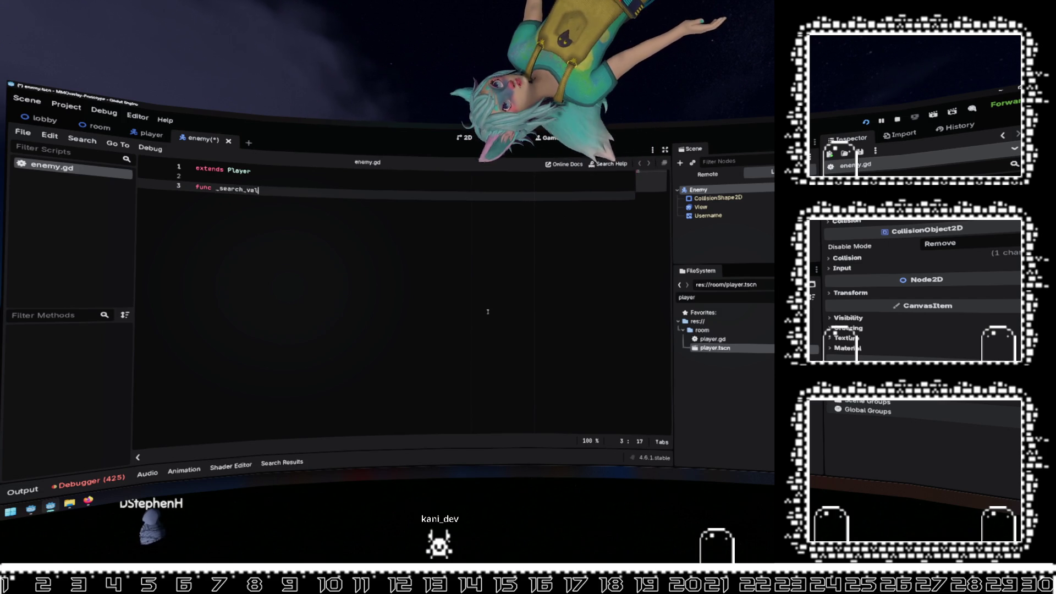
type("() ")
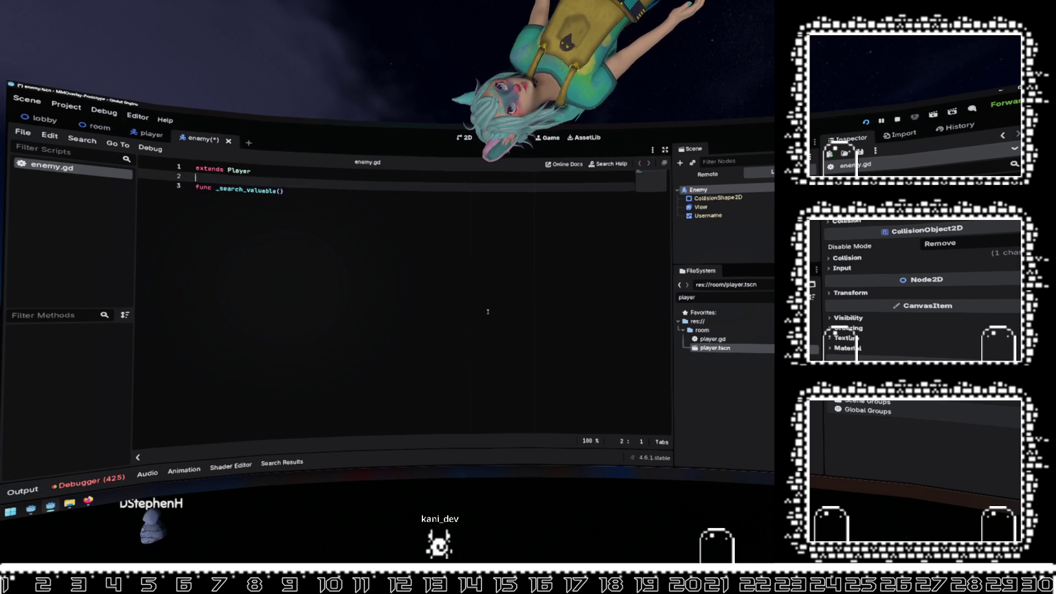
type("-> void:")
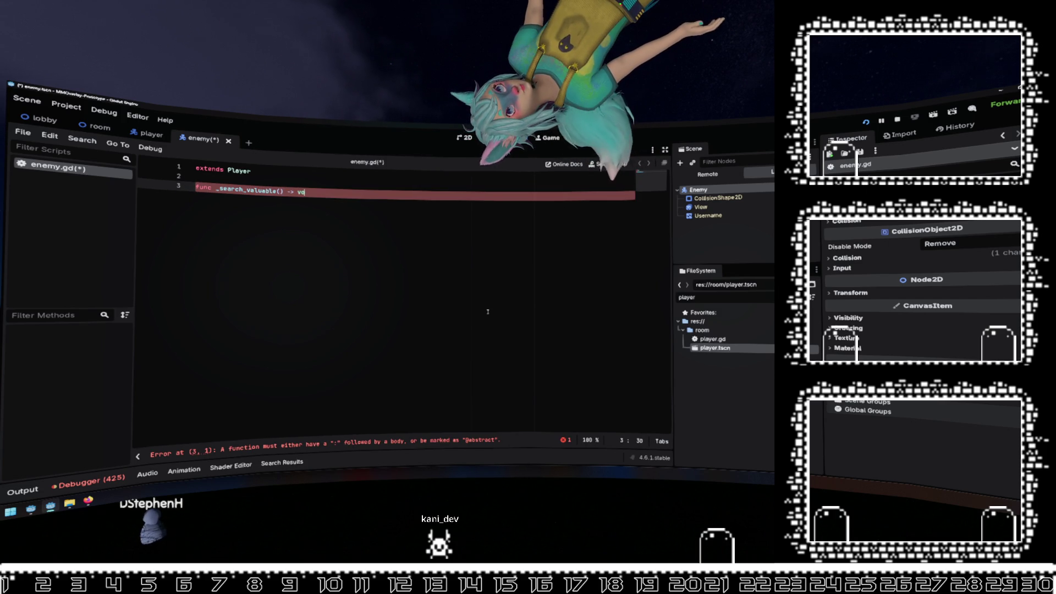
key("Return")
type("pass")
key("Up")
key("Home")
key("Return")
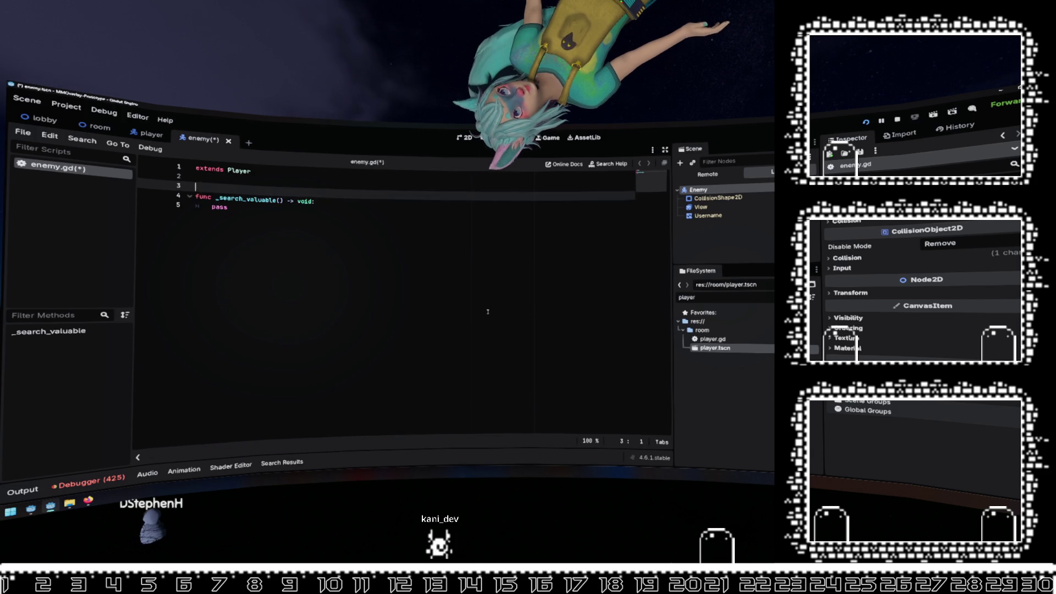
key("Down")
key("End")
key("Return")
key("Return")
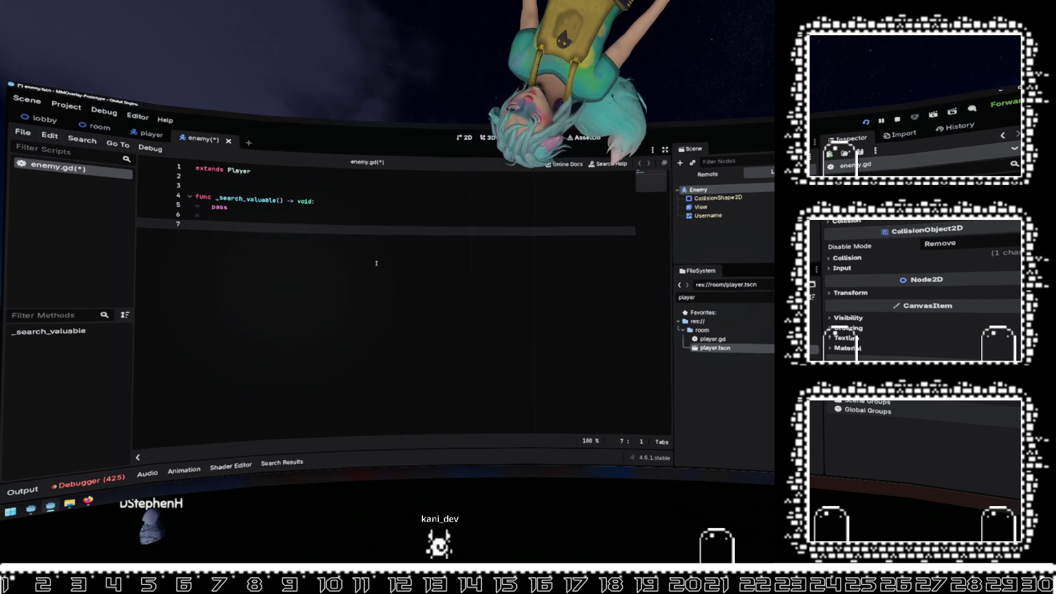
left_click(238, 170, "ctrl")
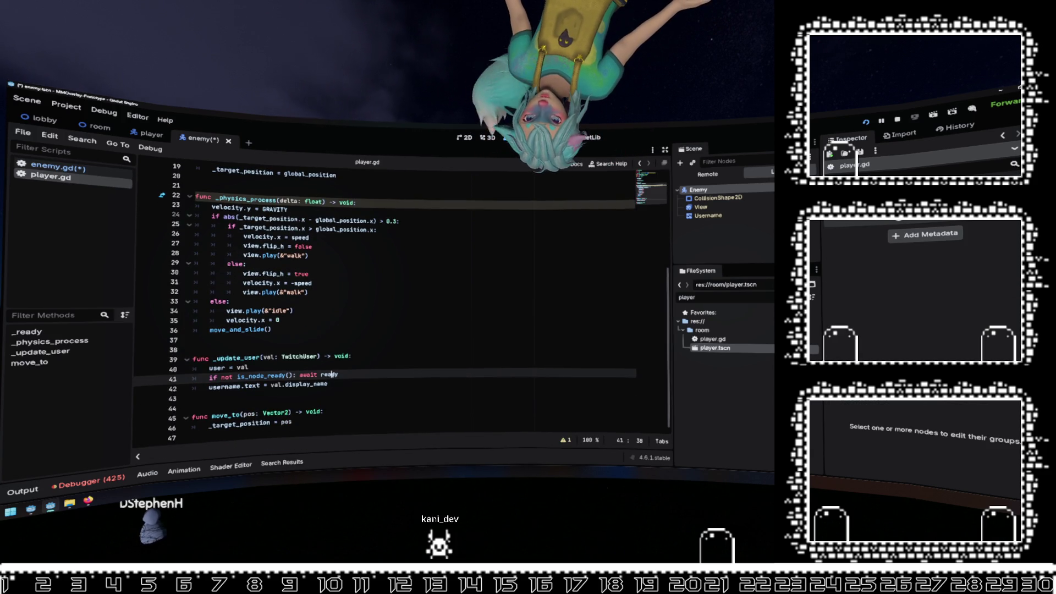
Add a func attack() -> void: declaration after move_to at the end of player.gd.
key("Return")
key("Return")
type("func attack")
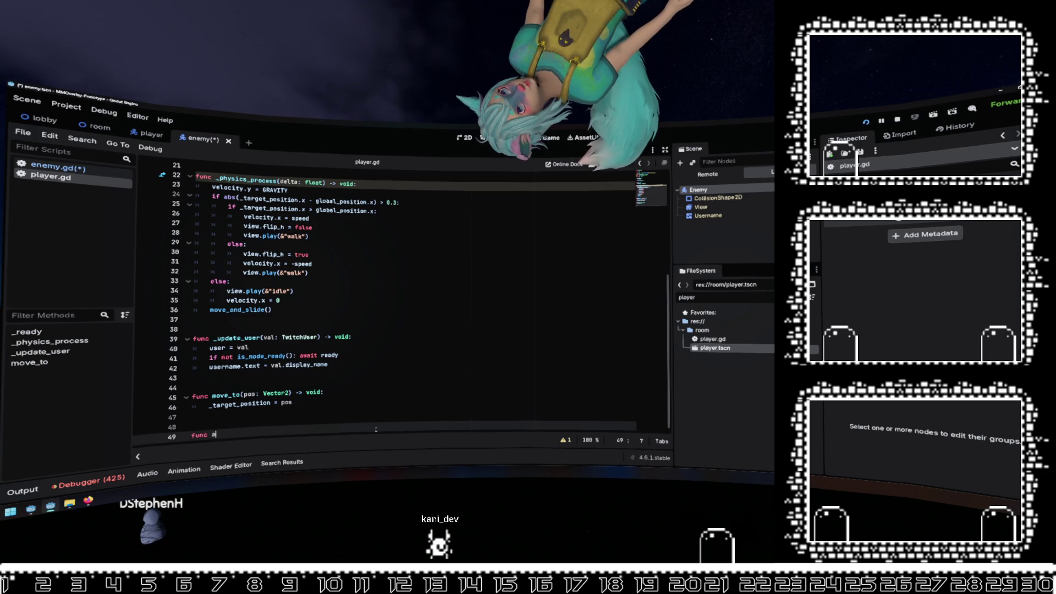
type("() -> voi")
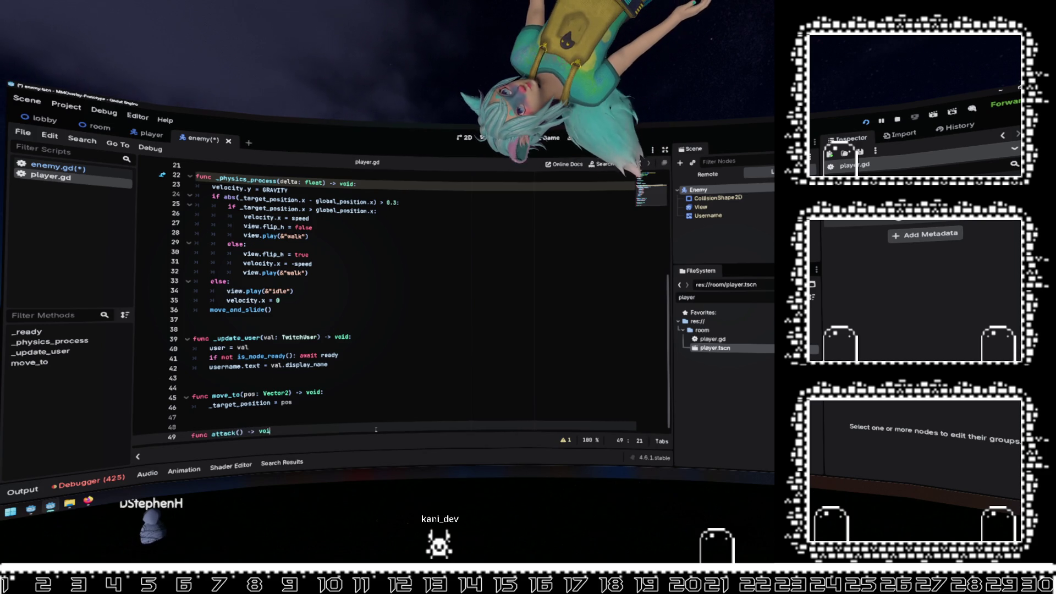
key("Return")
key("BackSpace")
key("BackSpace")
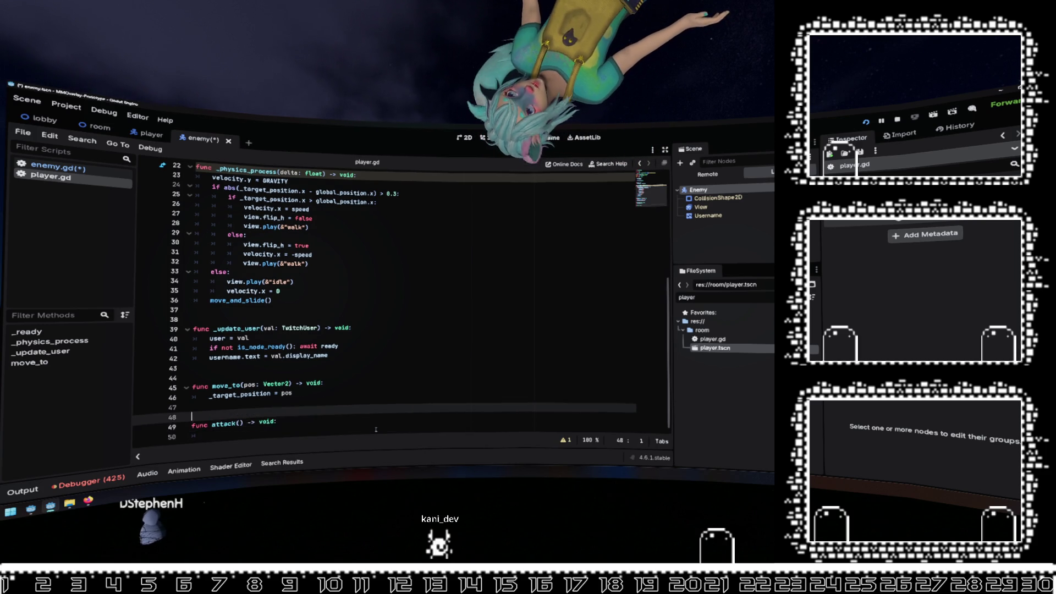
key("BackSpace")
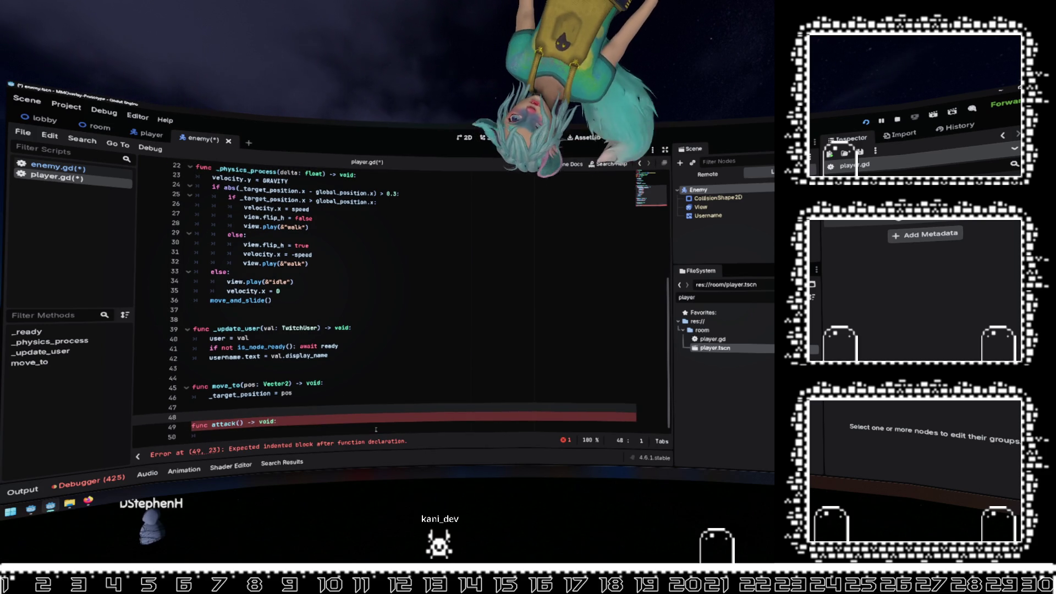
scroll(376, 429, "up", 7)
left_click(332, 256)
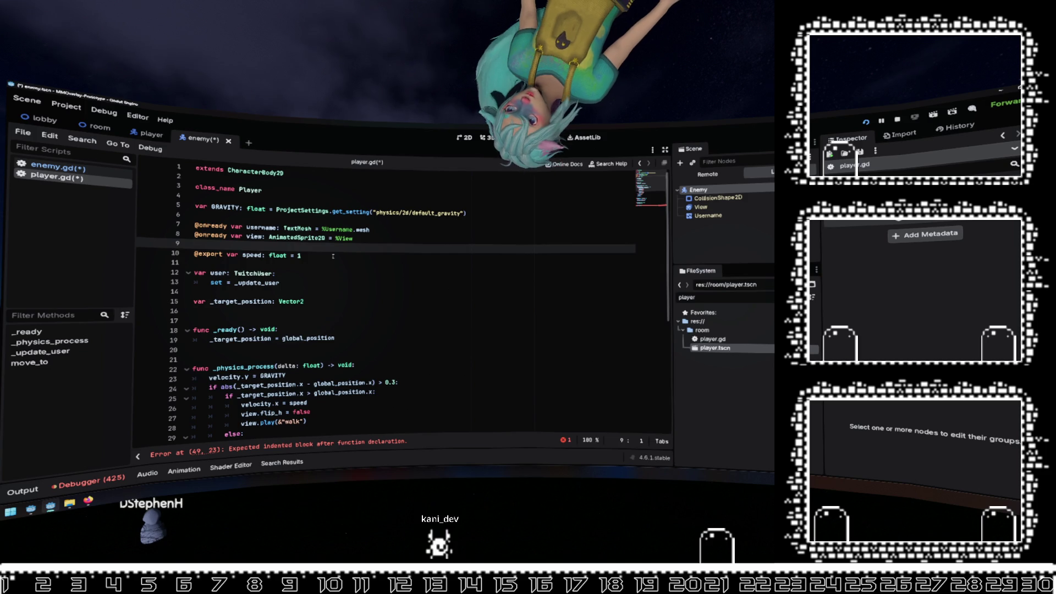
Duplicate the speed export into dmg and health variables, with health set to 10.
key("ctrl+shift+d")
key("BackSpace")
key("BackSpace")
key("BackSpace")
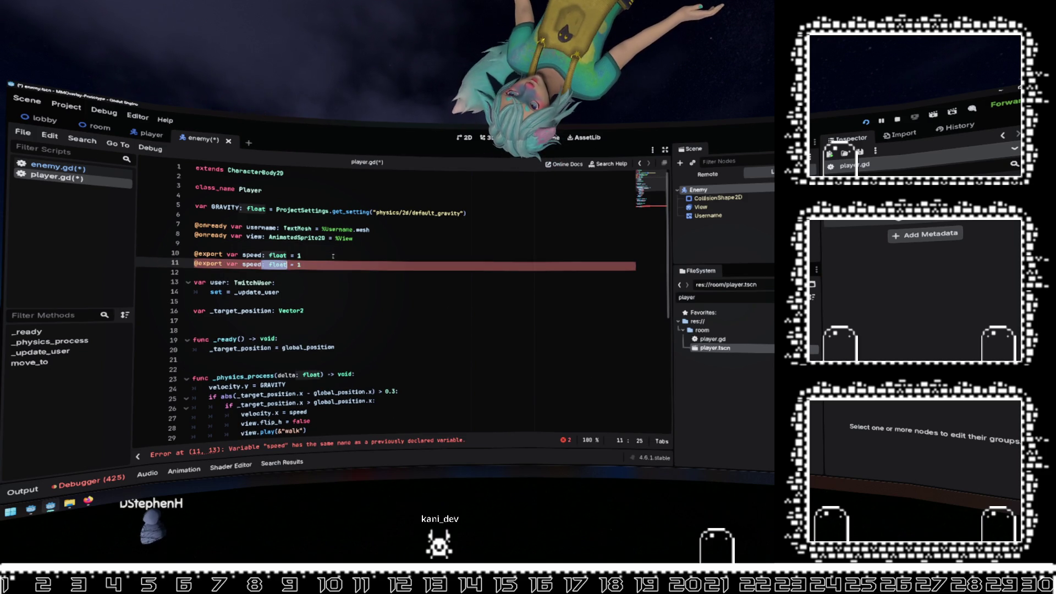
type("dmg")
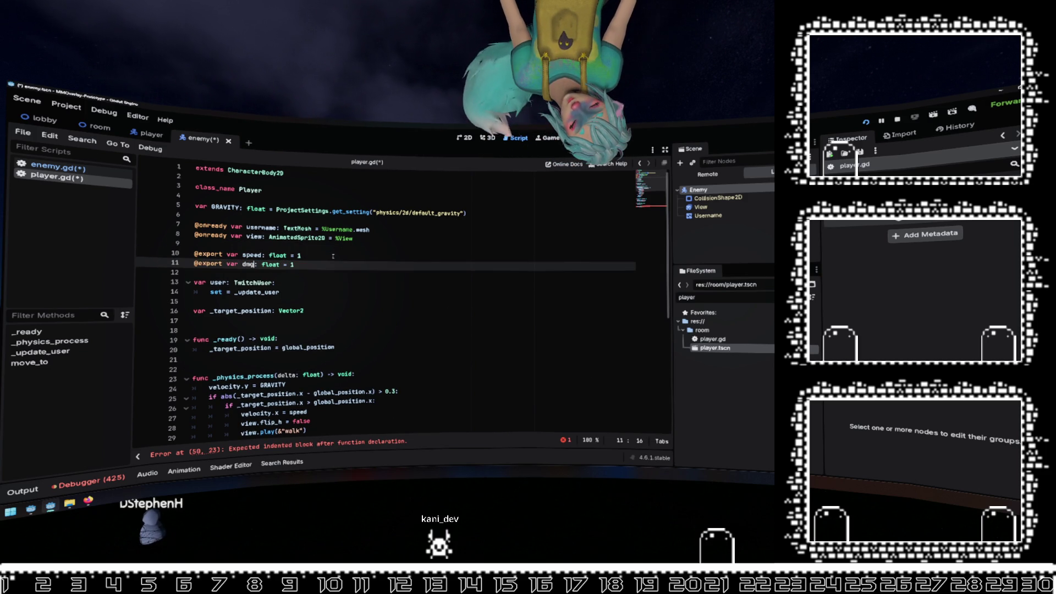
key("ctrl+shift+d")
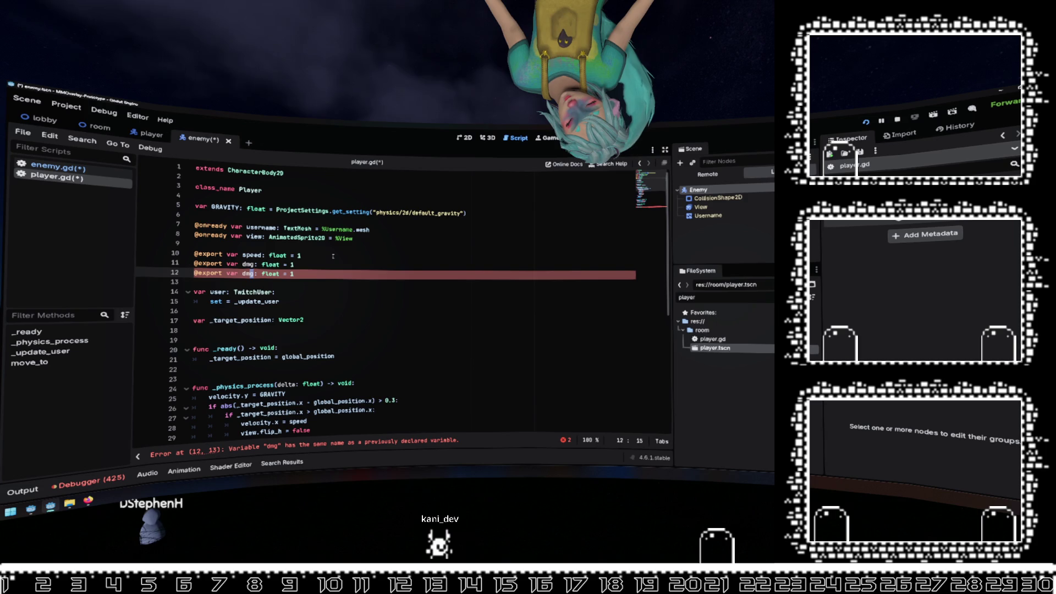
key("BackSpace")
key("BackSpace")
key("BackSpace")
type("health")
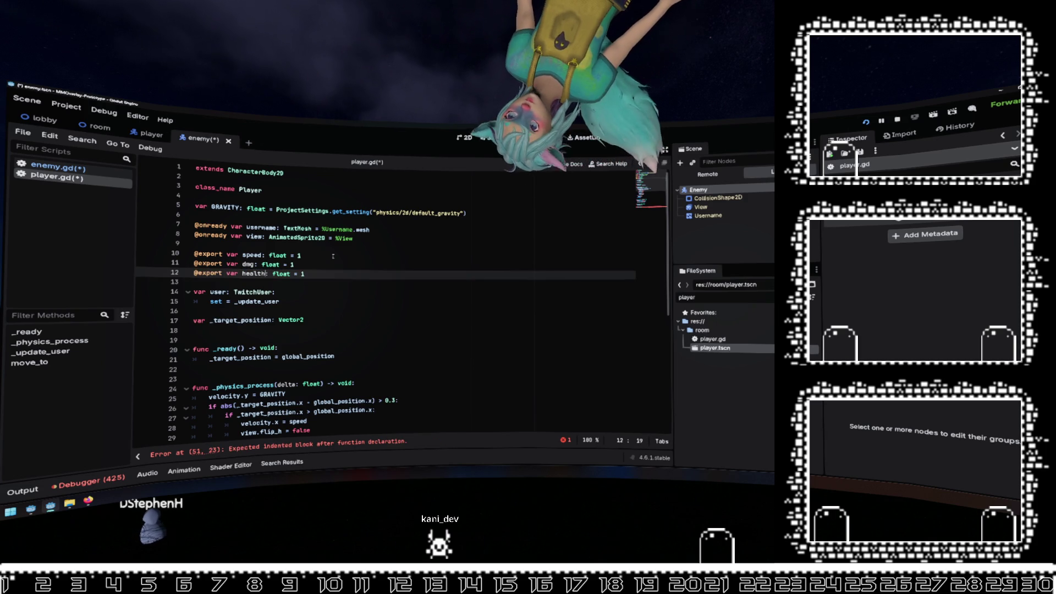
left_click(306, 275)
type("0")
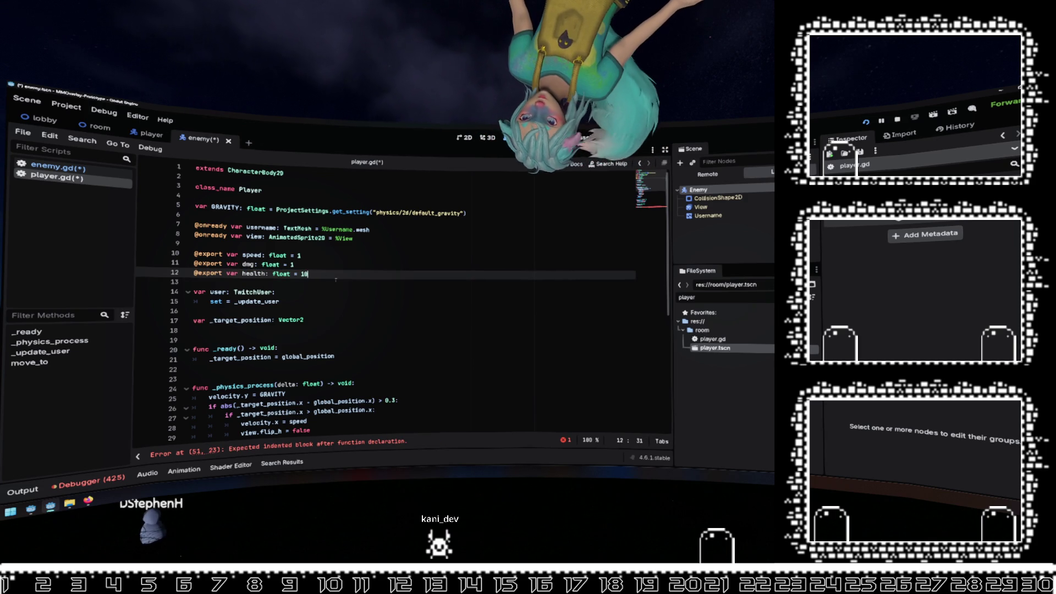
double_click(271, 265)
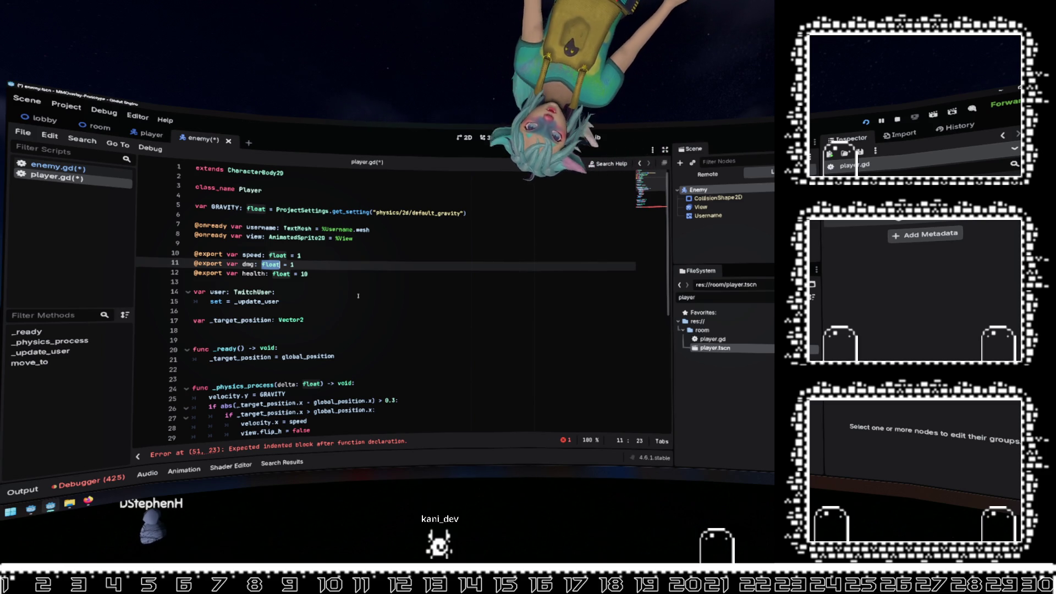
Give attack() a target: Node parameter and begin a 'target.' statement in its body.
scroll(355, 297, "down", 1)
left_click(345, 300)
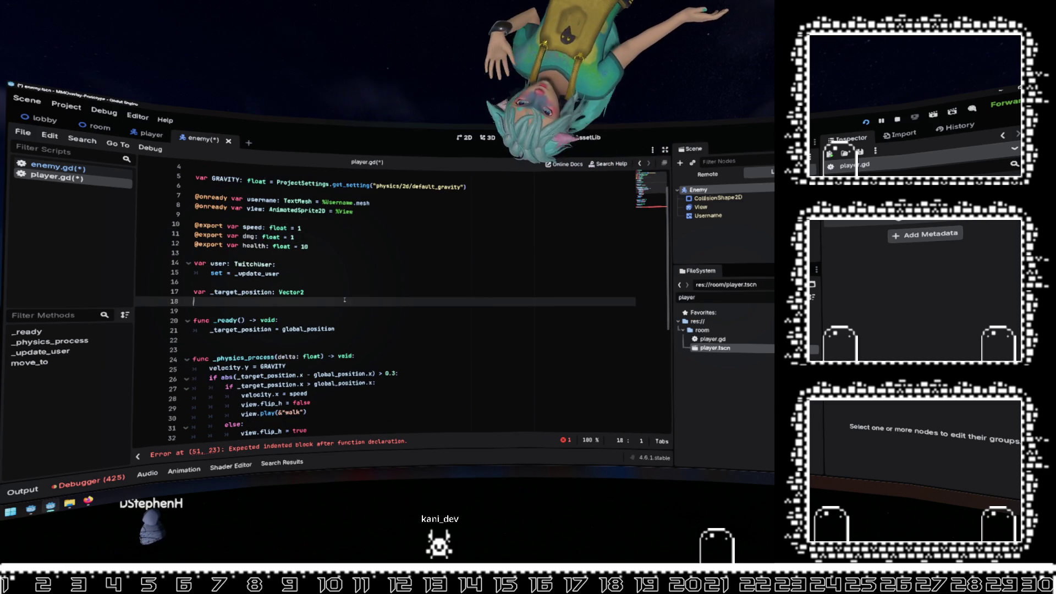
scroll(344, 299, "down", 4)
scroll(344, 300, "down", 3)
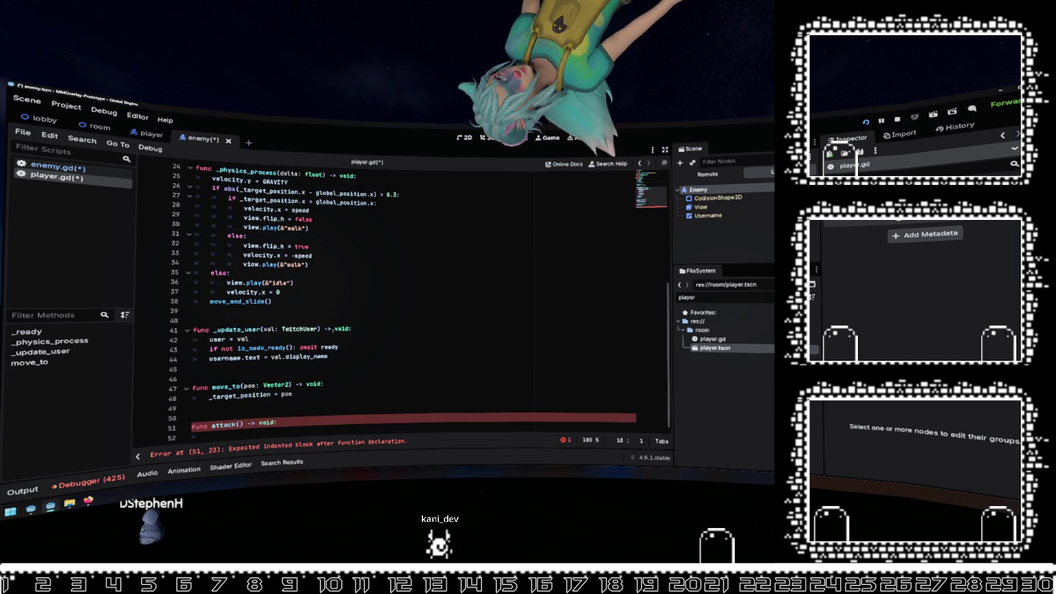
left_click(297, 422)
key("Return")
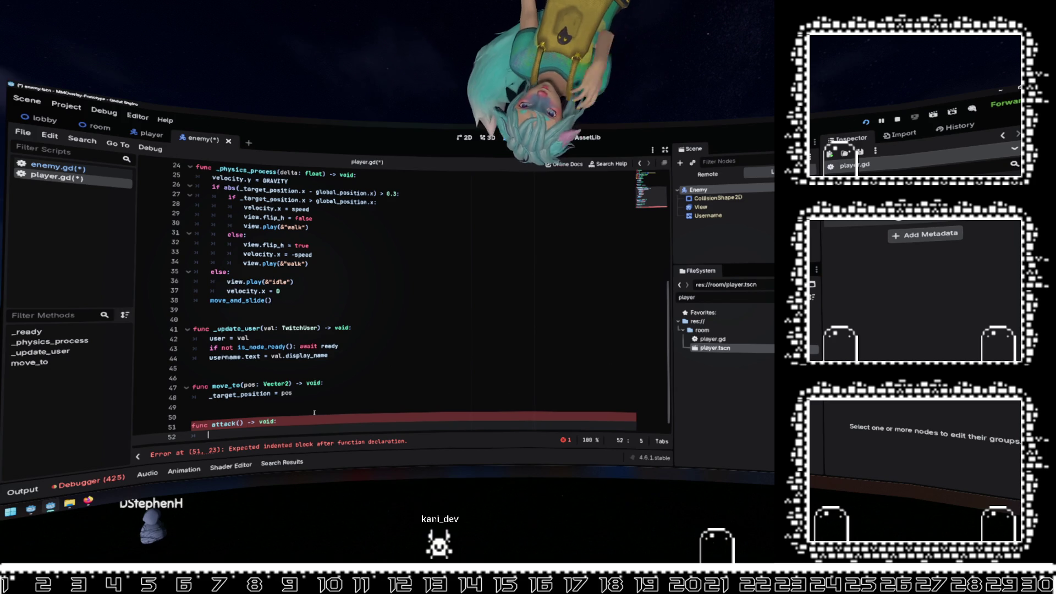
key("Up")
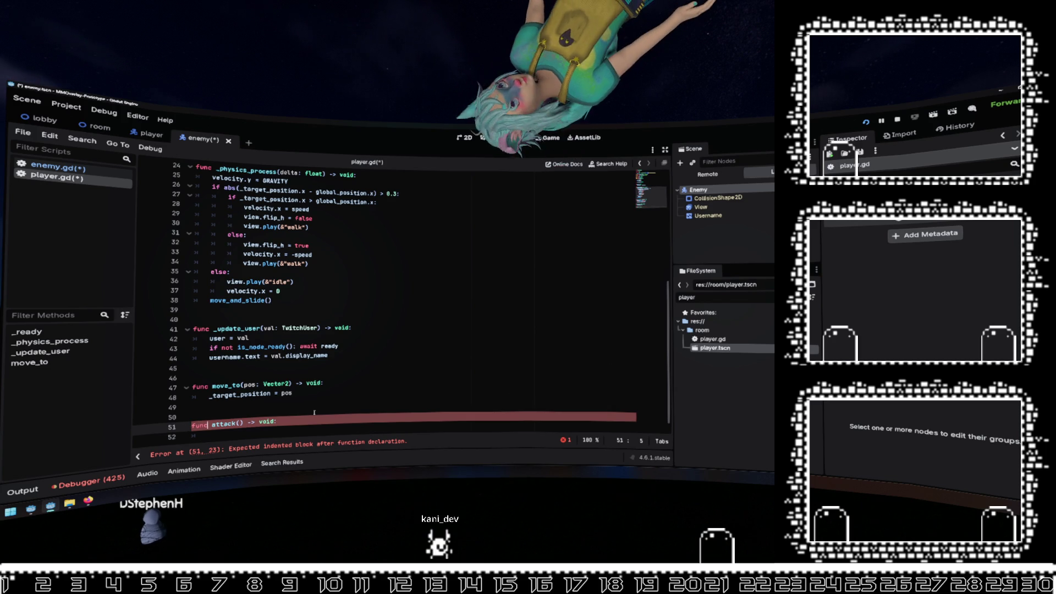
key("Right")
key("Right")
key("Right")
type("target:")
type(" Node")
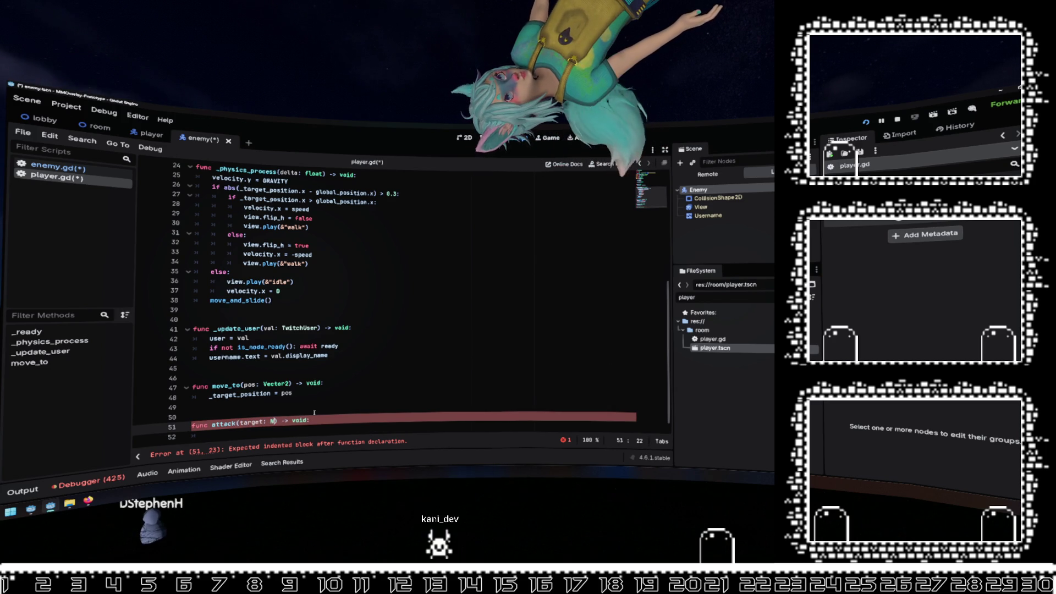
key("Down")
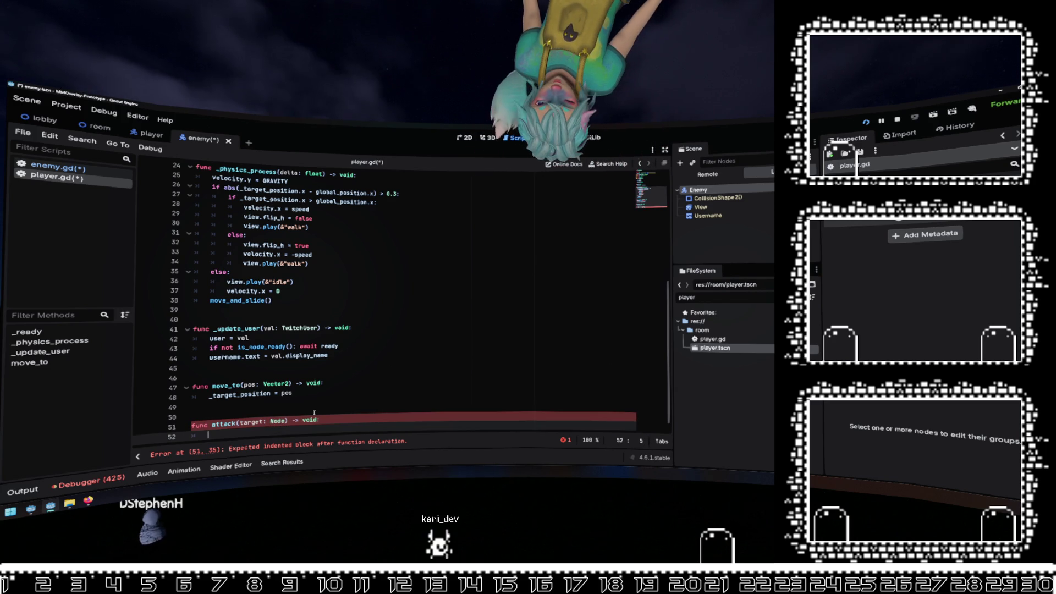
type("target.")
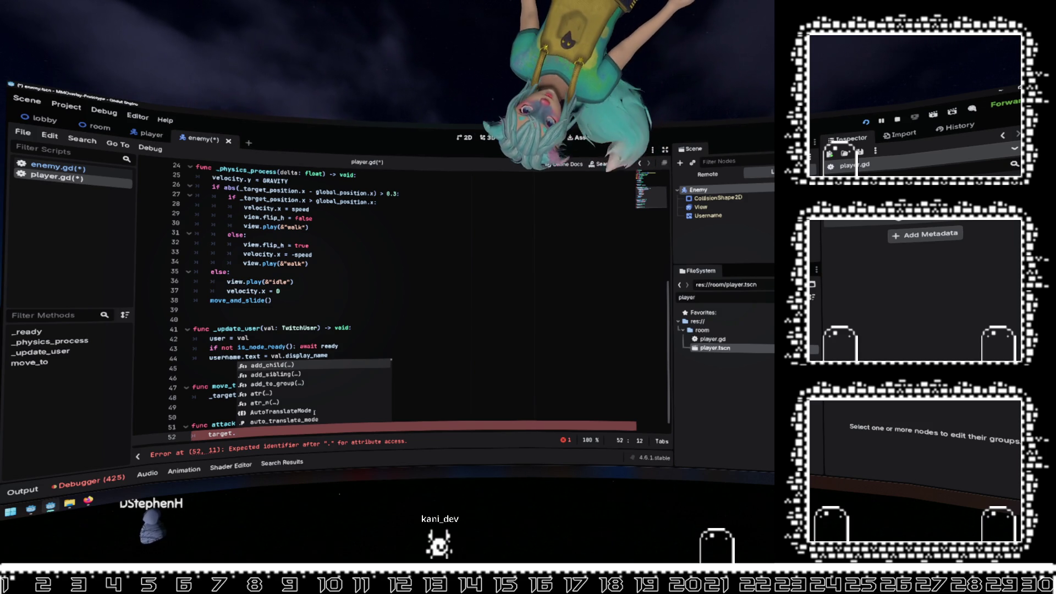
scroll(314, 412, "up", 7)
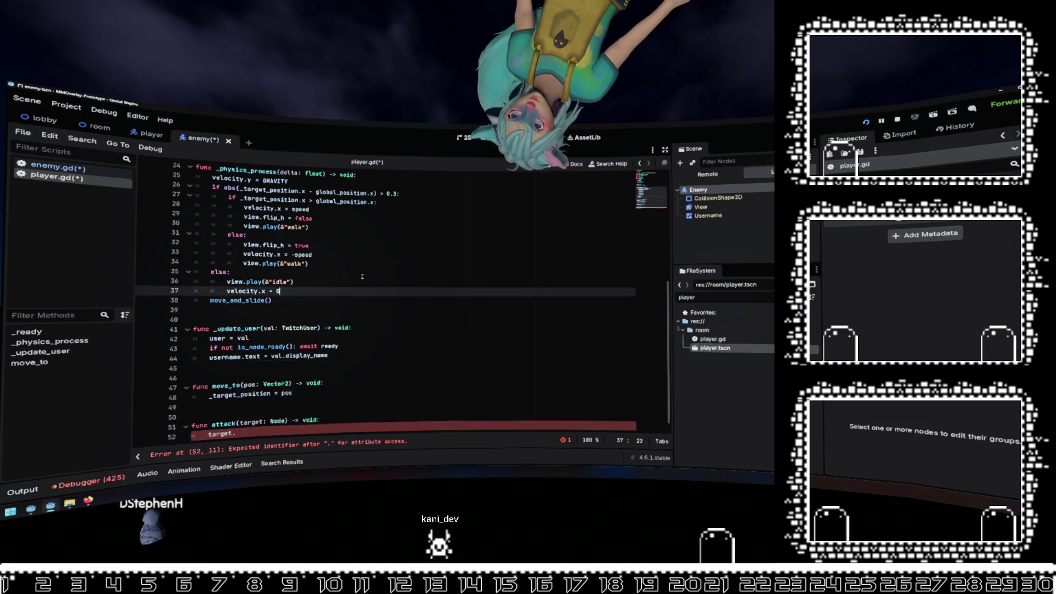
left_click(337, 262)
Add exported integers exp = 1 and a duplicated next_level_exp = 10 to player.gd.
type("var")
key("BackSpace")
key("BackSpace")
key("BackSpace")
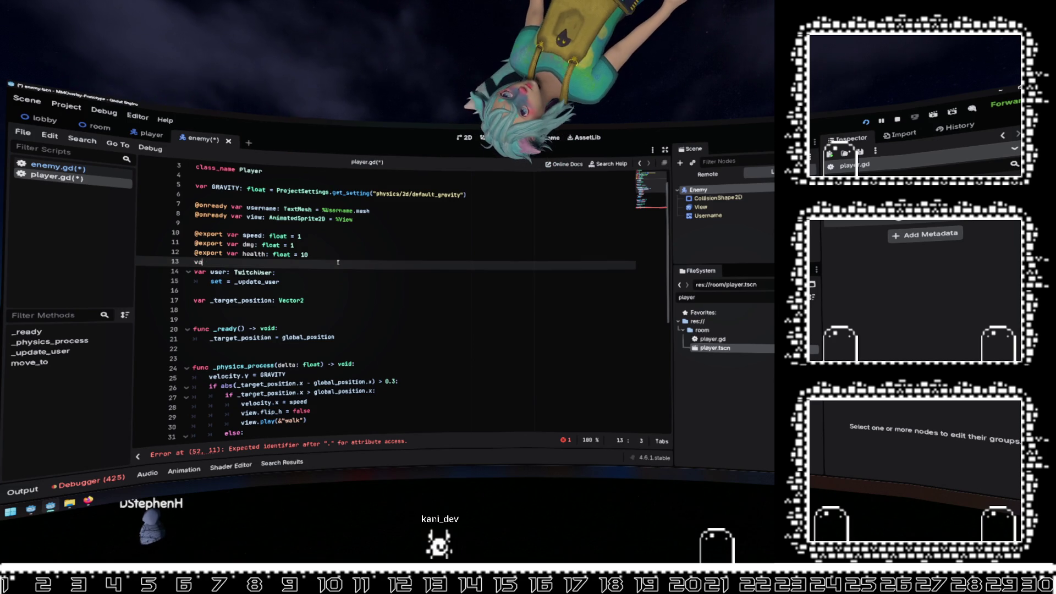
type("@export var")
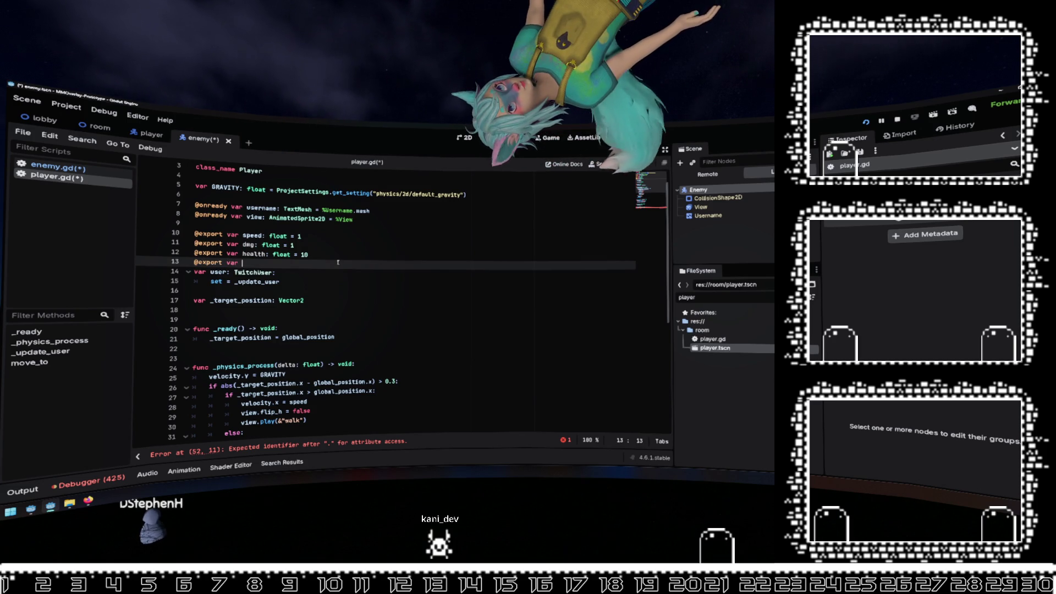
type(" exp: f")
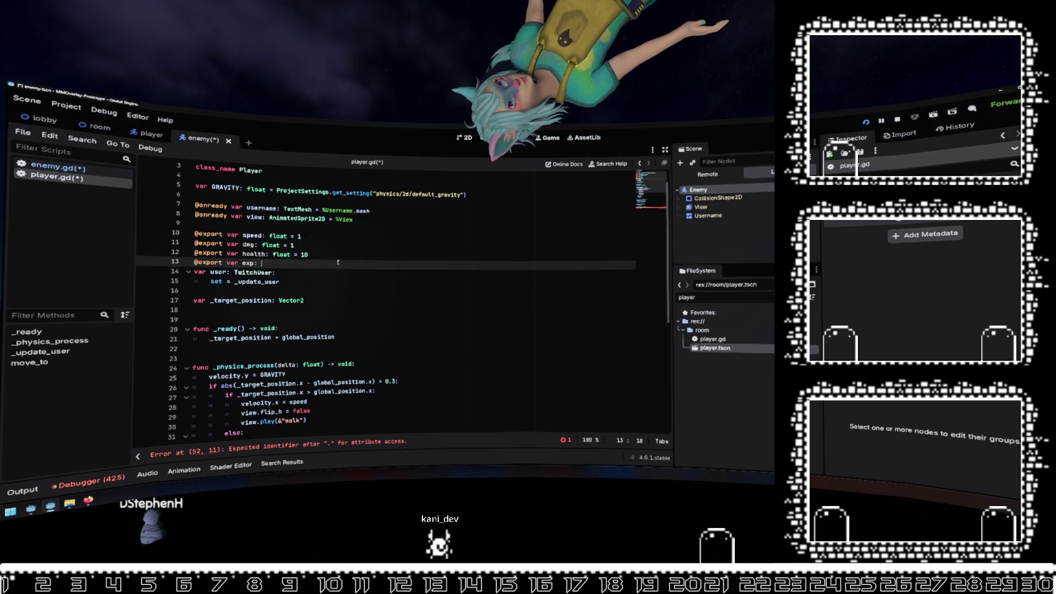
type("t = 1")
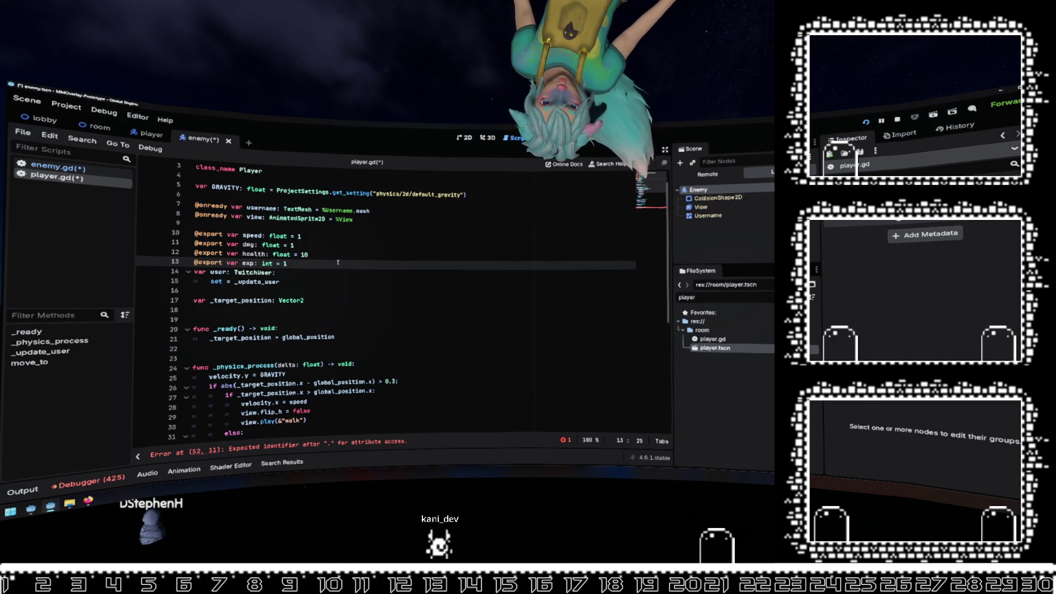
key("ctrl+shift+d")
key("ctrl+Left")
key("ctrl+Left")
key("ctrl+Left")
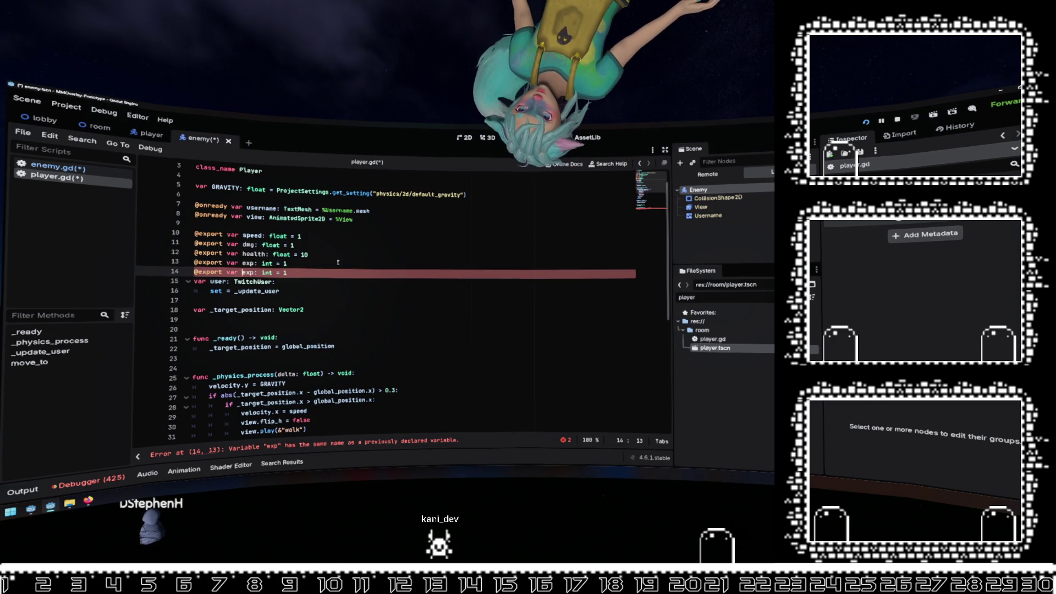
type("next_level_")
key("End")
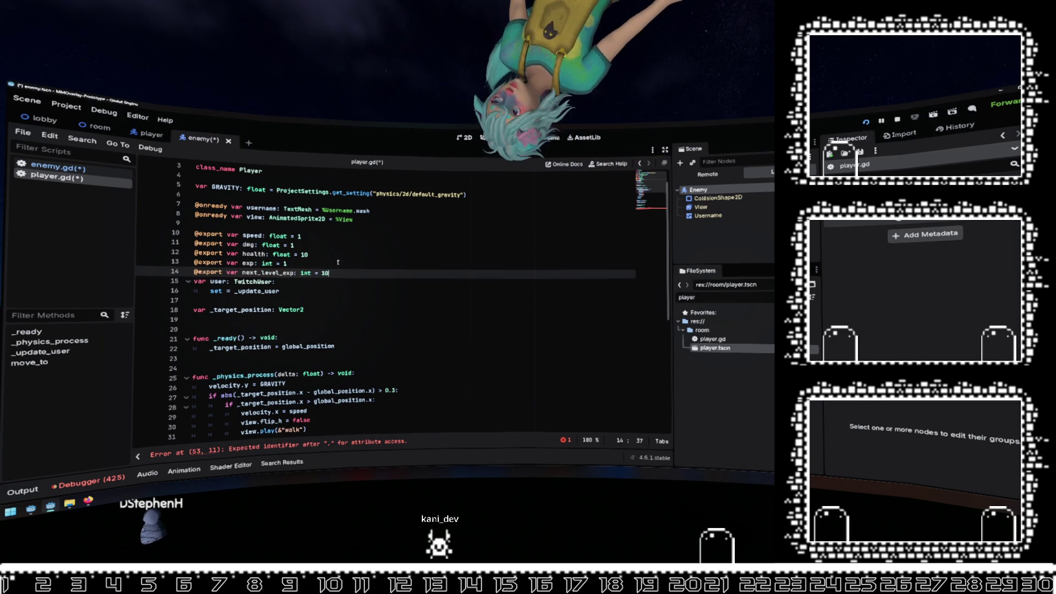
Put blank lines above and below the experience variables.
key("Up")
key("Home")
key("Return")
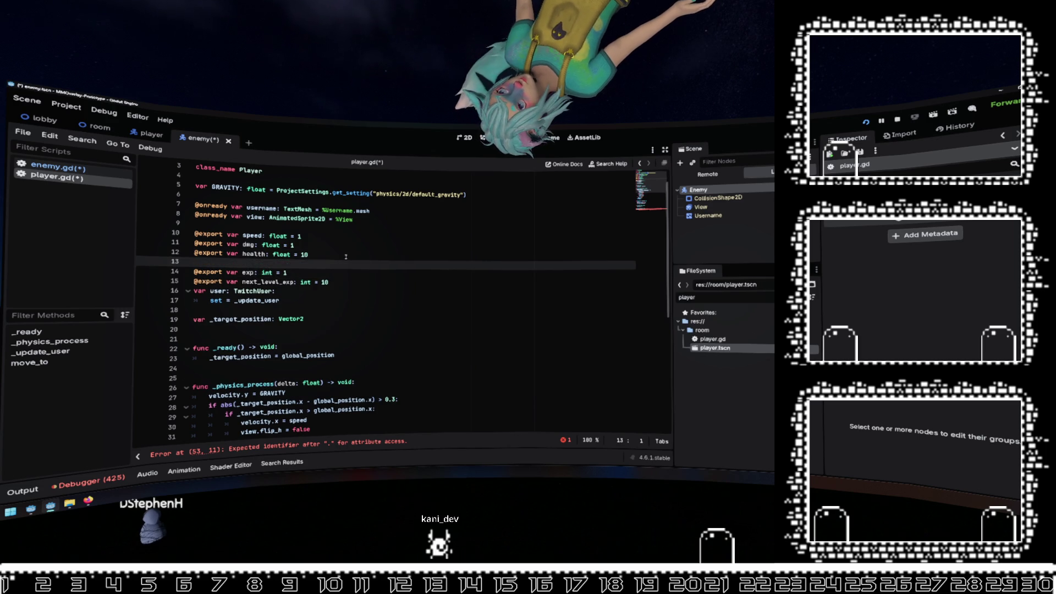
key("End")
left_click(364, 283)
key("Return")
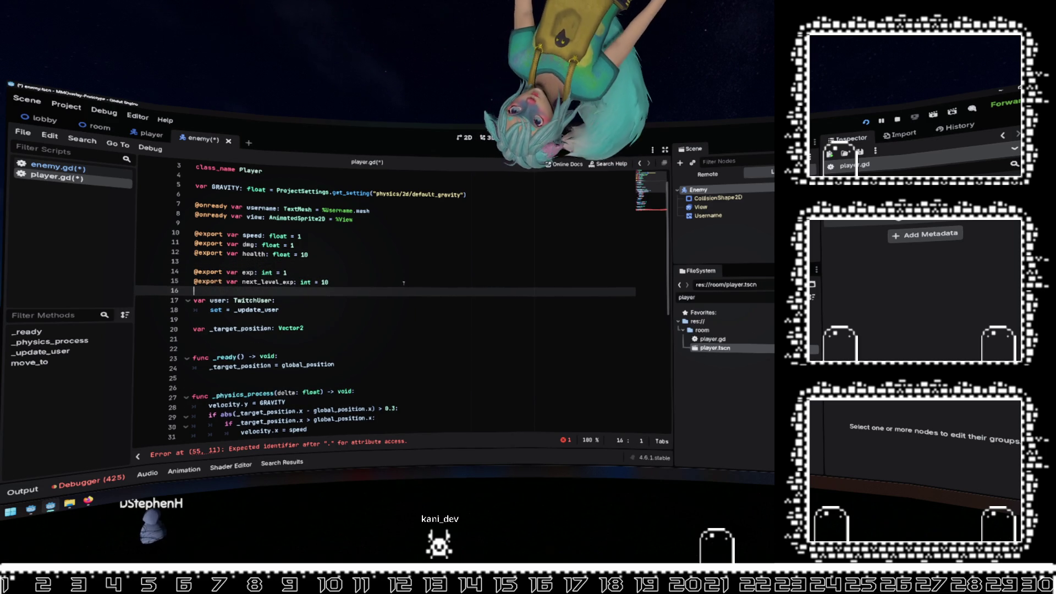
key("Return")
key("Return")
key("Up")
type("@export")
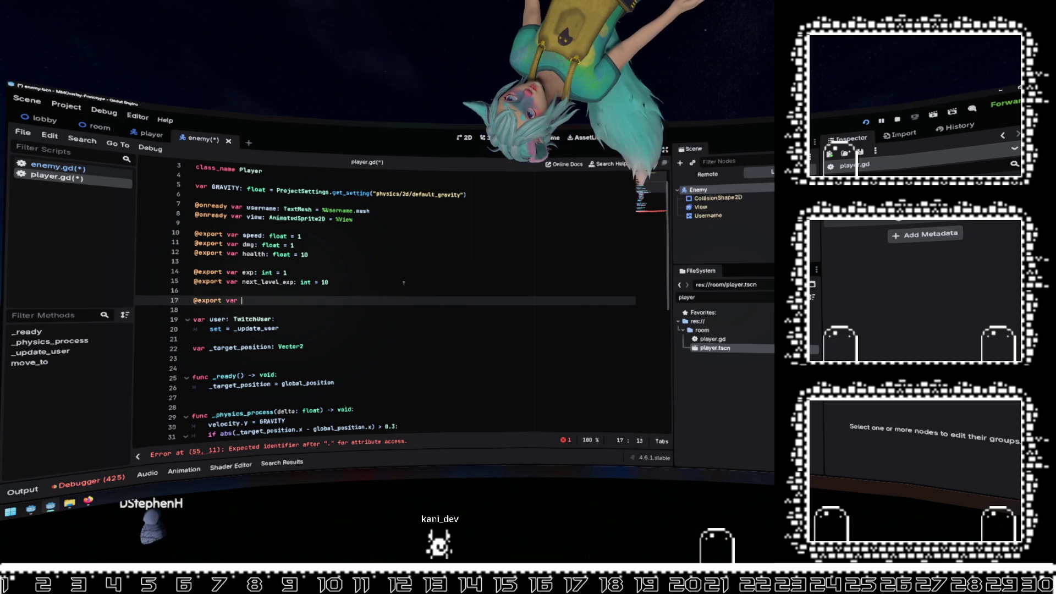
type(" var spells")
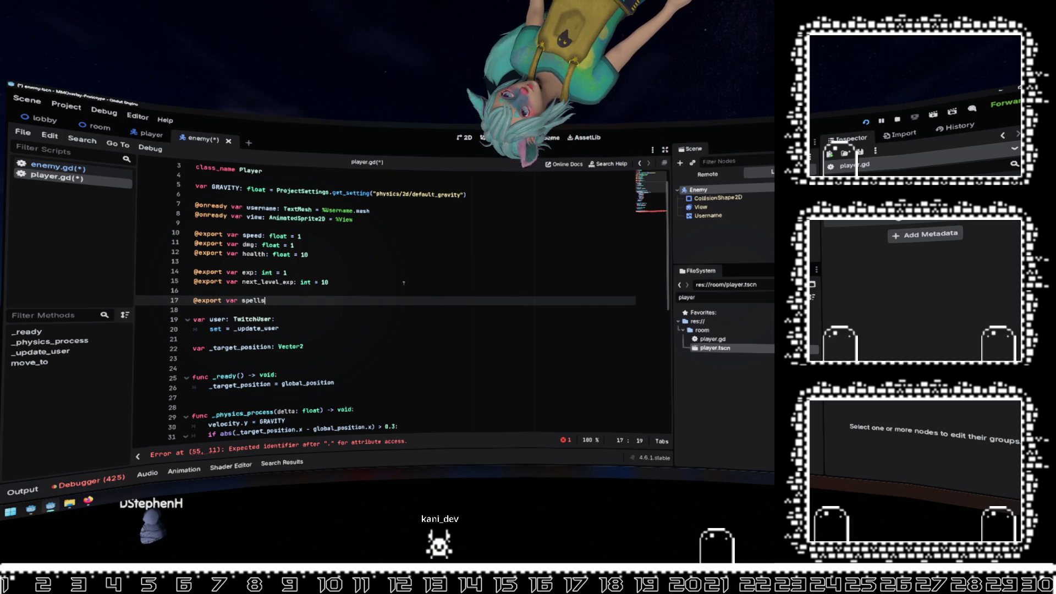
key("BackSpace")
key("BackSpace")
key("BackSpace")
type("actions: ")
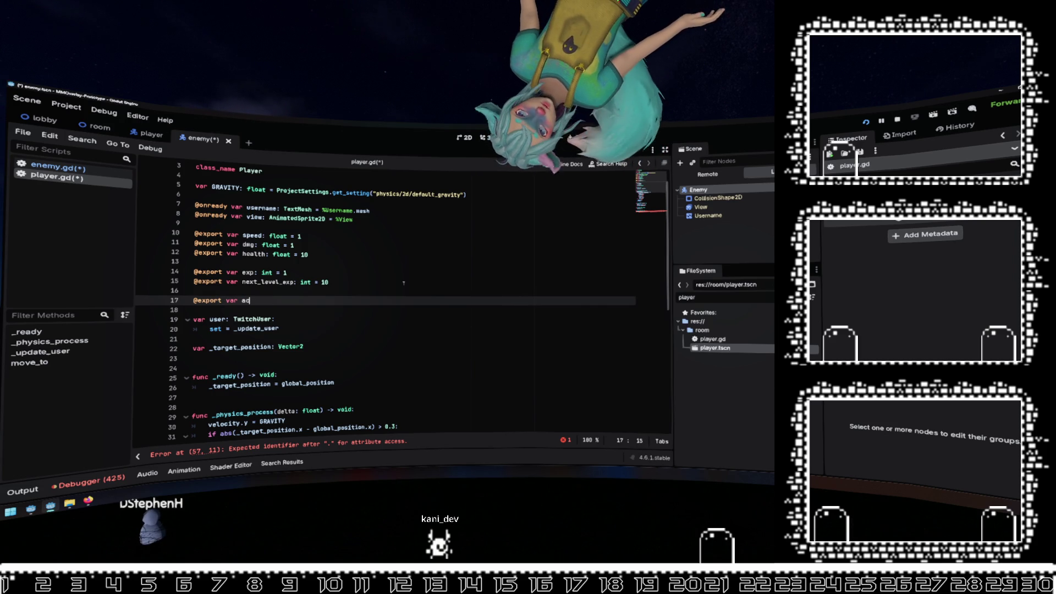
type("Array[")
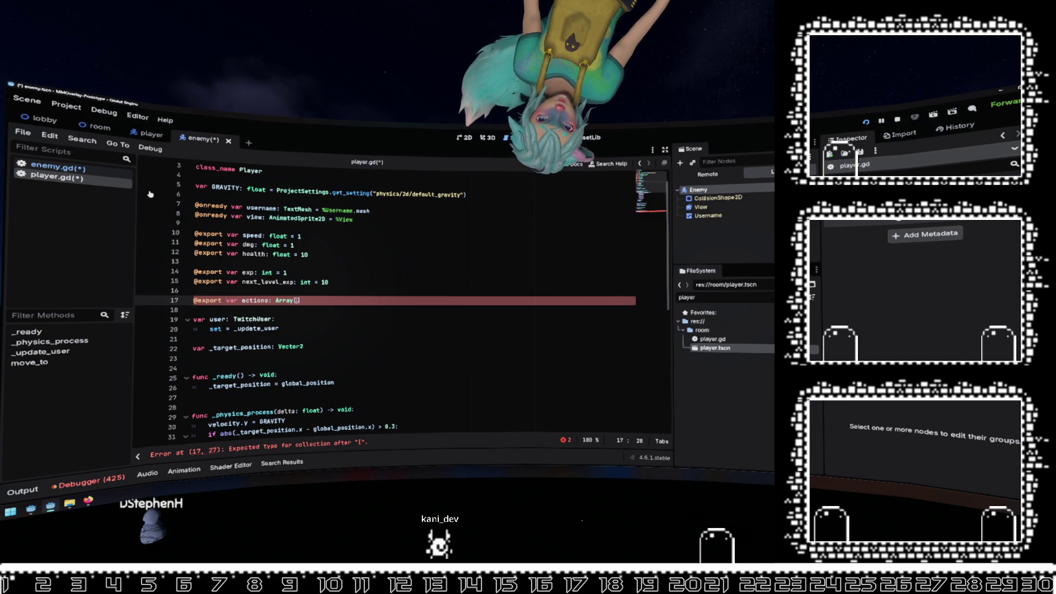
left_click(715, 297)
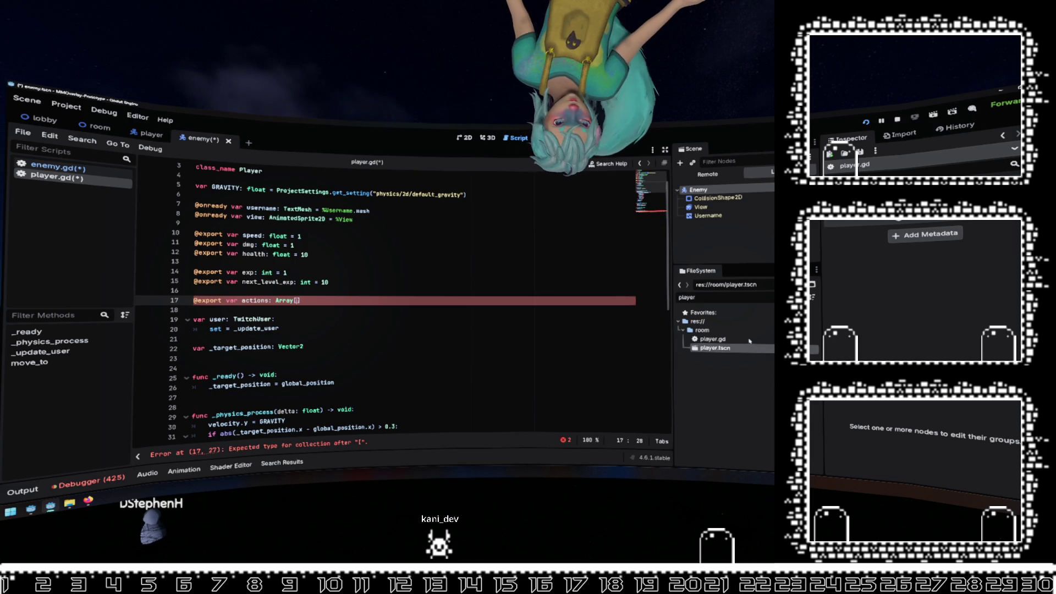
Create a new script named action.gd in the room folder.
key("BackSpace")
key("BackSpace")
key("BackSpace")
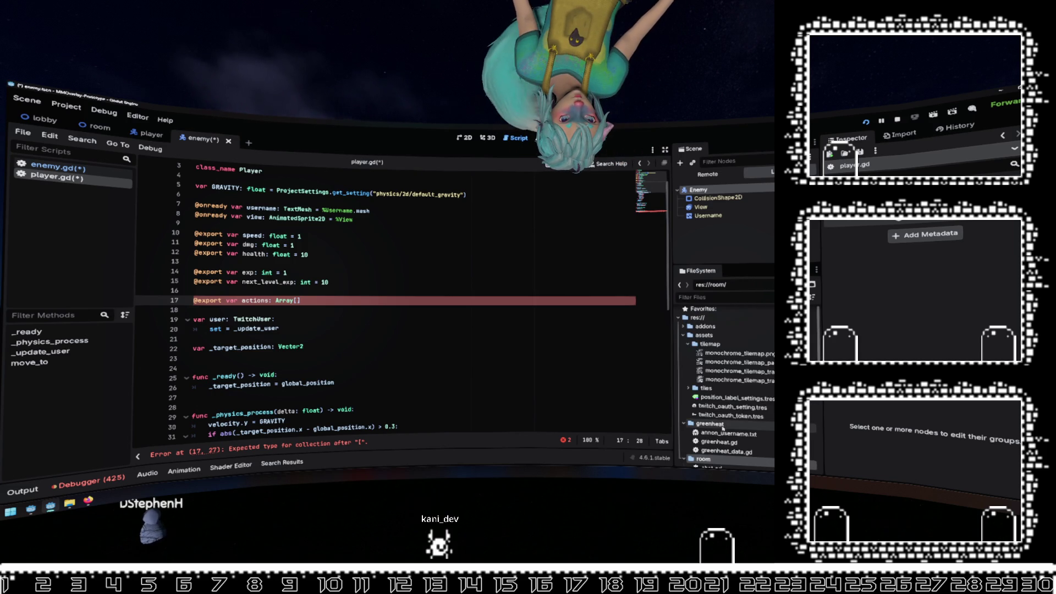
scroll(715, 374, "down", 4)
right_click(711, 363)
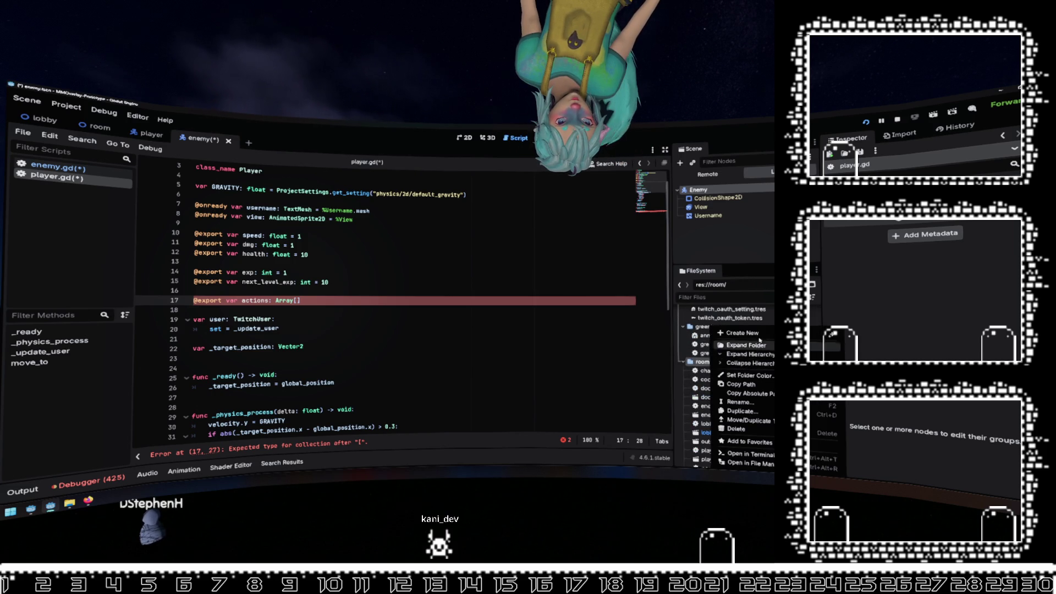
mouse_move(764, 333)
left_click(886, 354)
type("action")
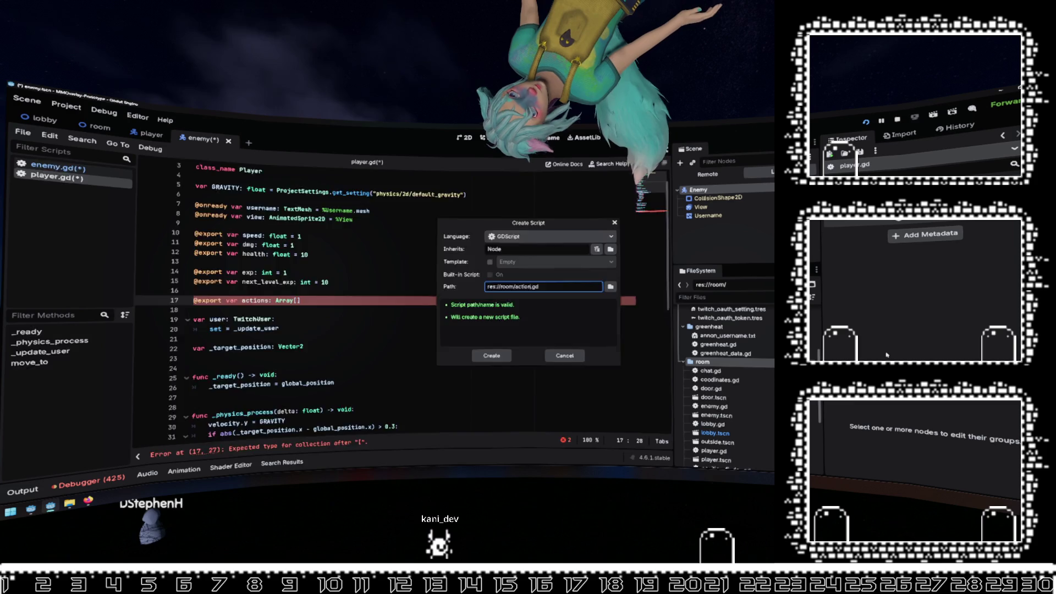
key("Return")
Make action.gd extend Resource and declare class_name Action.
key("End")
key("ctrl+shift+Left")
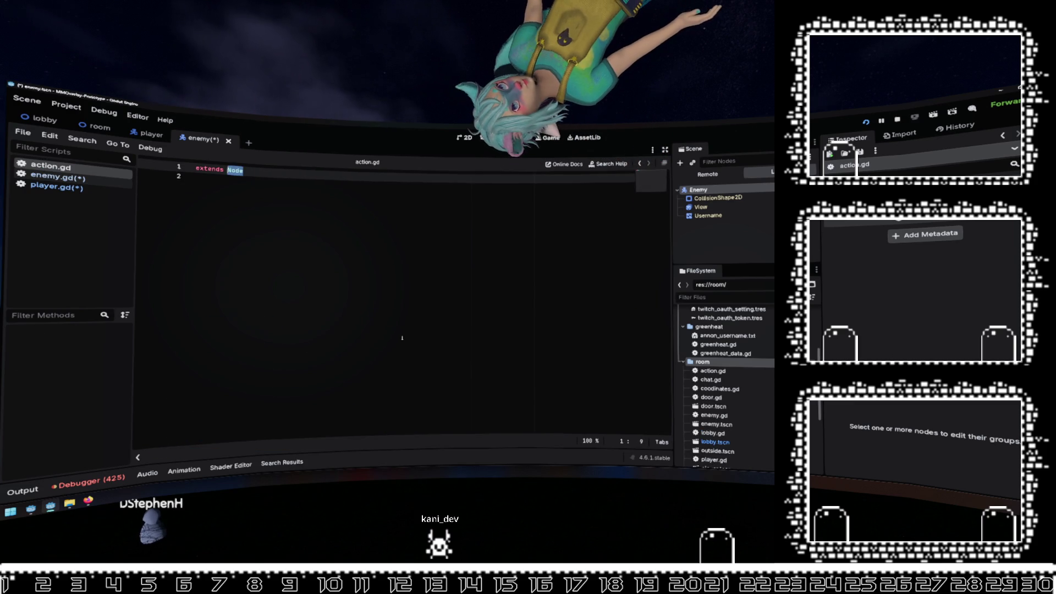
type("Resourc")
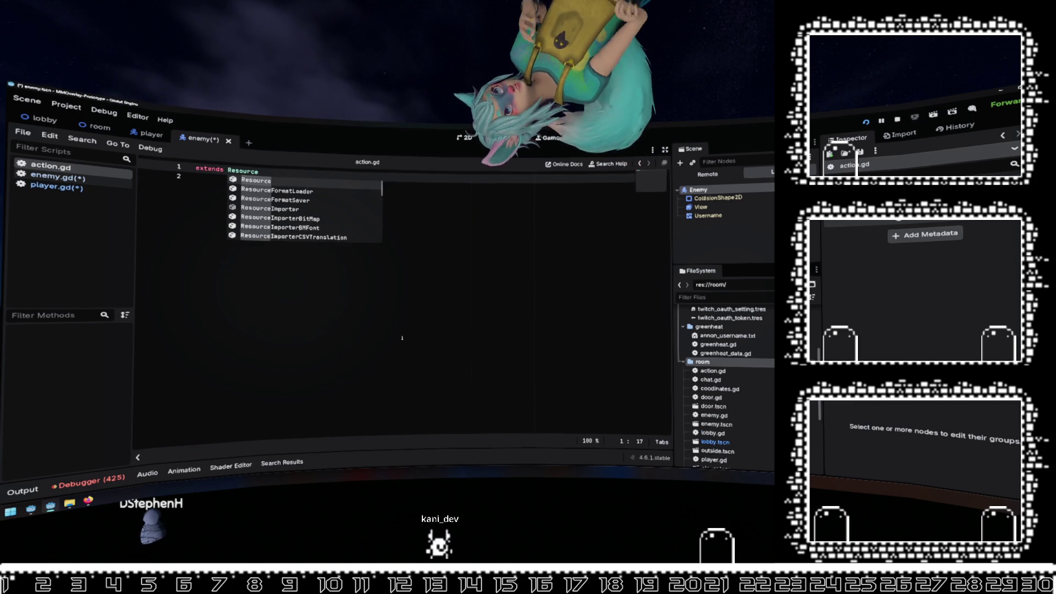
key("Return")
key("Down")
key("Return")
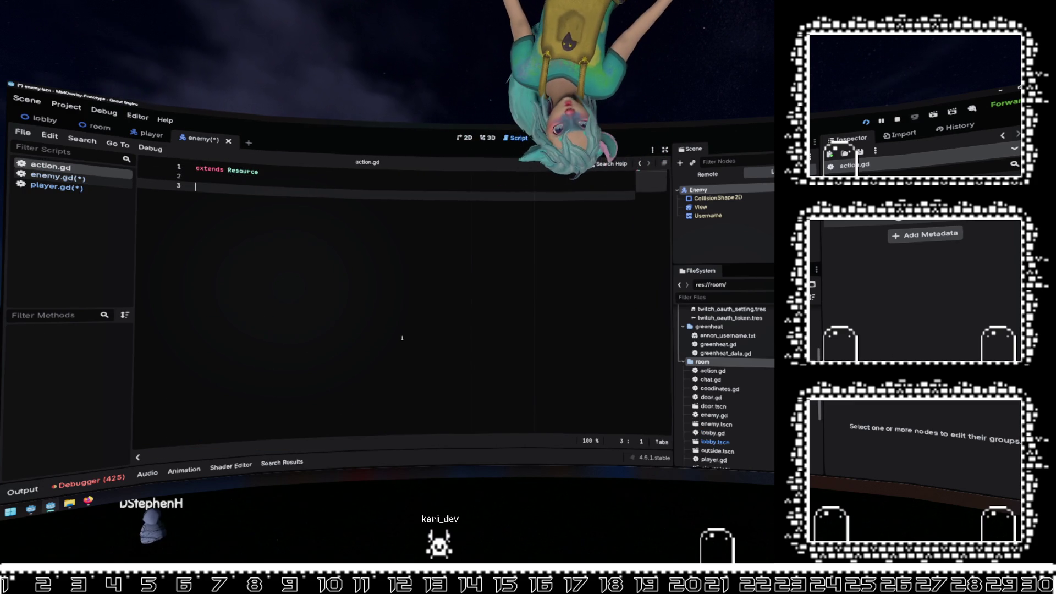
type("class_name Action")
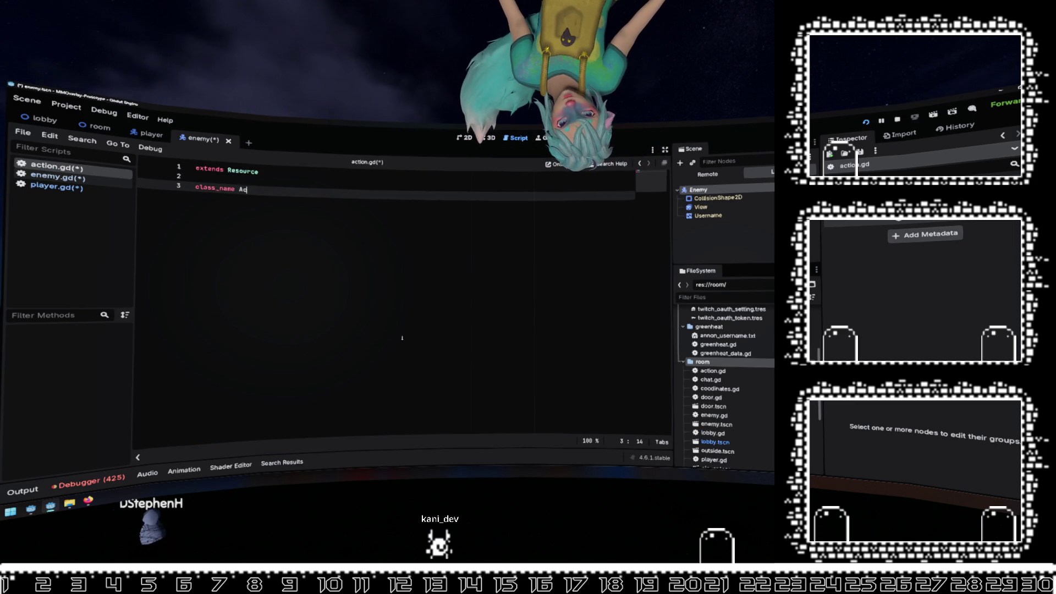
Export title: String and dmg: int in action.gd.
key("Return")
key("Return")
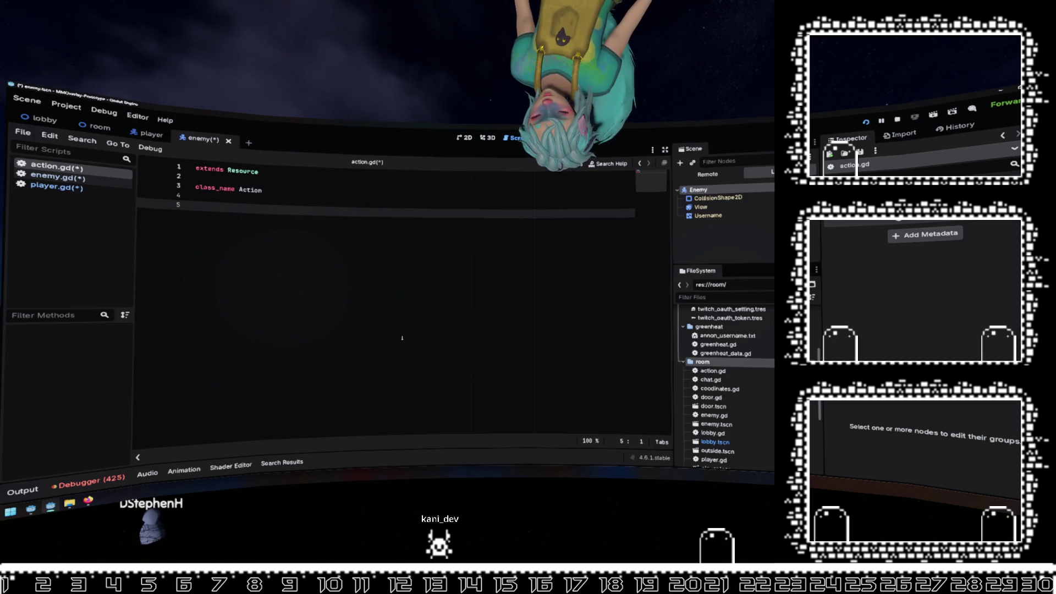
type("@e")
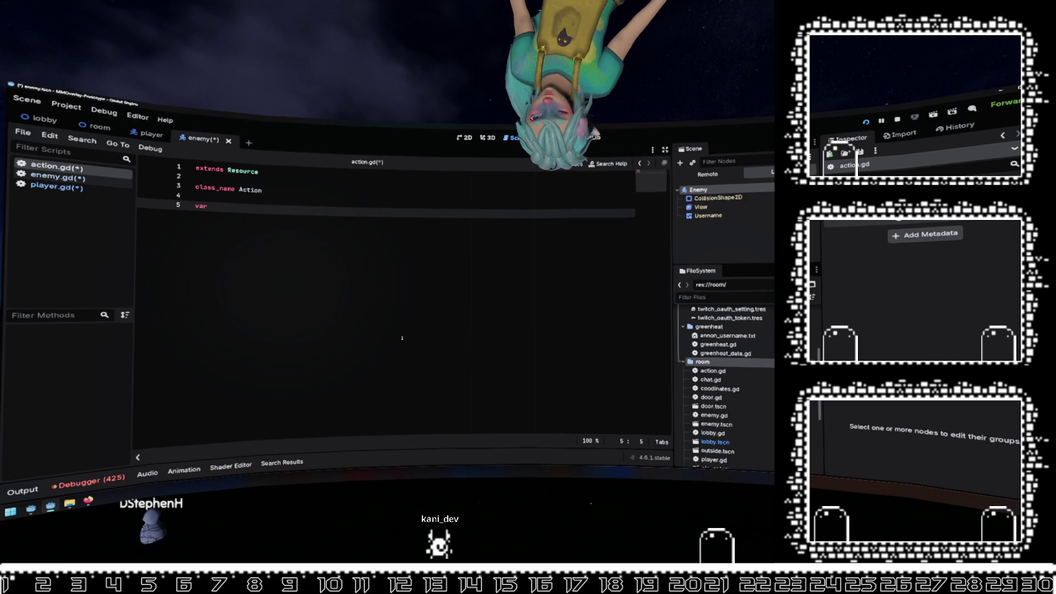
type("xport var ")
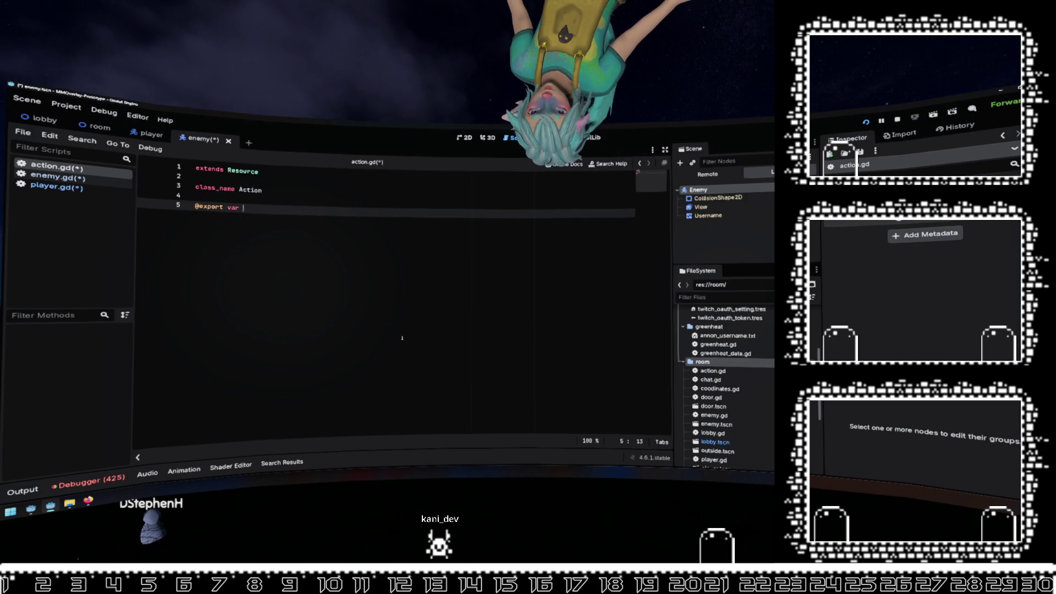
type("title: String")
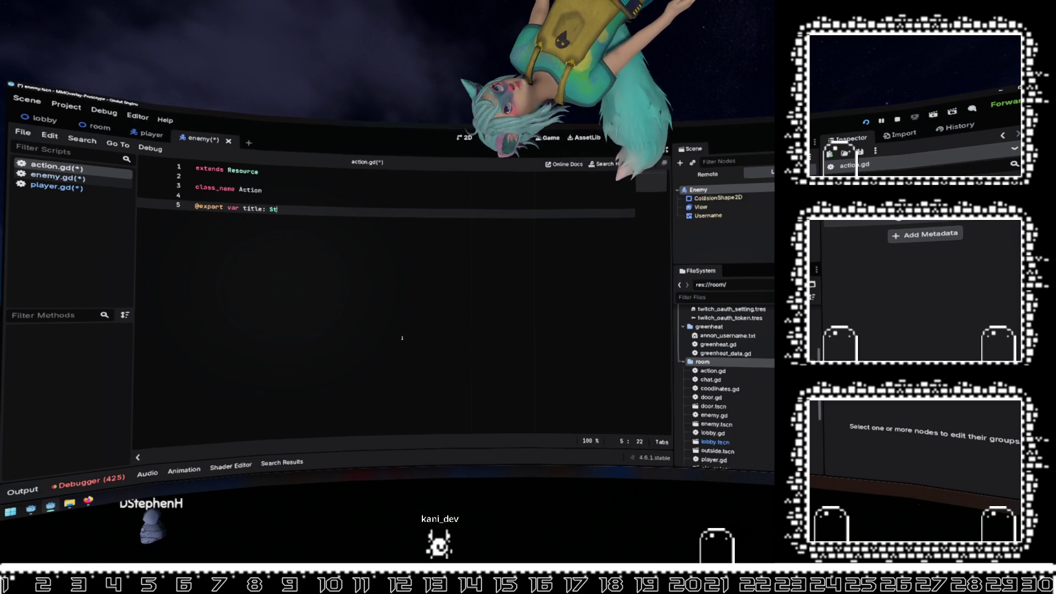
key("Return")
type("@export var ")
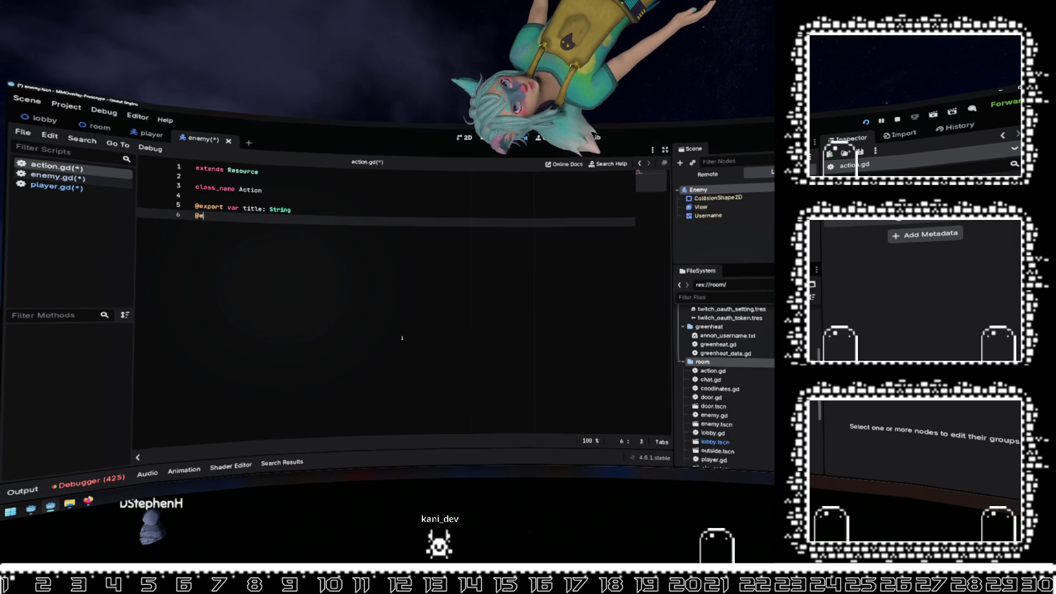
type("dmg: int")
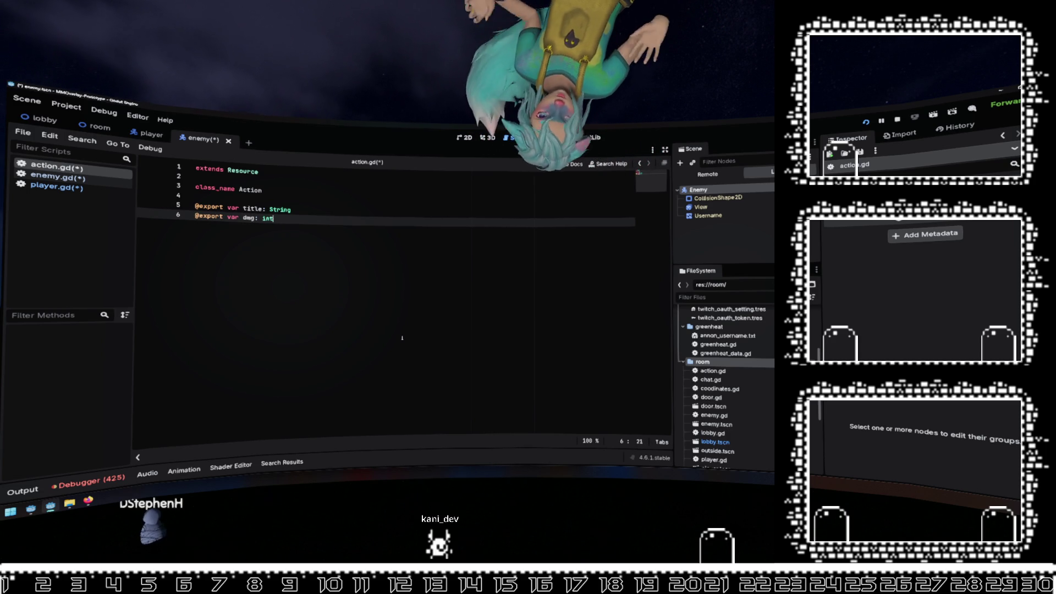
key("alt+Left")
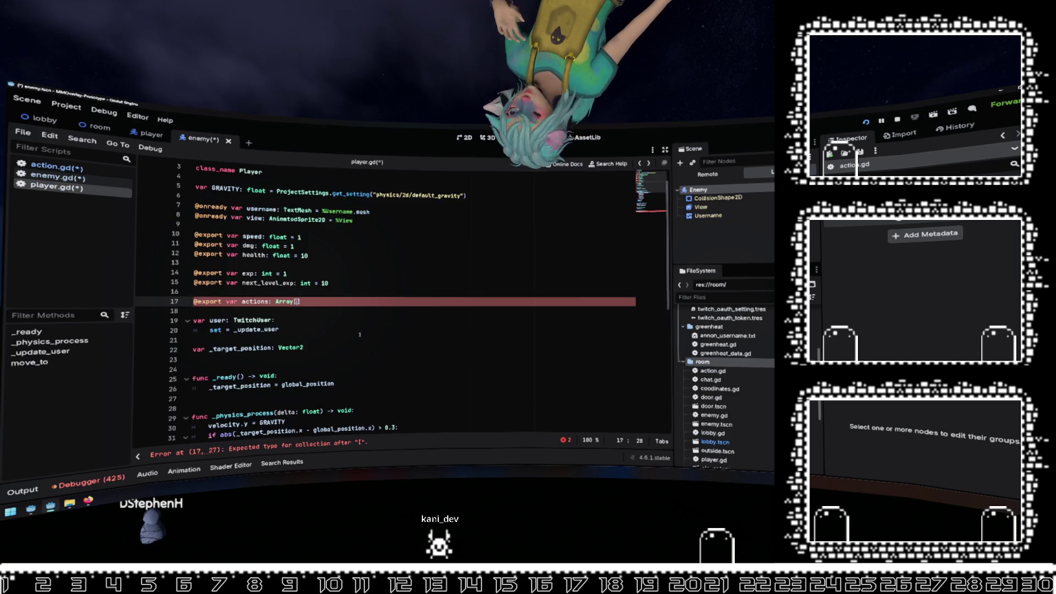
Make Action the element type of player.gd's actions array.
type("ction")
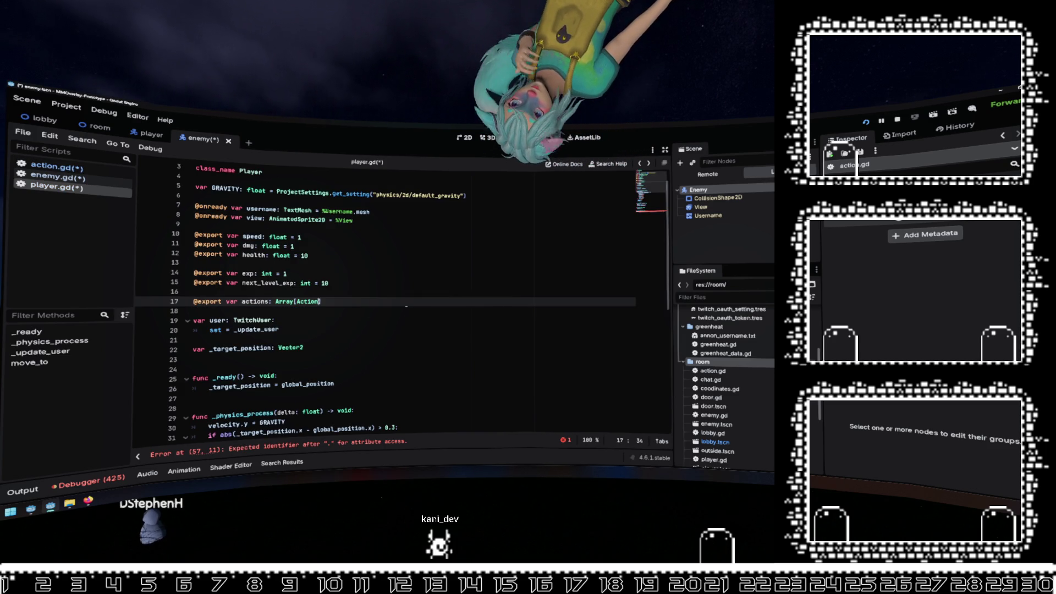
key("alt+Right")
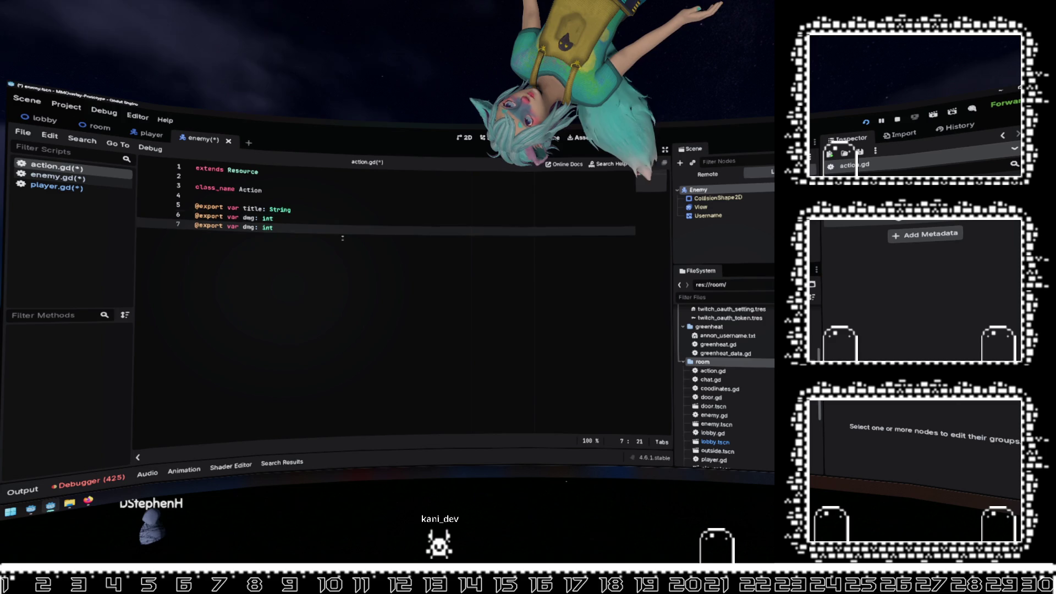
Duplicate the dmg export into a new energy: int field.
key("ctrl+shift+d")
key("Left")
key("Left")
key("Left")
key("ctrl+d")
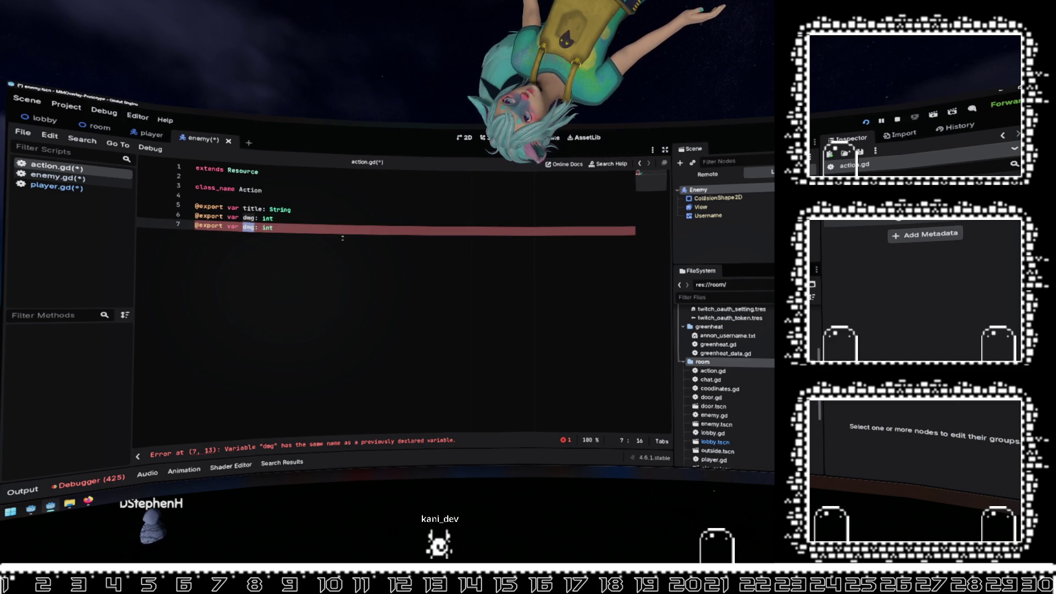
type("cooldown")
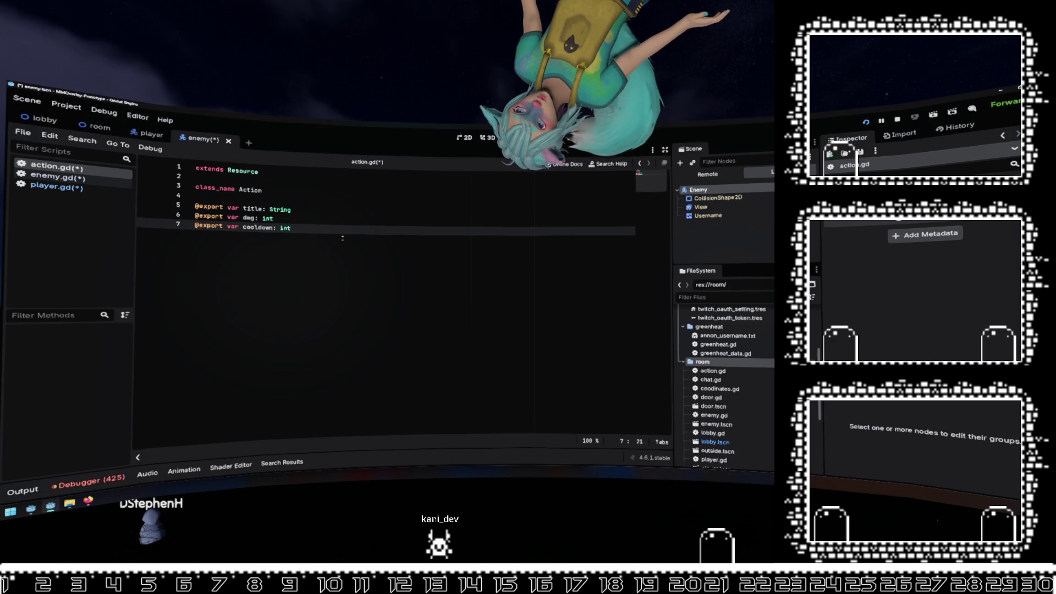
key("ctrl+shift+Left")
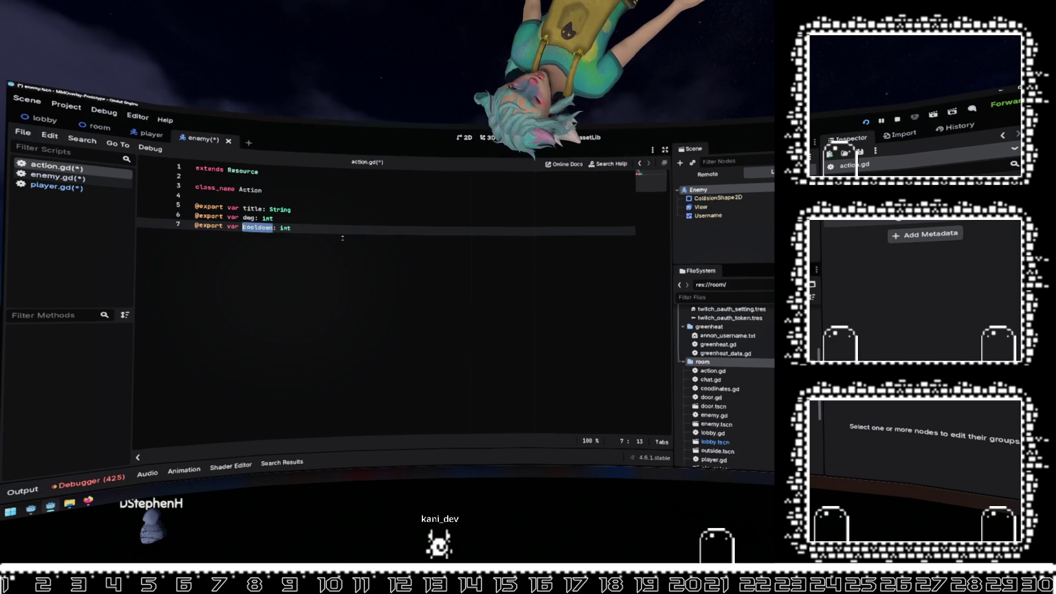
type("energy")
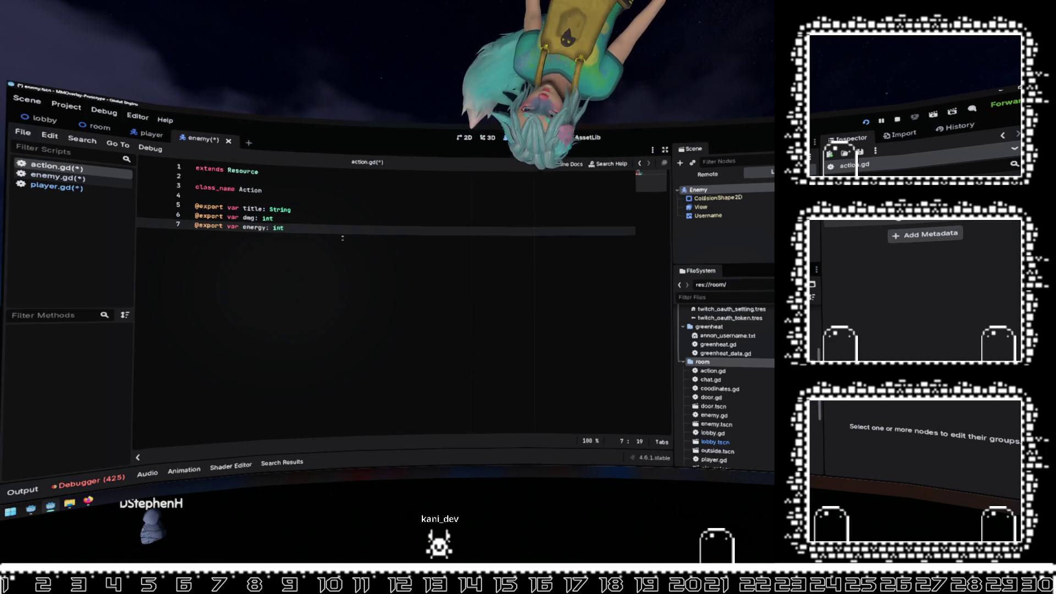
key("F5")
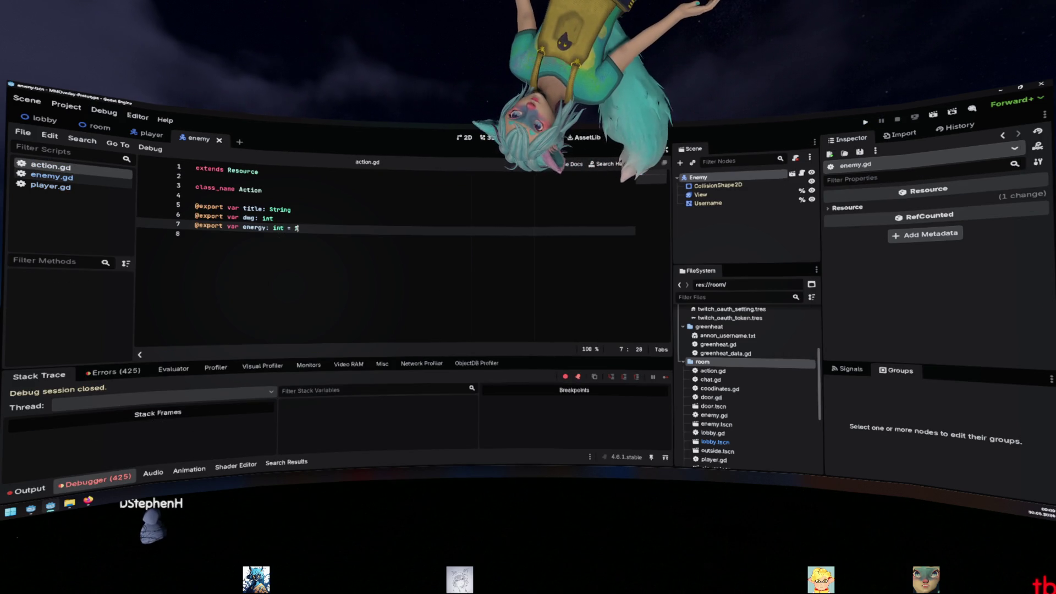
Give the Action fields defaults, including title "Punch" and dmg 5, and save action.gd.
type("0")
key("Up")
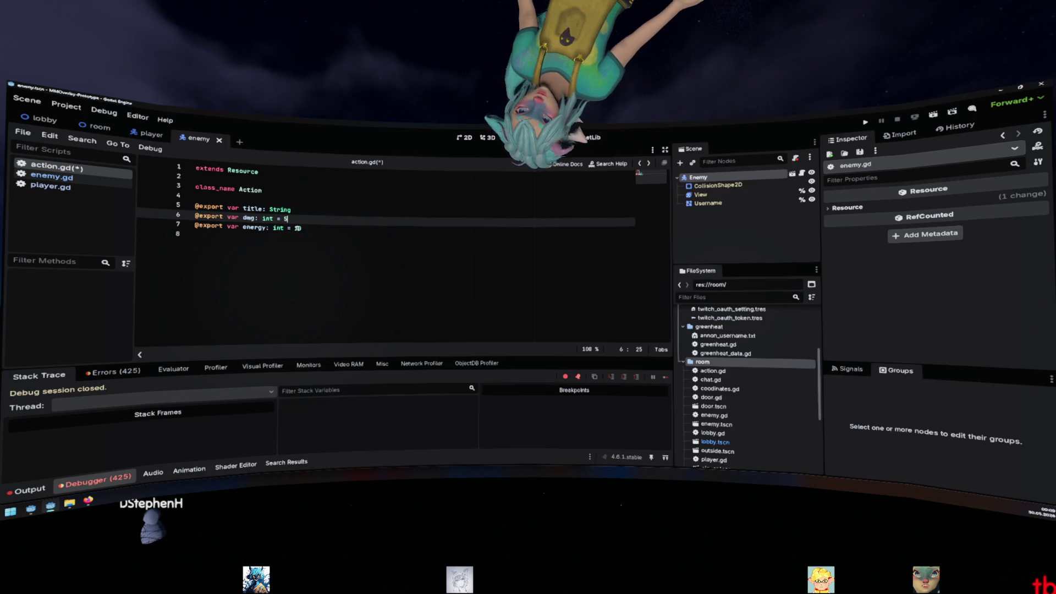
key("Up")
type("Punc")
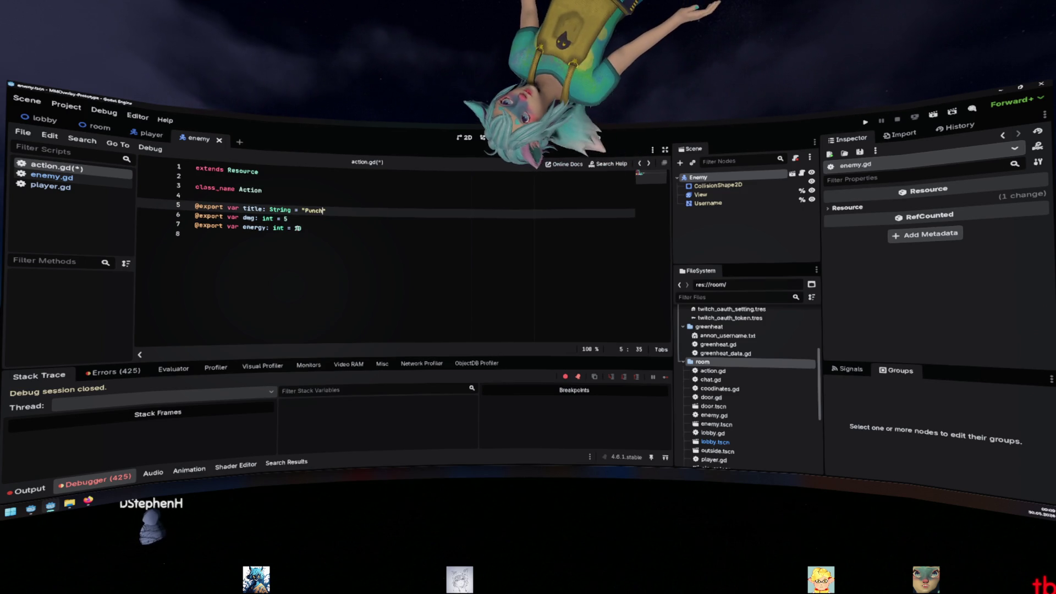
key("ctrl+s")
left_click(51, 186)
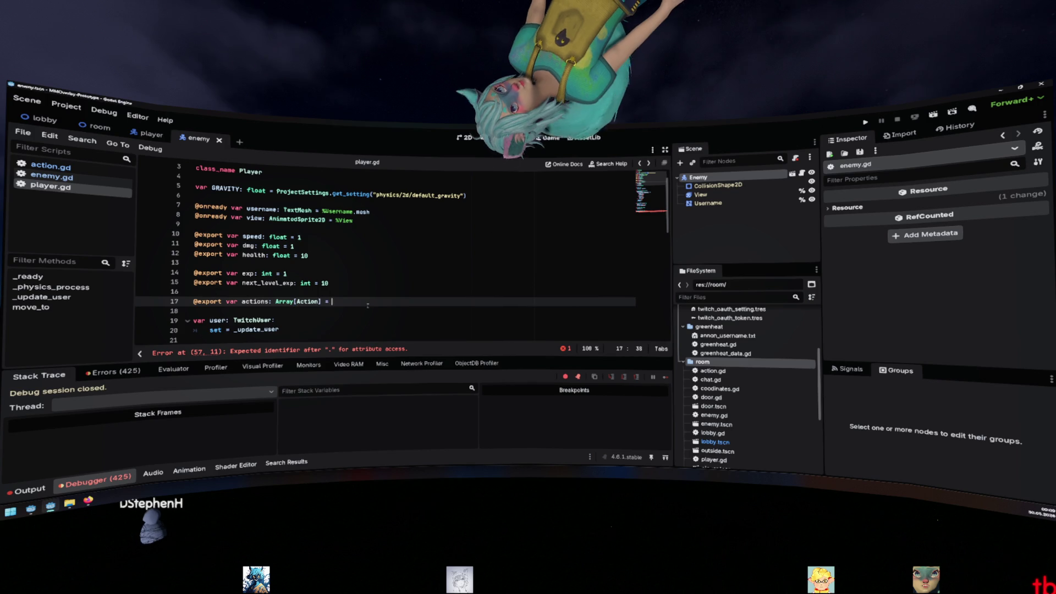
Default the player's actions array to an empty [] list.
type("[]")
scroll(380, 275, "down", 2)
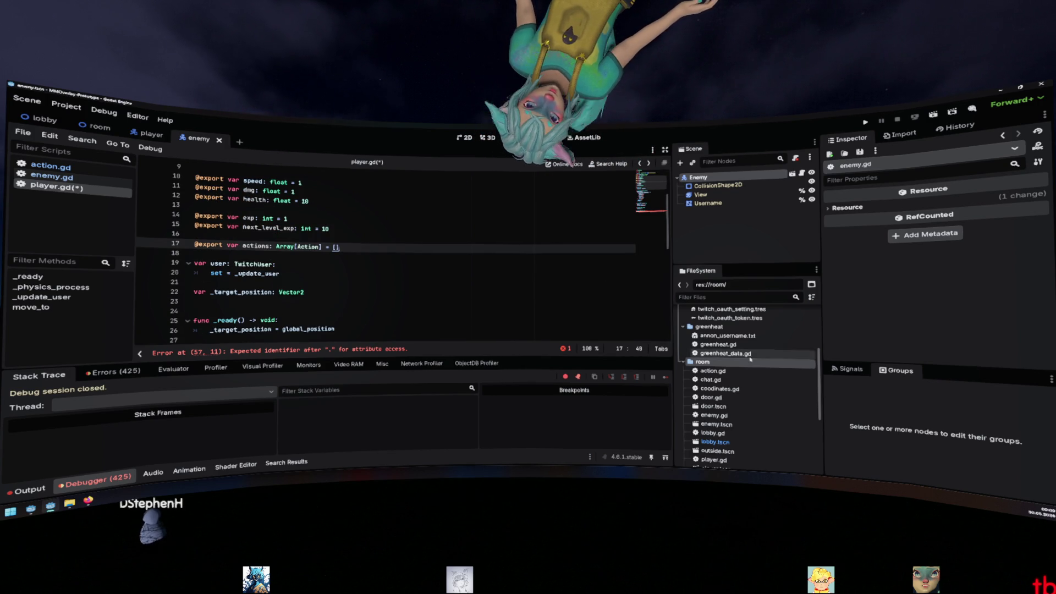
scroll(712, 337, "up", 5)
Create an actions folder inside assets.
right_click(712, 338)
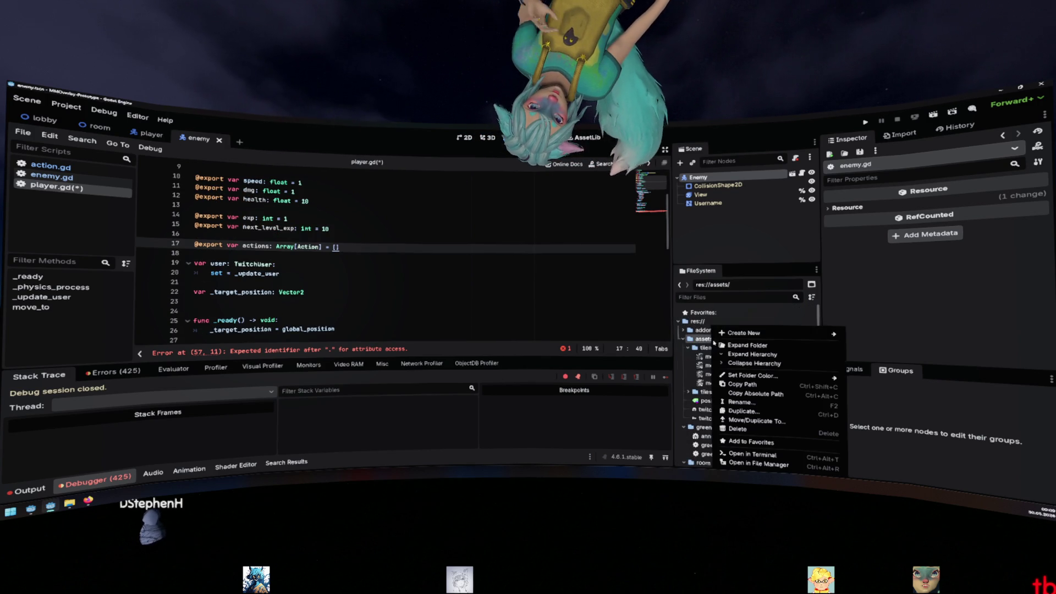
mouse_move(745, 336)
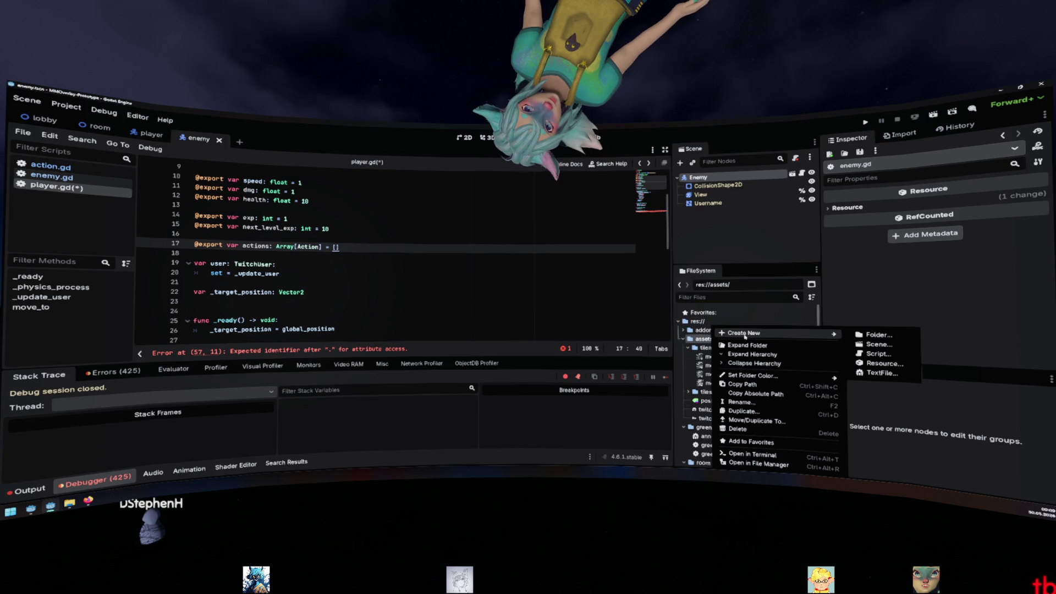
left_click(880, 336)
type("action")
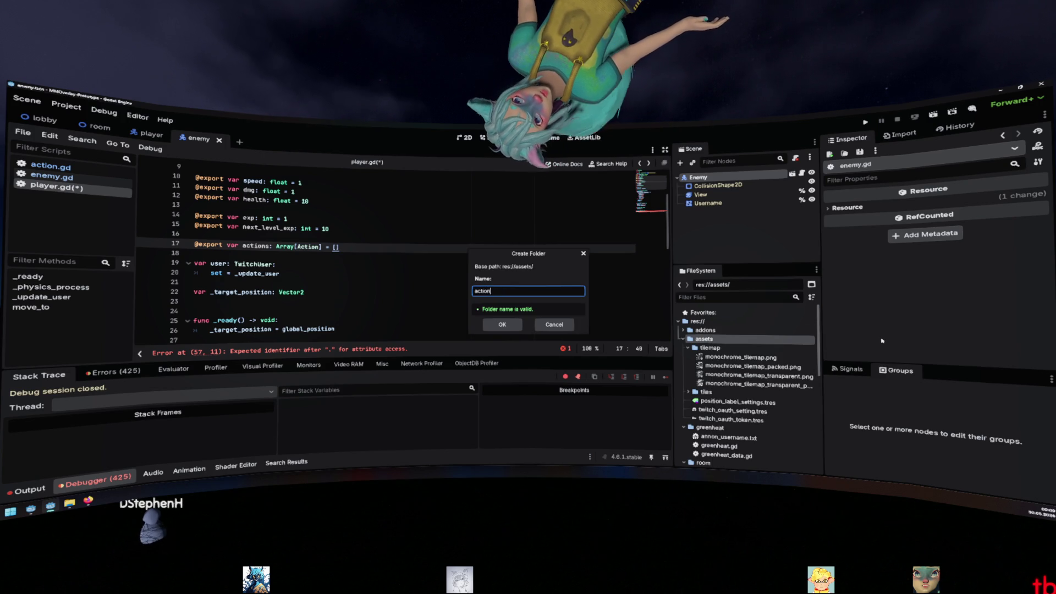
type("s")
key("Return")
Create an Action resource in the actions folder saved as punch_action.tres.
right_click(731, 347)
mouse_move(802, 334)
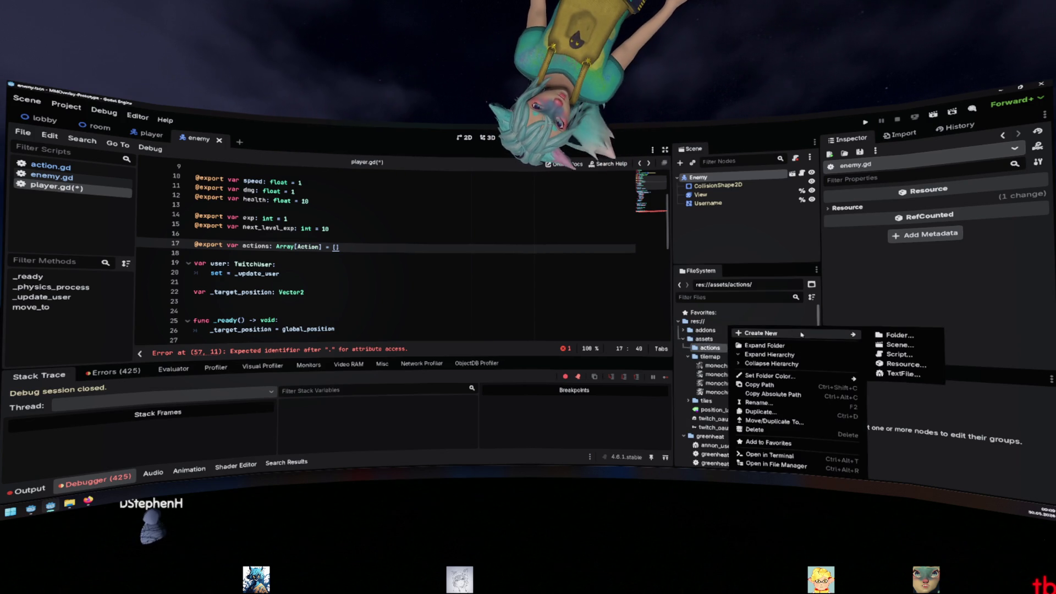
left_click(899, 355)
key("Escape")
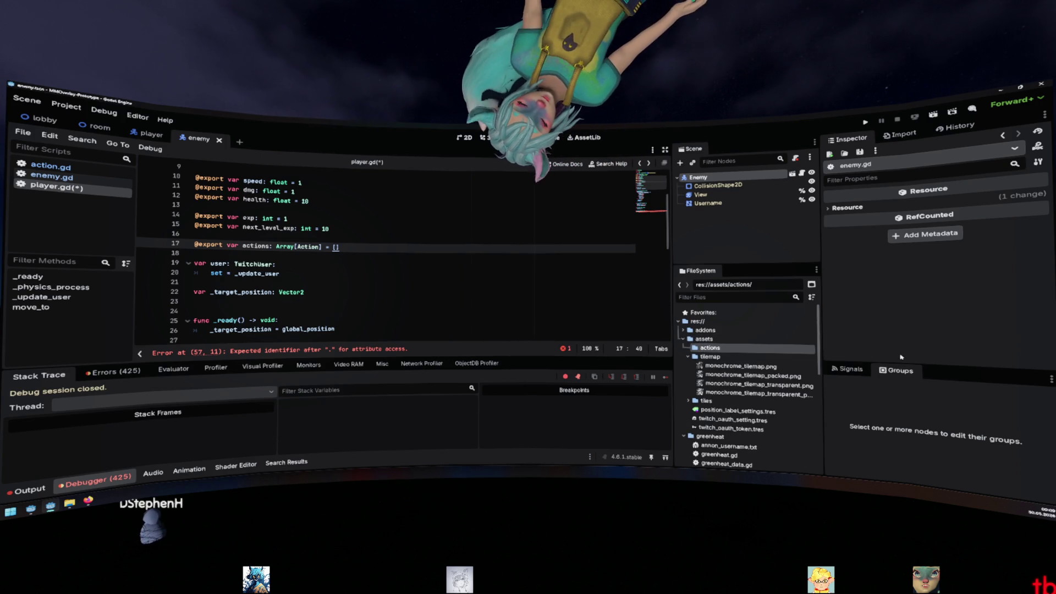
right_click(754, 348)
mouse_move(803, 334)
left_click(918, 365)
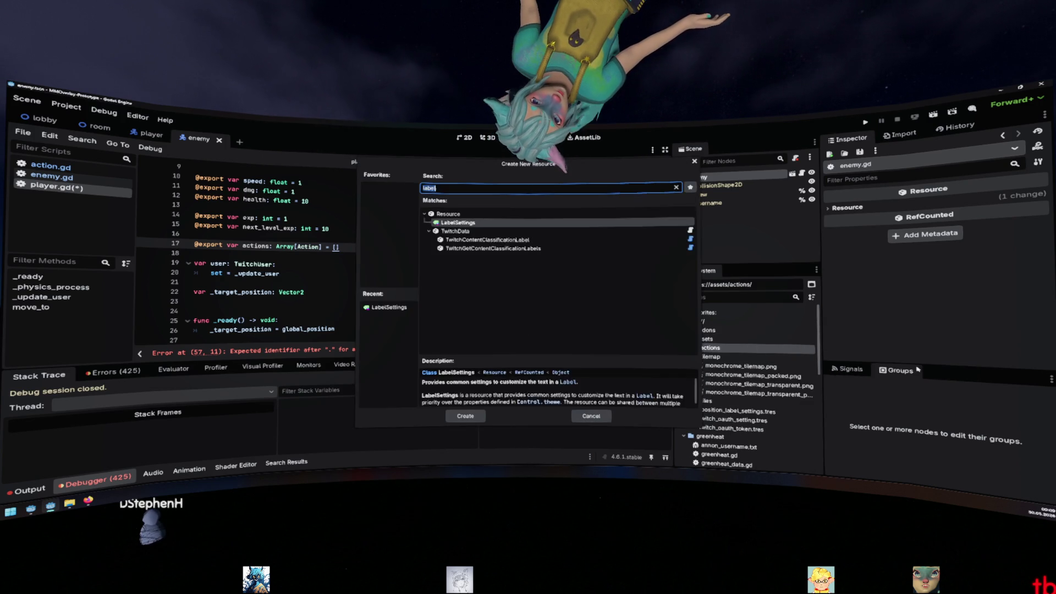
type("action")
key("Return")
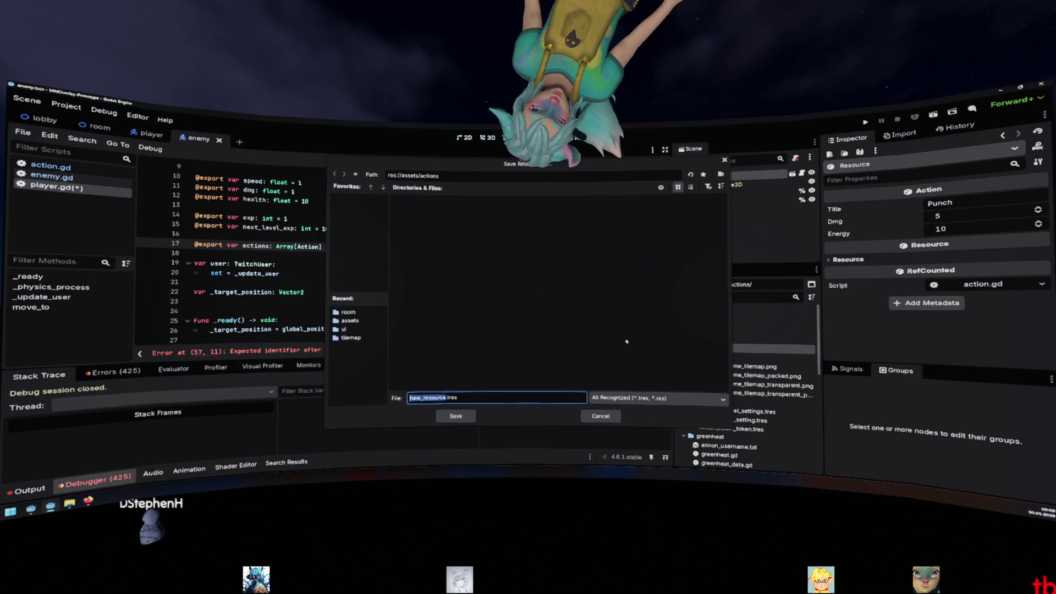
type("punch_ac")
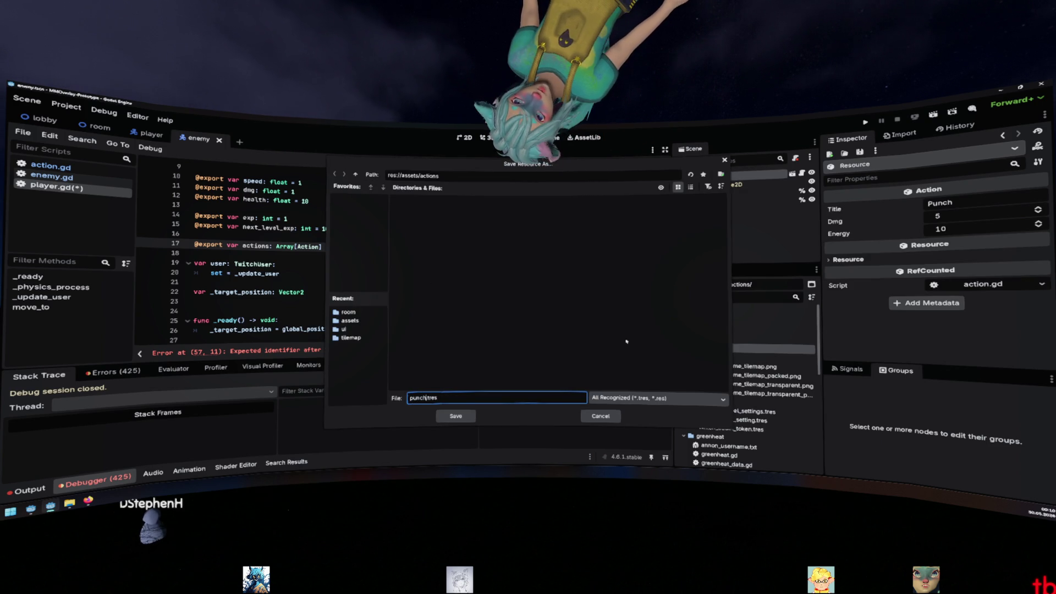
type("tion")
key("Return")
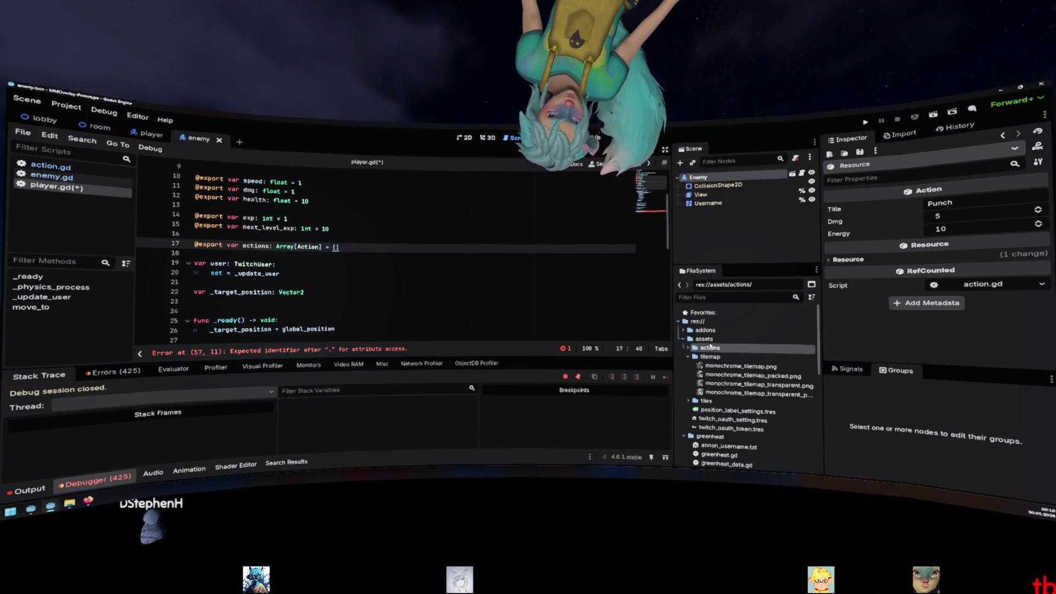
Duplicate punch_action.tres as kick_action.tres.
left_click(728, 358)
key("ctrl+d")
key("Home")
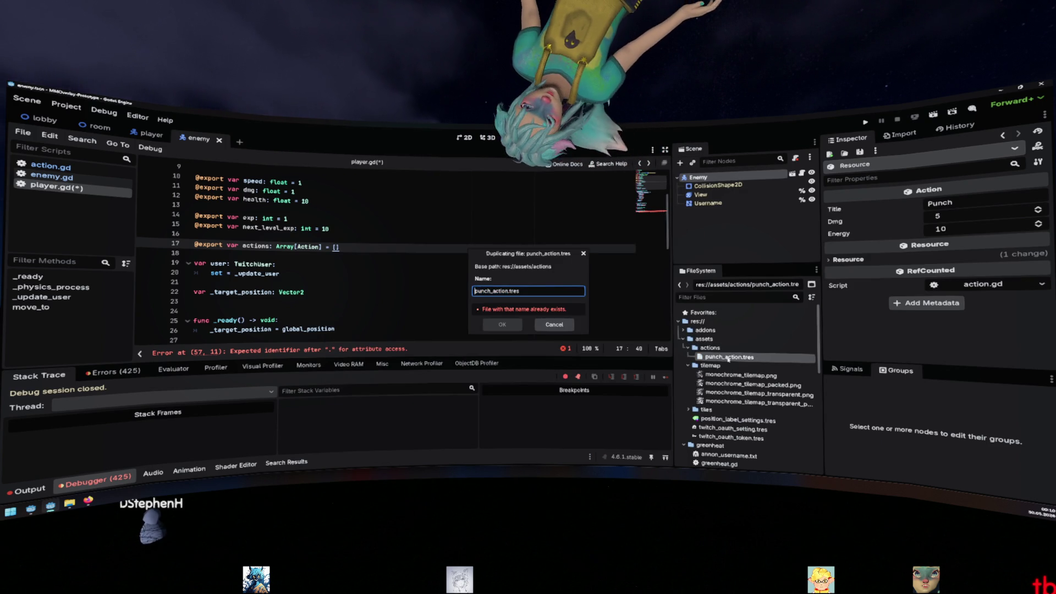
key("Delete")
key("Delete")
key("Delete")
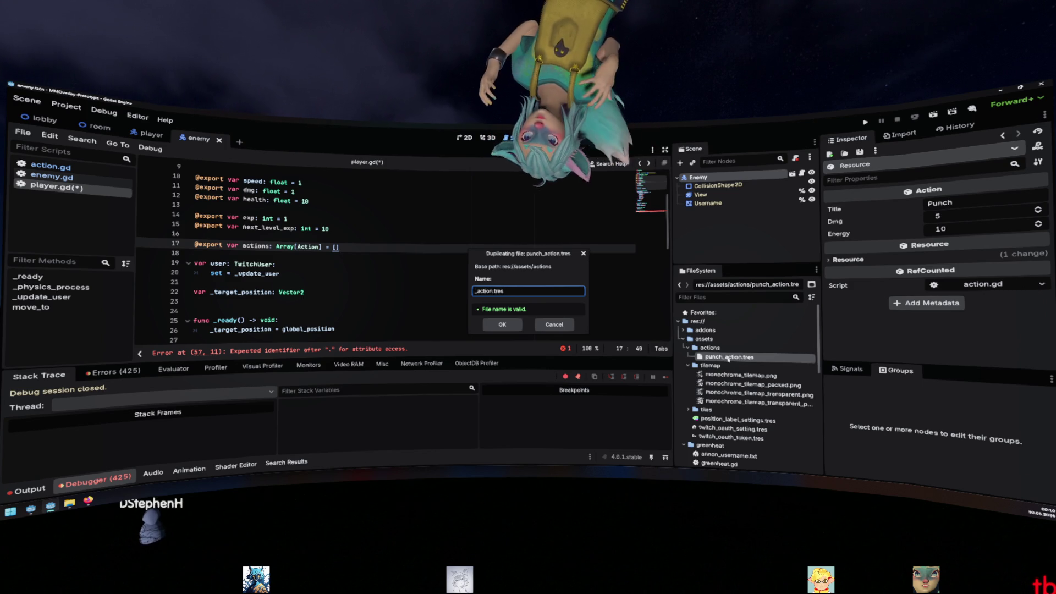
type("kick_")
key("Return")
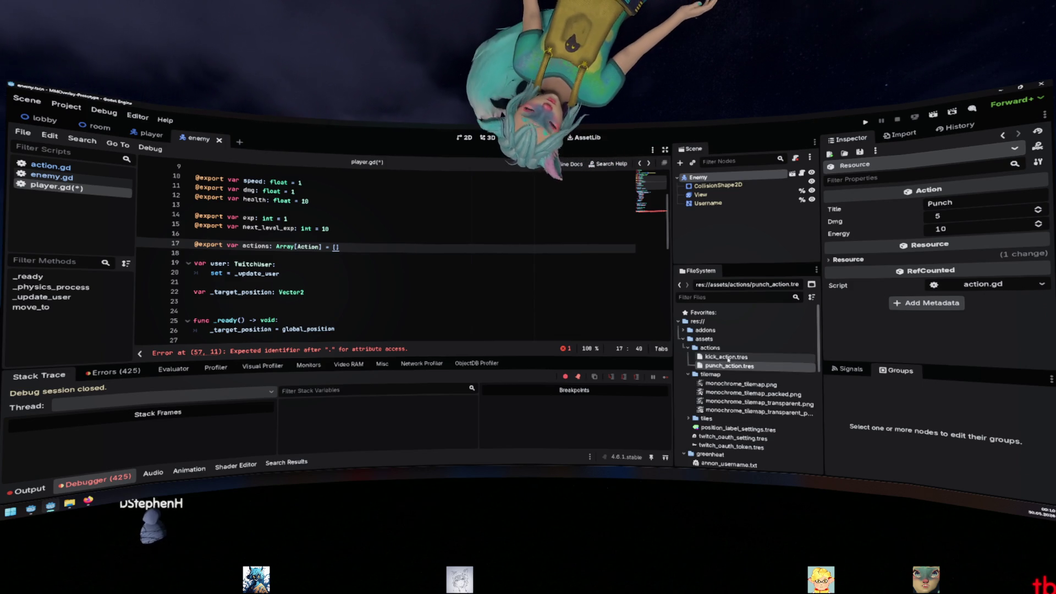
Give kick_action.tres Dmg 10 and Energy 25, and save.
left_click(740, 356)
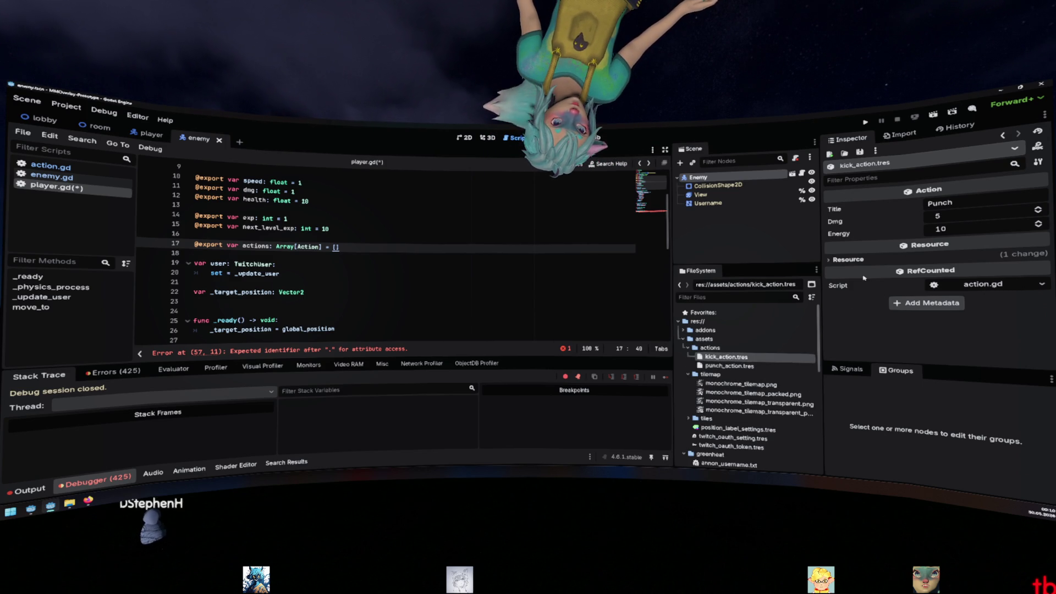
left_click(966, 216)
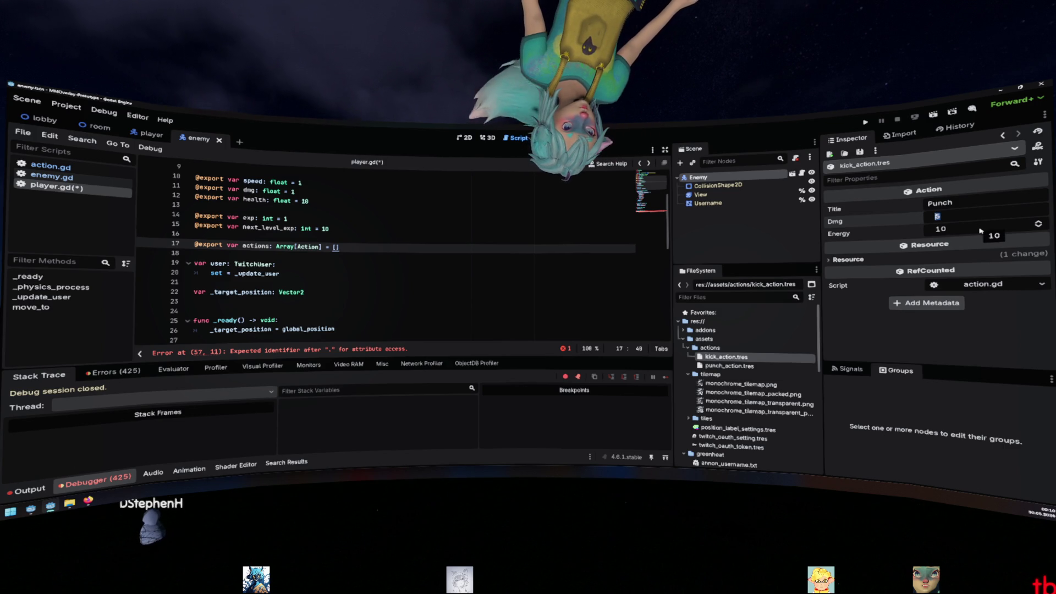
type("10")
key("Return")
left_click(980, 230)
type("15")
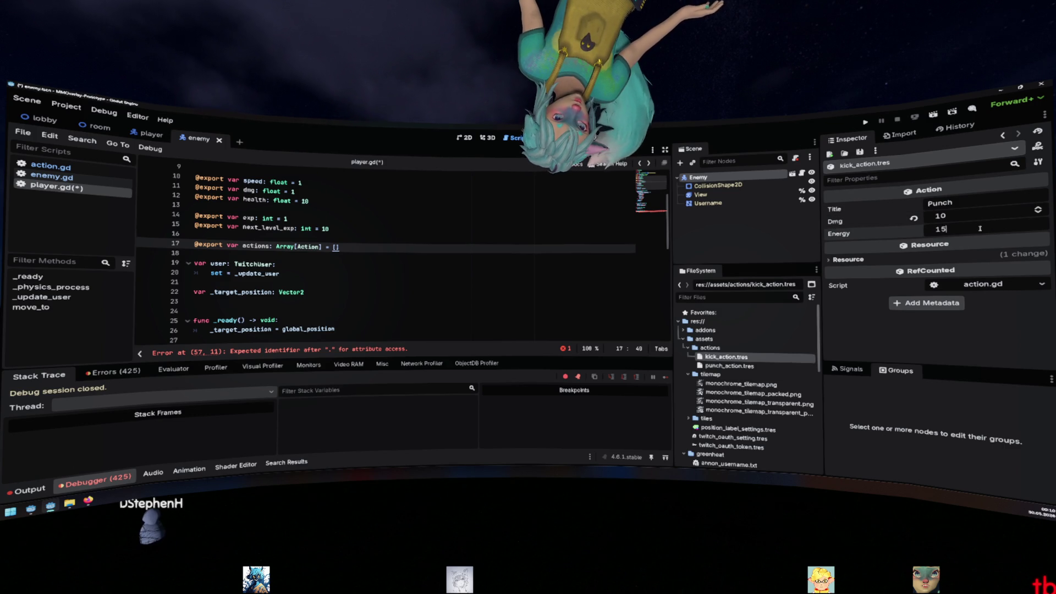
key("Return")
left_click(979, 226)
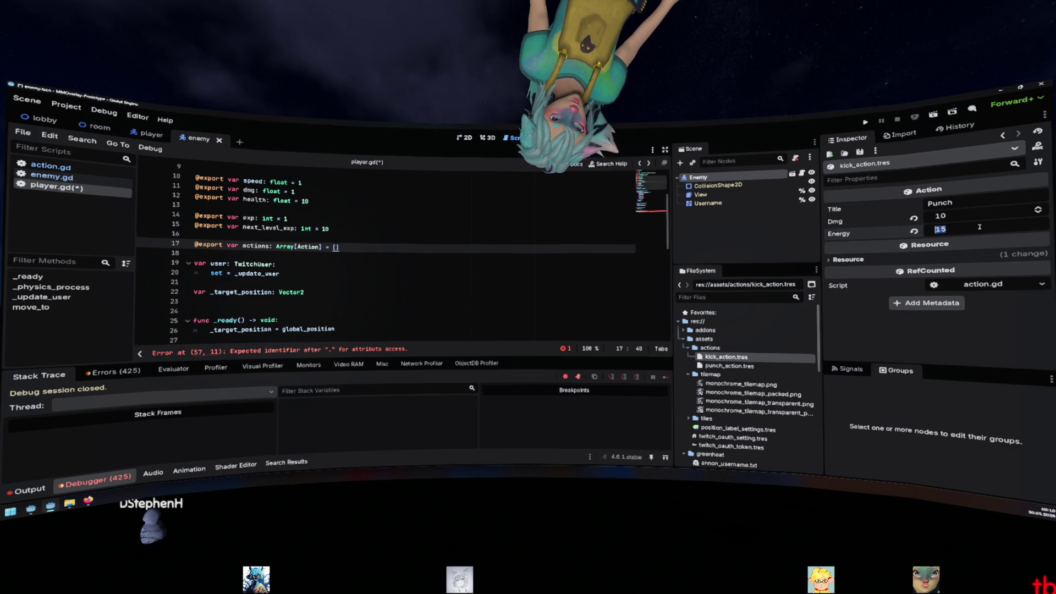
type("20")
key("Return")
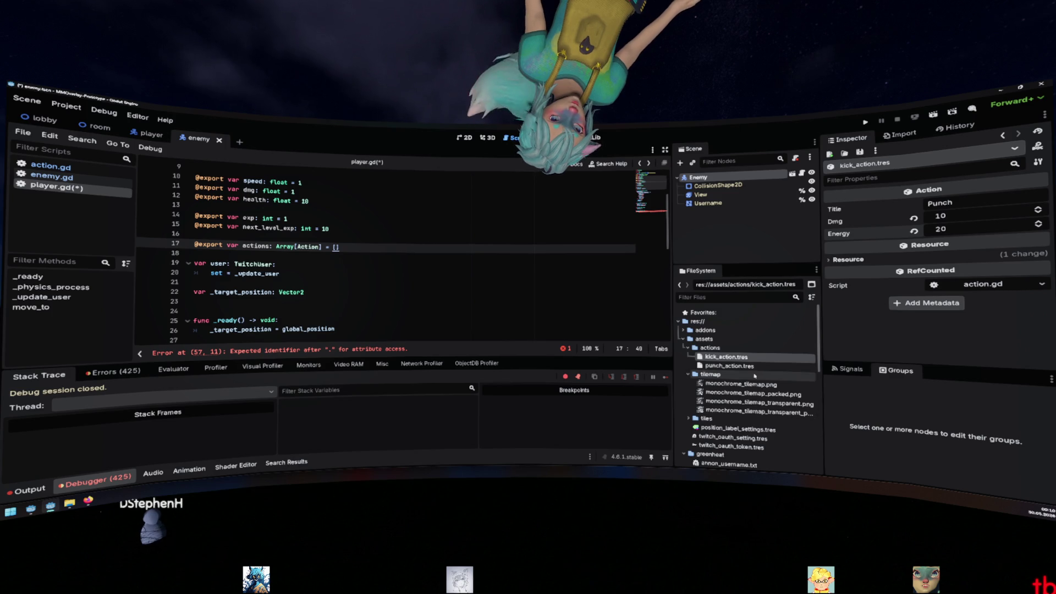
left_click(751, 365)
left_click(726, 357)
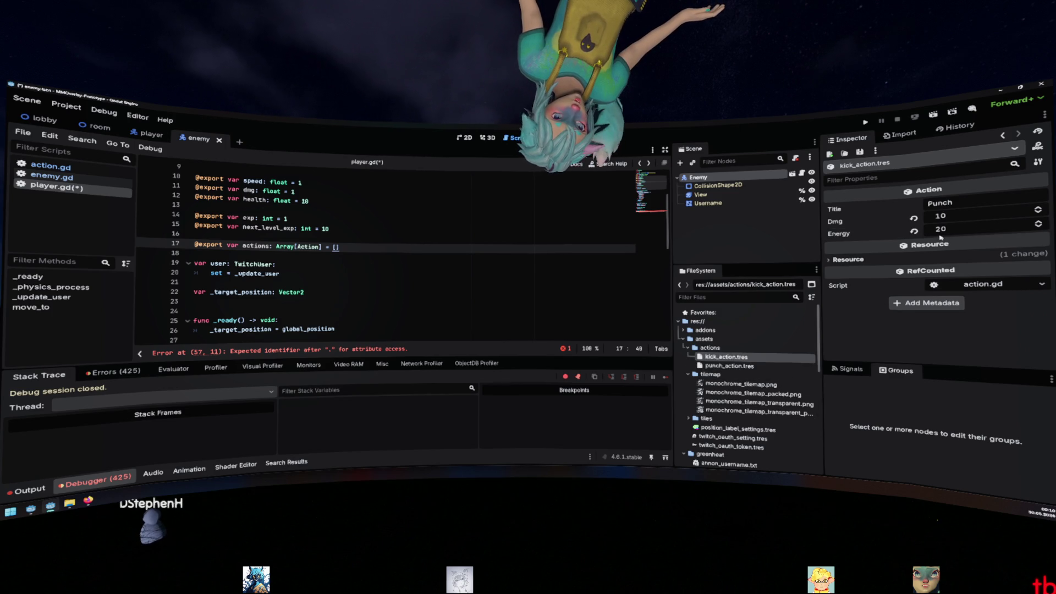
type("5")
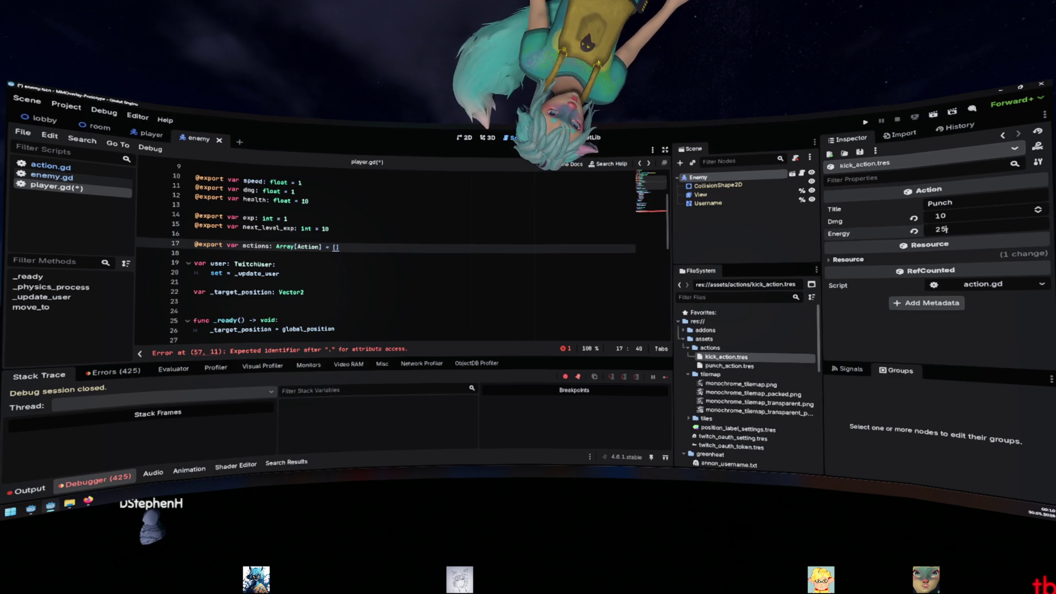
key("Return")
key("ctrl+s")
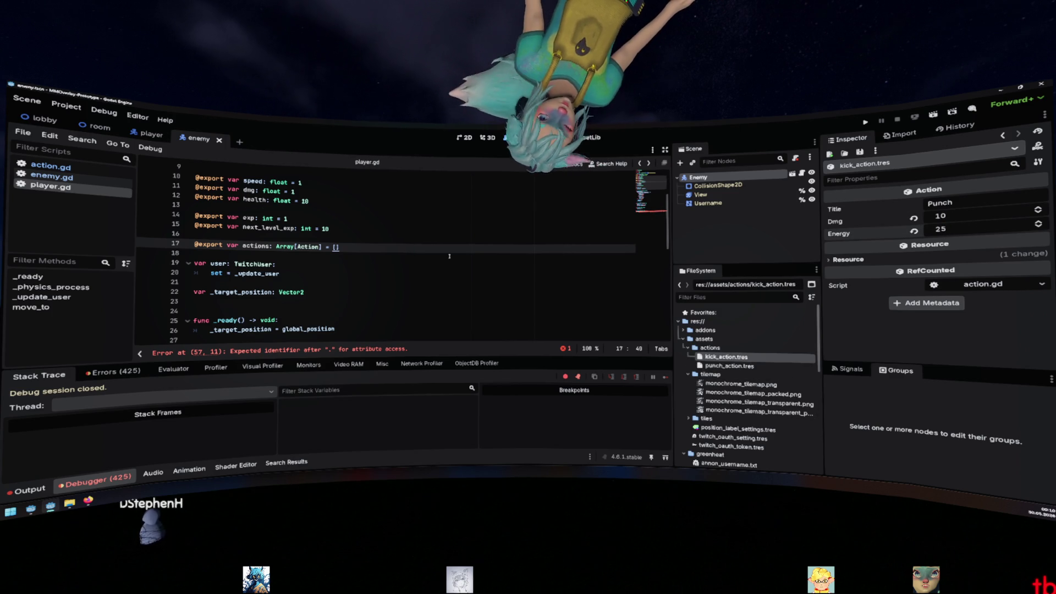
Set kick_action.tres's Title to Kick.
left_click(962, 198)
type("Kick")
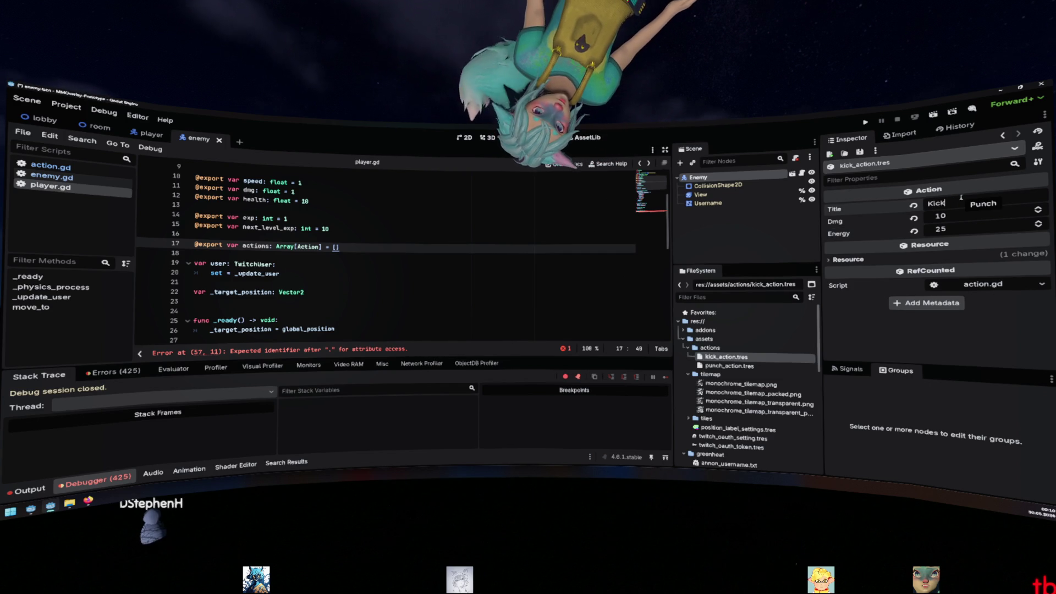
left_click(148, 134)
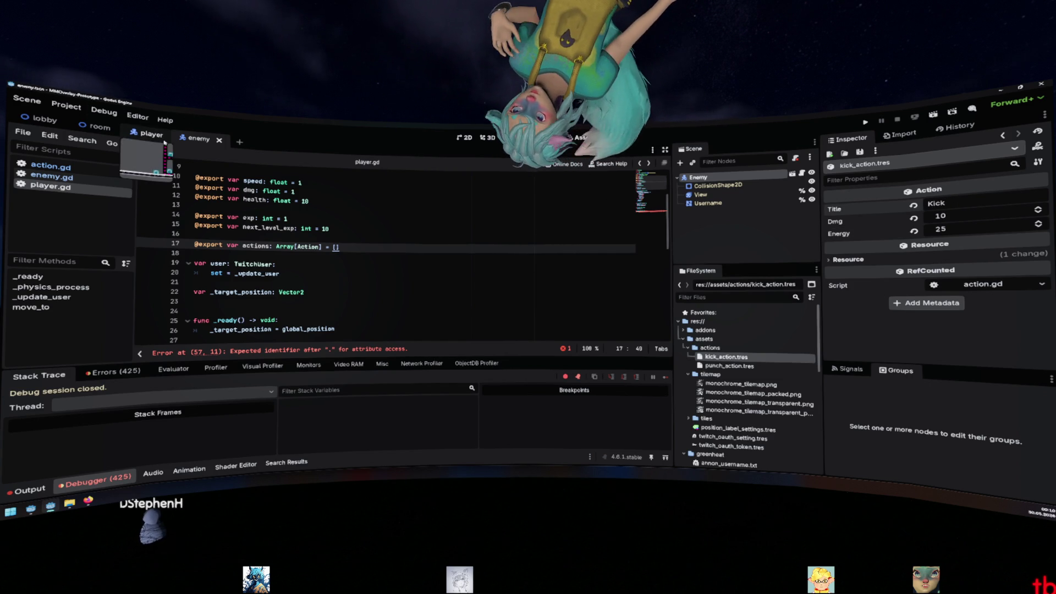
Remove the unfinished 'target.' line and add an action: Action parameter to attack.
left_click(698, 177)
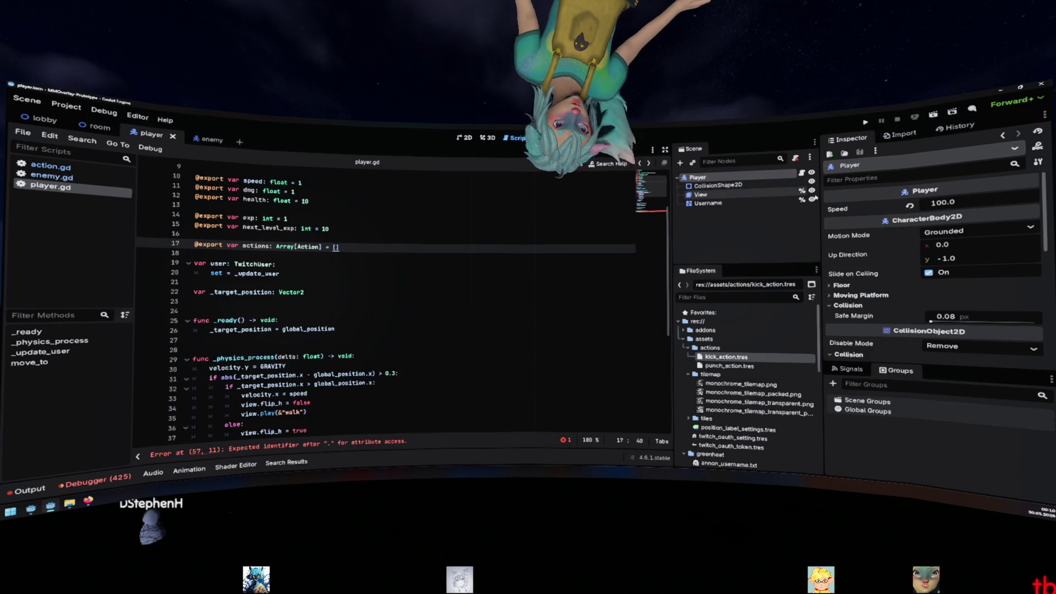
left_click(265, 237)
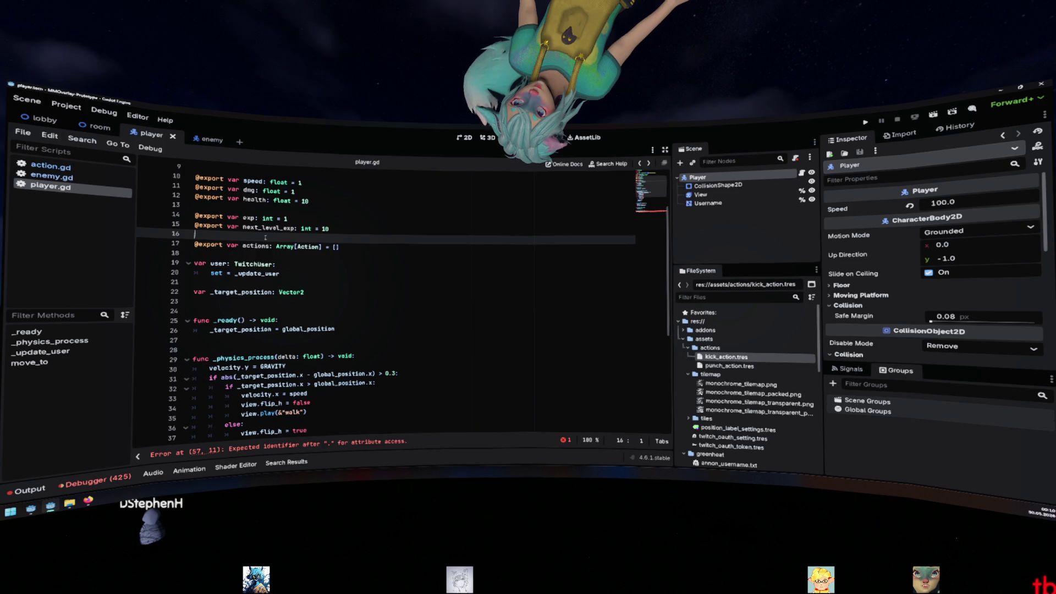
left_click(346, 441)
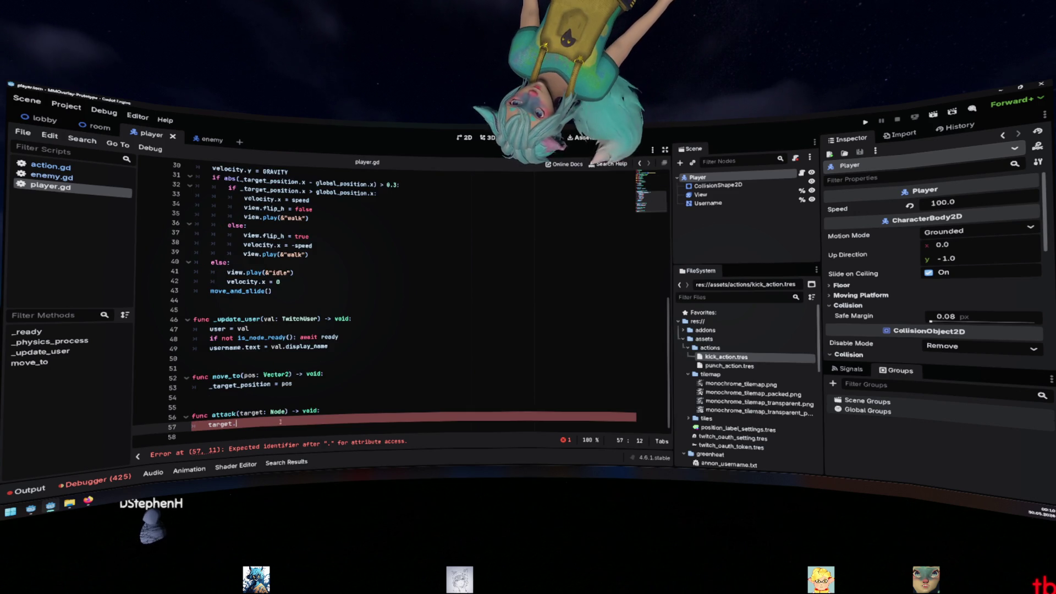
key("BackSpace")
key("BackSpace")
key("BackSpace")
key("Up")
key("End")
key("ctrl+Left")
key("ctrl+Left")
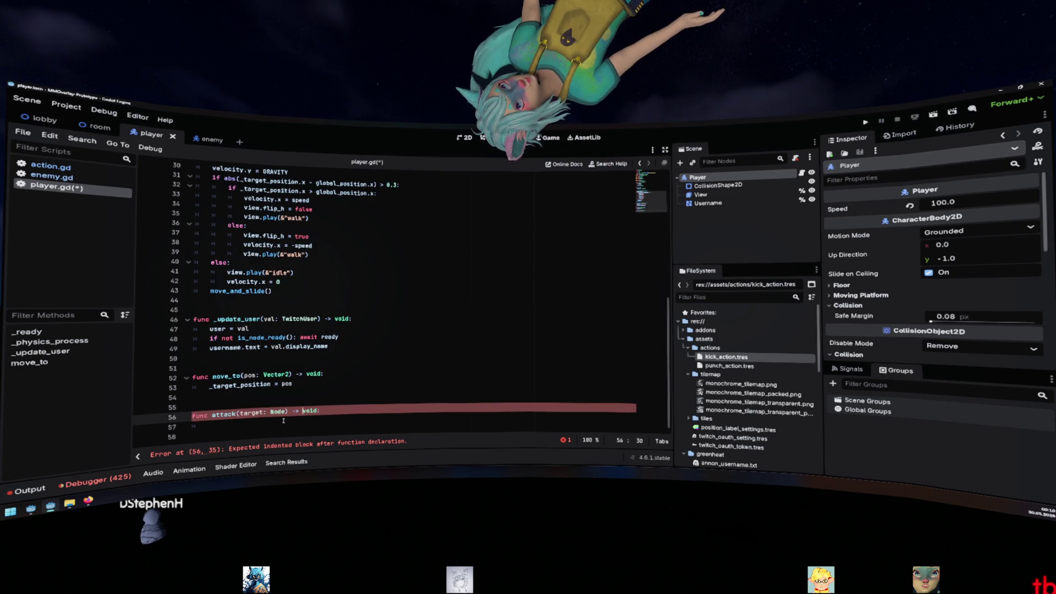
key("ctrl+Right")
type(", act")
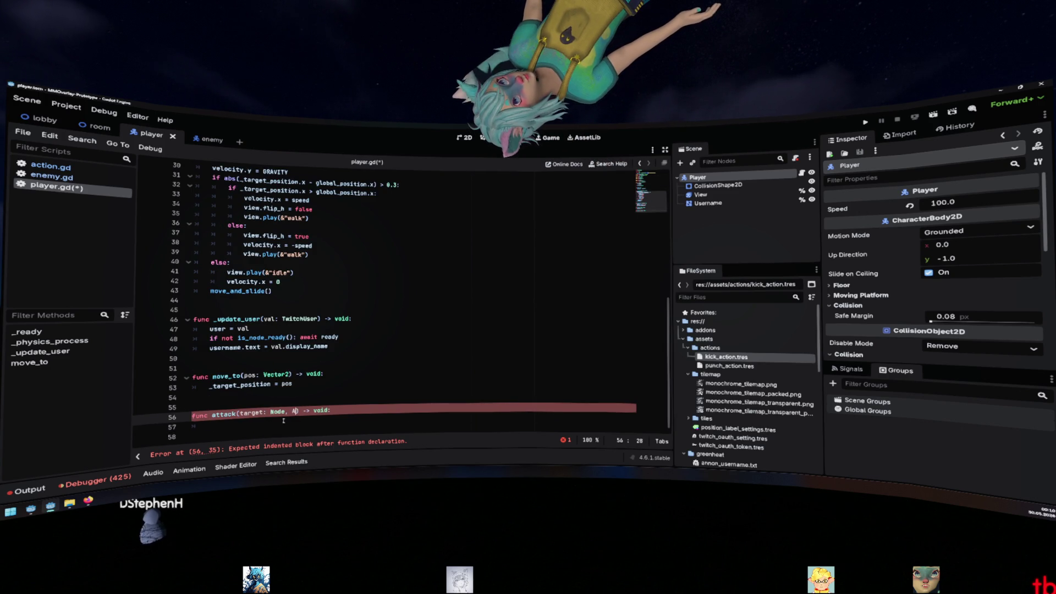
type("ion: Actio")
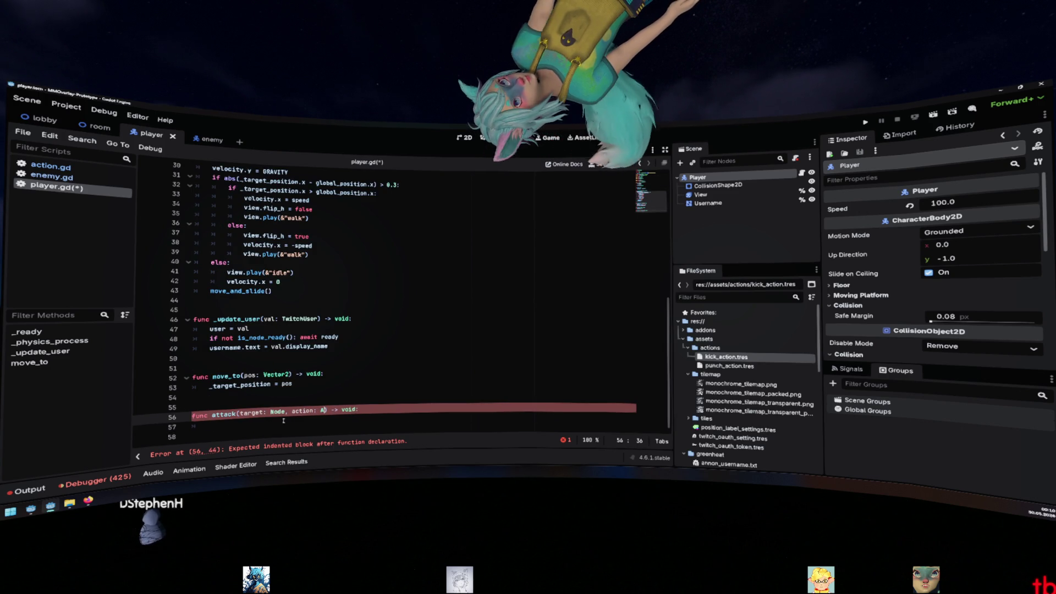
type("n")
Rename attack to use_action with parameters (action: Action, target: Node).
key("ctrl+Left")
key("ctrl+Left")
key("ctrl+Left")
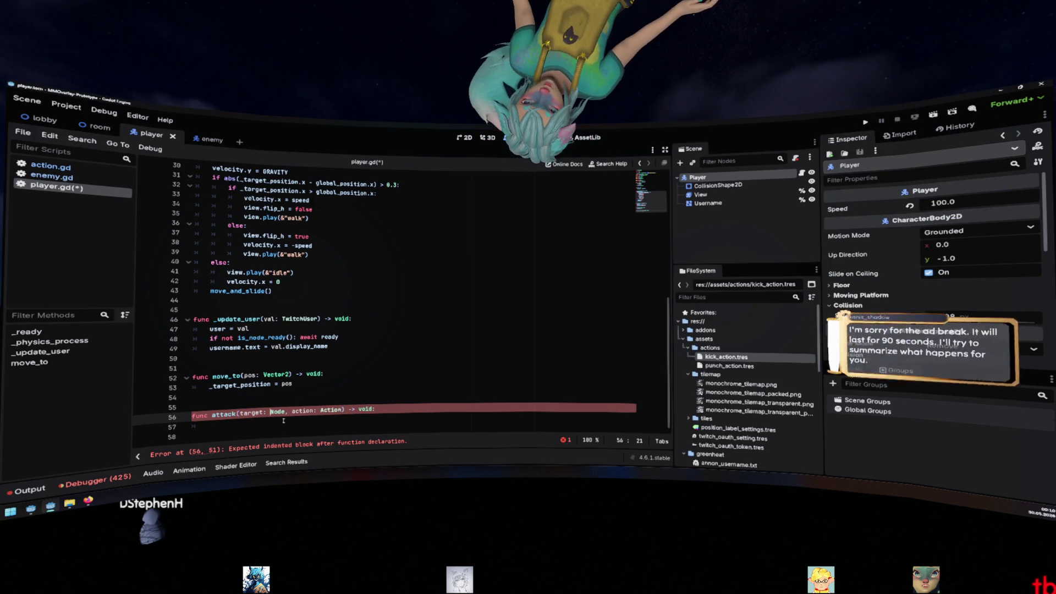
key("Left")
key("ctrl+shift+Left")
type("use")
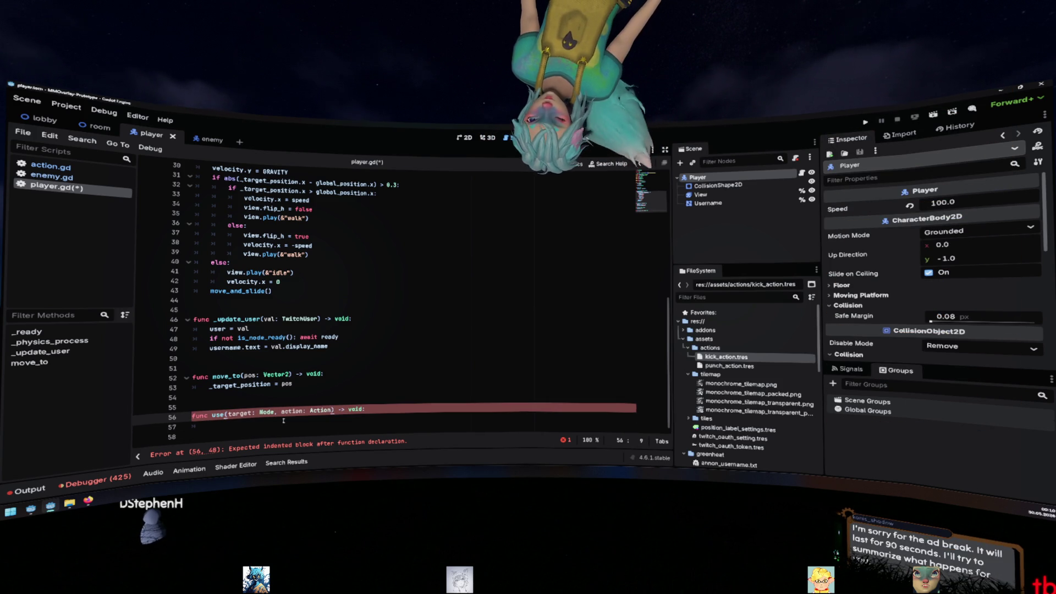
type("_action")
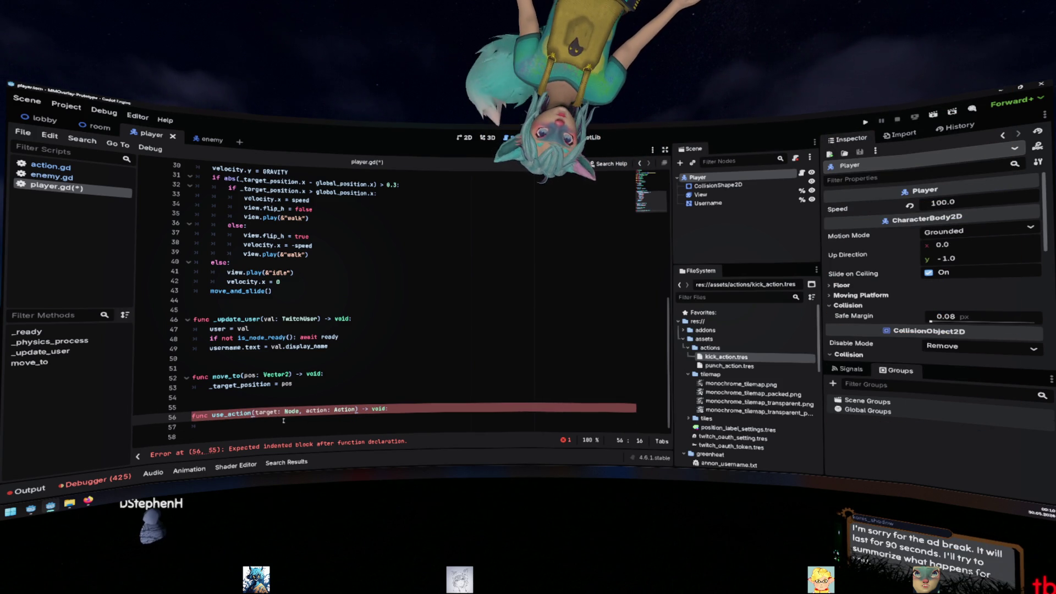
key("Right")
key("ctrl+shift+Right")
key("ctrl+shift+Right")
key("ctrl+shift+Right")
key("Delete")
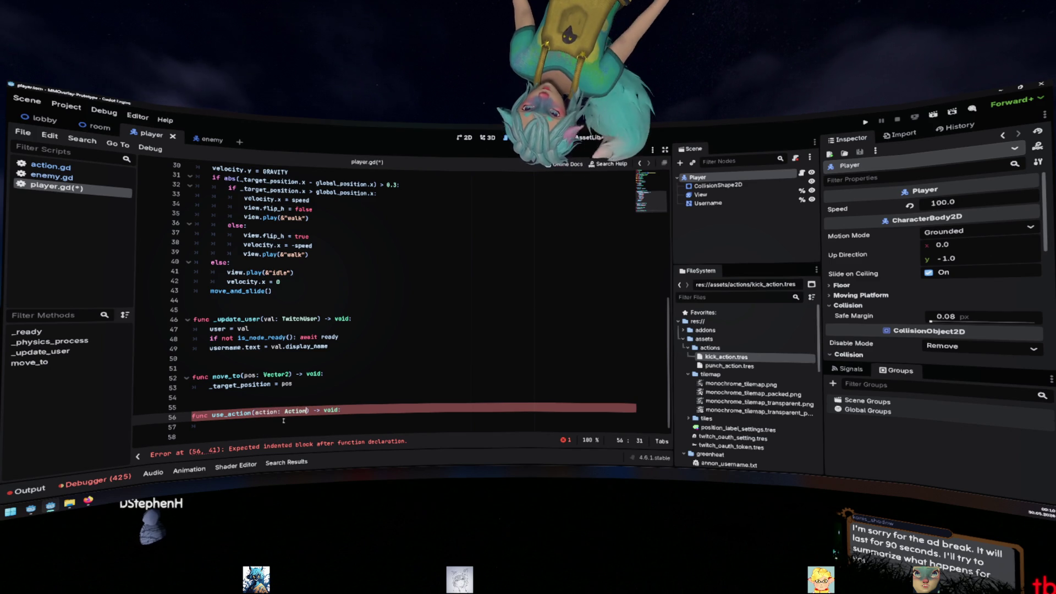
key("ctrl+Right")
key("ctrl+Right")
type(", target: Node")
Give use_action a pass body and save player.gd.
key("Return")
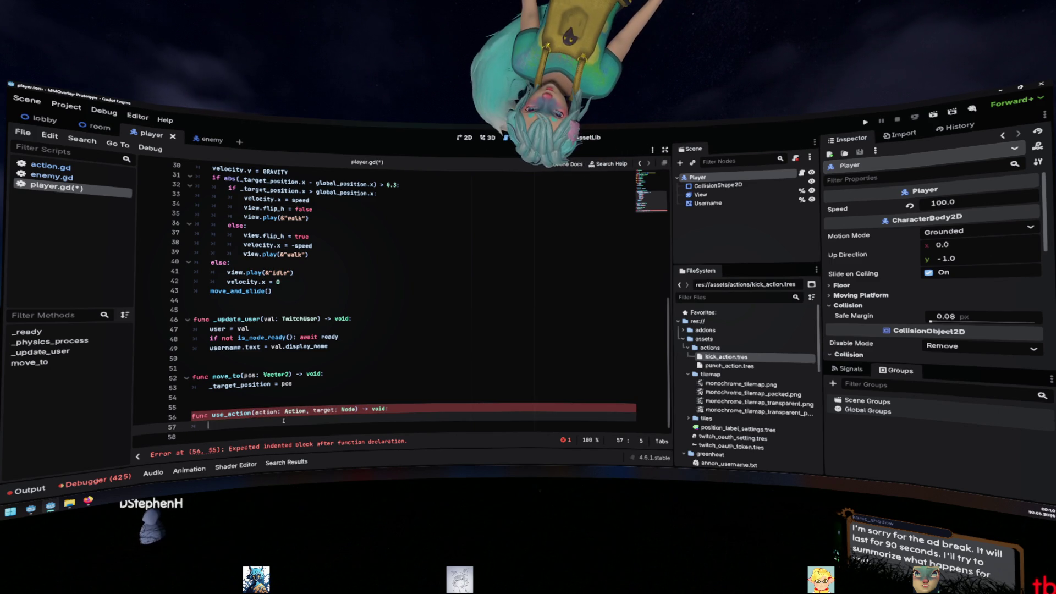
type("pass")
key("Return")
key("ctrl+s")
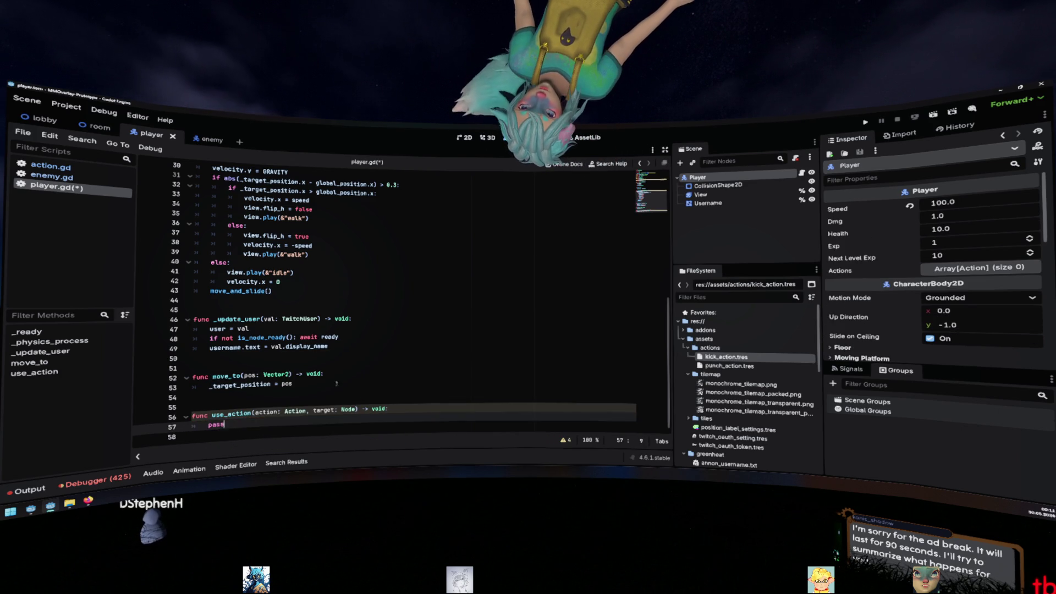
left_click(283, 358)
Drag kick_action.tres and punch_action.tres into the Player's Actions array and save the scene.
left_click(969, 267)
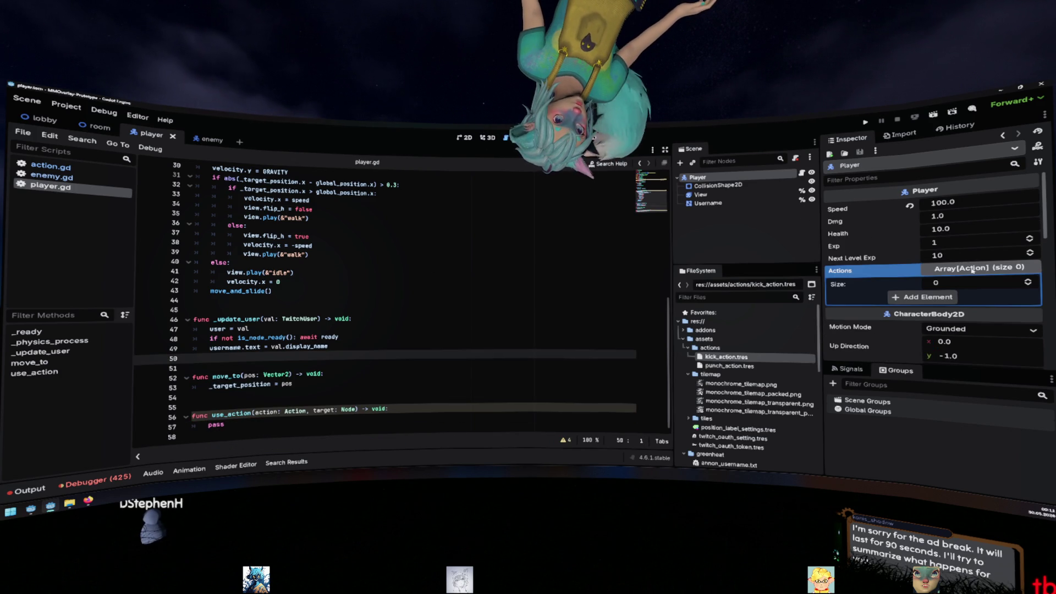
left_click(739, 366)
left_click_drag(740, 366, 968, 287)
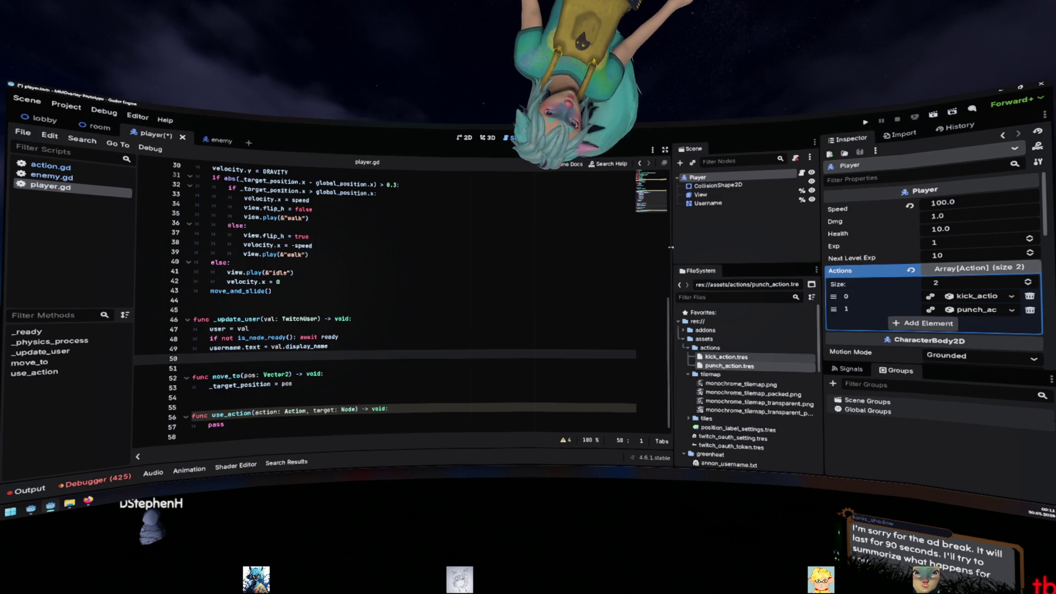
key("ctrl+s")
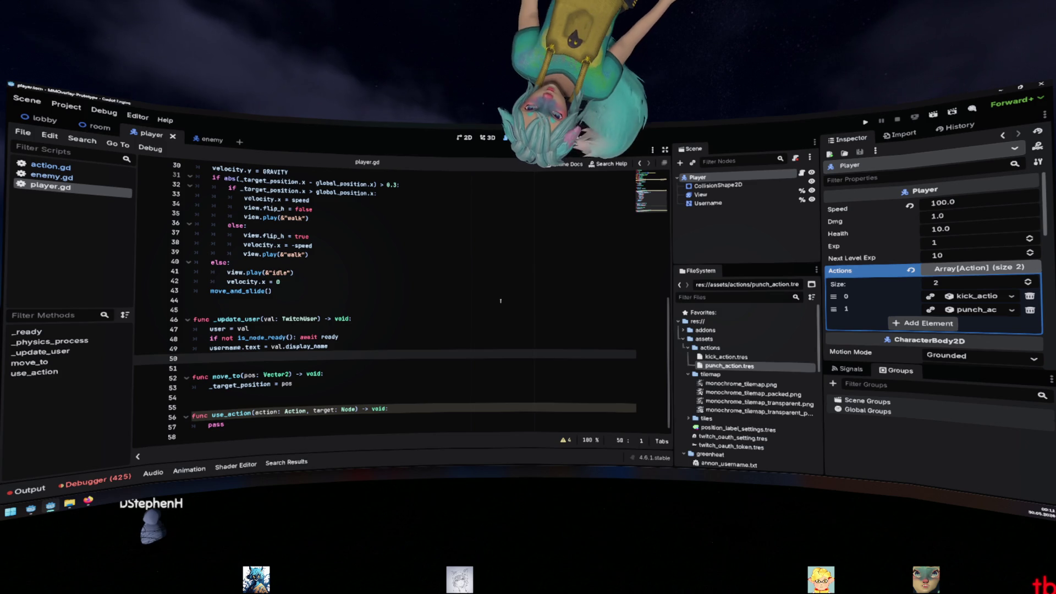
scroll(500, 301, "up", 10)
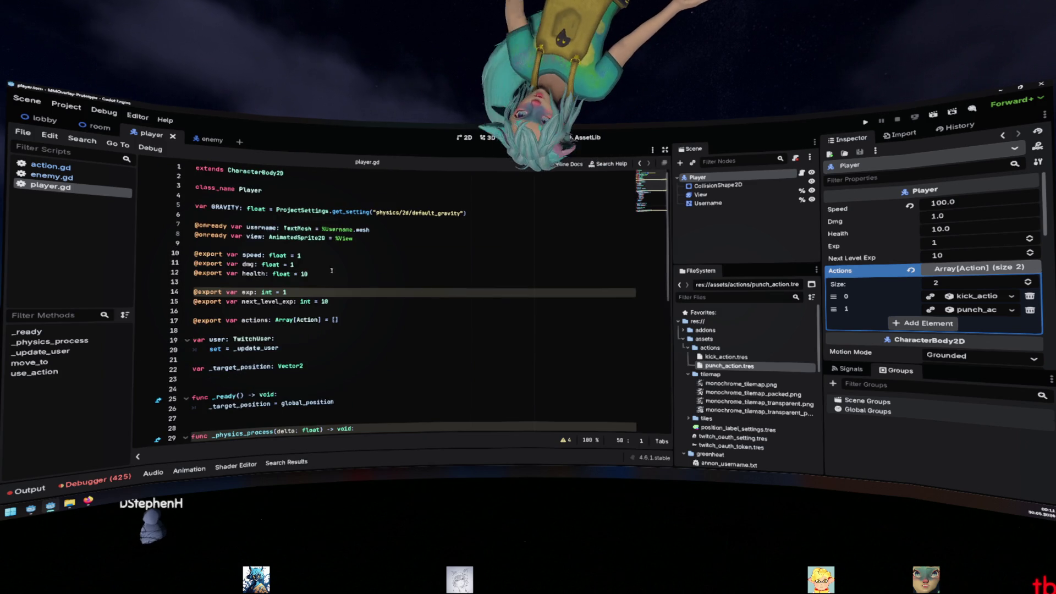
Rename dmg to dmg_multiplier, drop its default value and start a get() block.
left_click(250, 265)
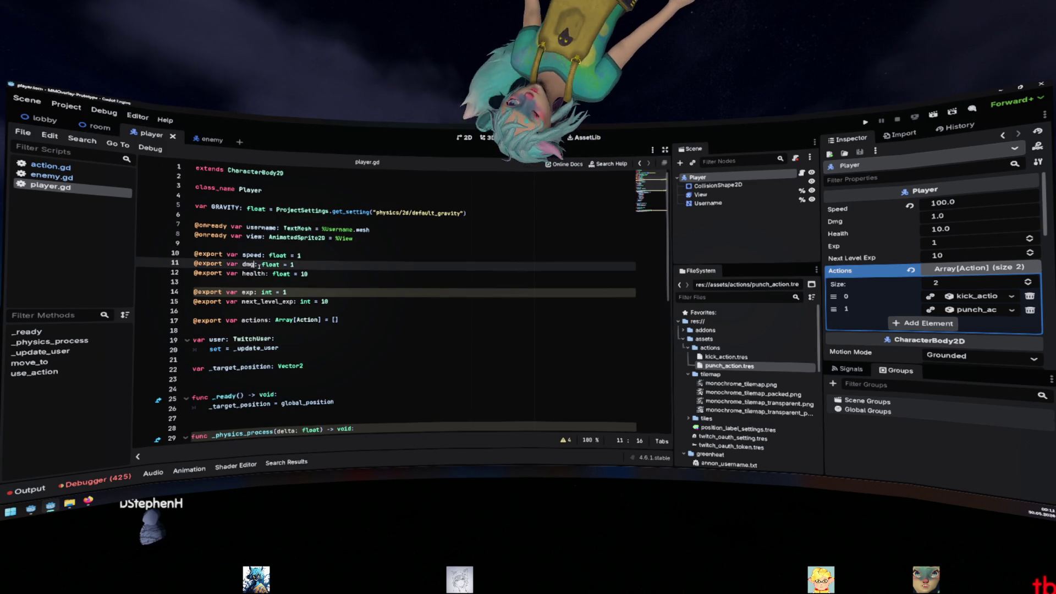
type("_multip")
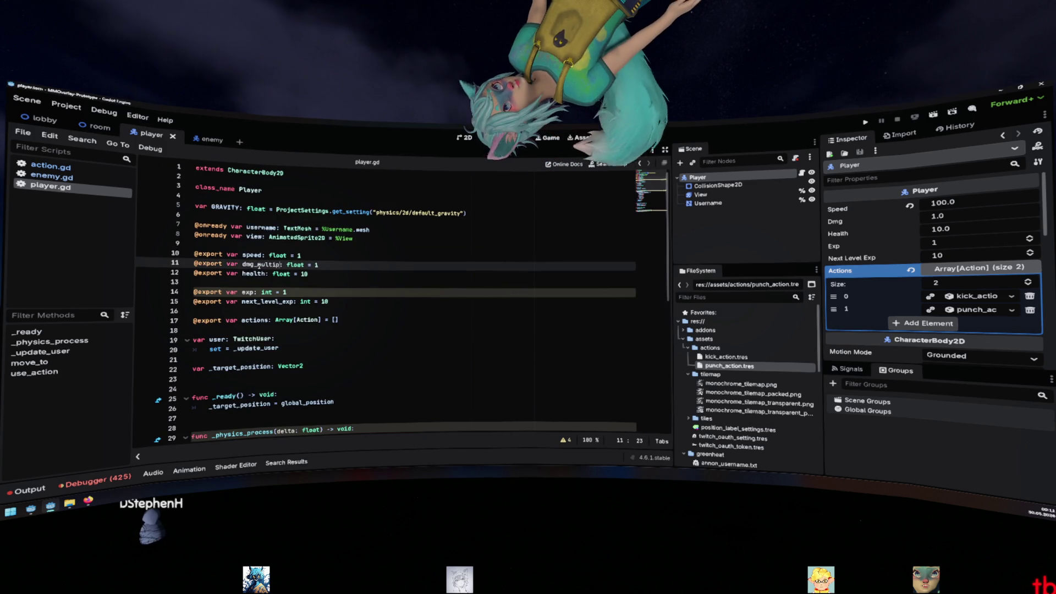
type("lier")
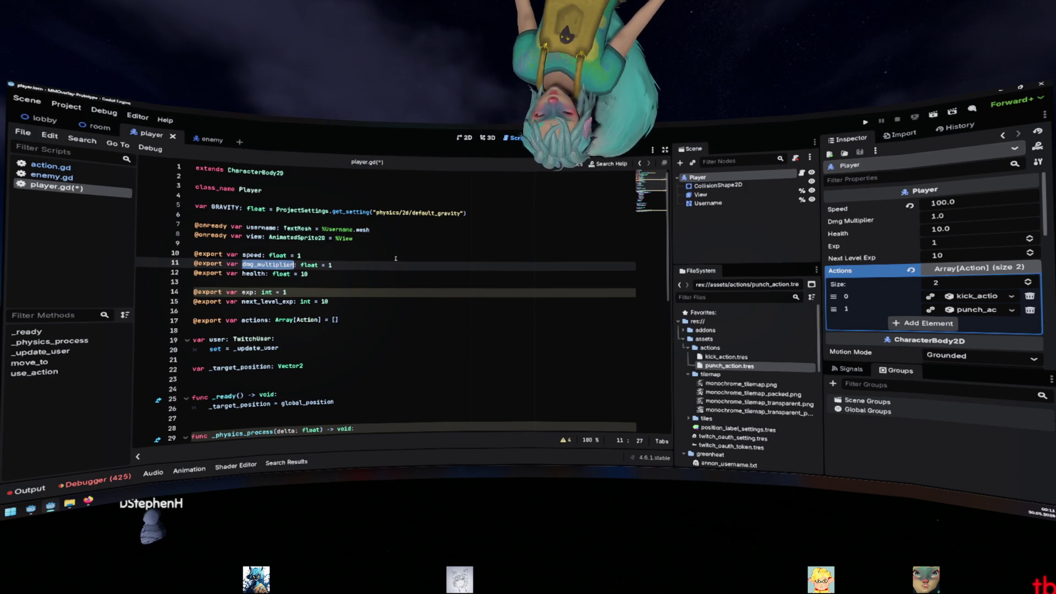
left_click(364, 263)
key("BackSpace")
key("BackSpace")
key("BackSpace")
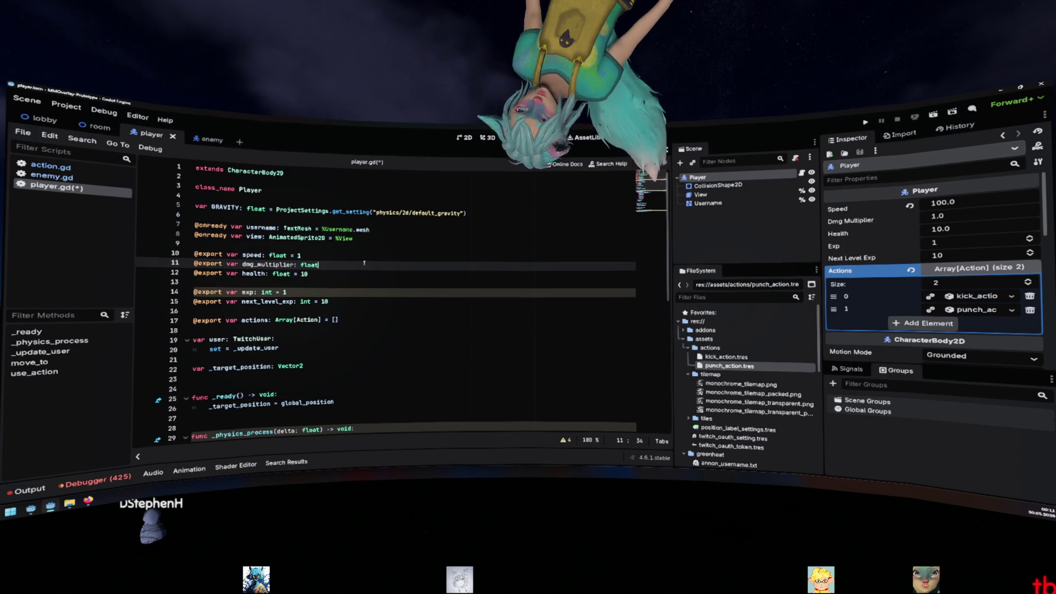
type(":")
key("Return")
type("get")
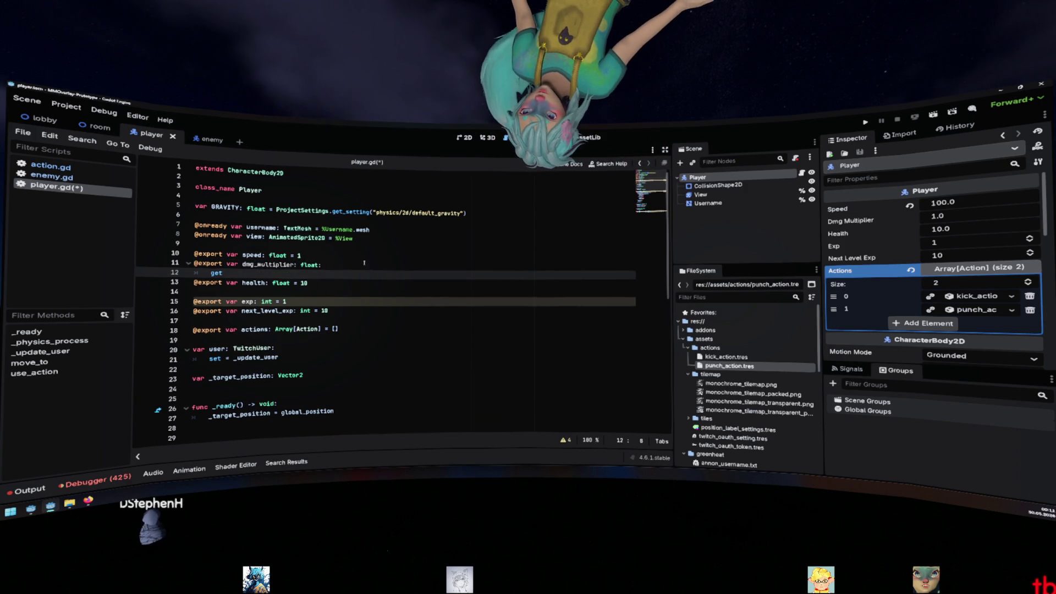
type("()")
Duplicate the speed declaration into an exported level variable of type int = 1.
key("Up")
key("Up")
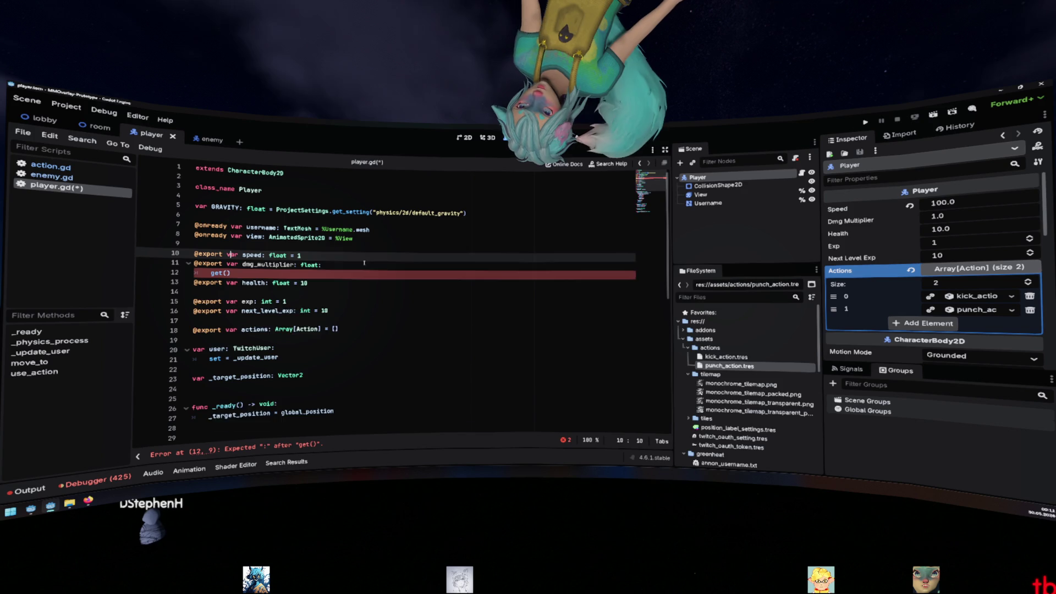
key("ctrl+shift+d")
key("ctrl+Right")
key("ctrl+shift+Right")
type("level")
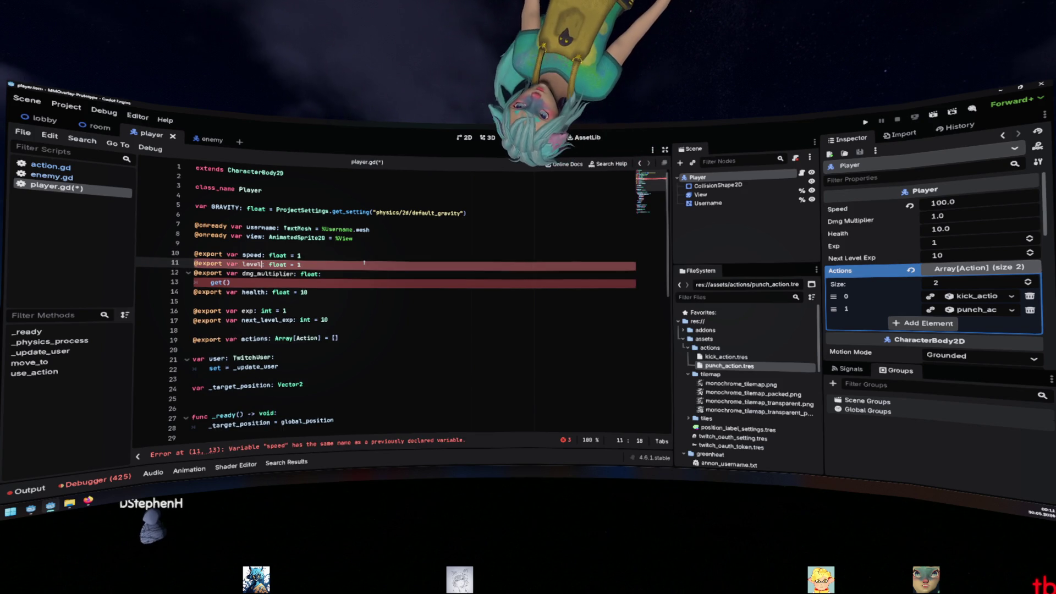
key("ctrl+Right")
key("ctrl+shift+Right")
type("int")
Make the dmg_multiplier getter return 1.0 + level / 100.0 and save the script.
key("Escape")
key("Down")
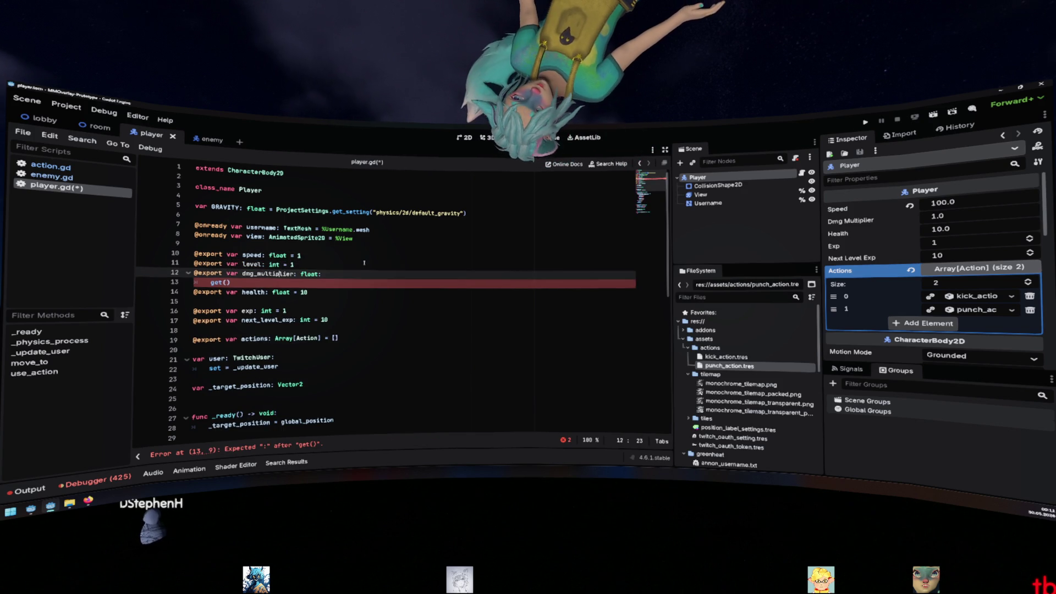
key("Down")
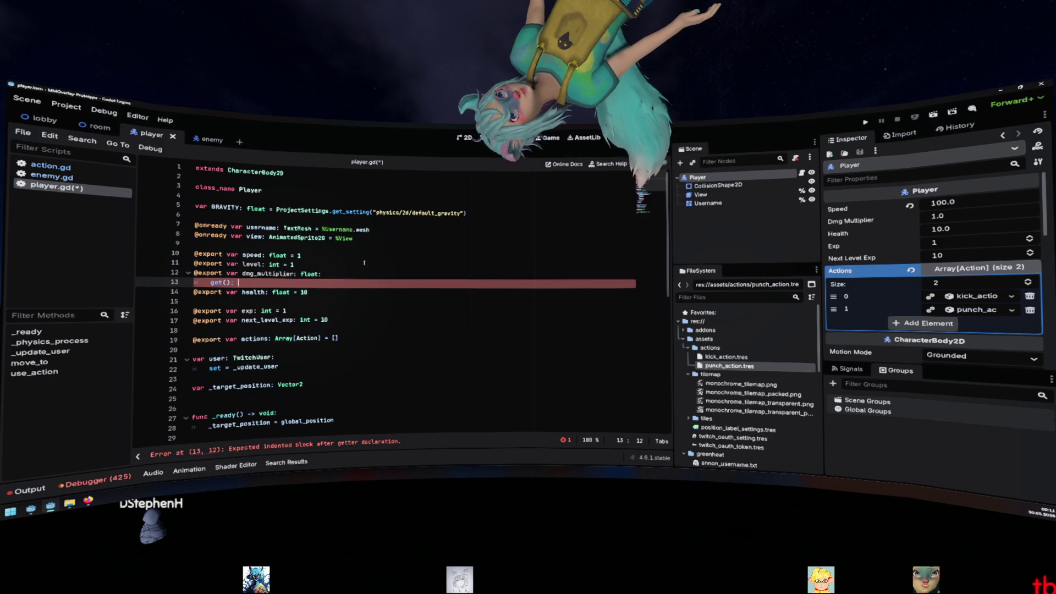
type("level / 100")
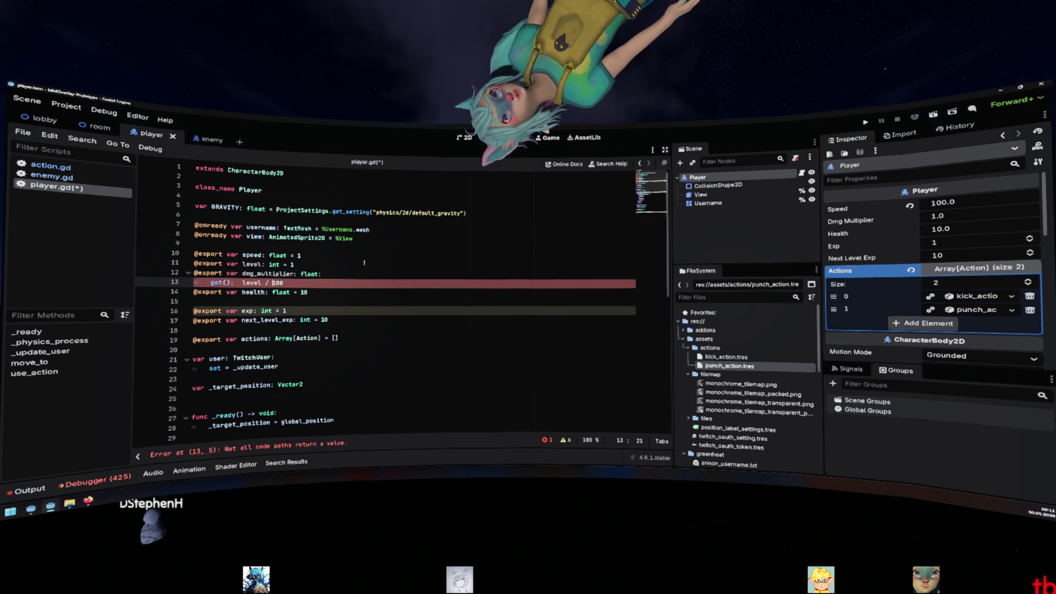
type("return 1 ")
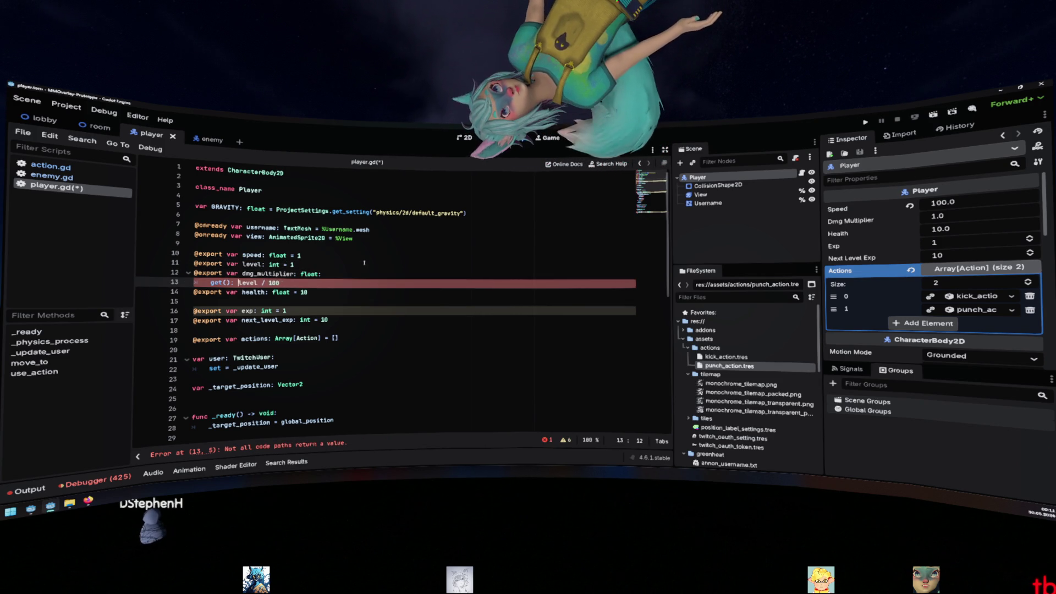
type("+")
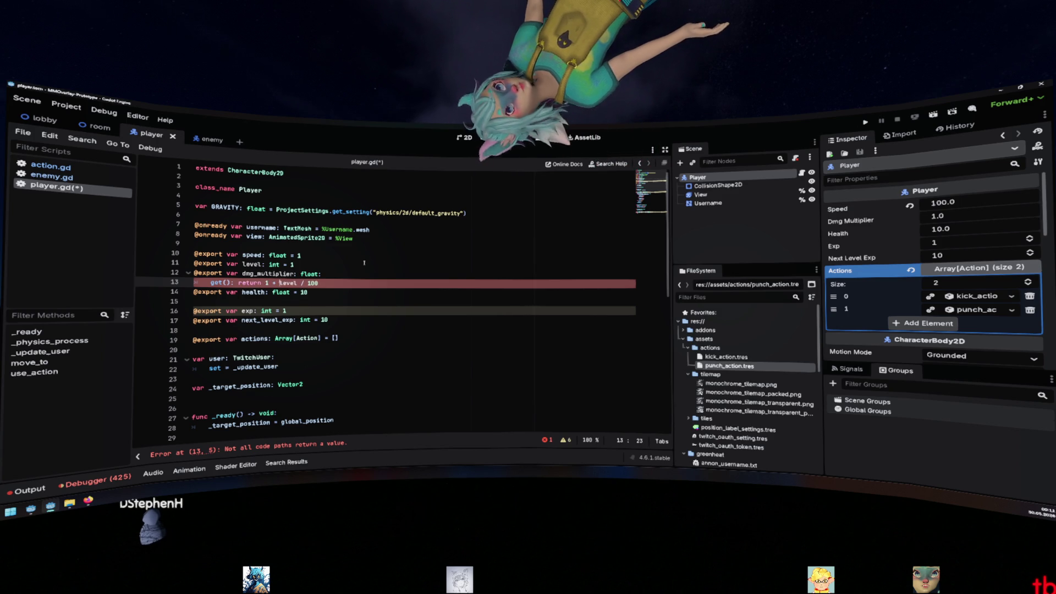
key("Up")
left_click(368, 258)
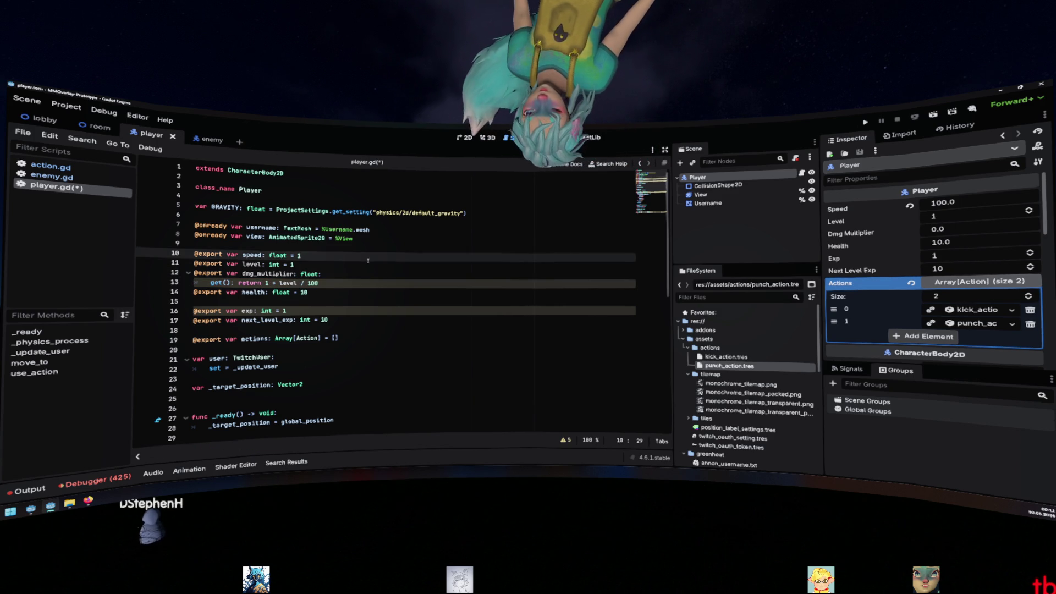
left_click(269, 283)
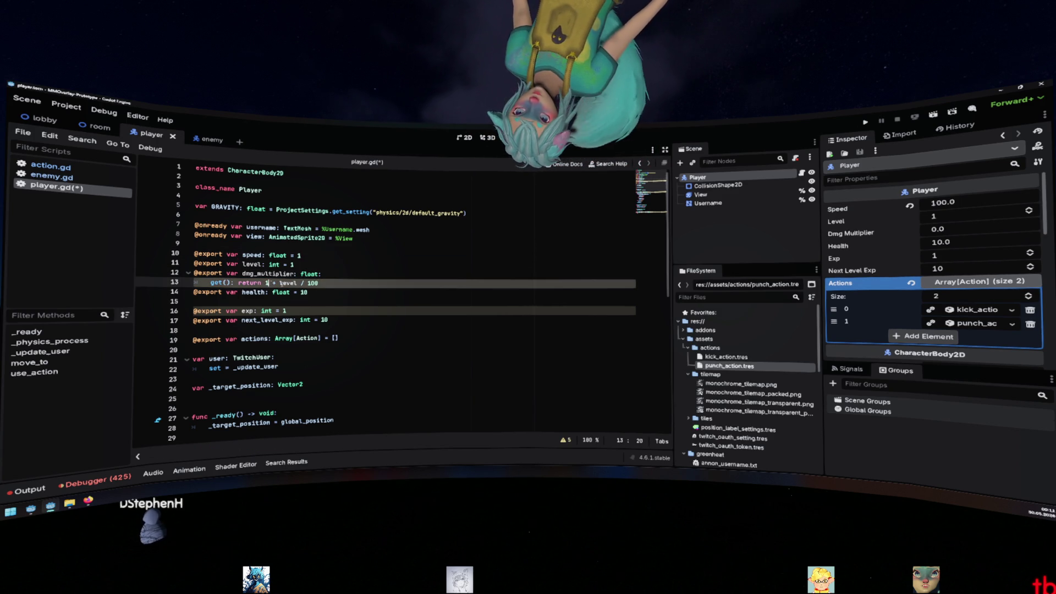
type(".0")
key("End")
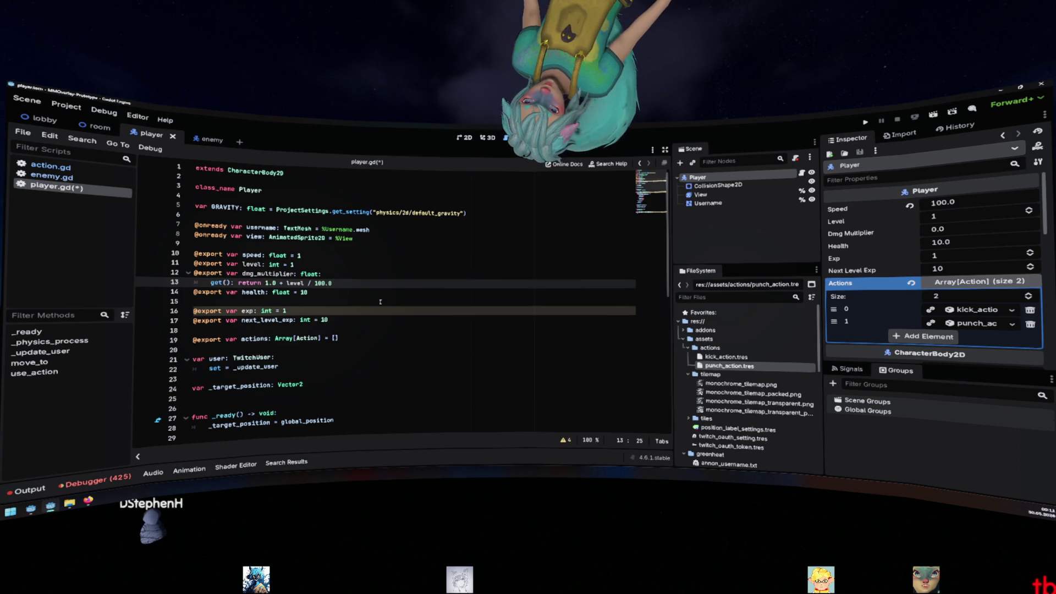
key("ctrl+s")
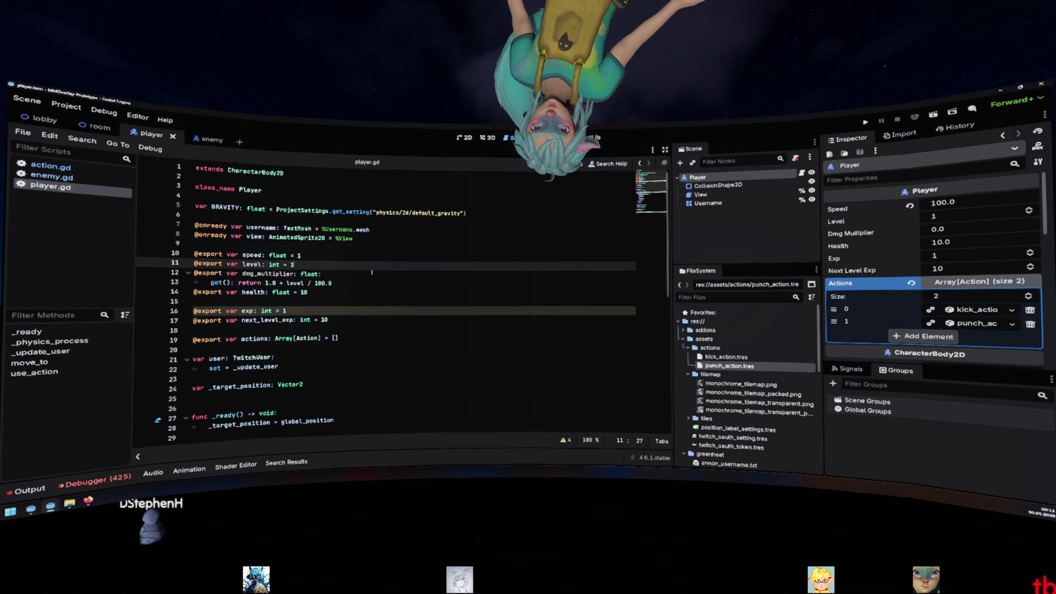
left_click(373, 281)
key("Return")
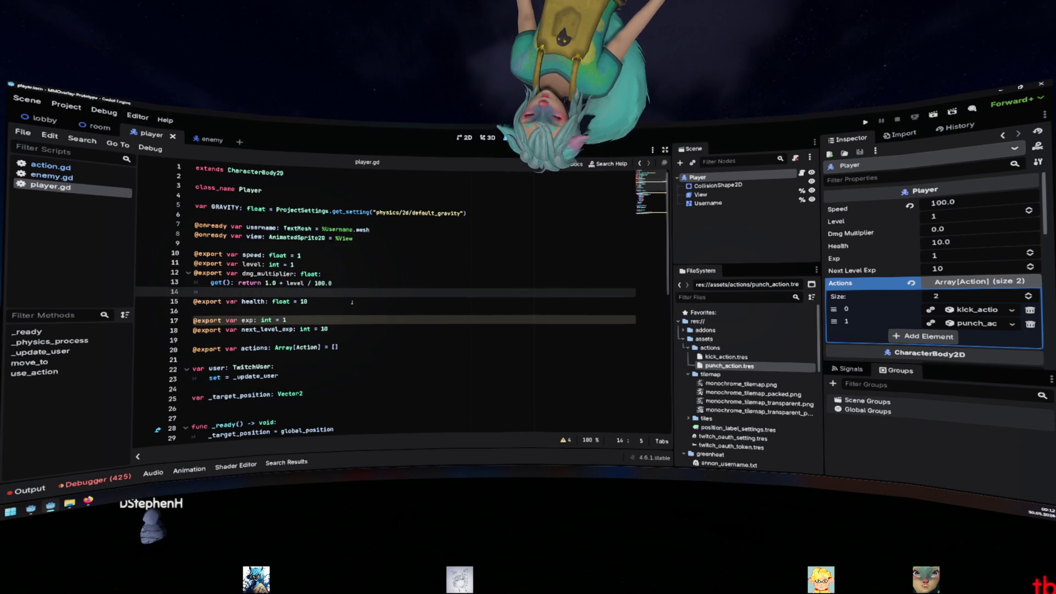
Duplicate health as max_health with a getter on its own line returning level * 10.
left_click(352, 302)
key("ctrl+shift+d")
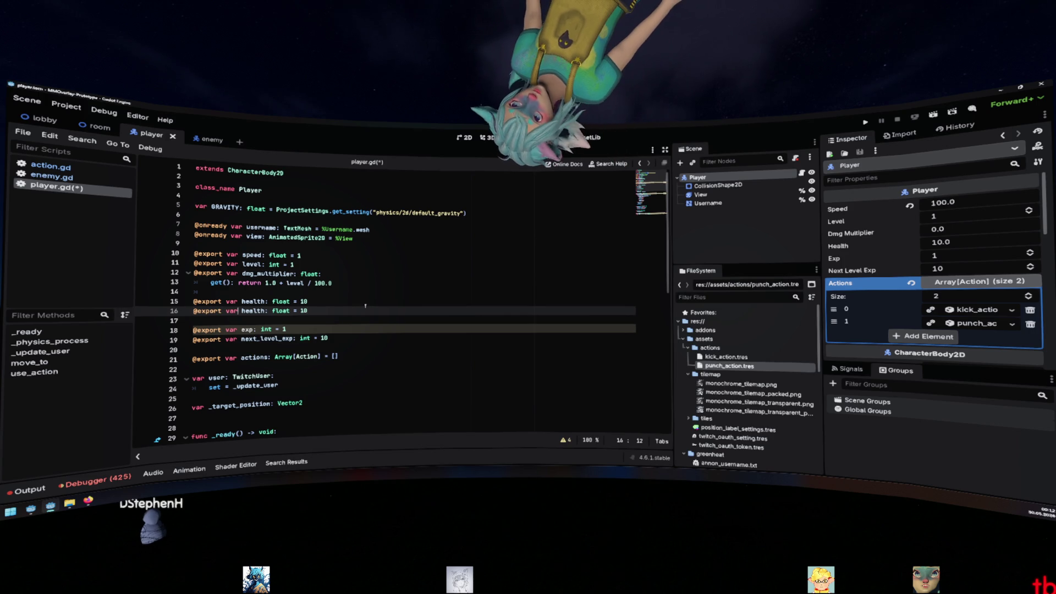
type("max_")
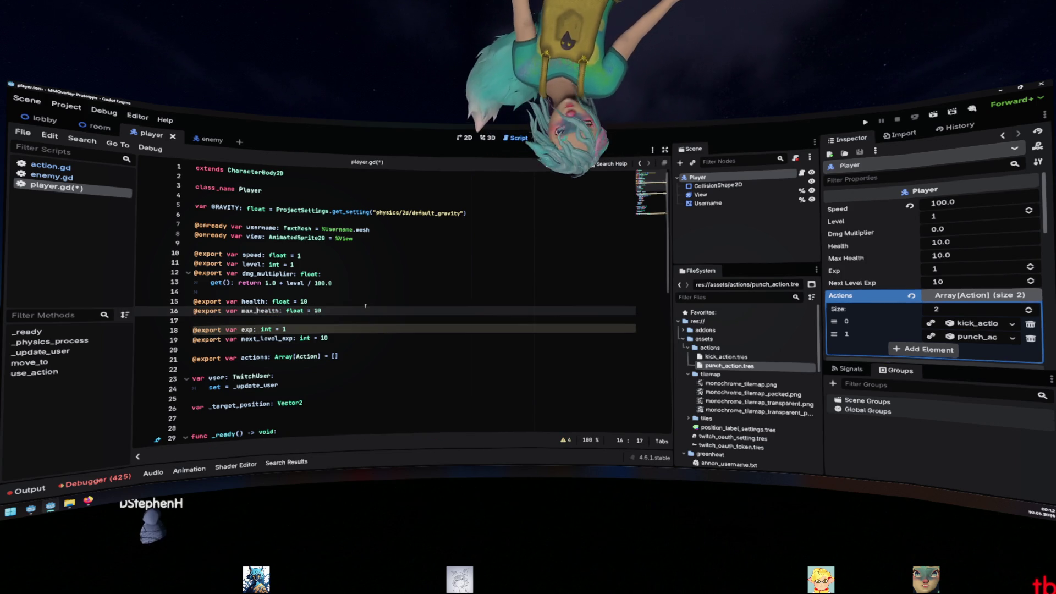
key("shift+Left")
key("shift+Left")
key("shift+Left")
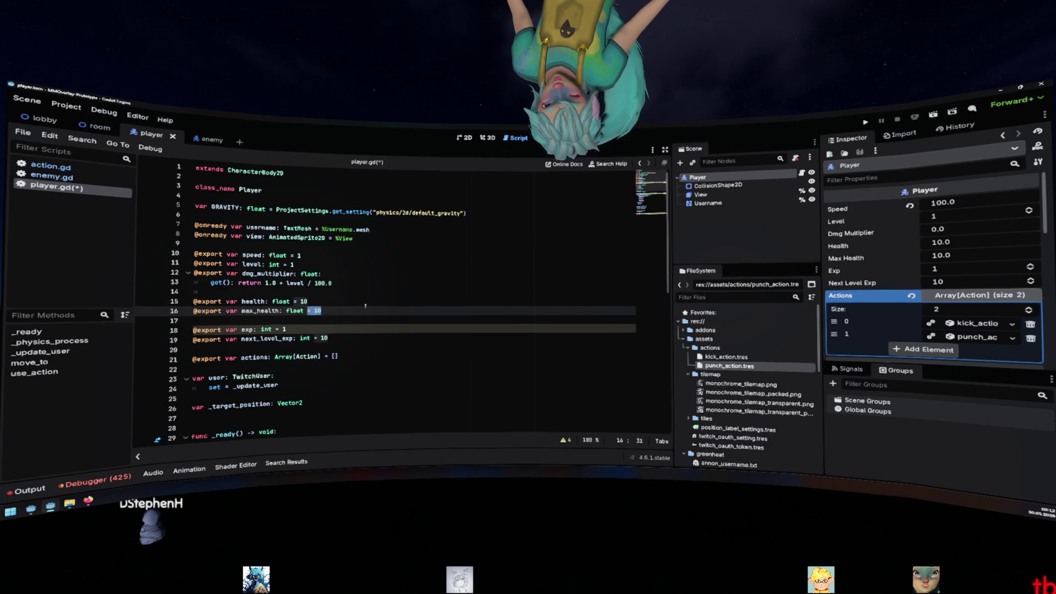
key("BackSpace")
key("BackSpace")
type(": get")
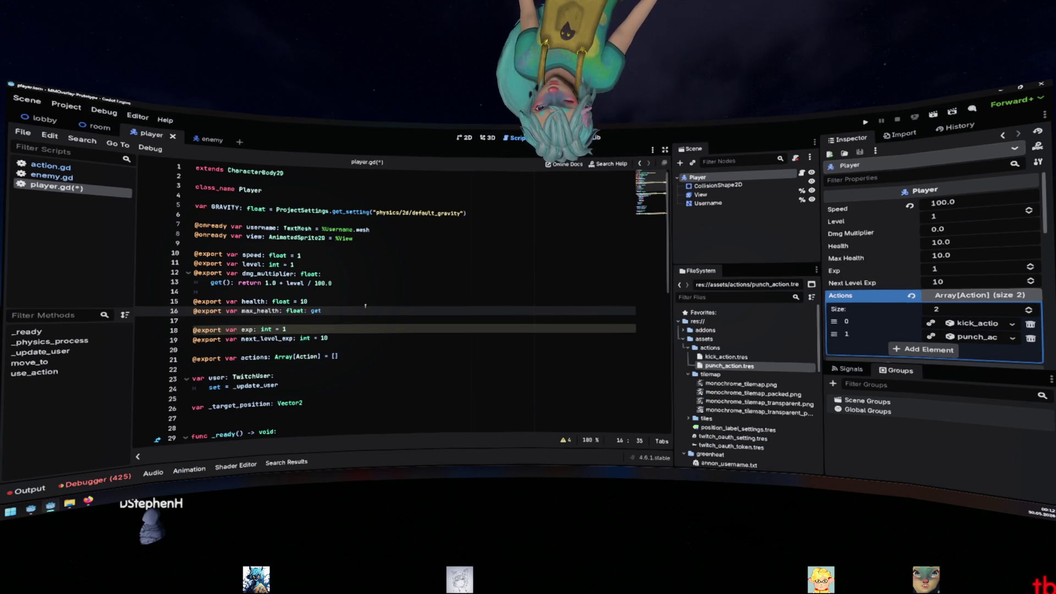
key("Left")
key("Left")
key("Left")
key("Return")
key("End")
type("()")
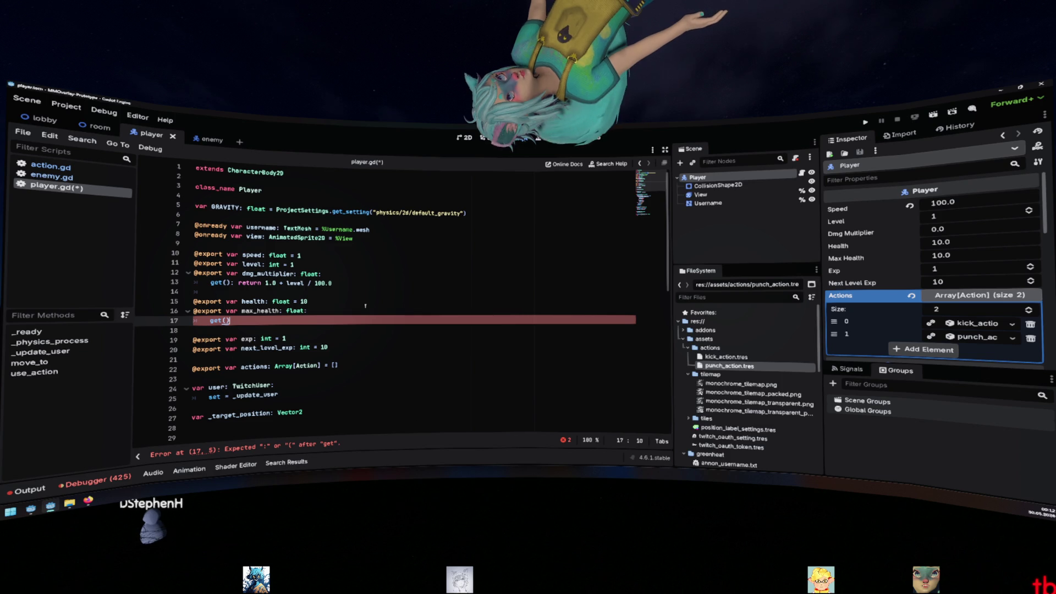
key("BackSpace")
type(": return ")
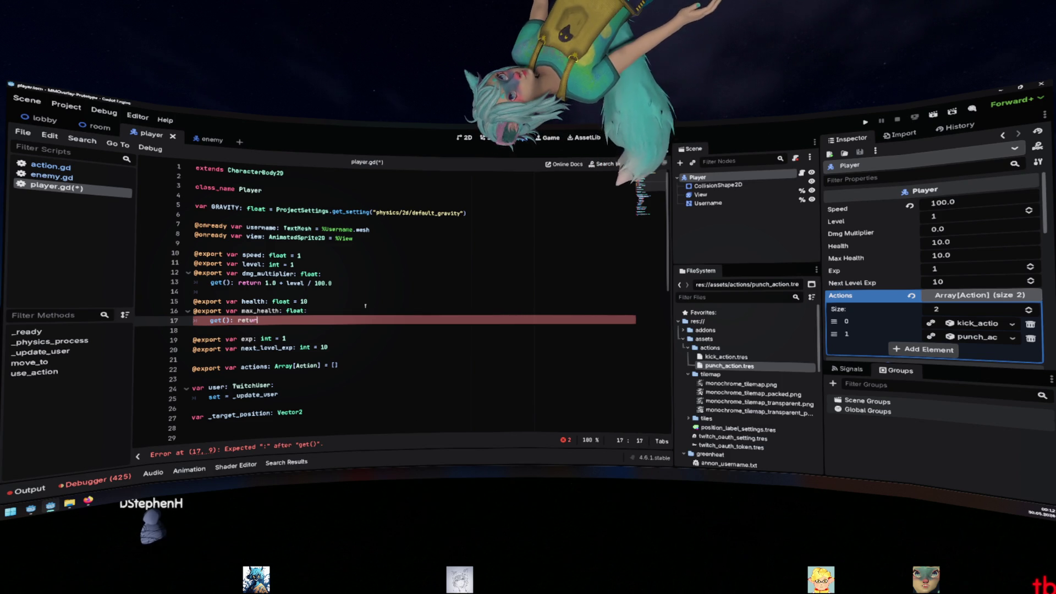
type("level *")
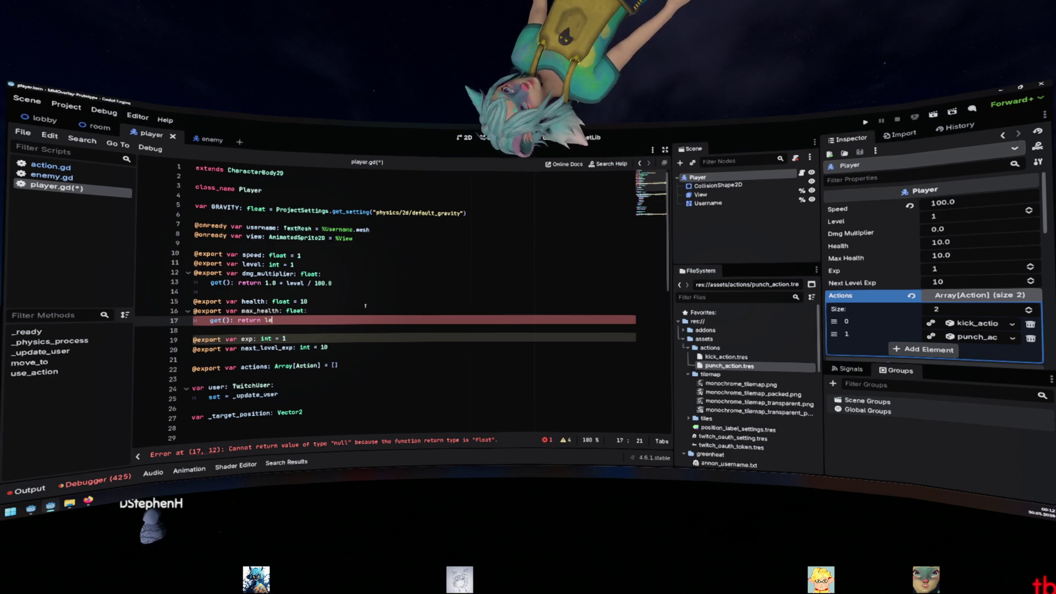
type(" 10")
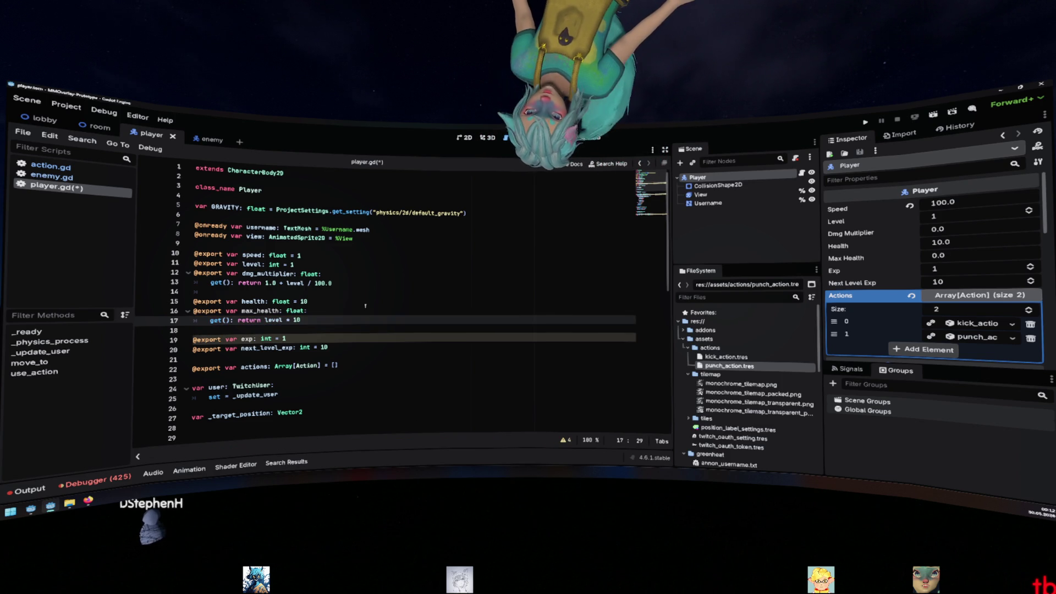
Save the script and undo the extra blank line added below the max_health getter.
left_click(365, 305)
key("ctrl+s")
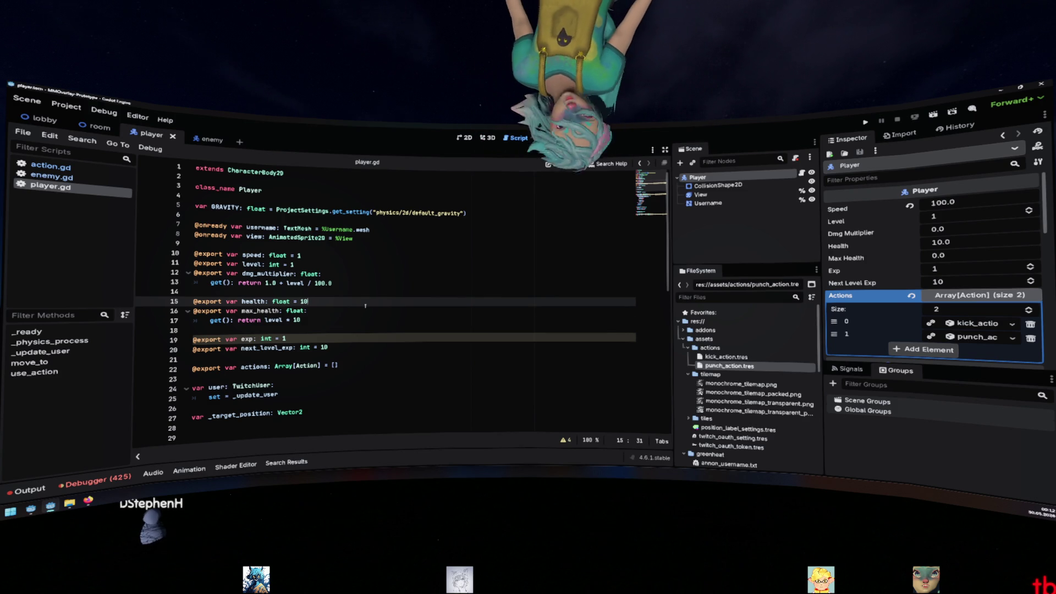
key("Down")
key("Down")
key("Return")
key("shift+Up")
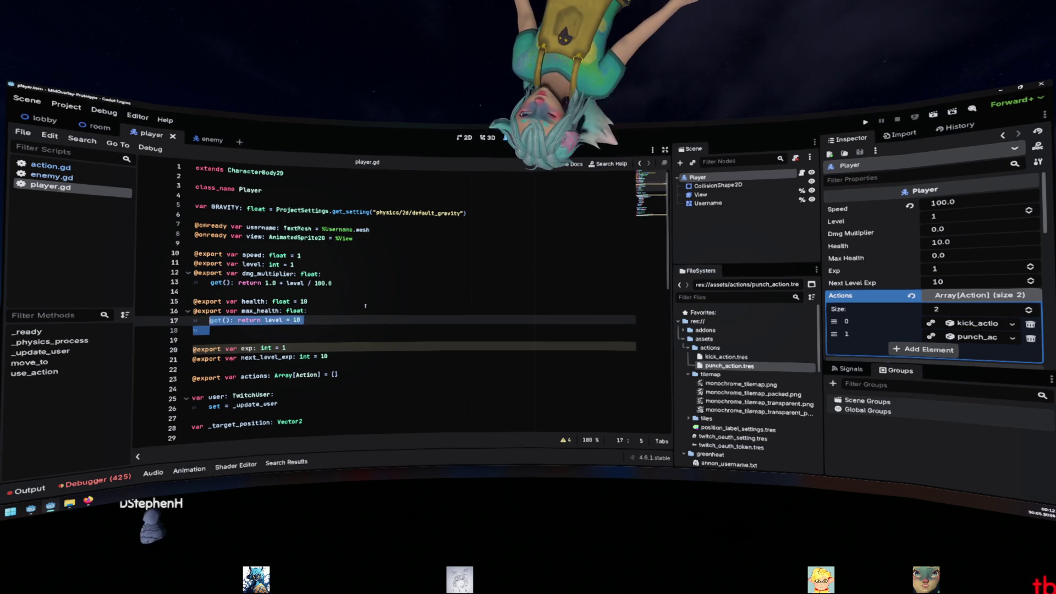
key("ctrl+z")
left_click(358, 264)
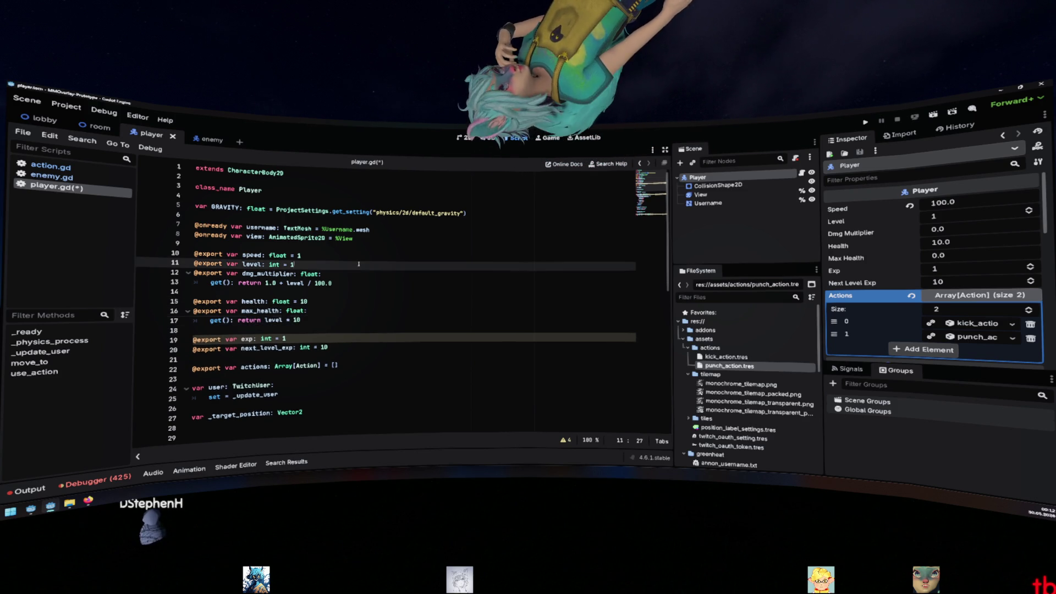
Give level a set(val) block assigning level = val and health = max_health, then save.
type(":")
key("Return")
type("set() ")
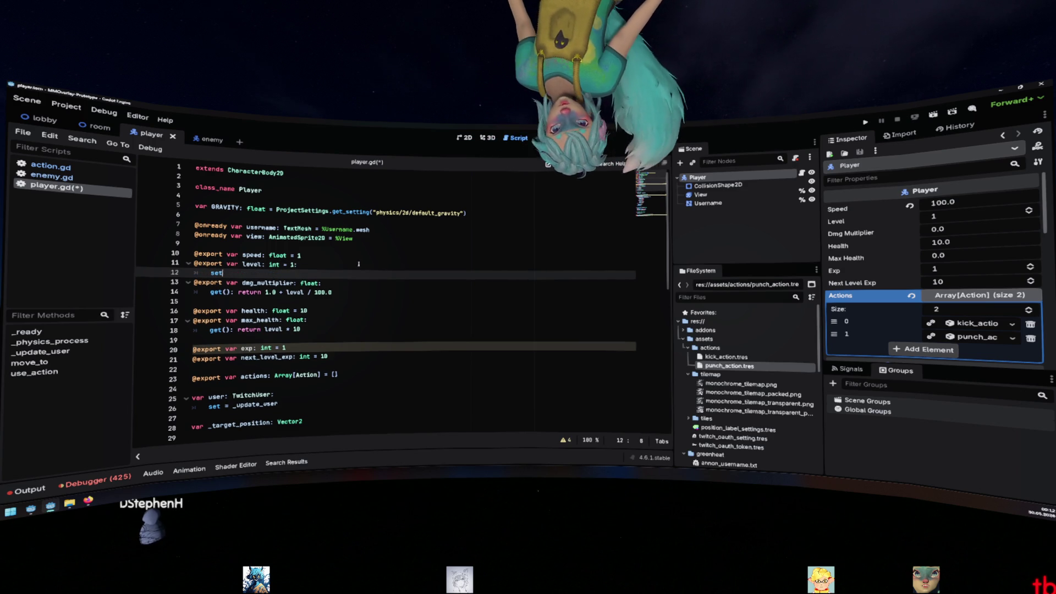
type(":")
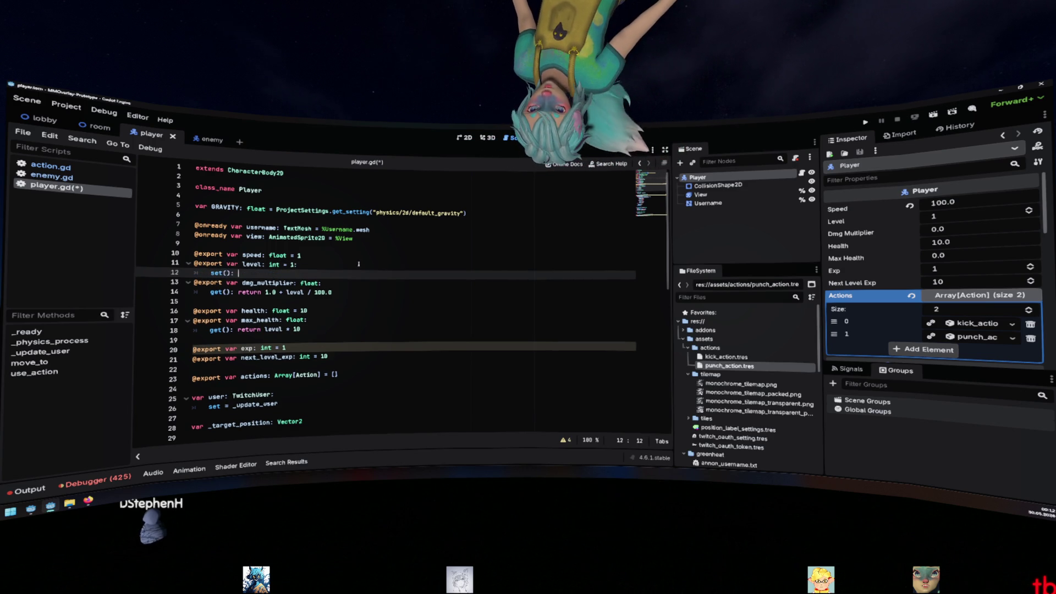
key("Left")
key("Left")
type("val")
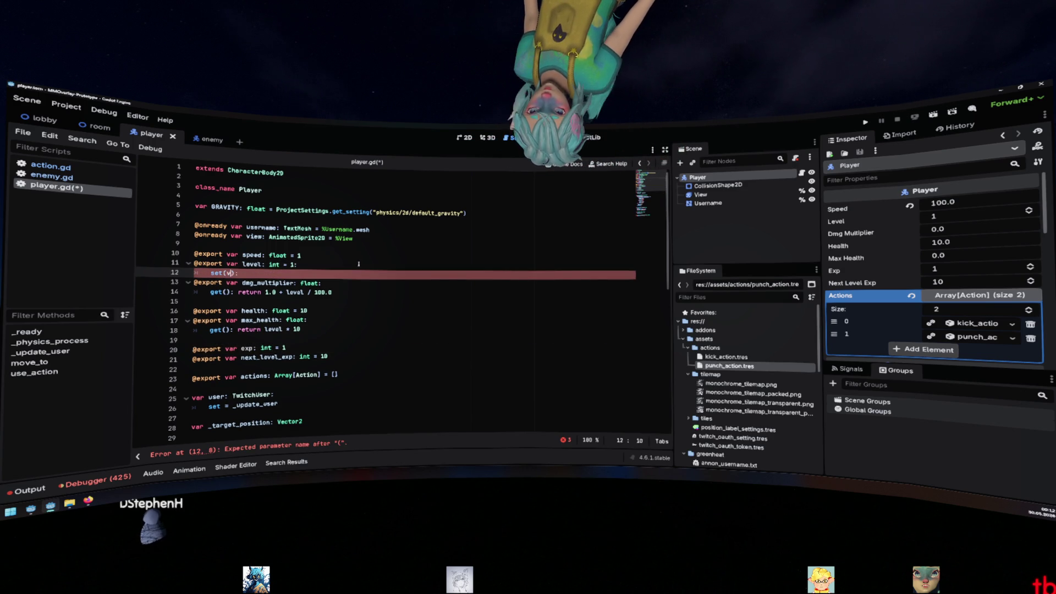
key("Return")
type("level = val")
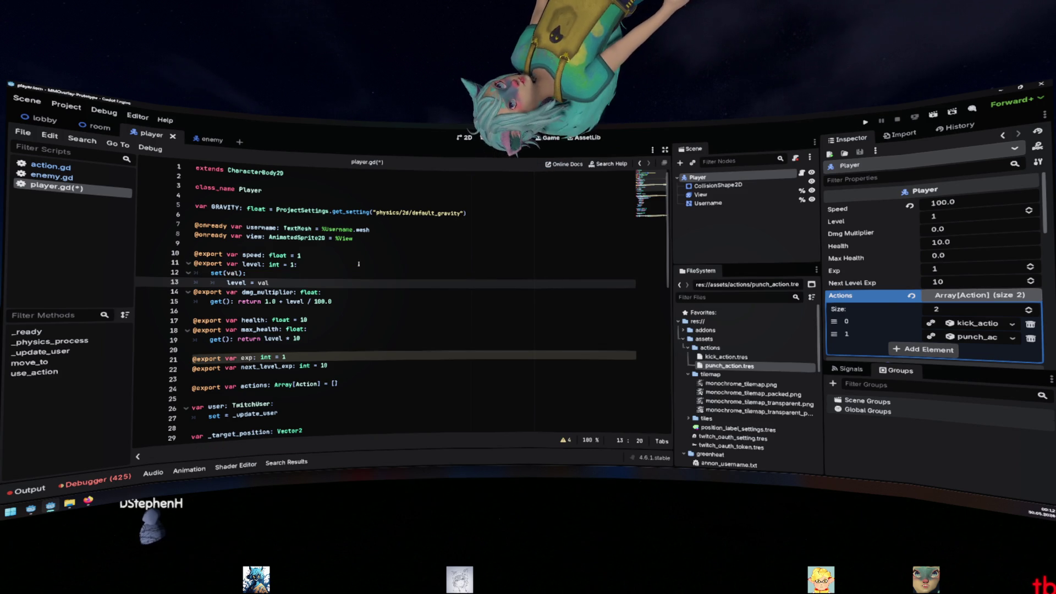
key("Return")
type("health ")
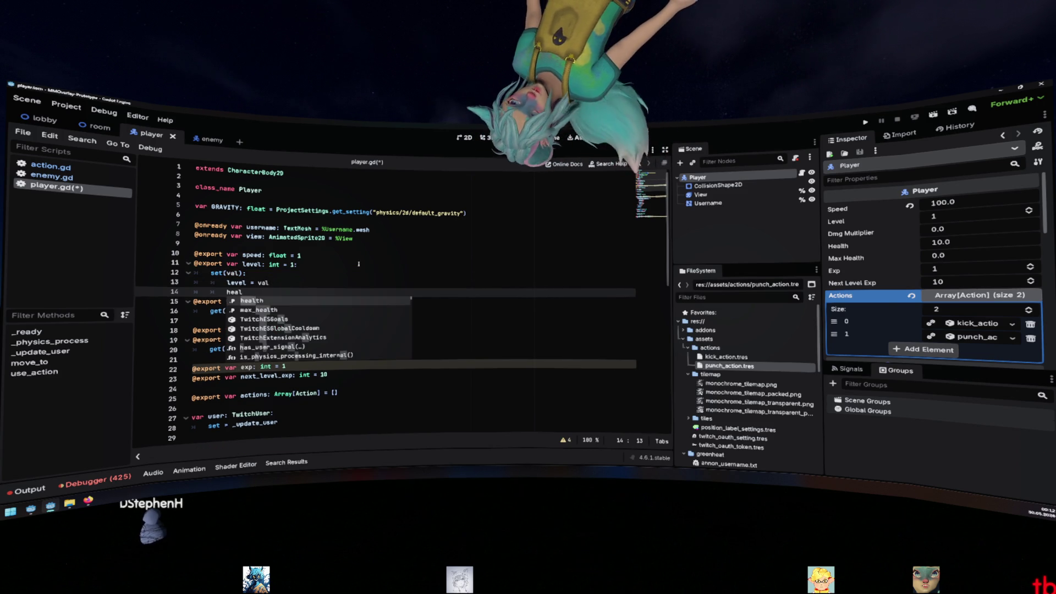
type("= max")
key("Return")
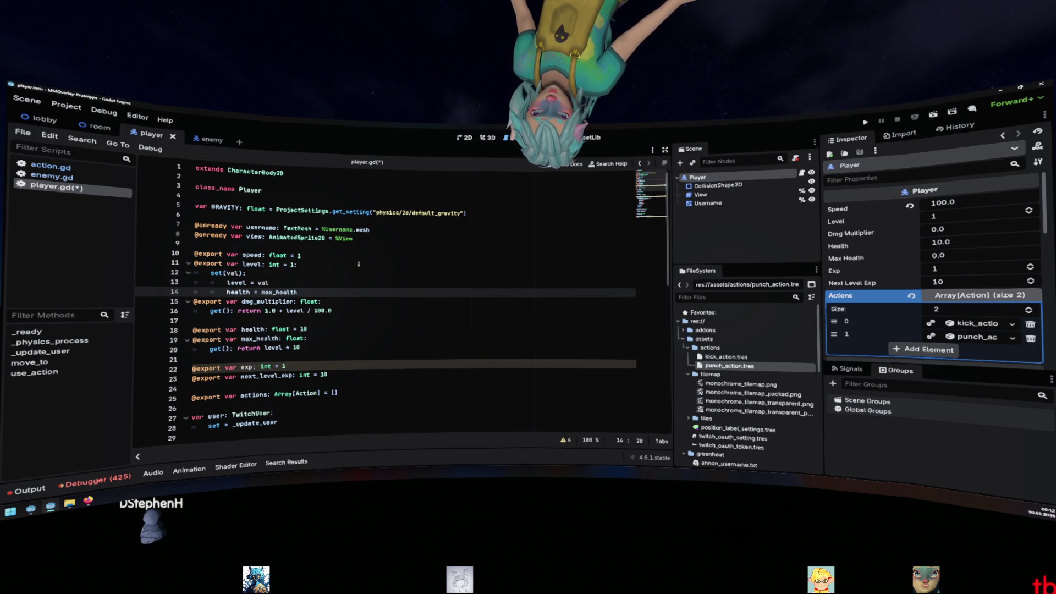
key("Up")
key("ctrl+s")
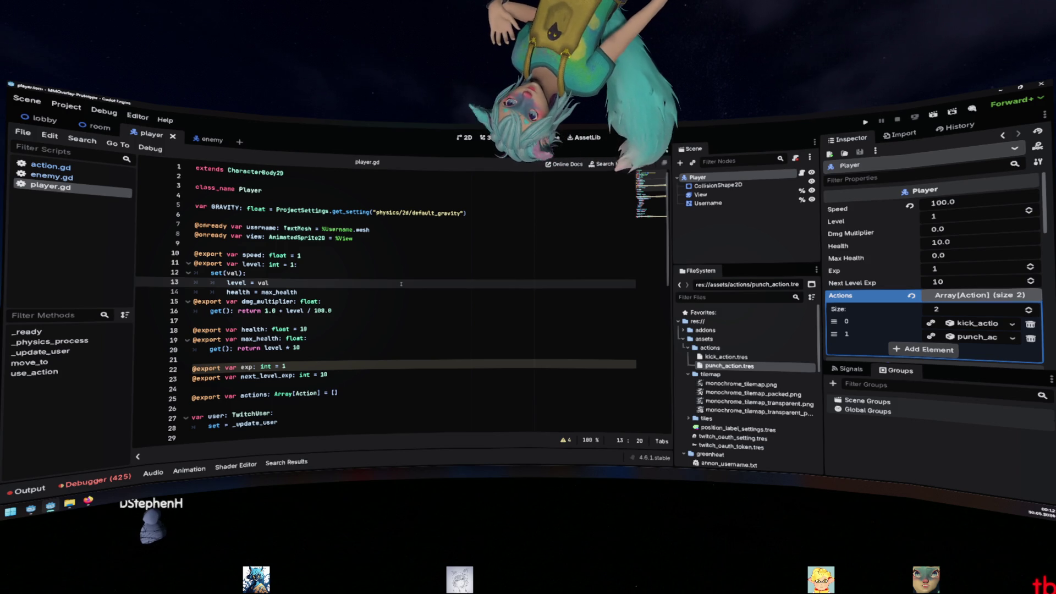
scroll(401, 284, "down", 2)
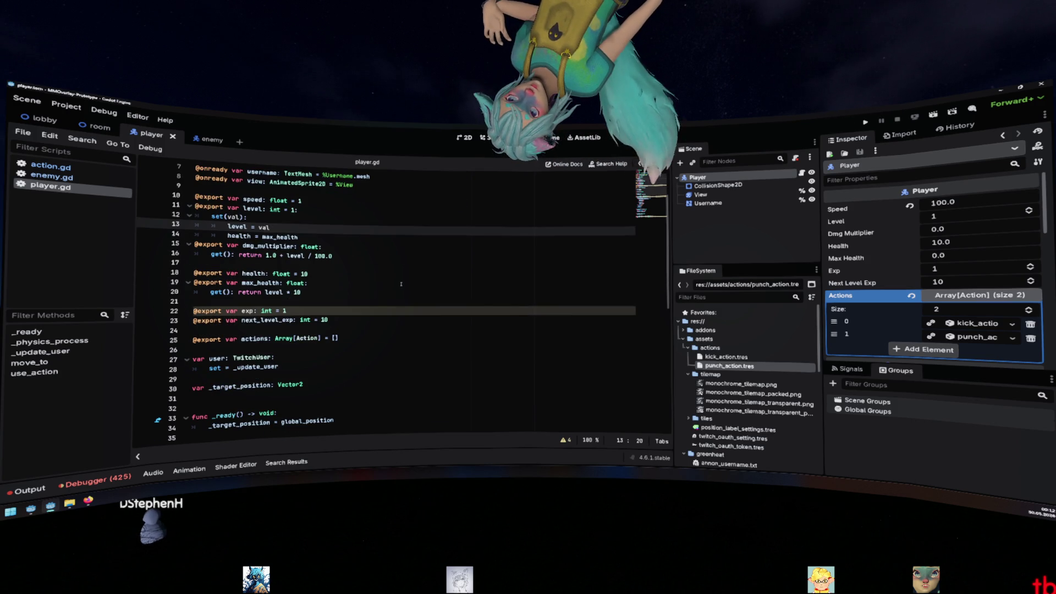
Add set = _update_exp under the exp declaration, leaving an error until the function exists.
left_click(442, 318)
left_click(449, 312)
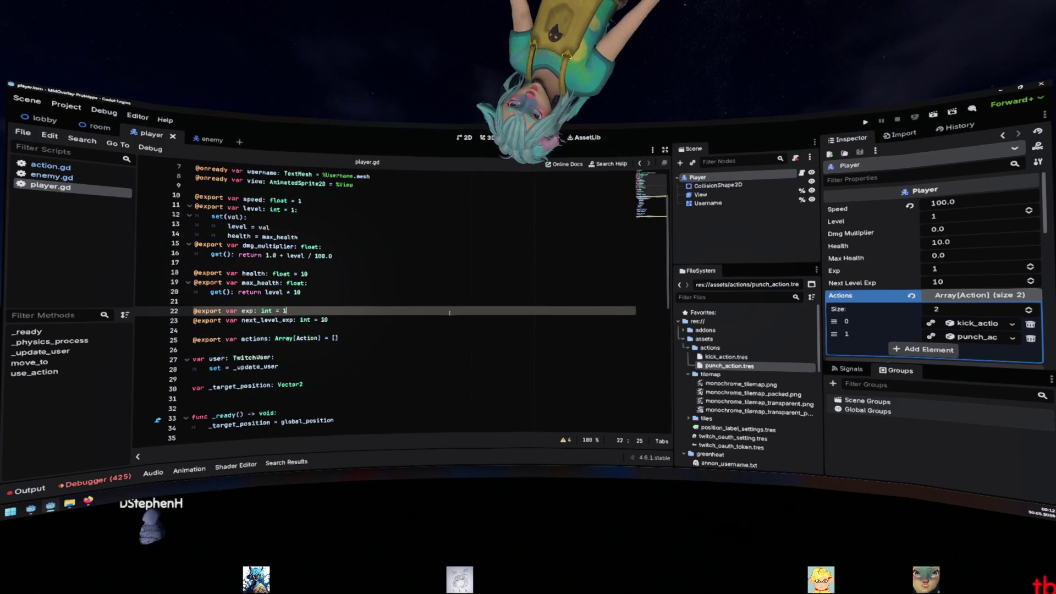
type(":")
key("Return")
type("set(v")
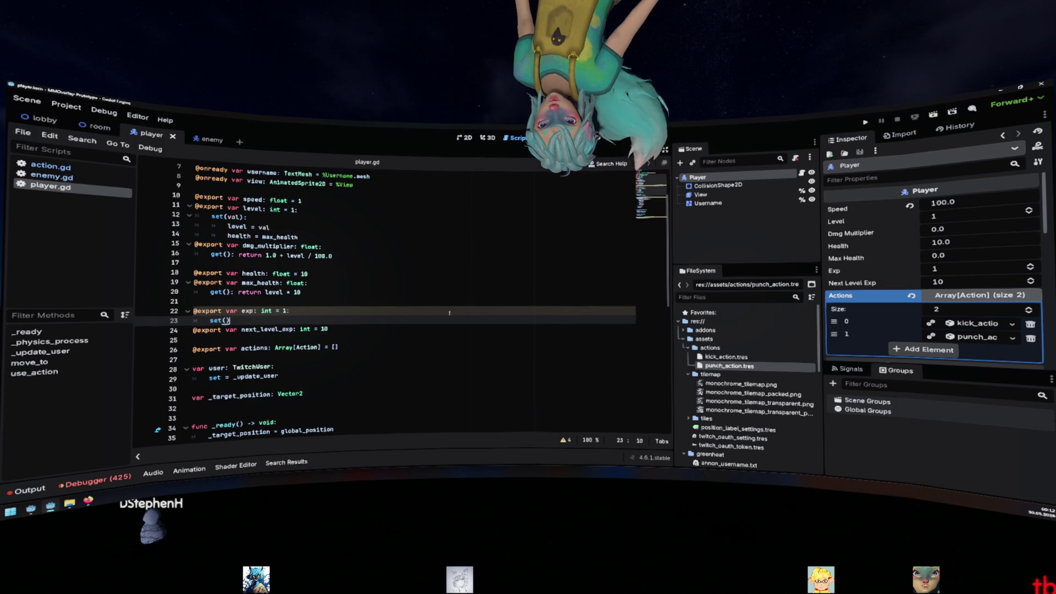
key("BackSpace")
key("BackSpace")
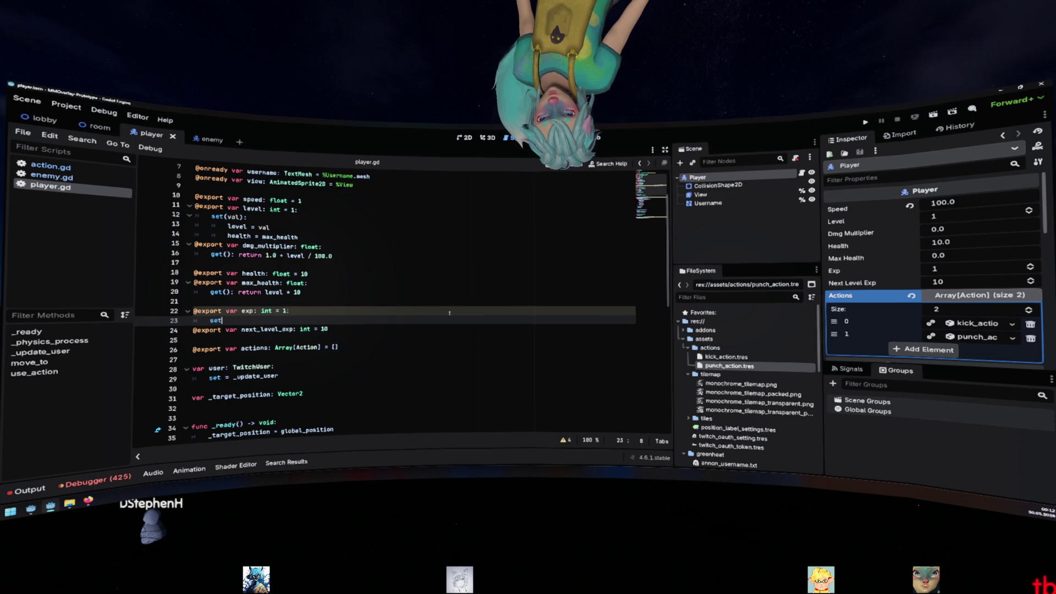
type("_update_ex")
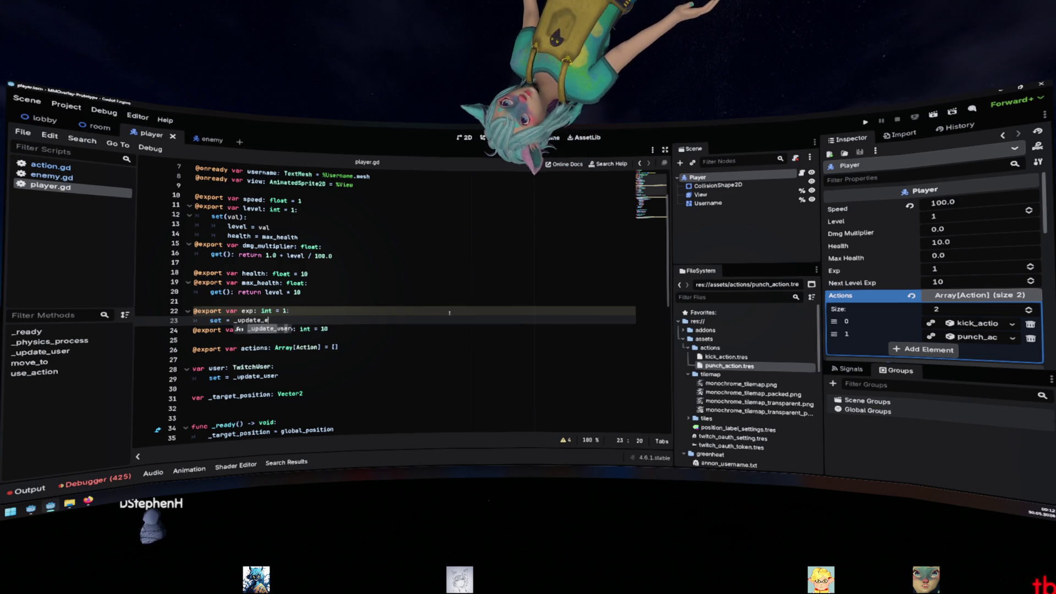
type("p")
key("ctrl+Left")
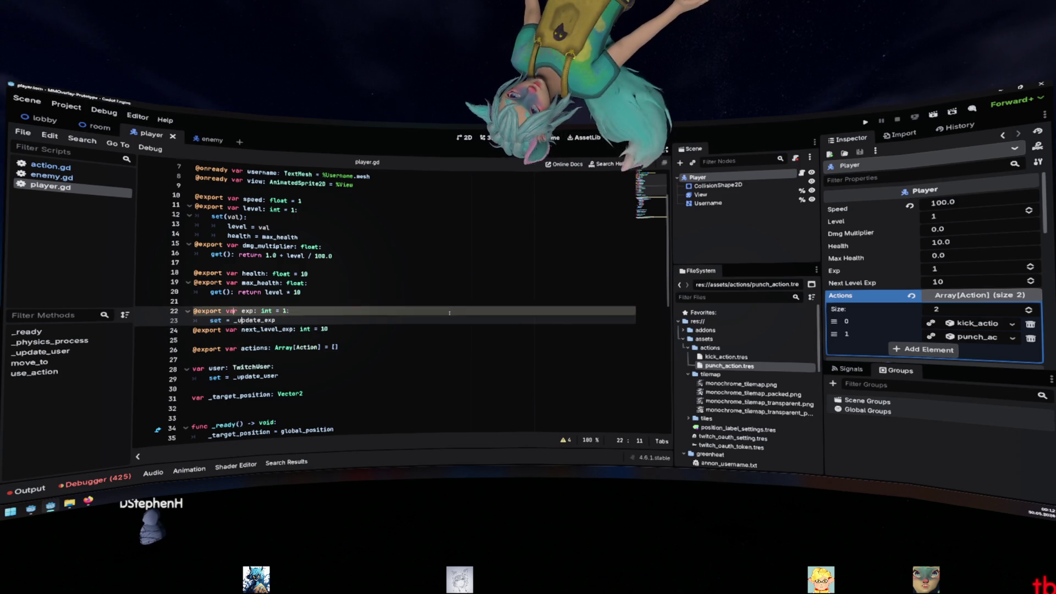
key("ctrl+shift+Right")
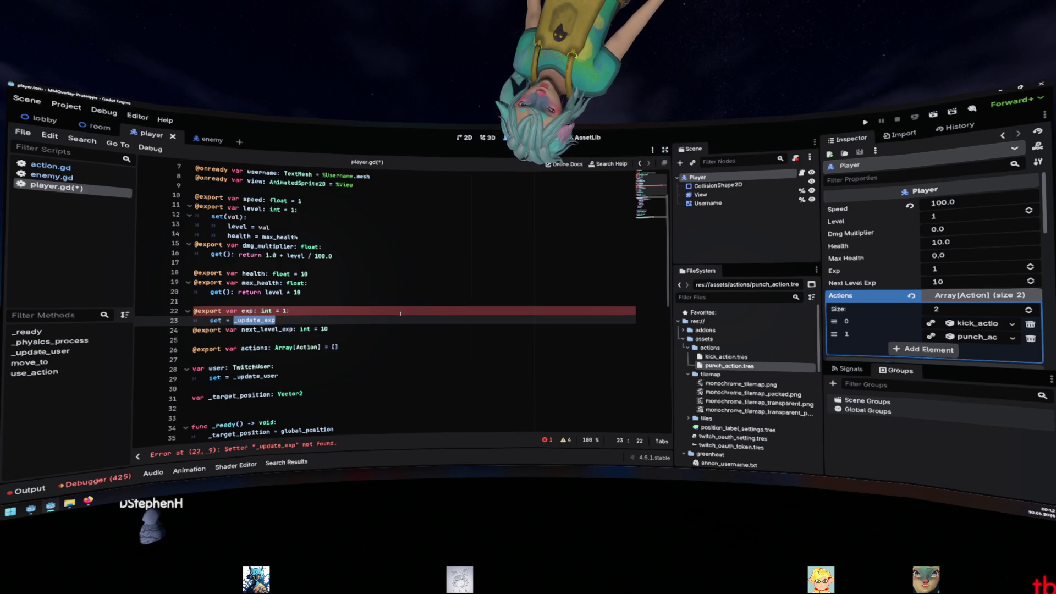
scroll(400, 314, "down", 10)
left_click(324, 405)
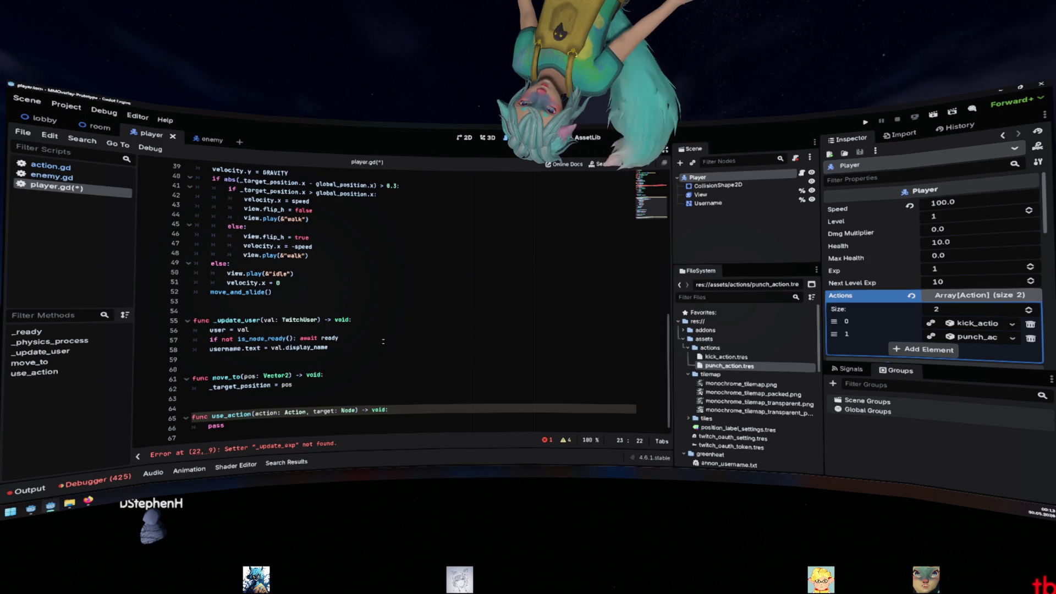
Type 'func _update_exp() -> void:' on a new line above use_action.
key("Return")
key("Return")
key("Up")
type("func _update_exp()")
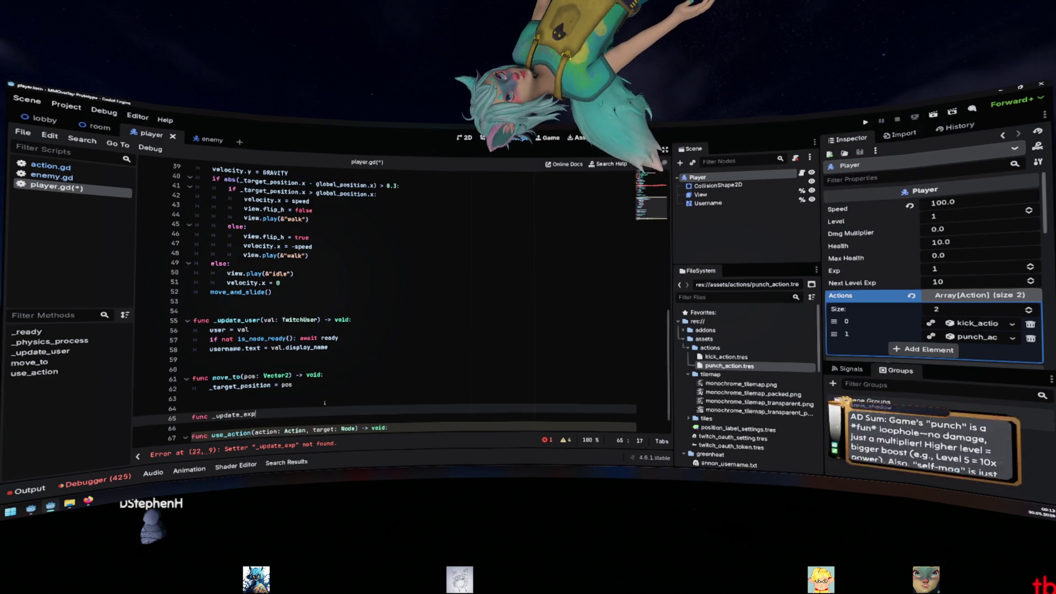
type(" -> void:")
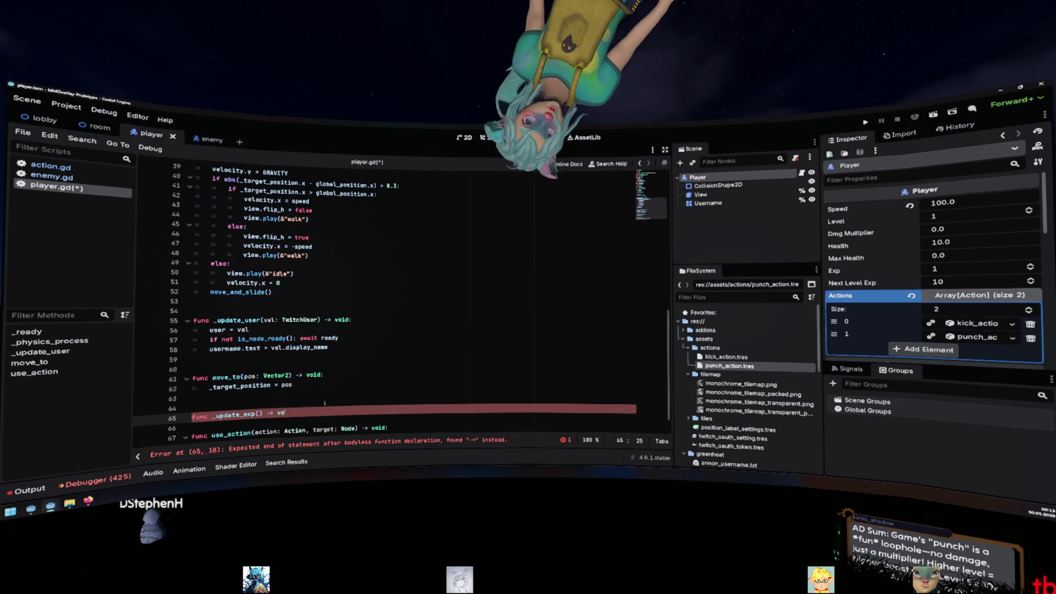
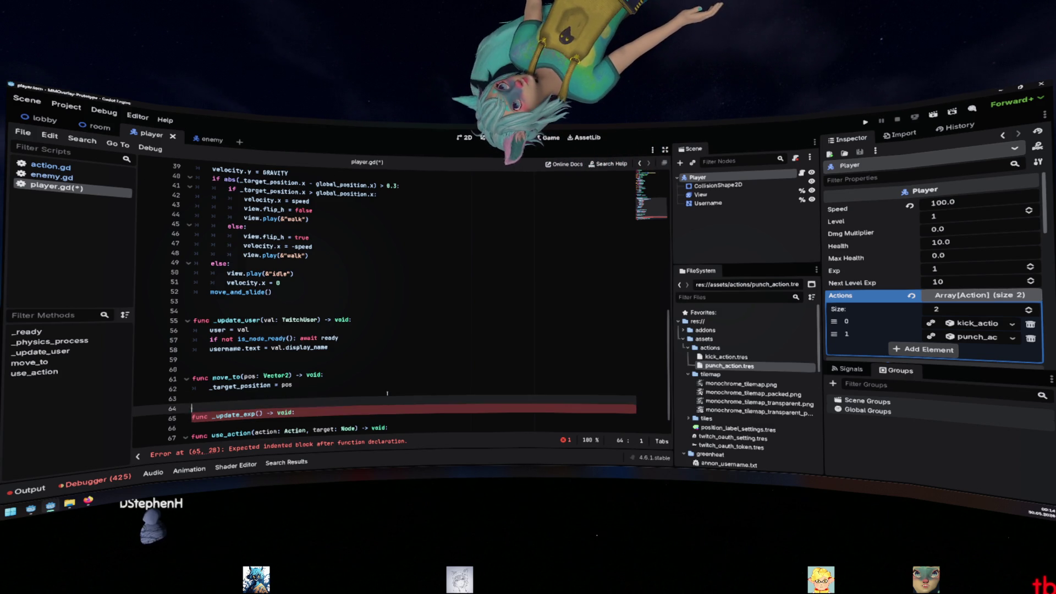
Give _update_exp a val: int parameter and assign exp = val in its body.
key("Return")
key("Up")
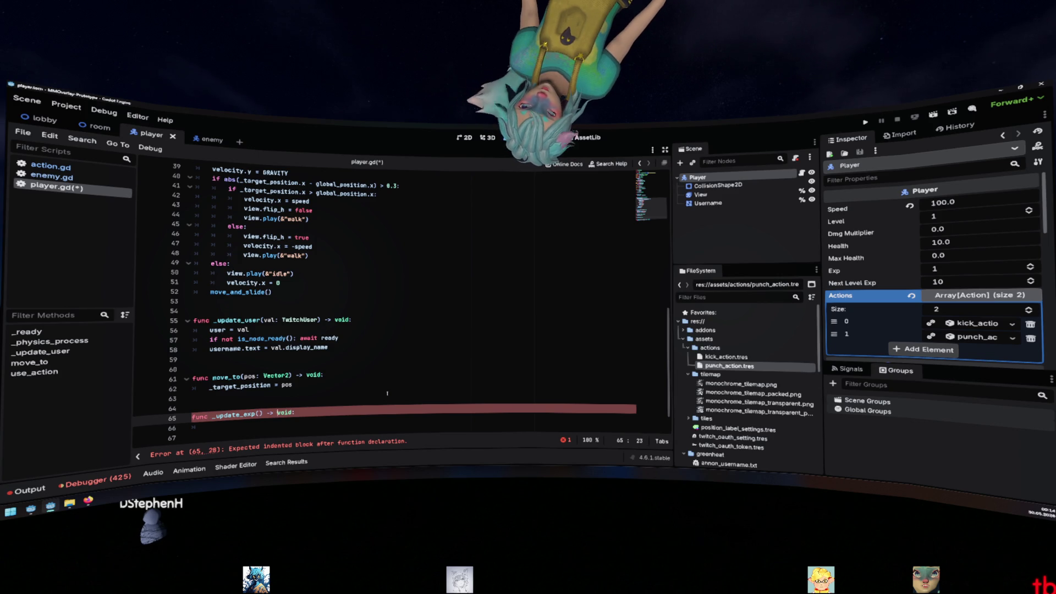
type("val: int")
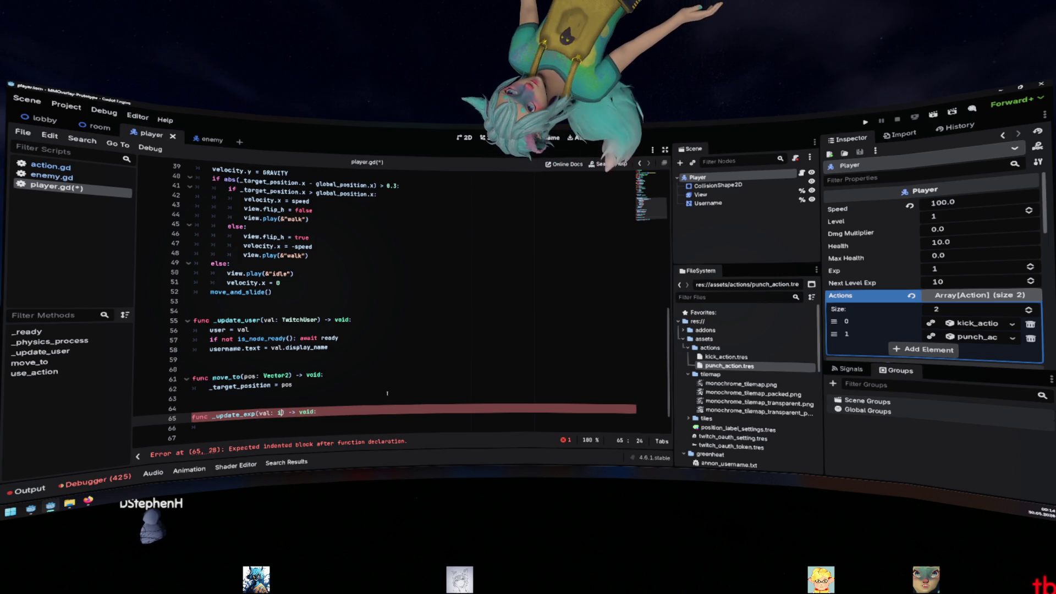
key("Down")
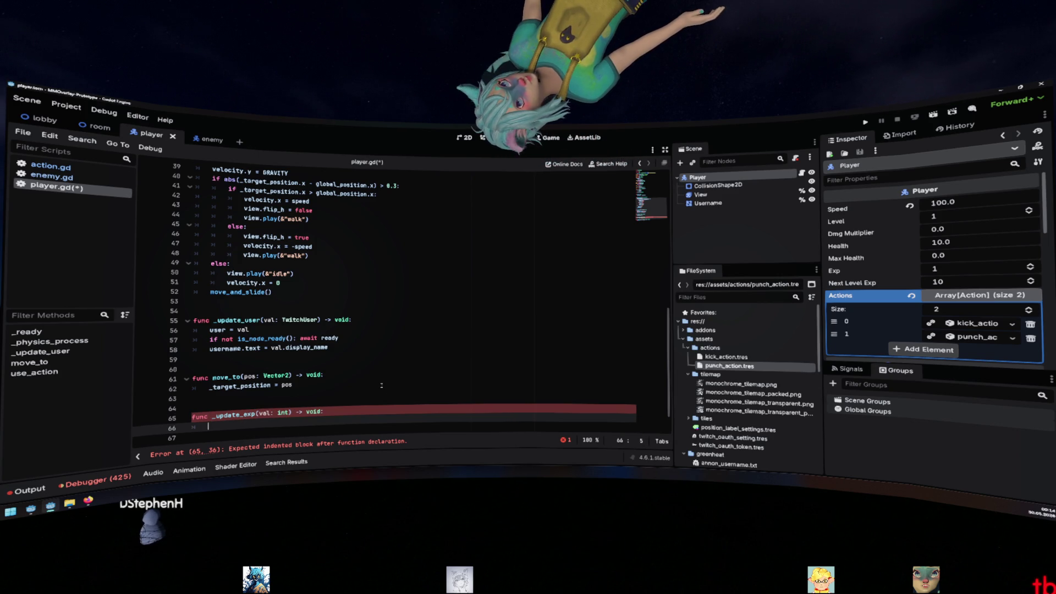
type("exp = ")
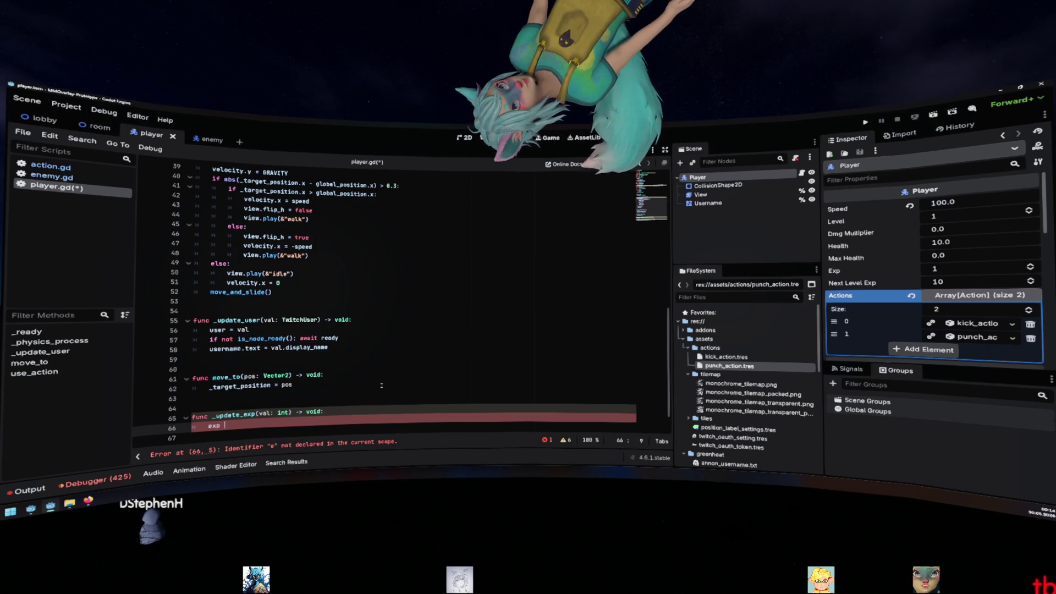
type("val")
key("Home")
key("Return")
key("Up")
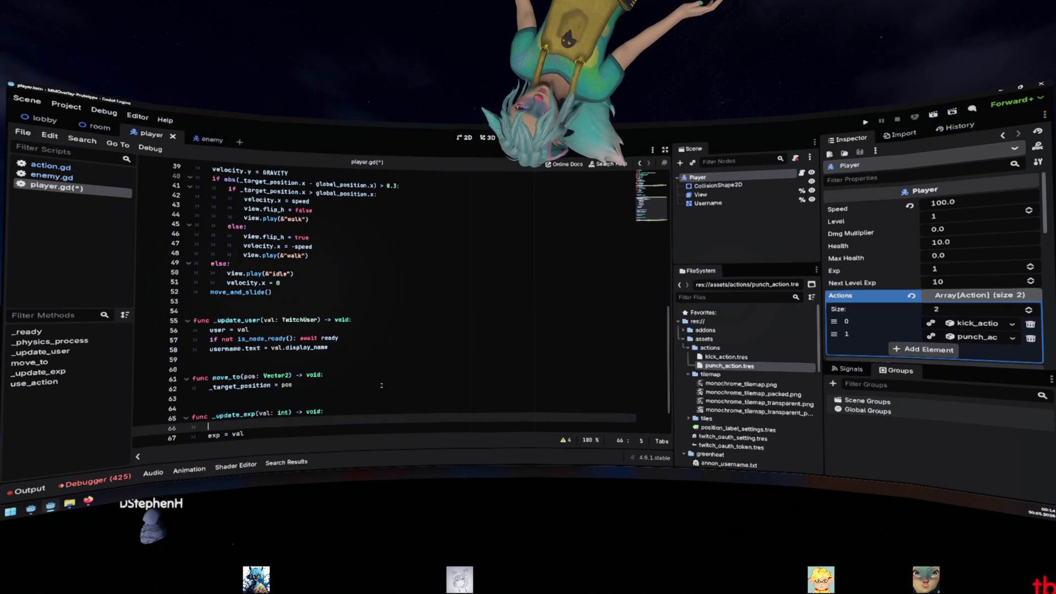
Add the condition if val > next_level_exp: above the exp = val assignment.
type("if val > ")
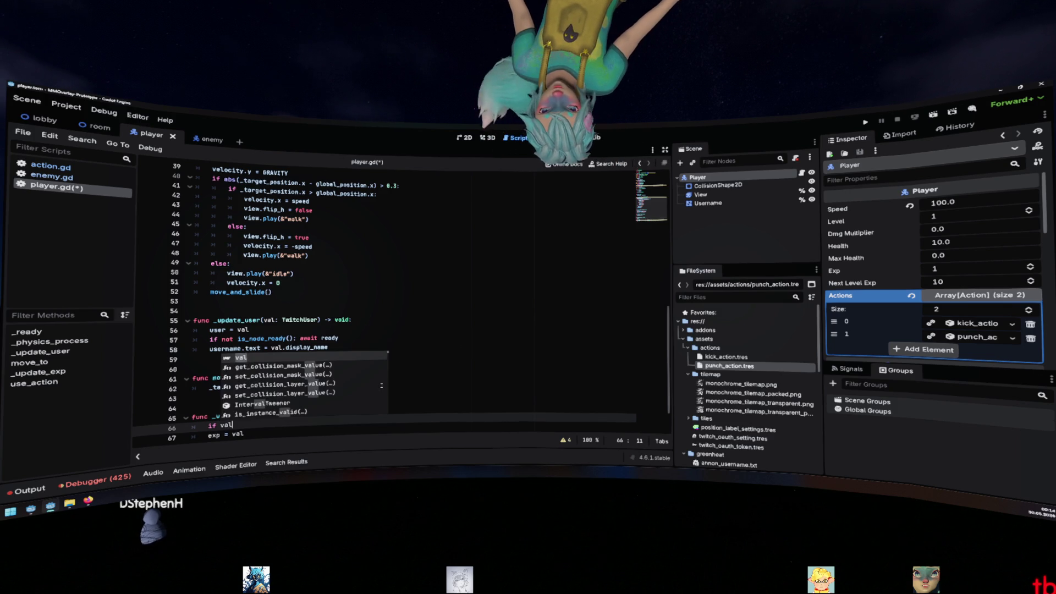
type("ex")
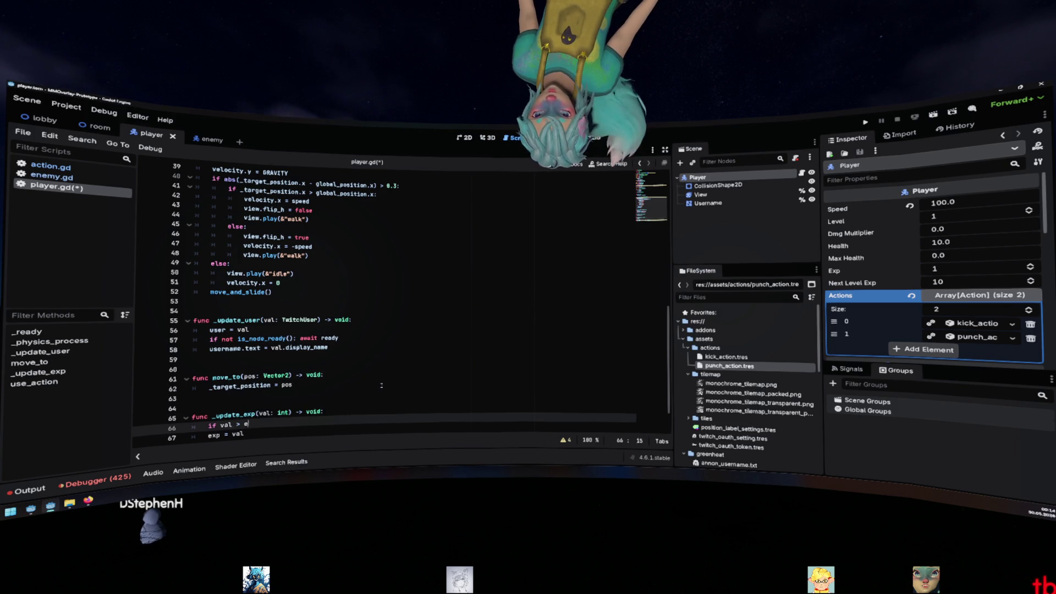
type("p_")
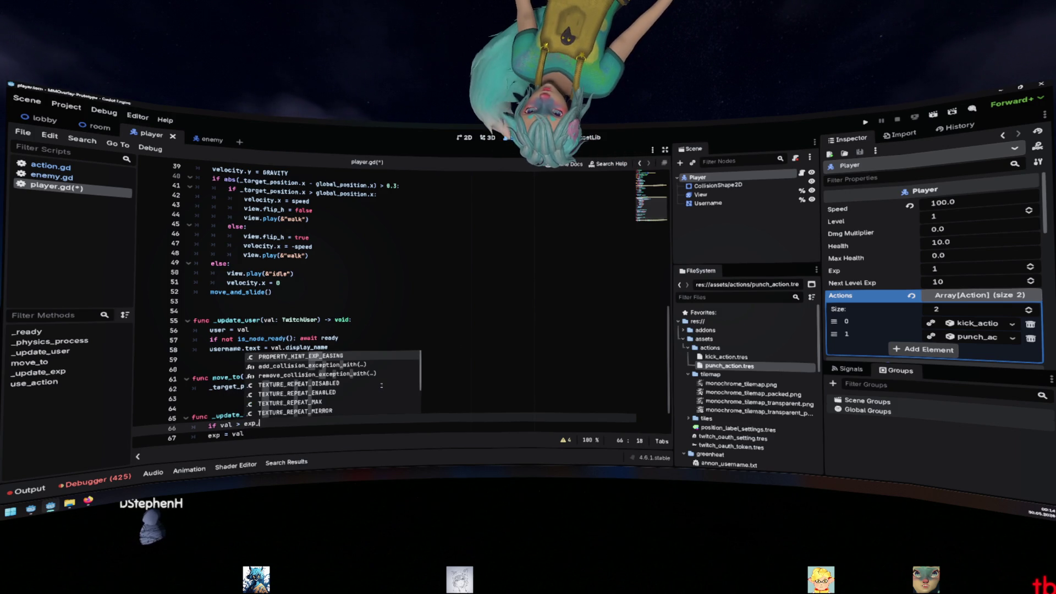
scroll(363, 347, "up", 7)
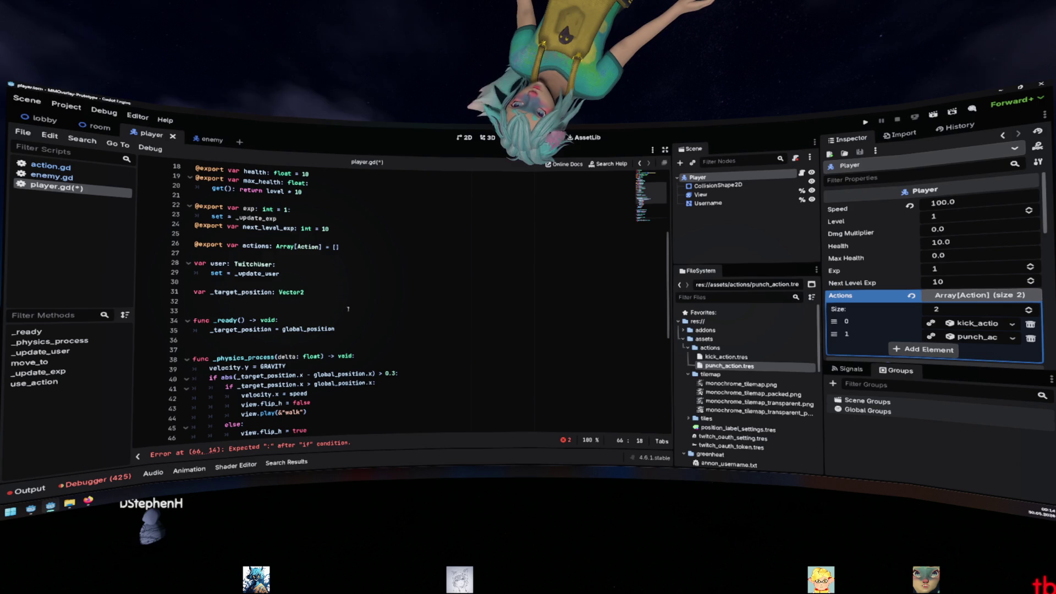
double_click(270, 228)
scroll(362, 308, "down", 8)
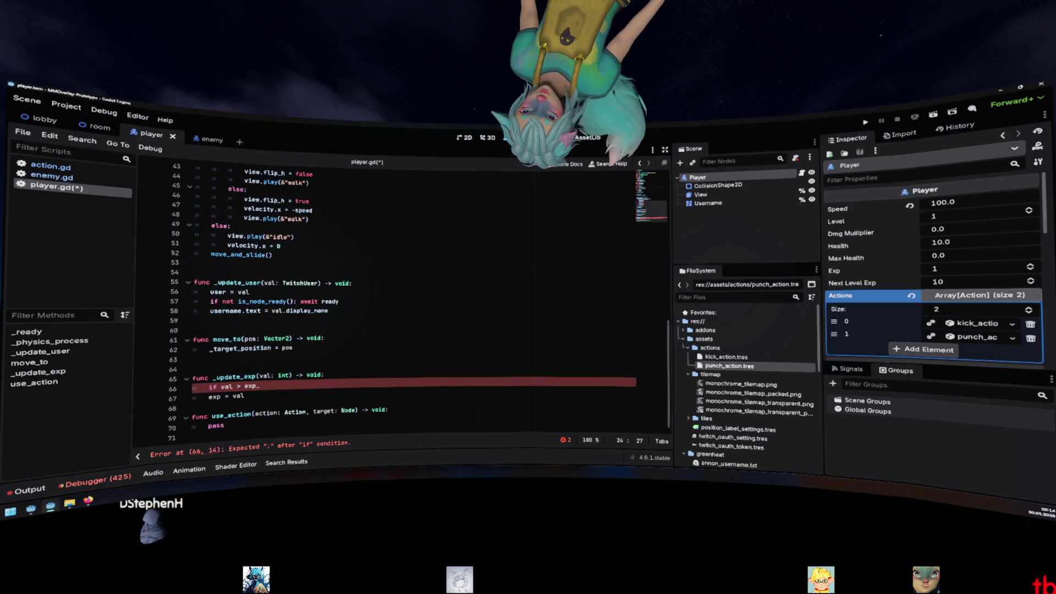
double_click(258, 386)
type("next_level_exp")
type(":")
key("Return")
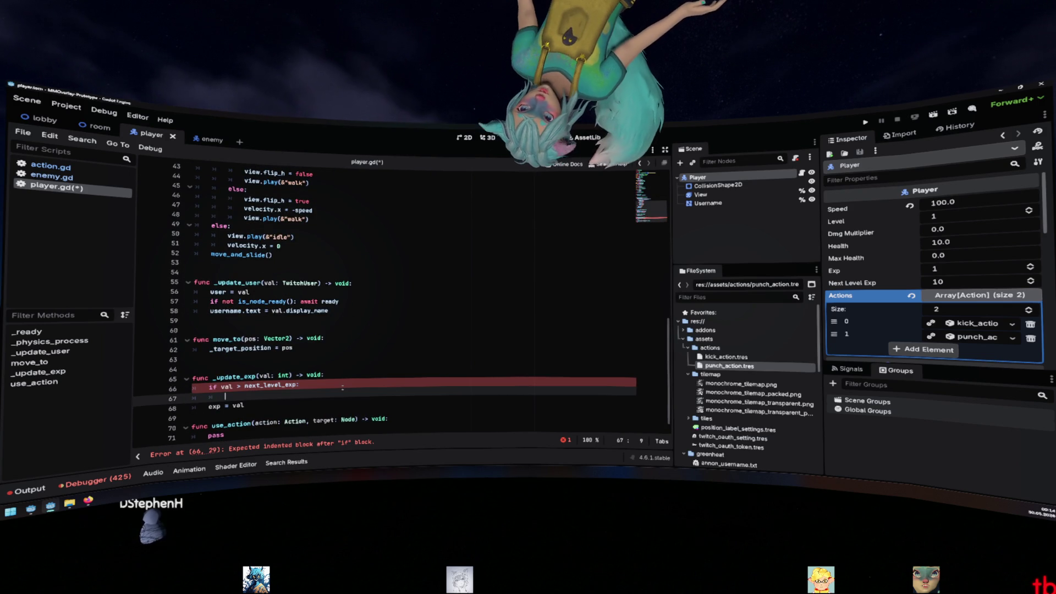
Turn the if check into a while loop and remove the leftover empty line.
key("Up")
key("Up")
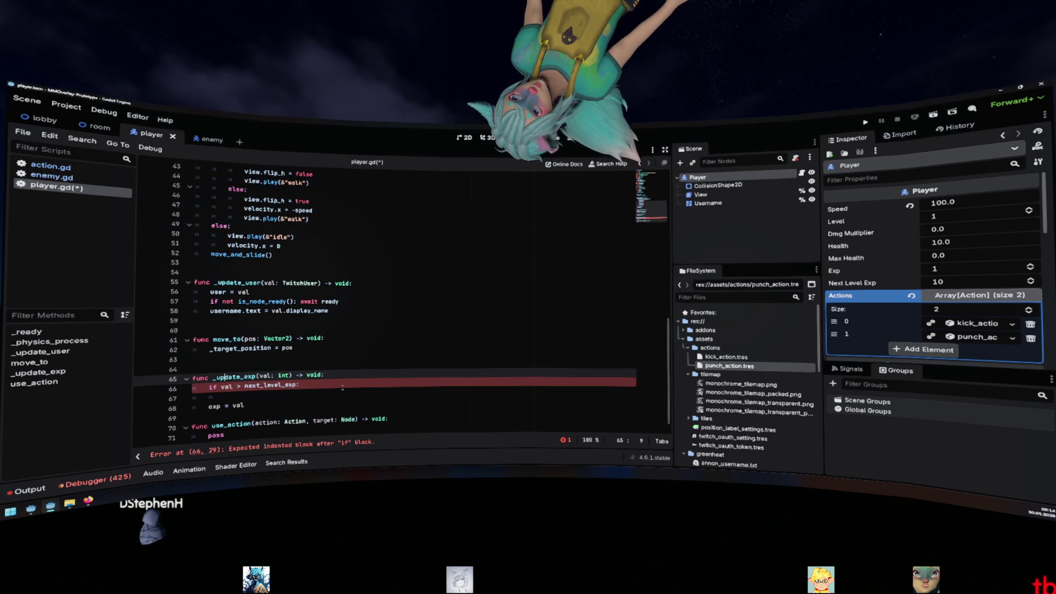
key("End")
key("Return")
type("w")
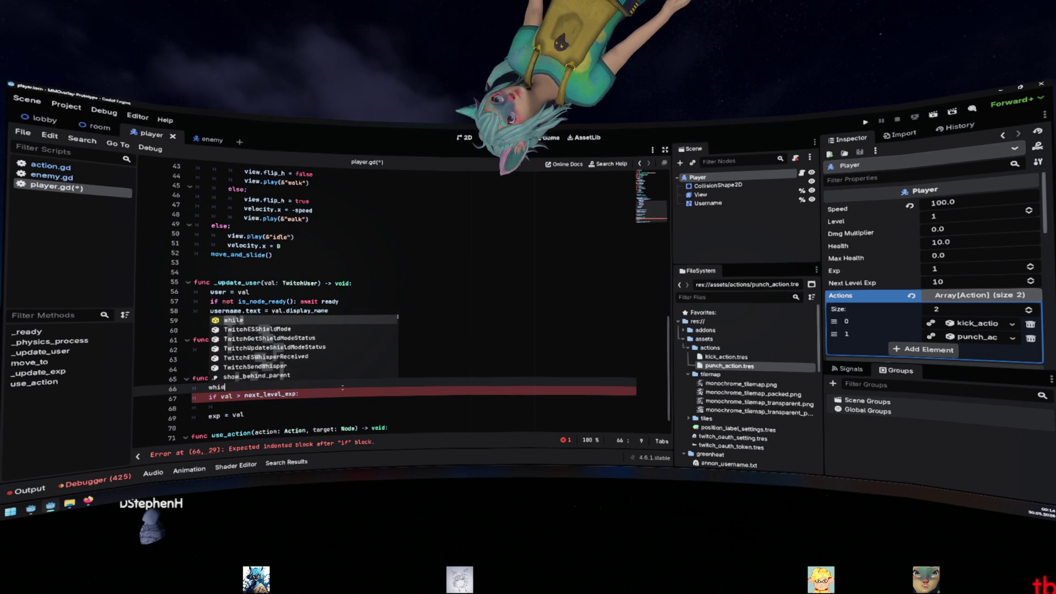
key("BackSpace")
key("Down")
key("Delete")
key("Delete")
type("while")
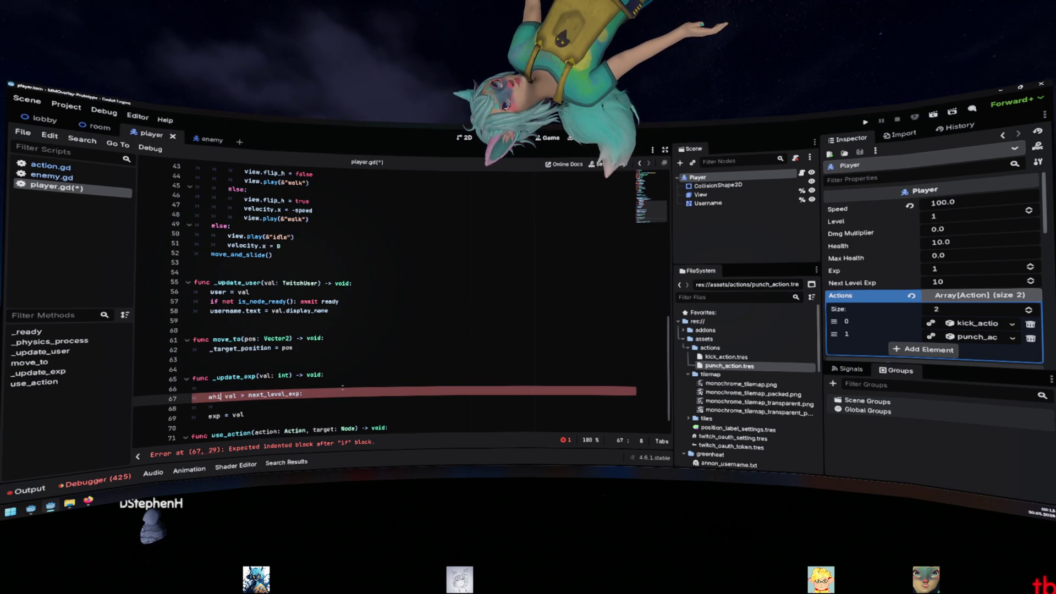
key("Up")
key("ctrl+shift+k")
Make the loop body subtract next_level_exp from val and call levelup().
key("Down")
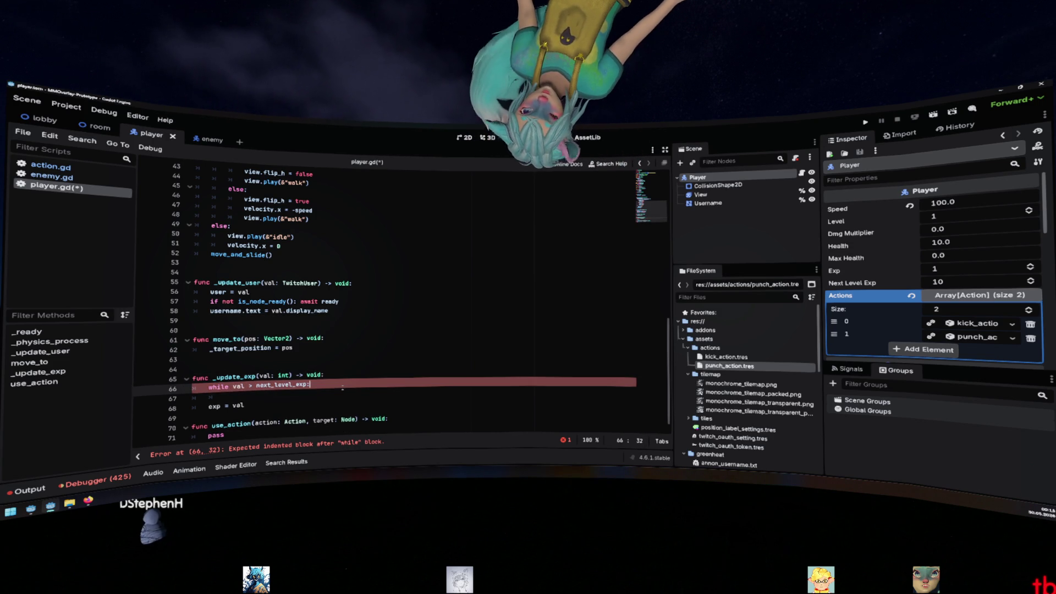
type("val - ")
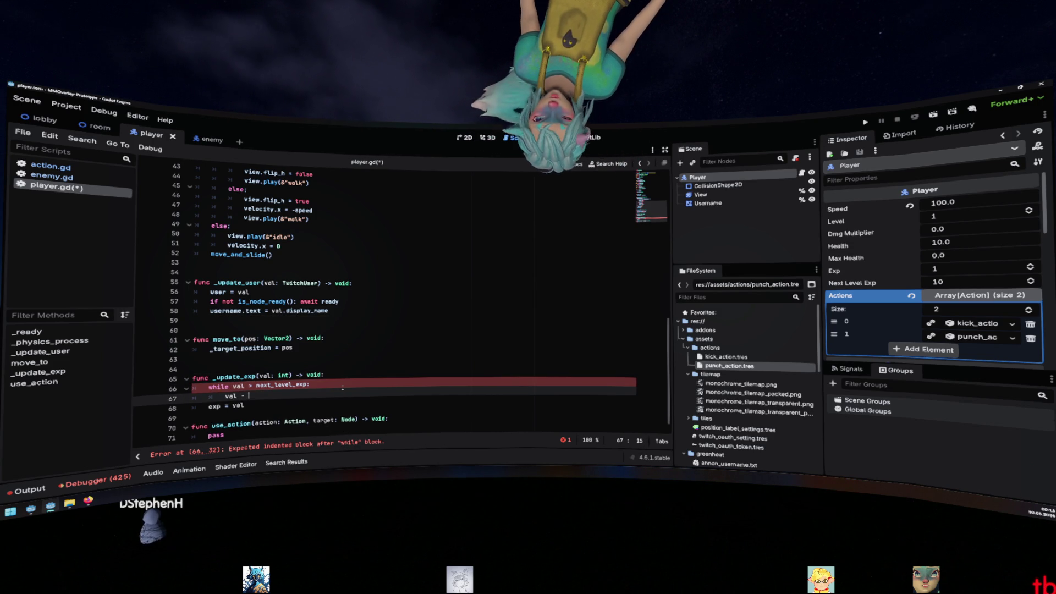
type("new")
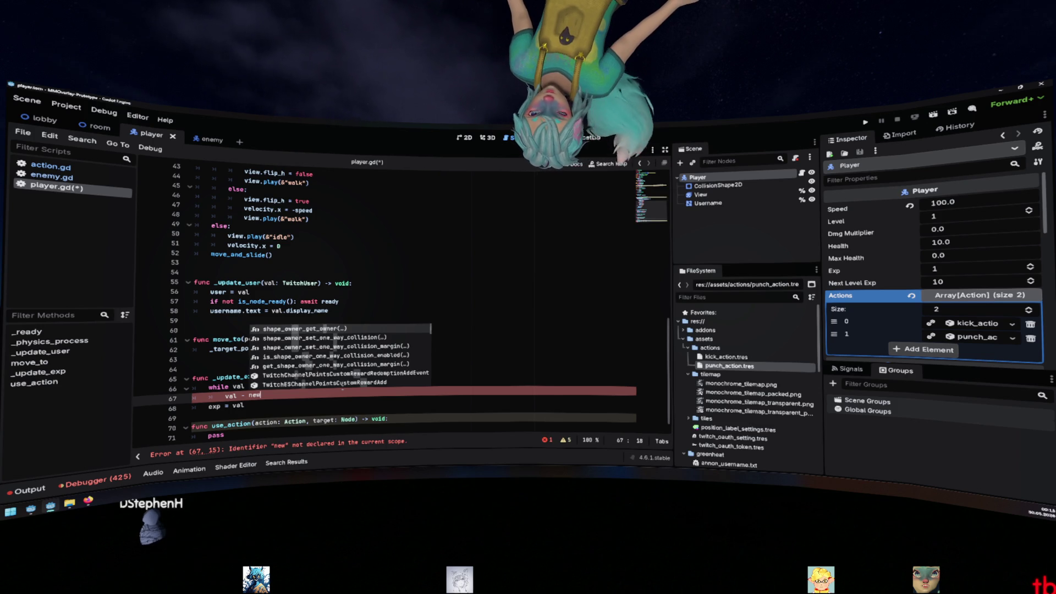
key("BackSpace")
key("BackSpace")
key("BackSpace")
type("next")
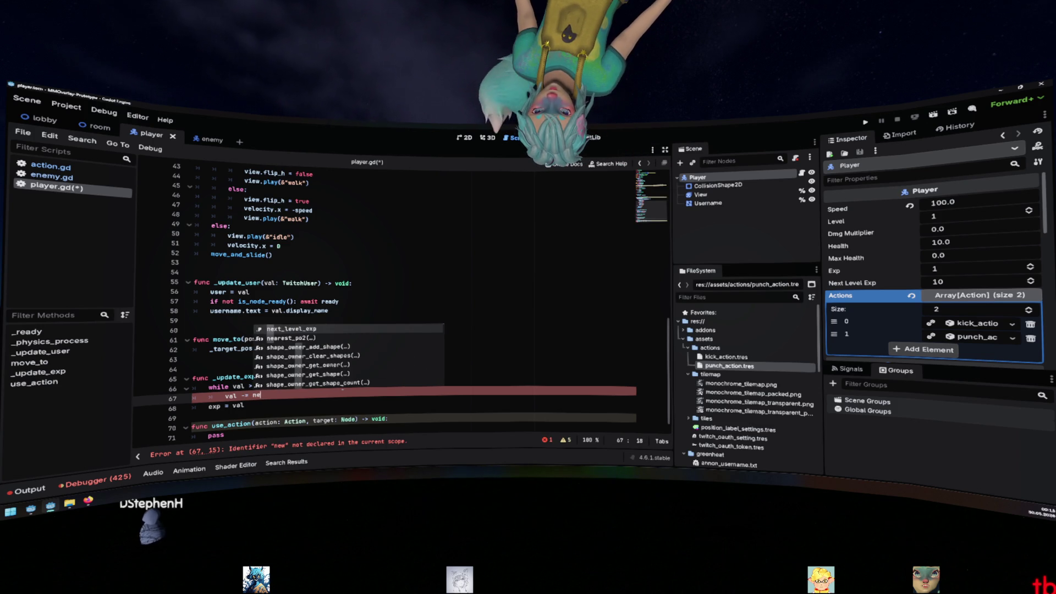
key("Return")
key("Return")
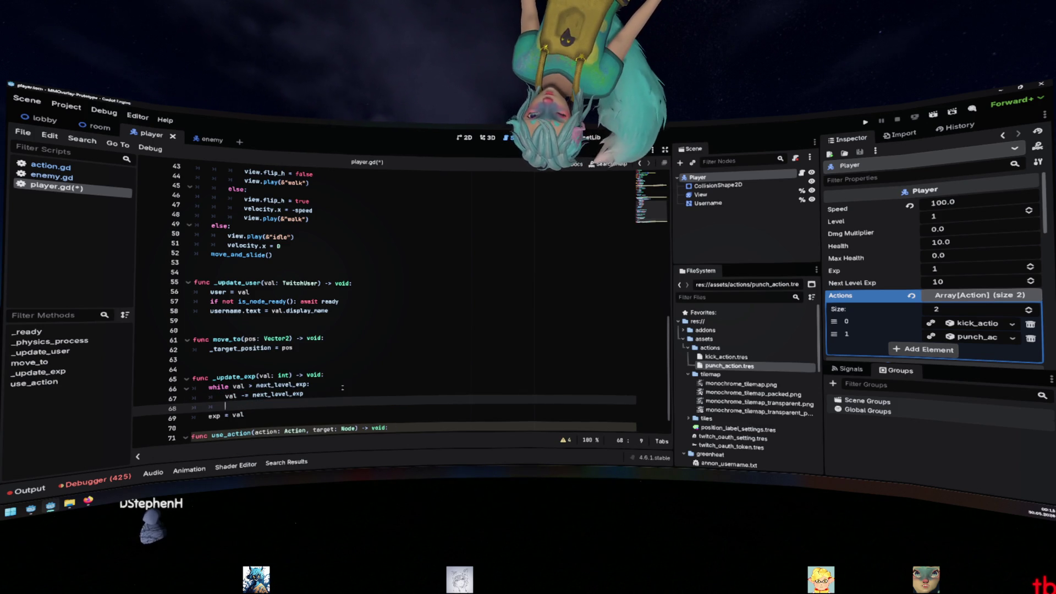
type("levelup()")
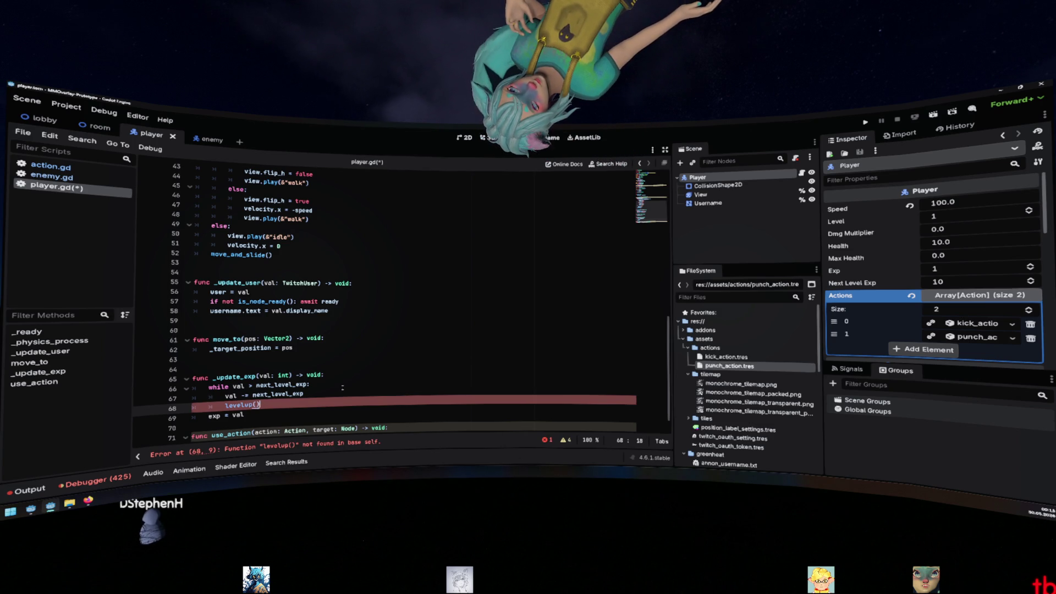
Define func levelup() -> void that increments level by 1.
key("shift+Home")
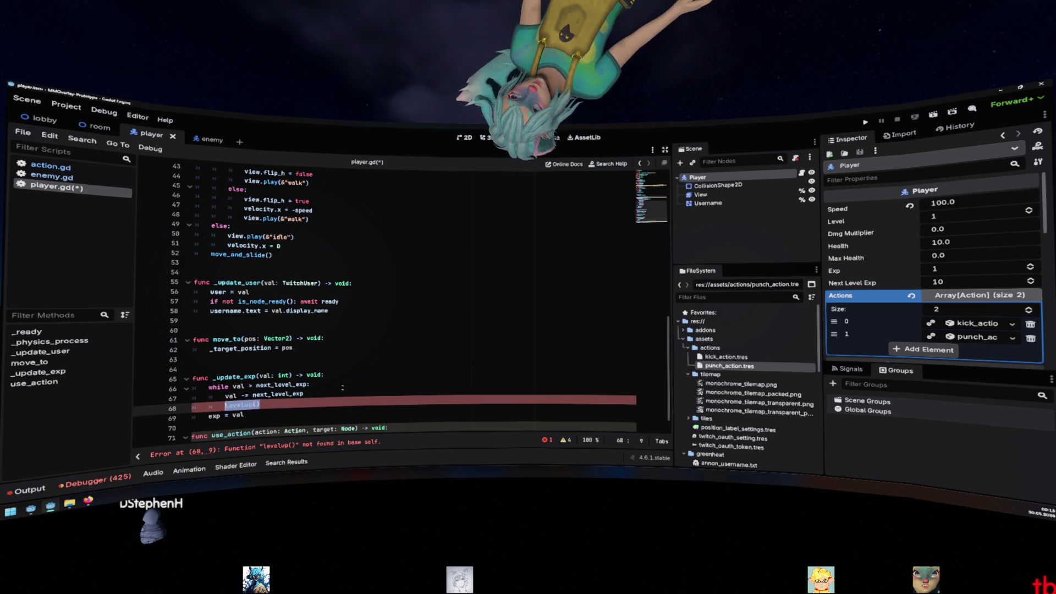
key("Down")
key("Down")
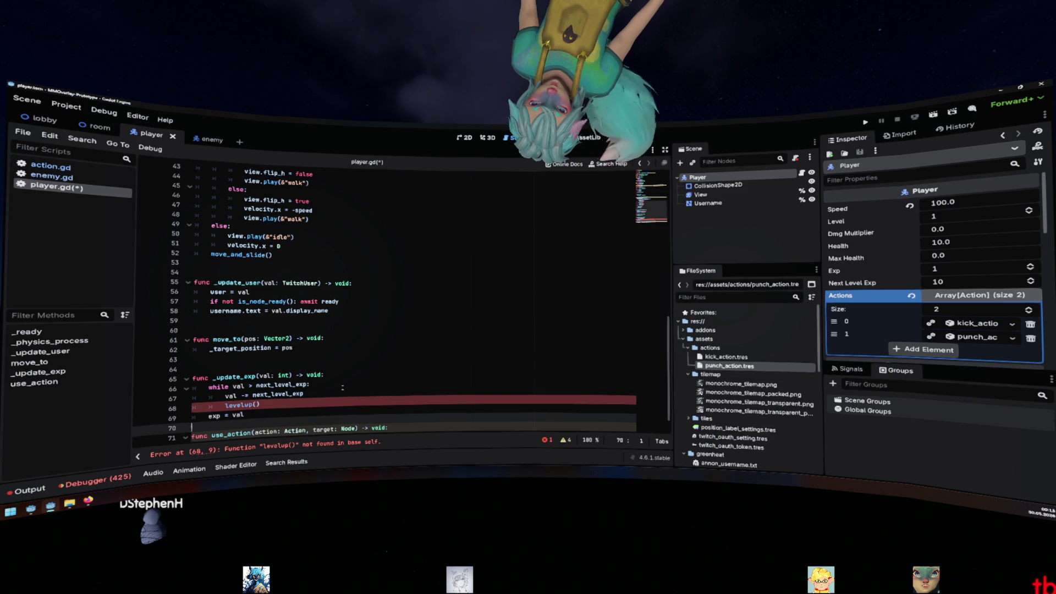
key("Return")
key("Return")
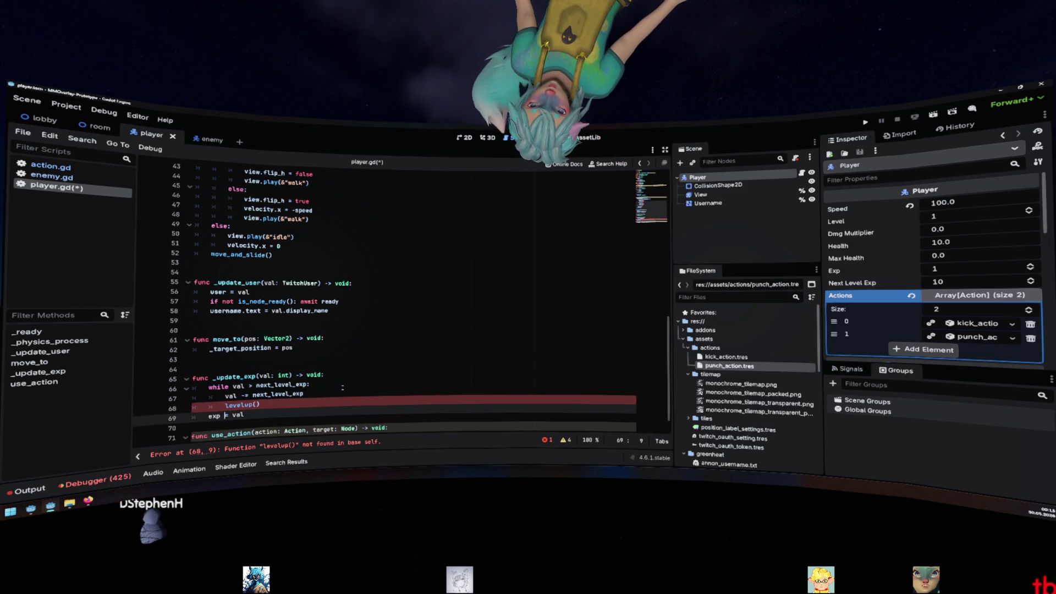
key("Up")
type("func levelup() -> ")
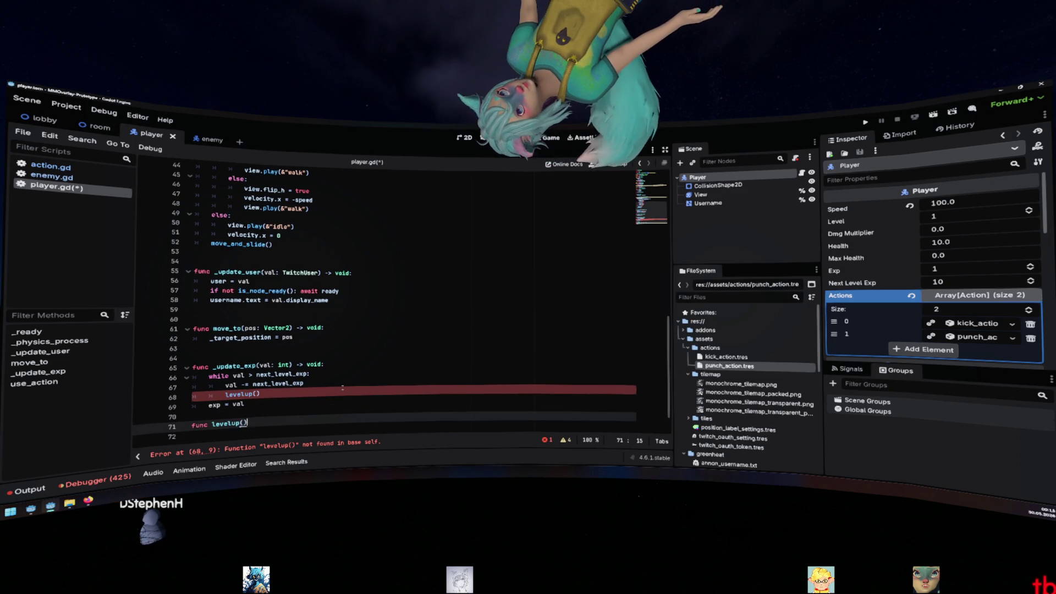
type("void:")
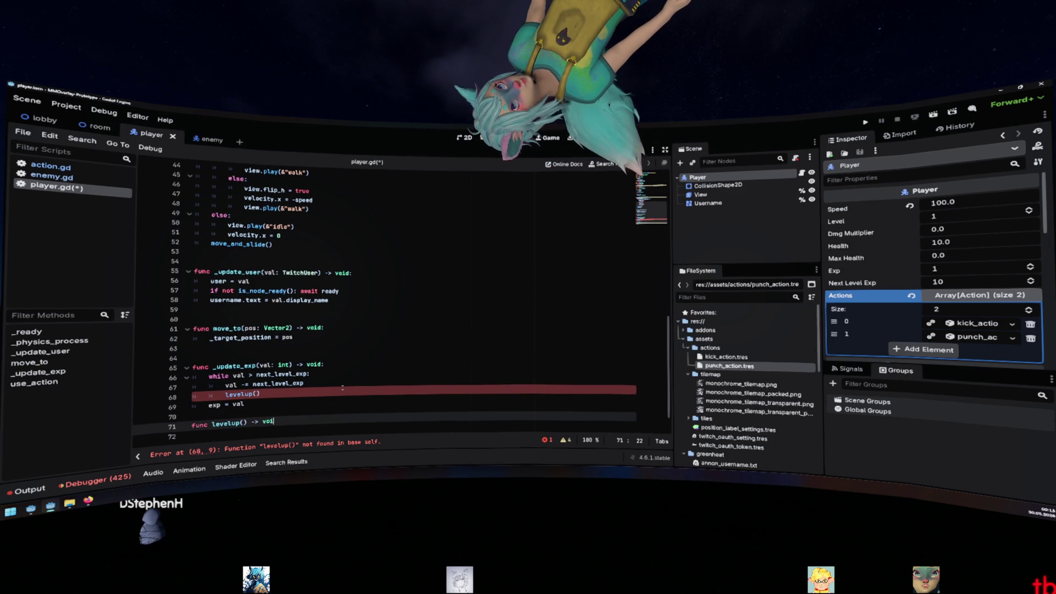
key("Return")
type("level += 1")
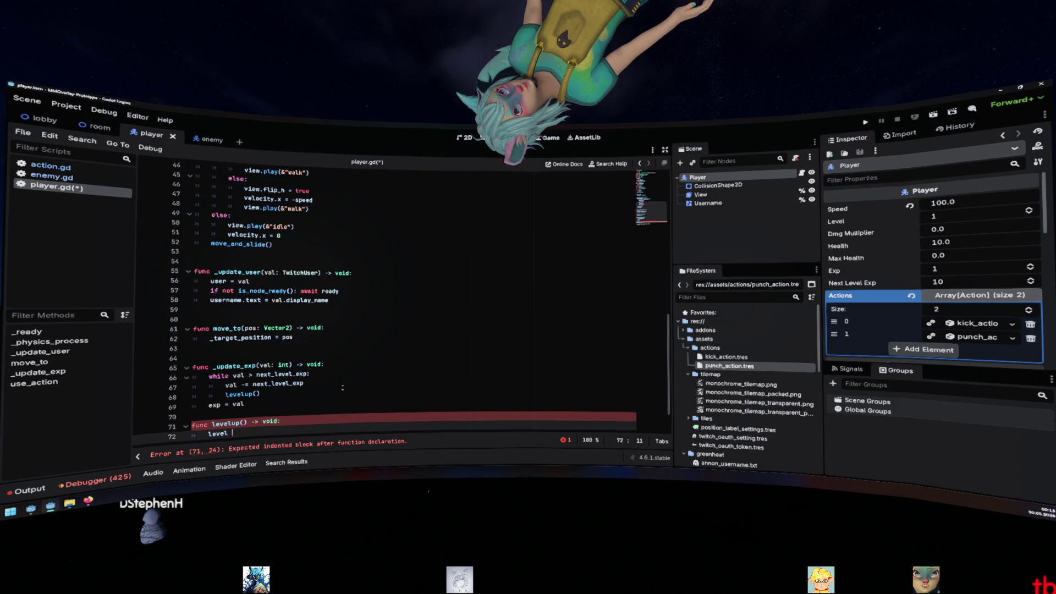
Add blank lines before and after the levelup function.
key("Up")
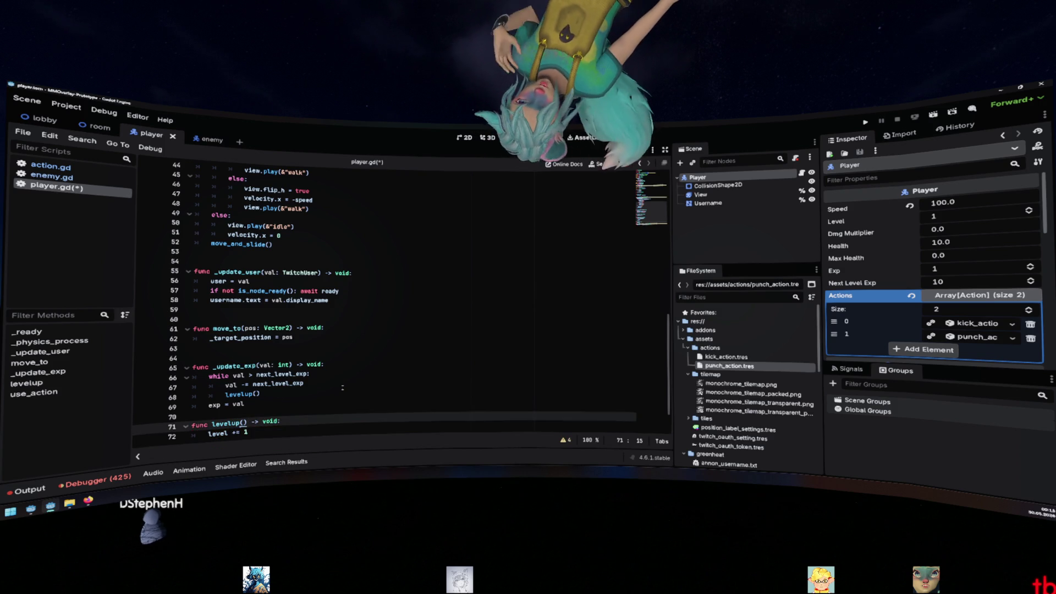
key("Up")
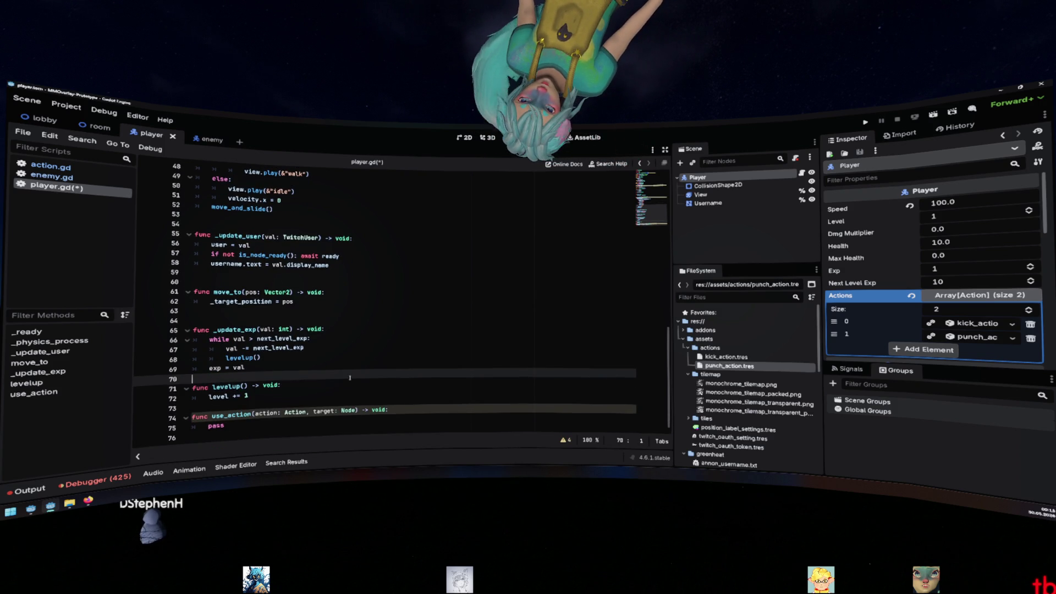
key("Return")
left_click(347, 394)
key("Down")
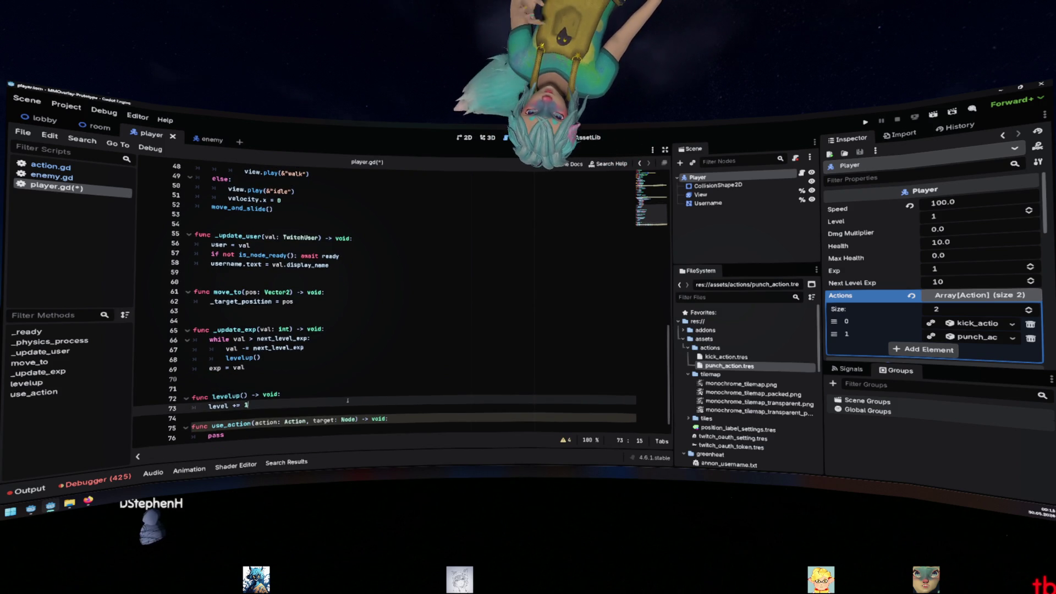
key("Return")
scroll(278, 401, "down", 1)
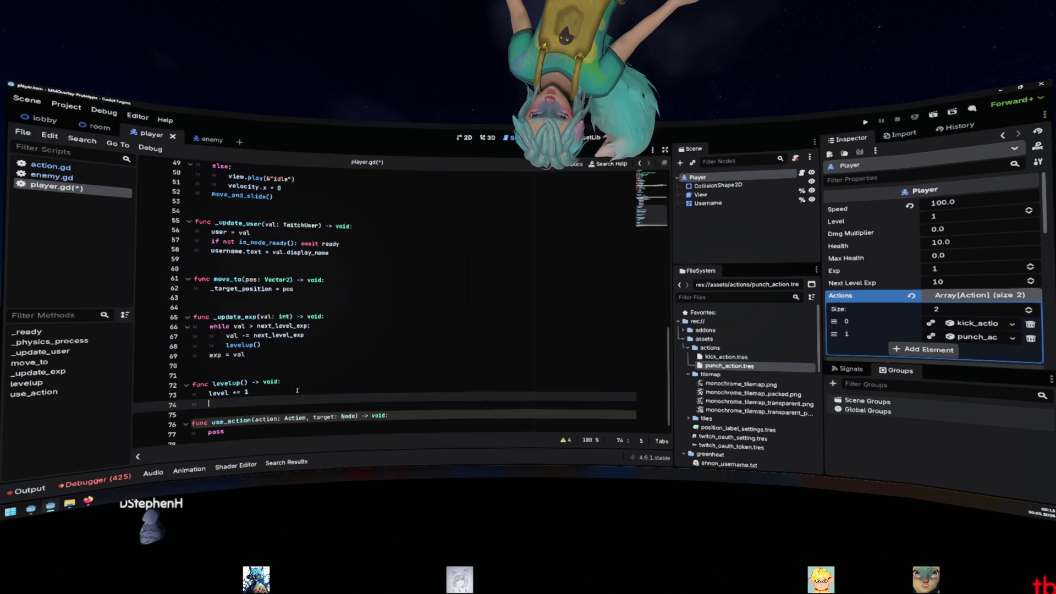
Open a blank line above pass in use_action and review the exported variables.
left_click(299, 426)
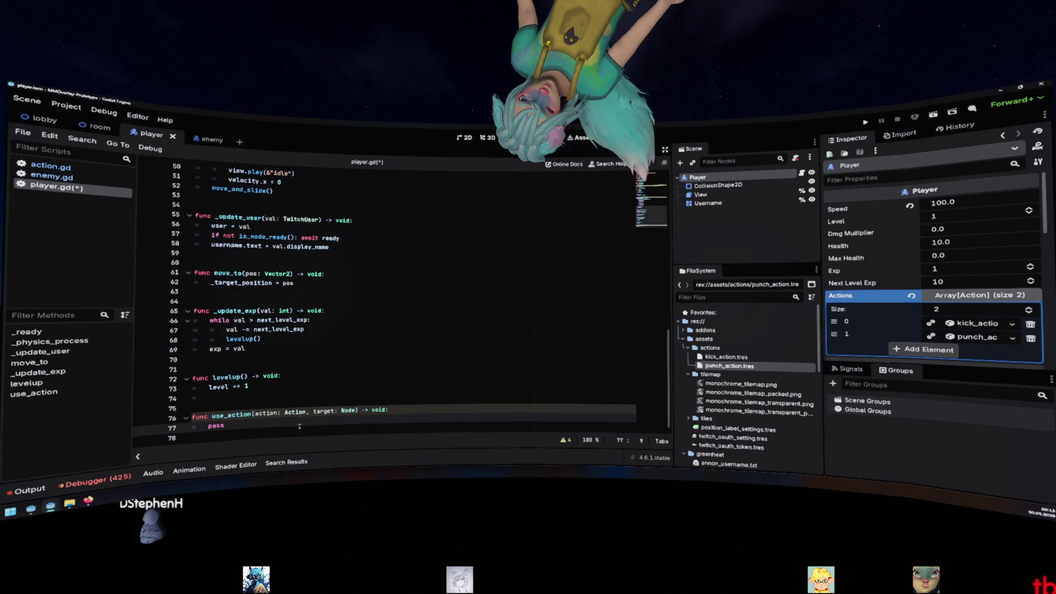
key("ctrl+shift+Return")
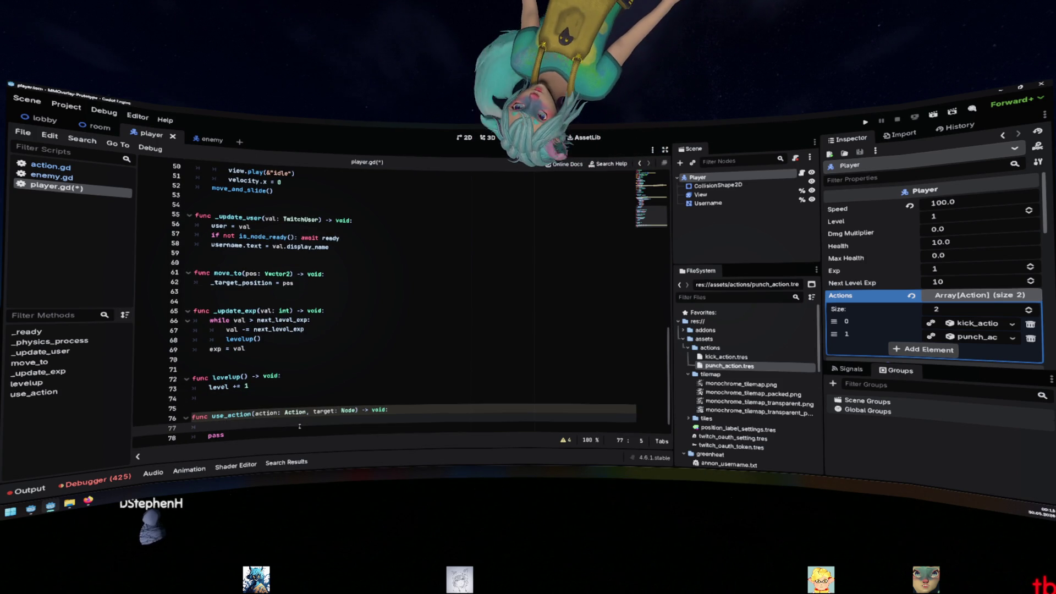
scroll(299, 426, "up", 2)
scroll(300, 426, "up", 12)
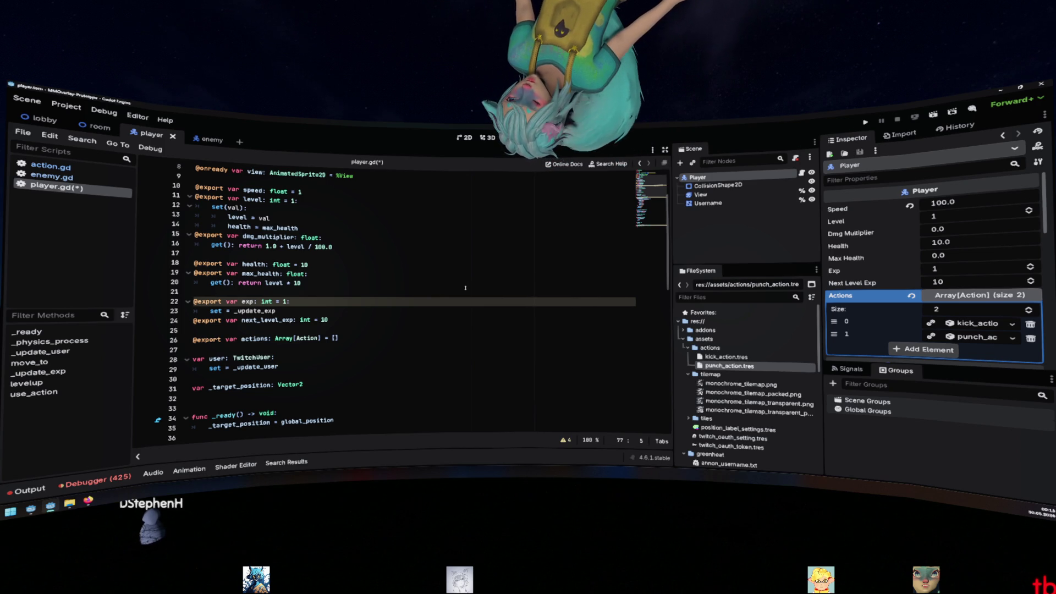
scroll(465, 287, "down", 10)
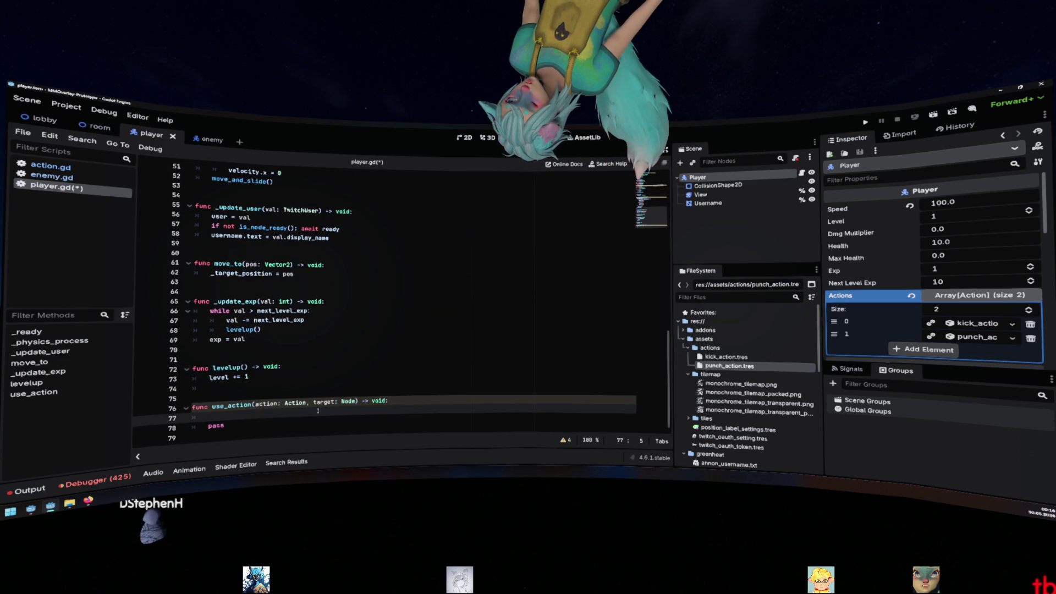
Write the condition if "health" in target: in use_action.
type("if target")
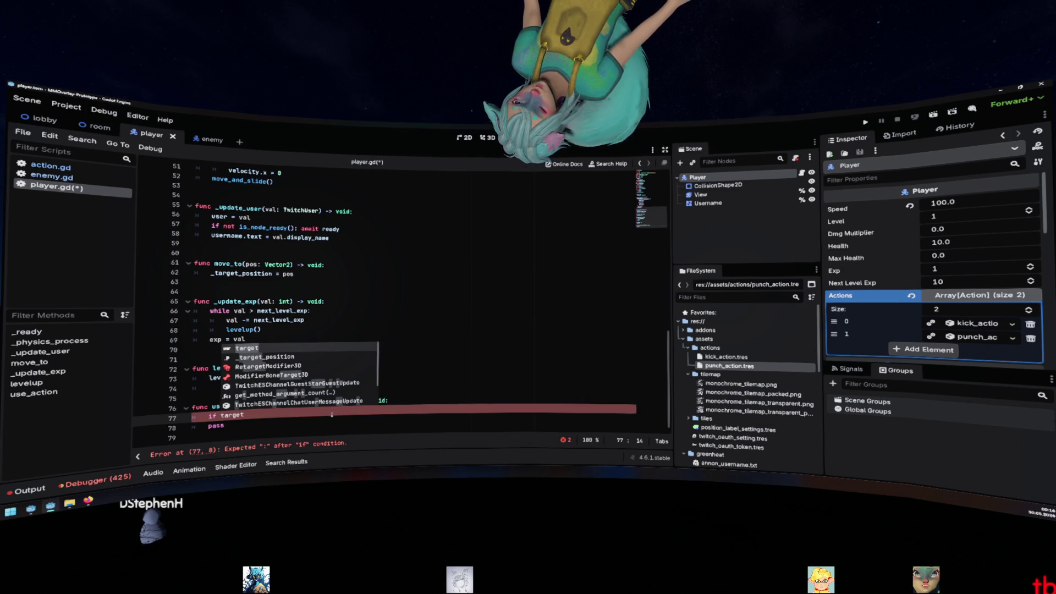
key("ctrl+Left")
type("\"\"")
key("Left")
type("health")
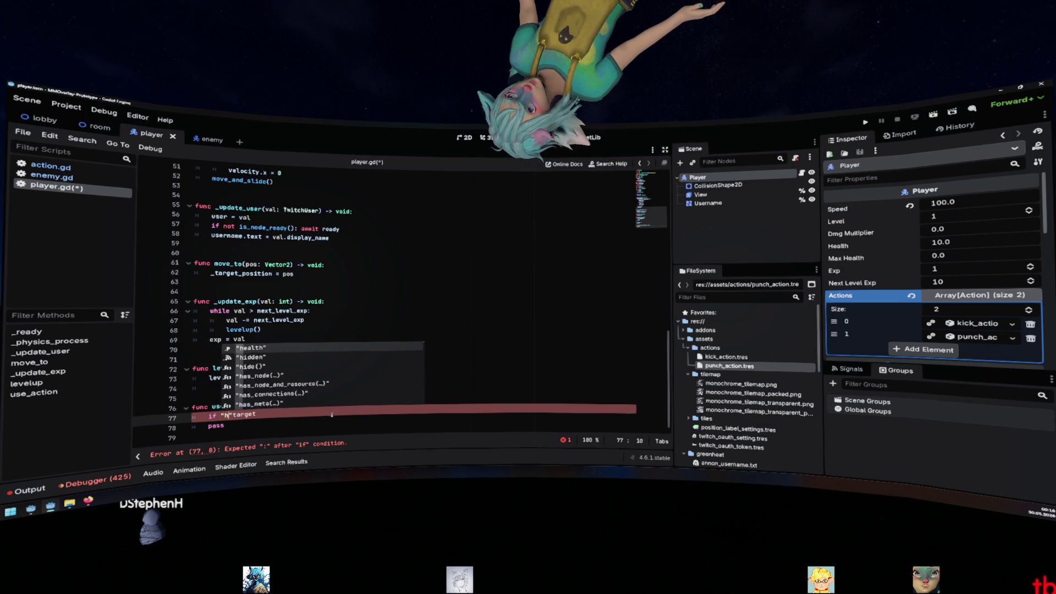
key("Right")
type("in")
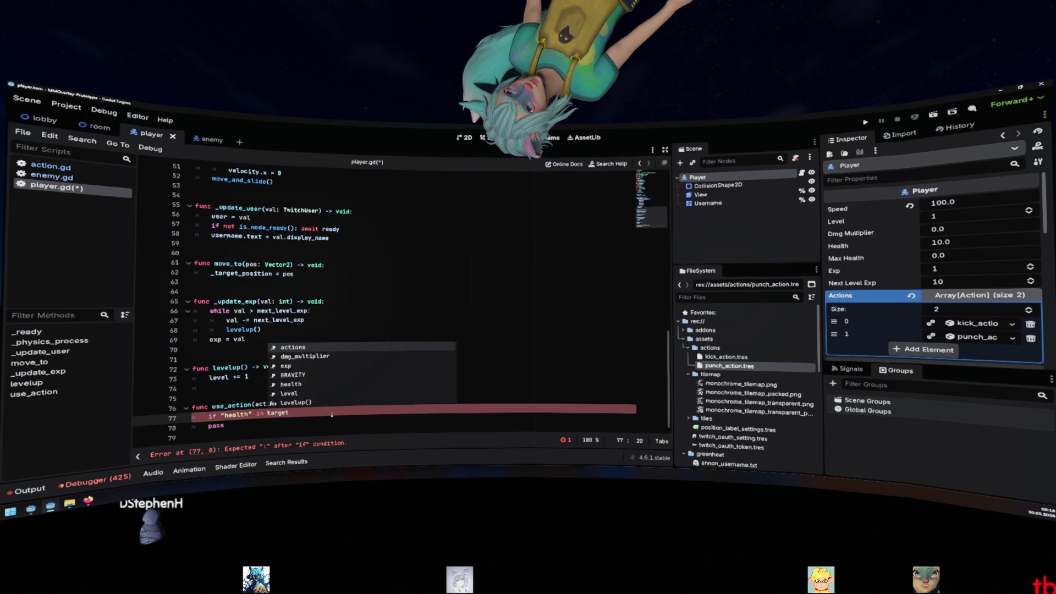
key("End")
type(":")
key("Return")
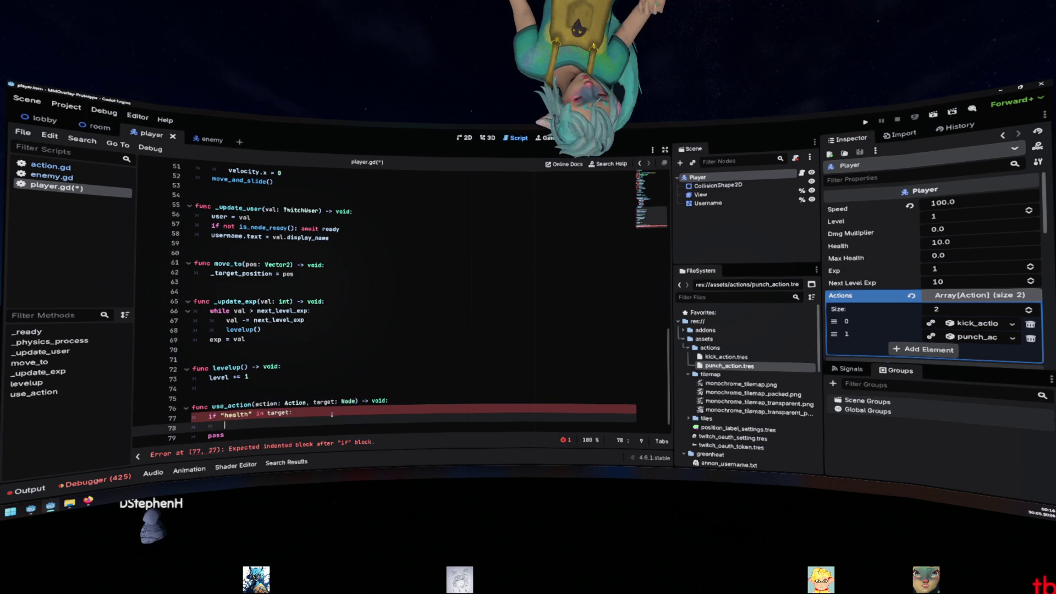
Add target.health -= action.dmg * dmg_multiplier under it, delete pass, and save player.gd.
type("target.")
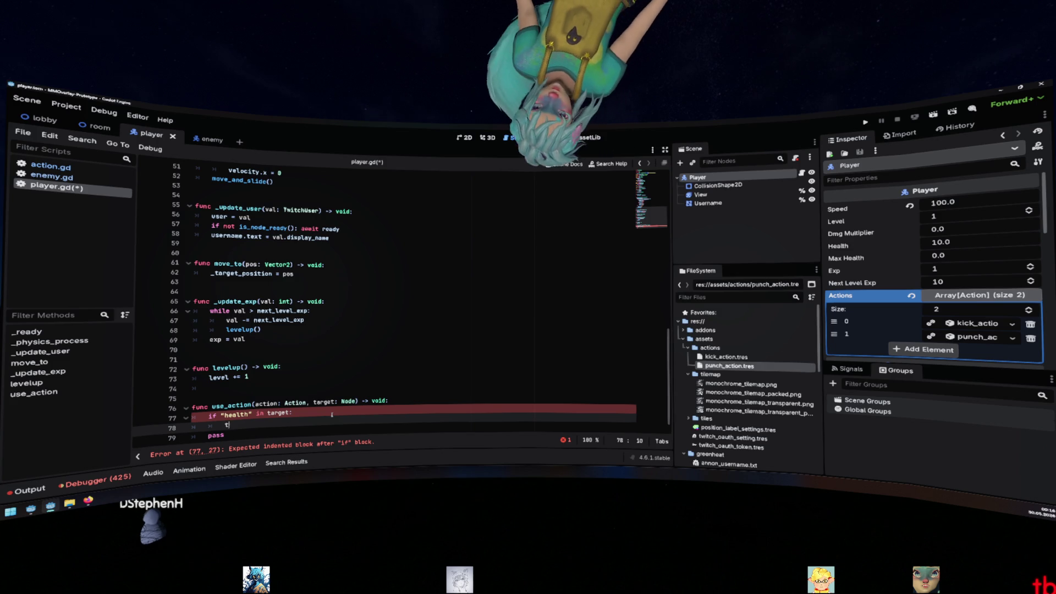
type("heal")
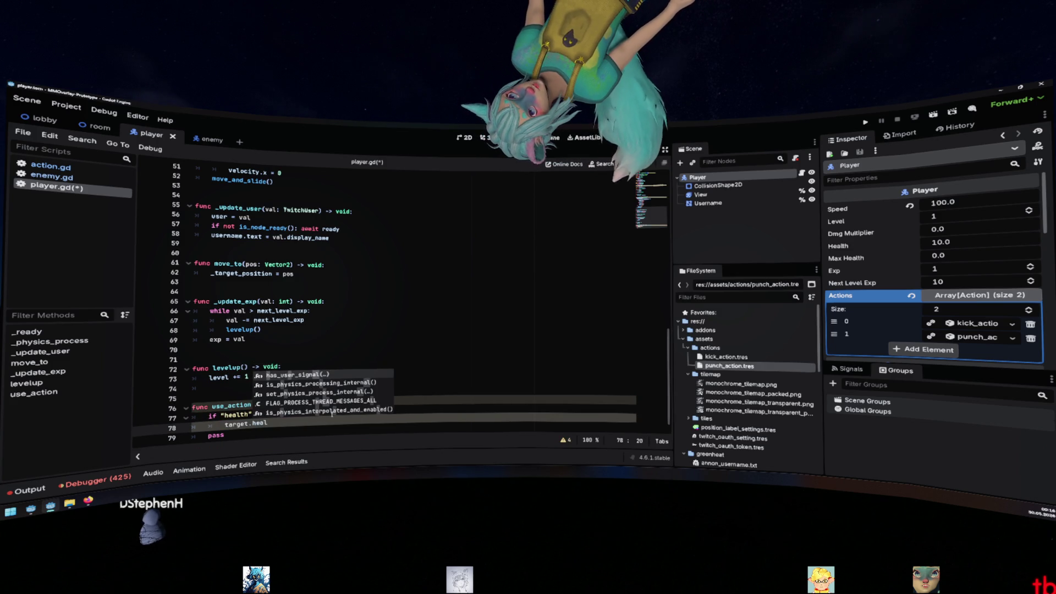
type("th -=")
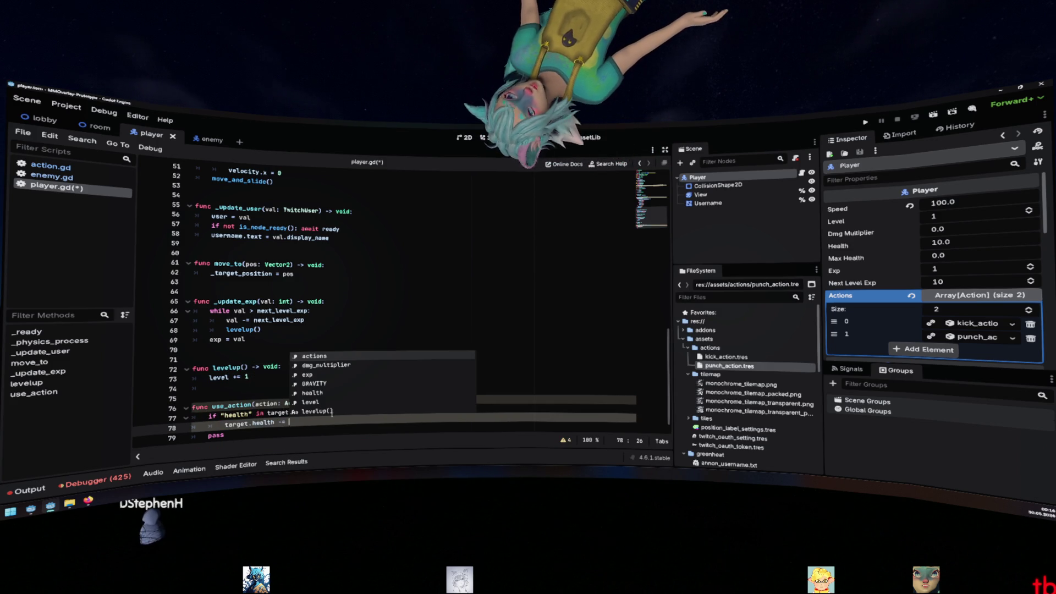
type(" action.d")
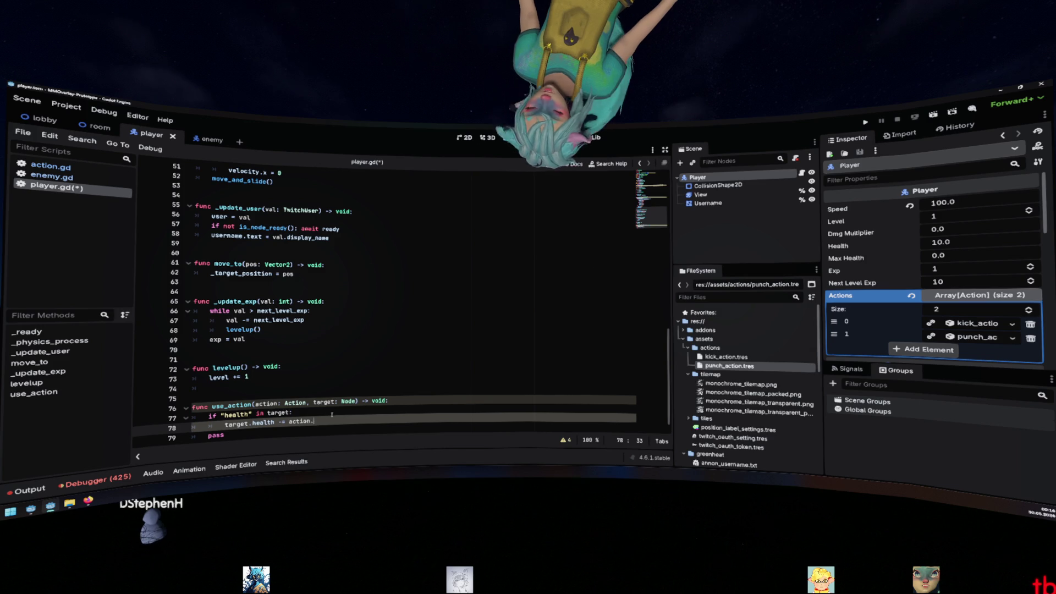
type("mg * ")
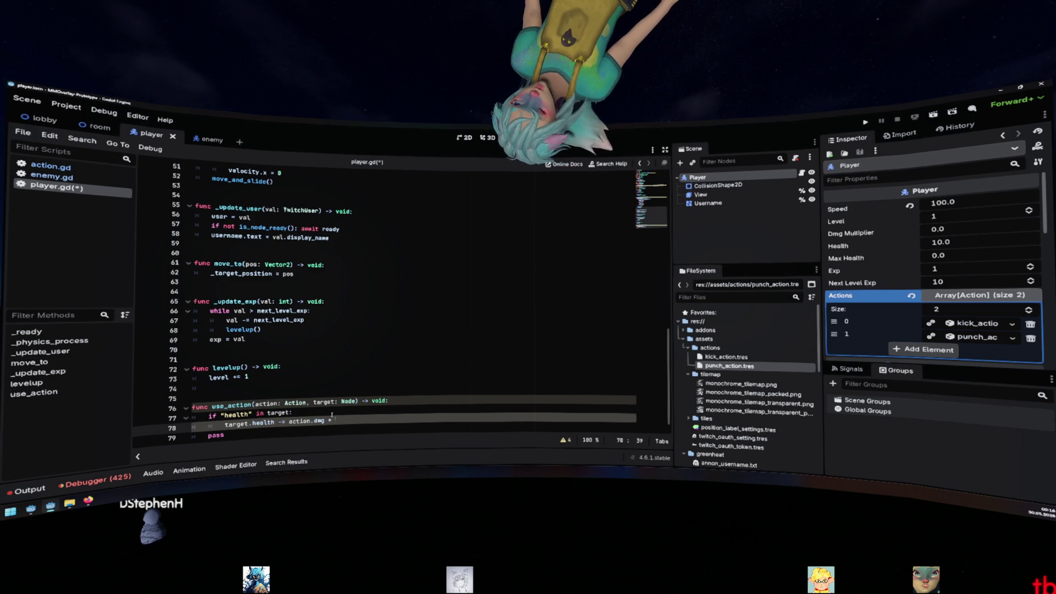
type("dmg")
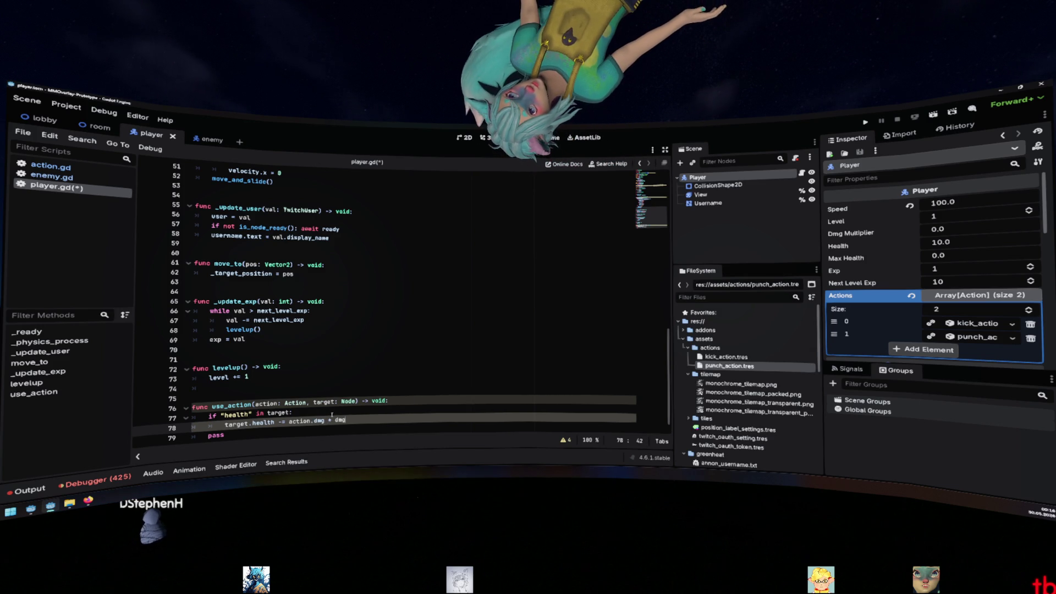
type("_")
key("Return")
key("Down")
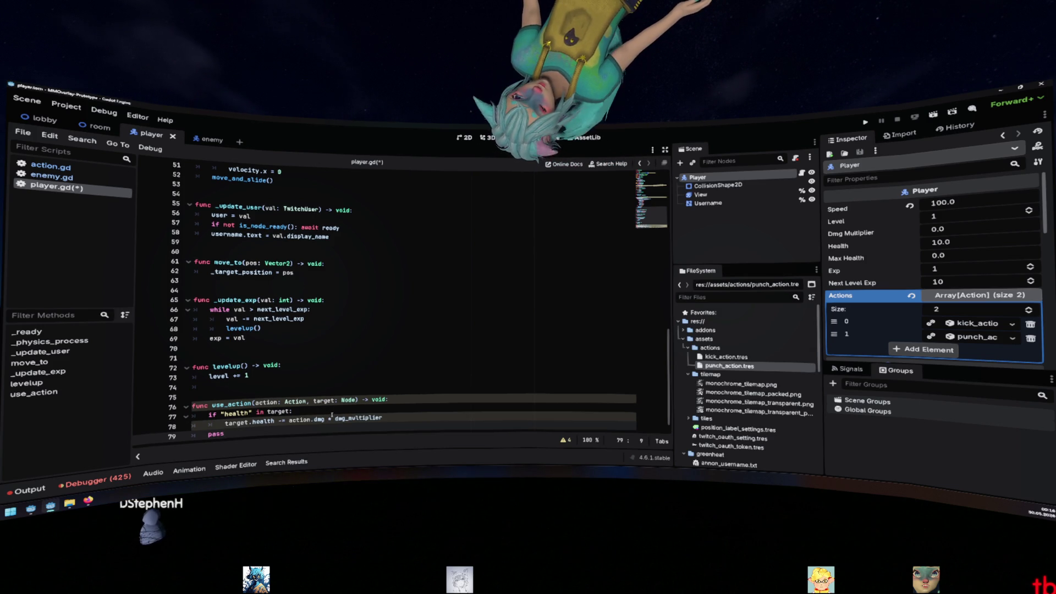
key("BackSpace")
key("BackSpace")
key("BackSpace")
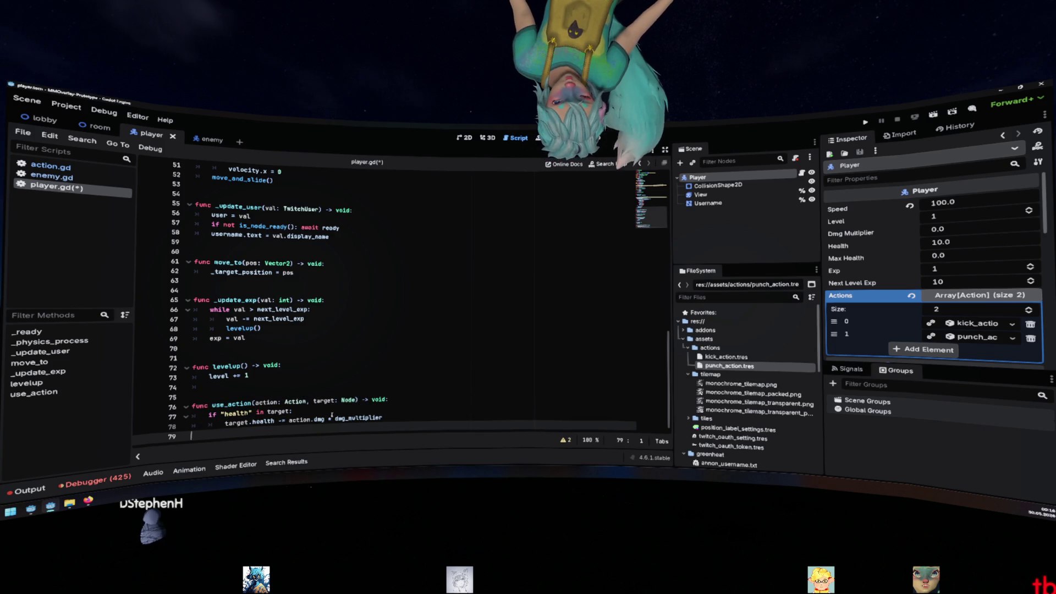
key("Up")
key("Up")
key("Up")
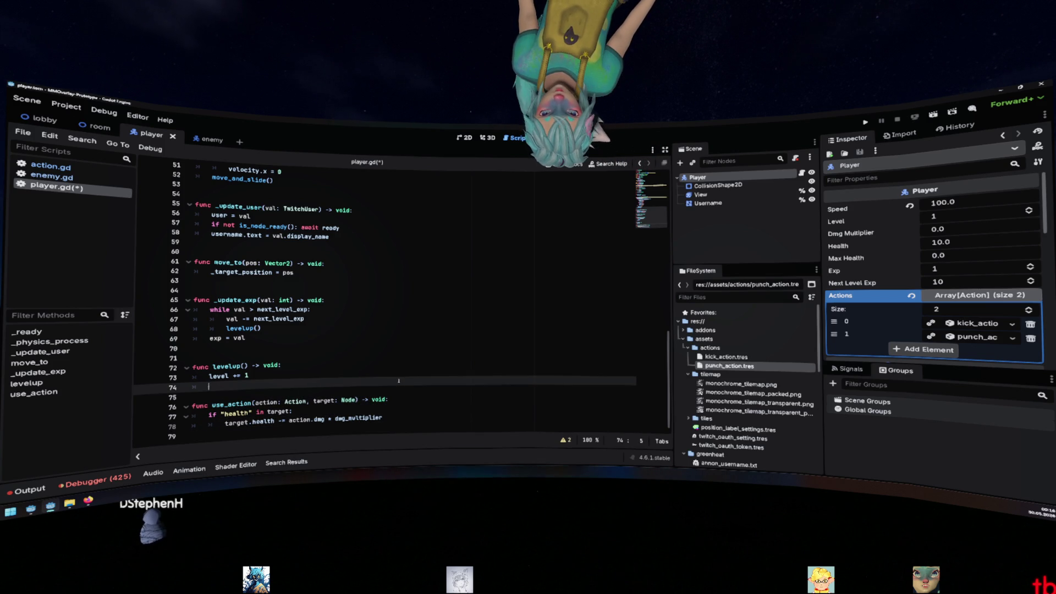
key("ctrl+s")
scroll(295, 323, "up", 10)
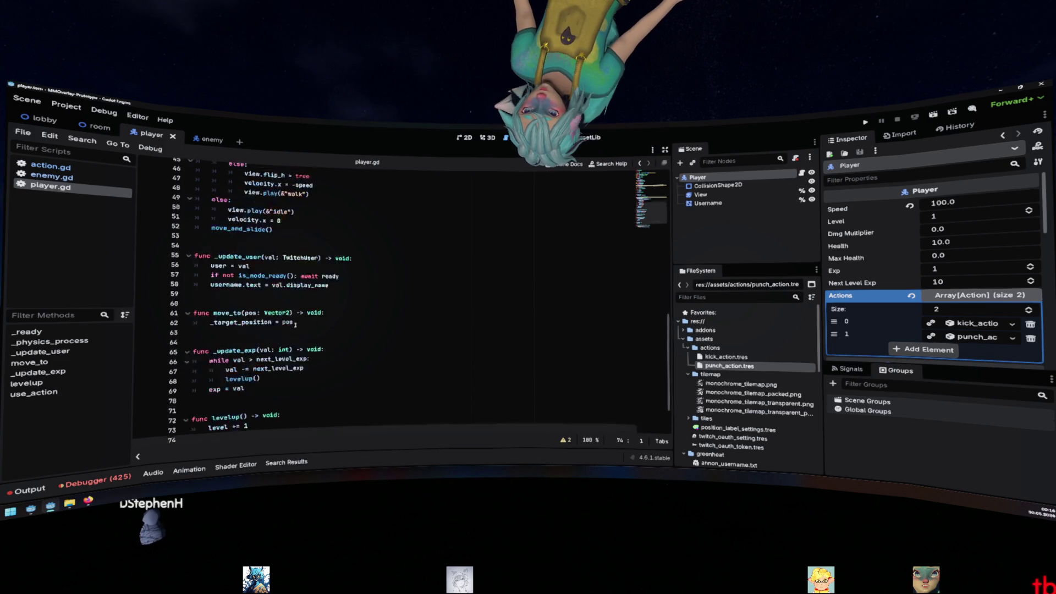
Add the line set = _update_health beneath the health export variable.
left_click(322, 254)
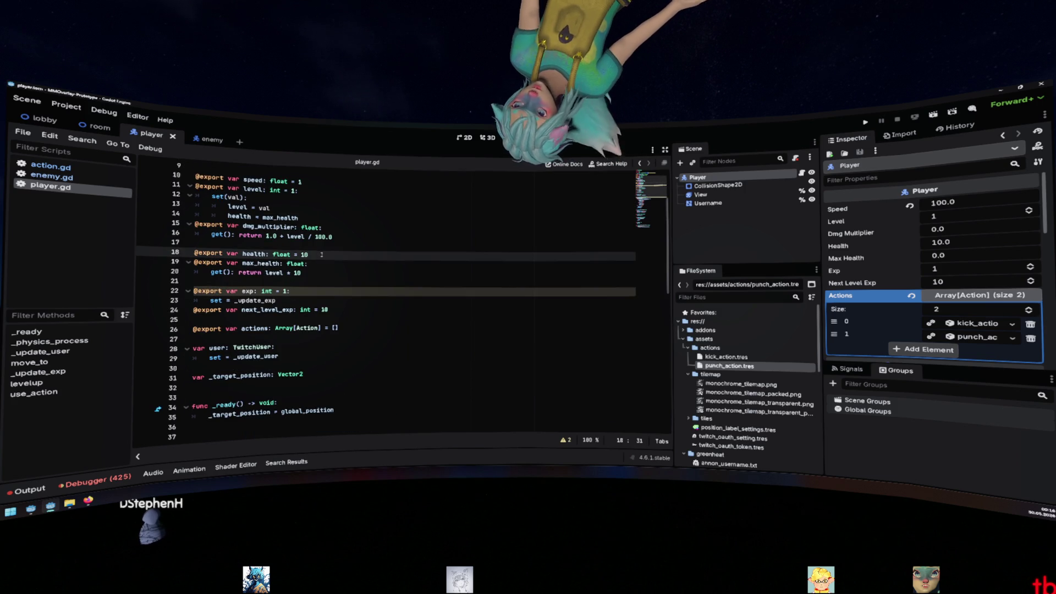
key("Return")
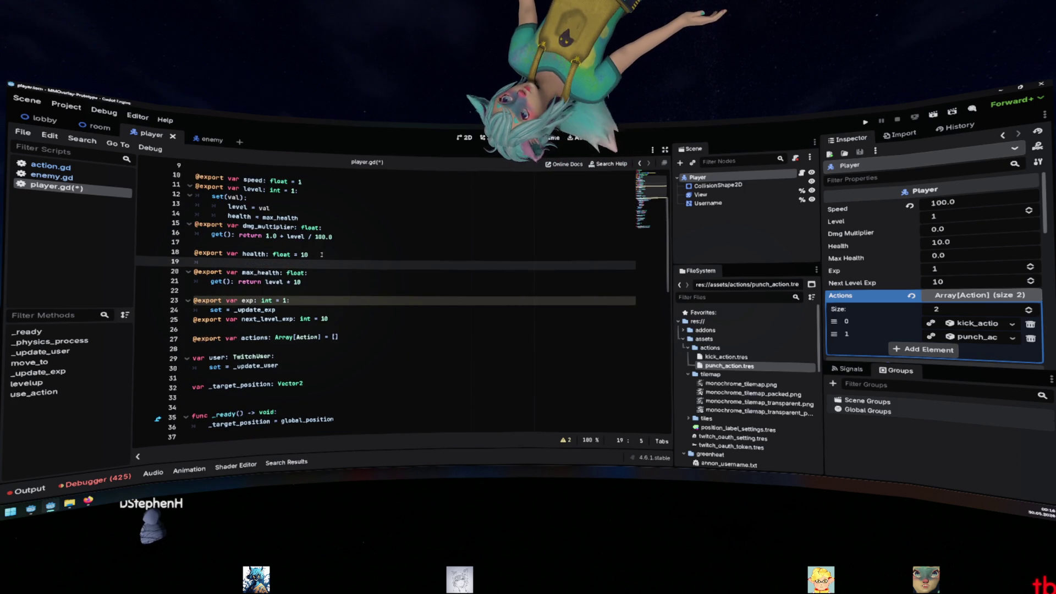
left_click_drag(326, 218, 274, 208)
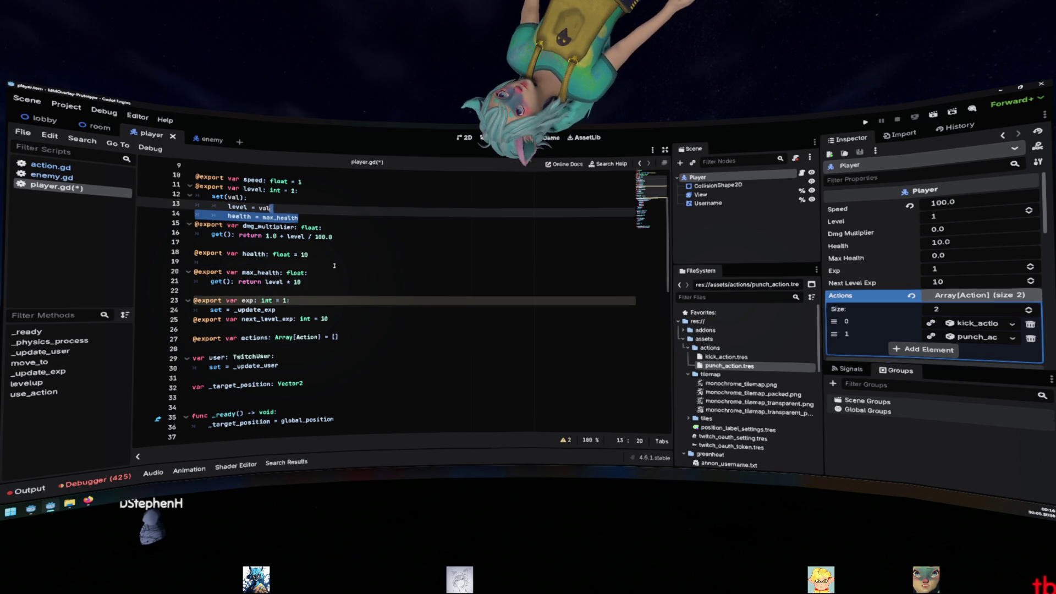
left_click(297, 281)
left_click(303, 263)
type("set ")
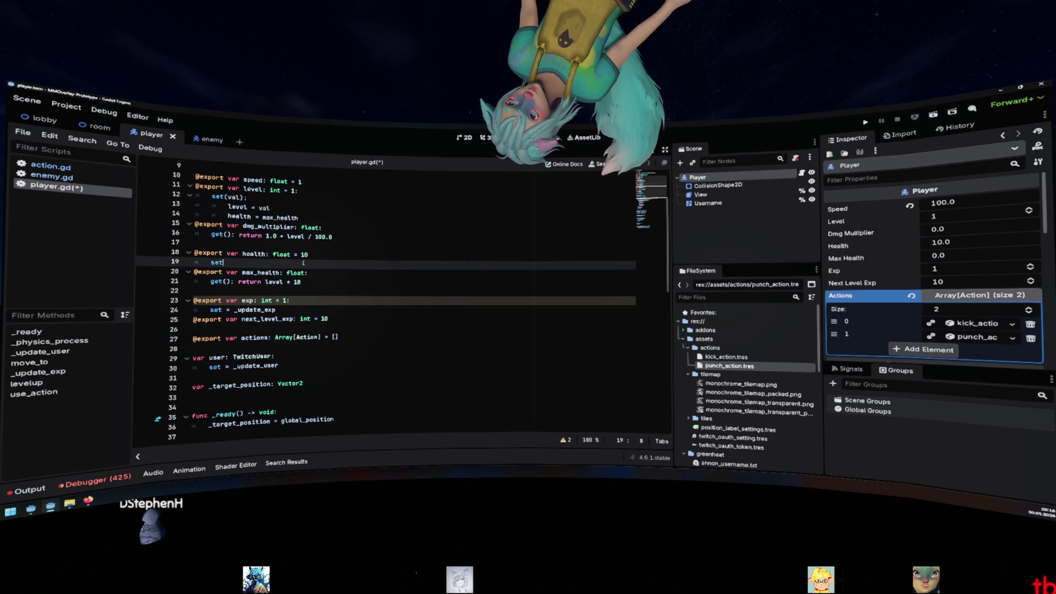
type("= _upda")
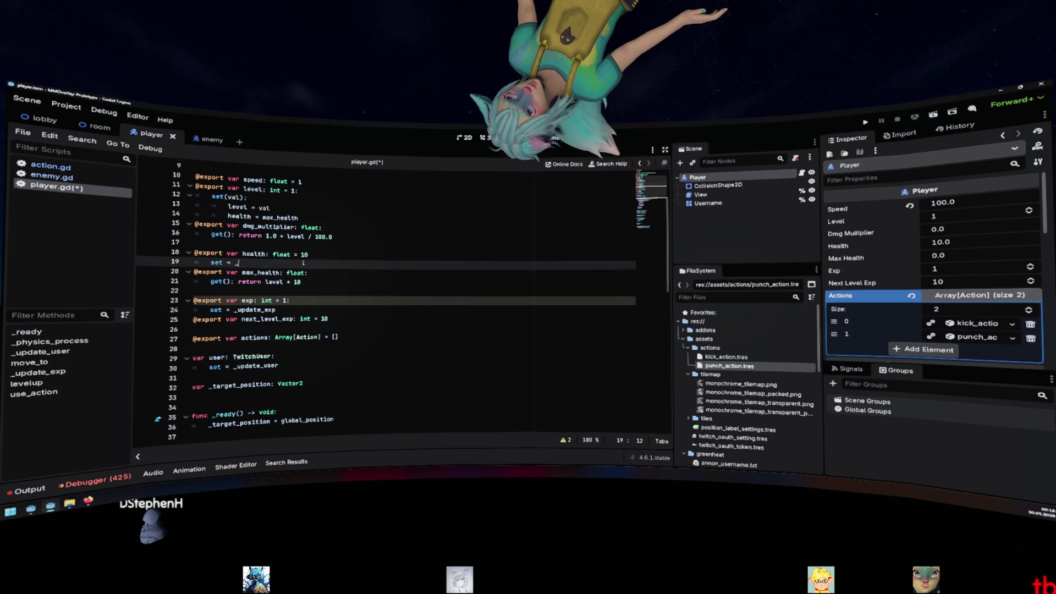
type("te_health")
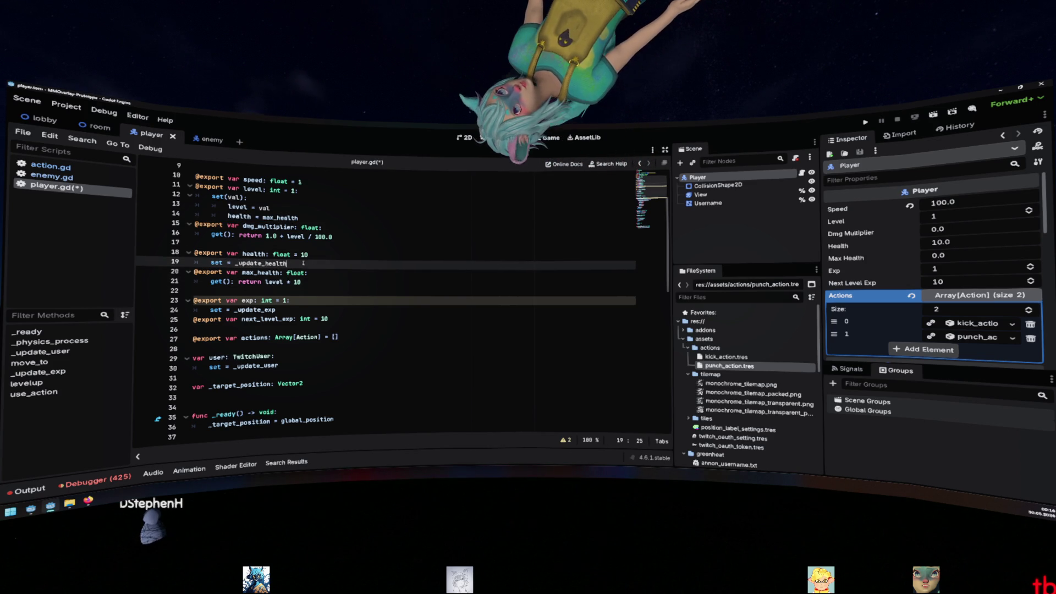
key("ctrl+shift+Left")
key("Down")
key("Down")
key("Down")
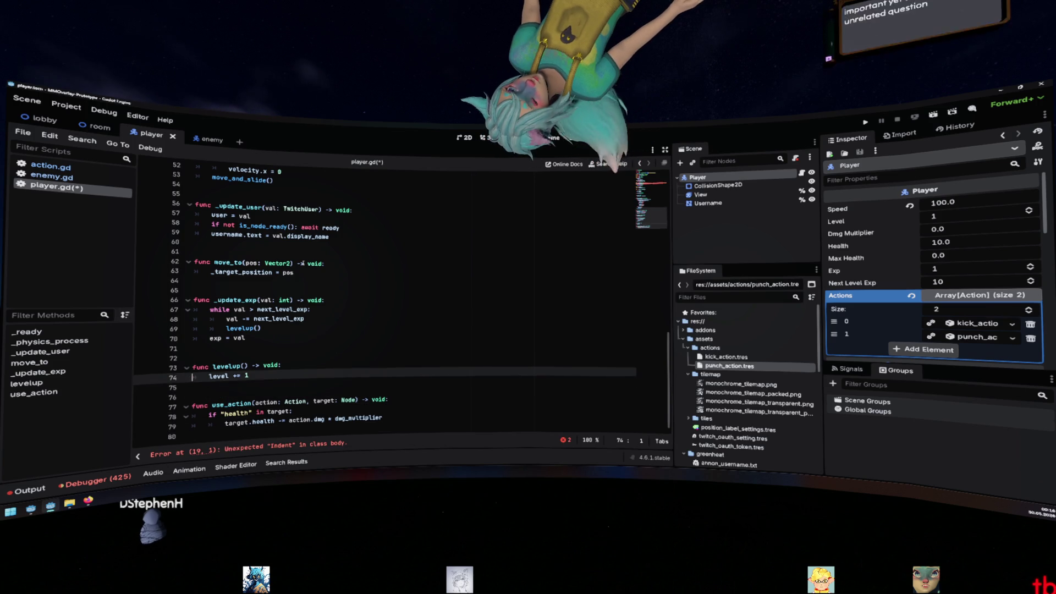
Declare an empty func _update_health(val: int) -> void above levelup.
key("Return")
key("Return")
type("func v")
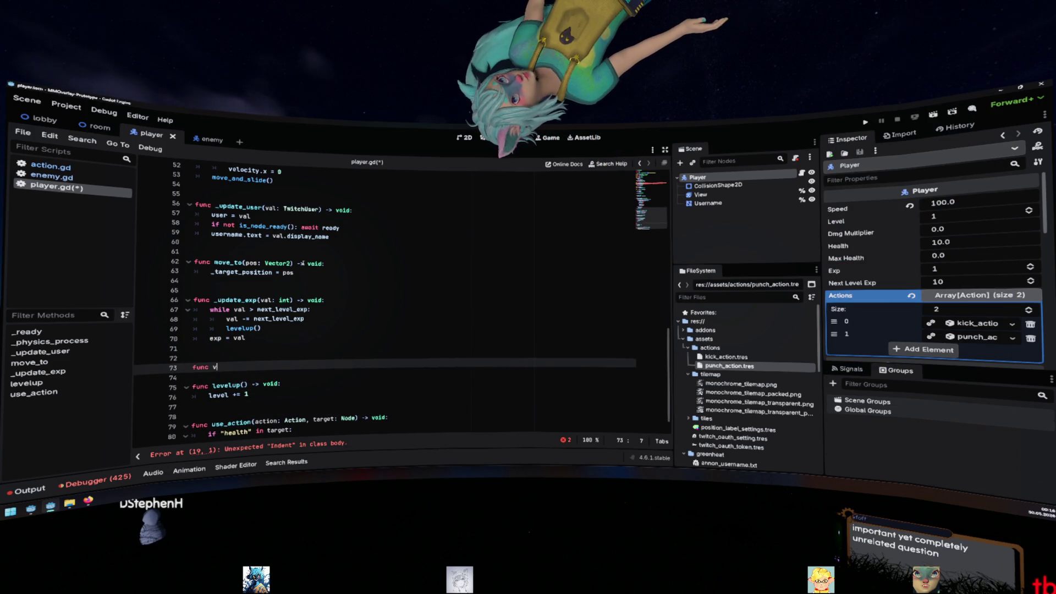
type("_update_health(val: i")
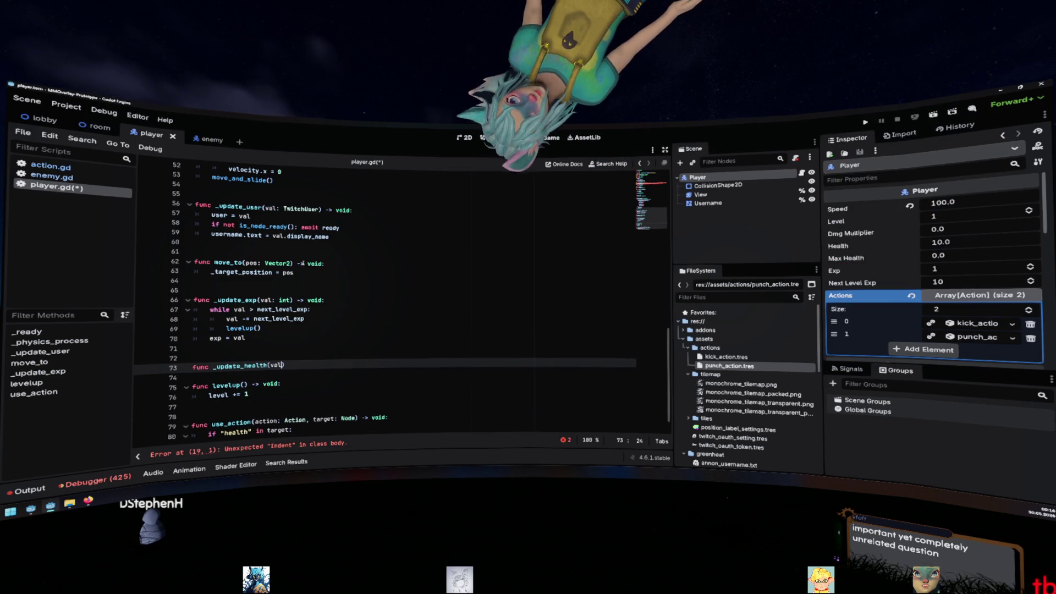
type("nt) -> void")
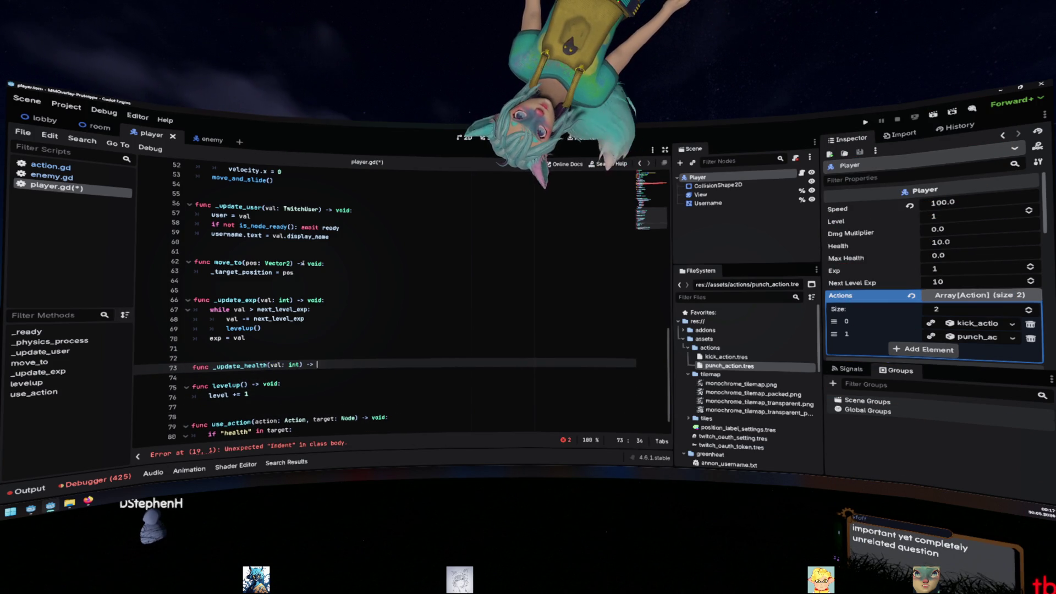
type(":")
key("Return")
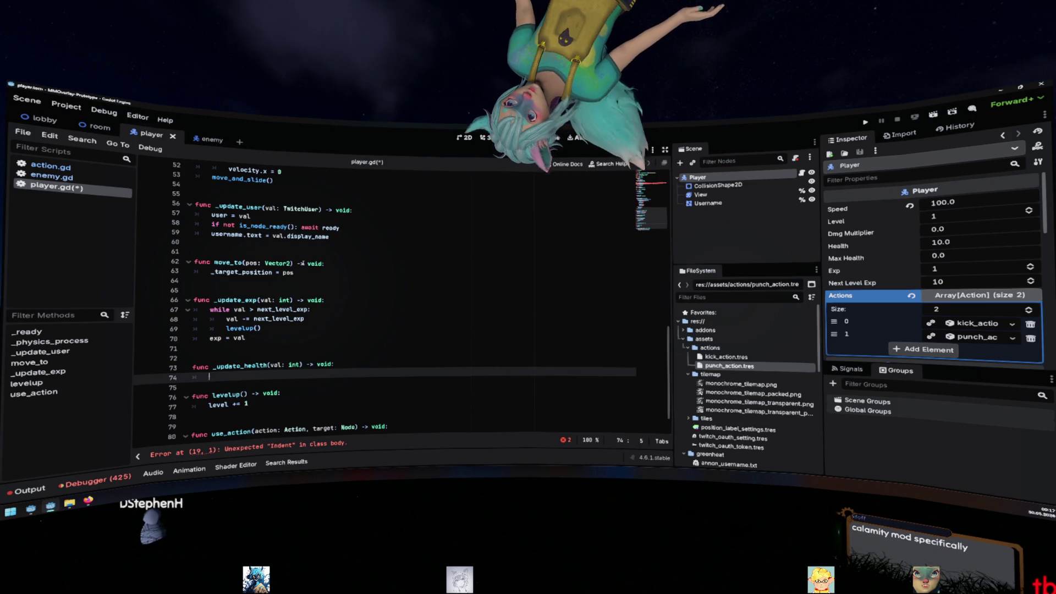
key("Return")
key("Up")
type("hea")
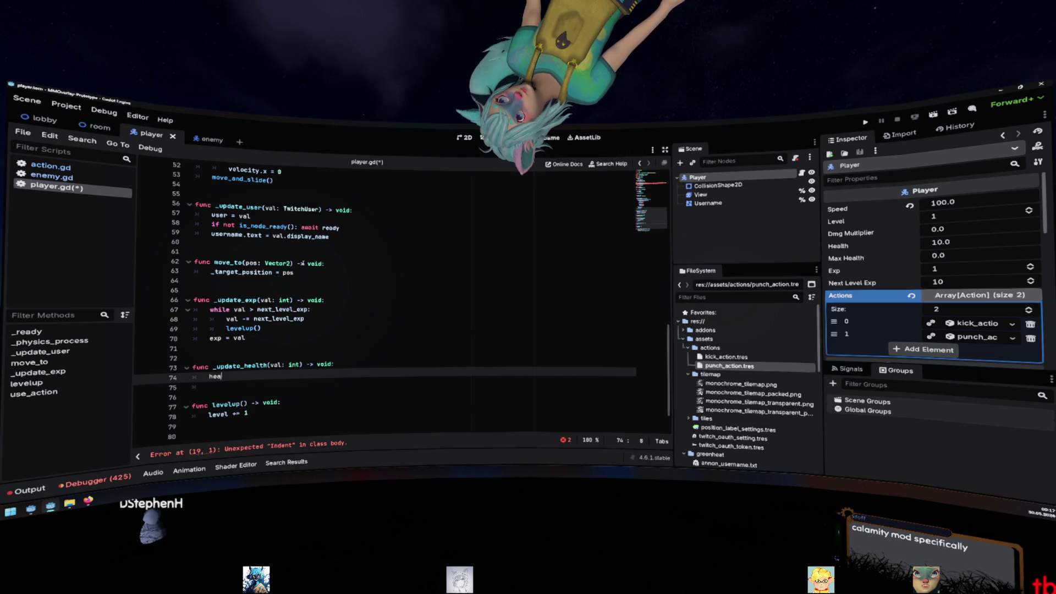
type("l")
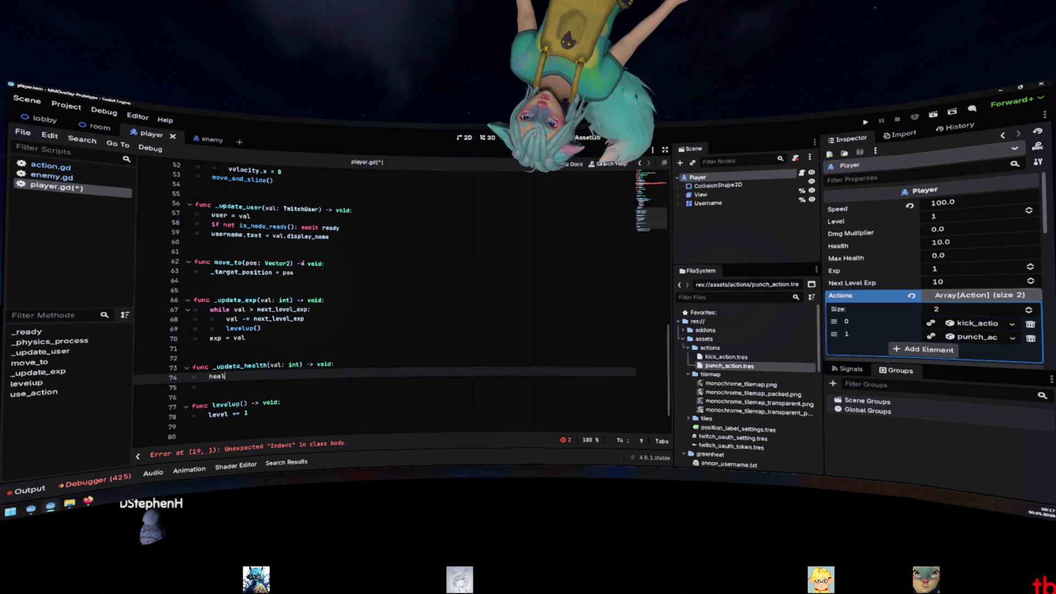
key("BackSpace")
key("BackSpace")
key("BackSpace")
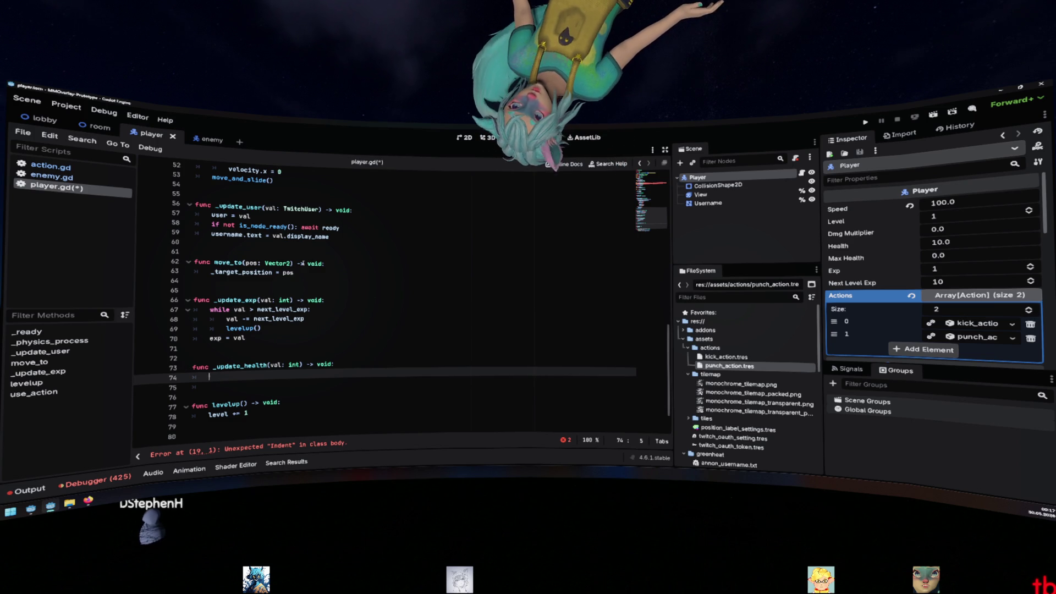
Check the line 19 error at the health declaration and go to the _update_health definition.
left_click(310, 444)
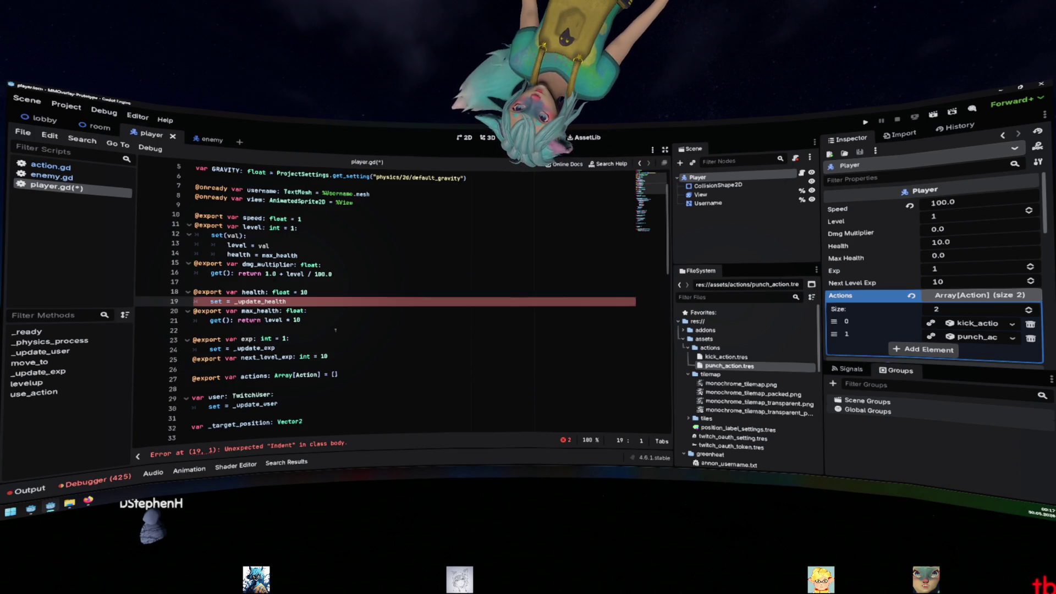
left_click(342, 291)
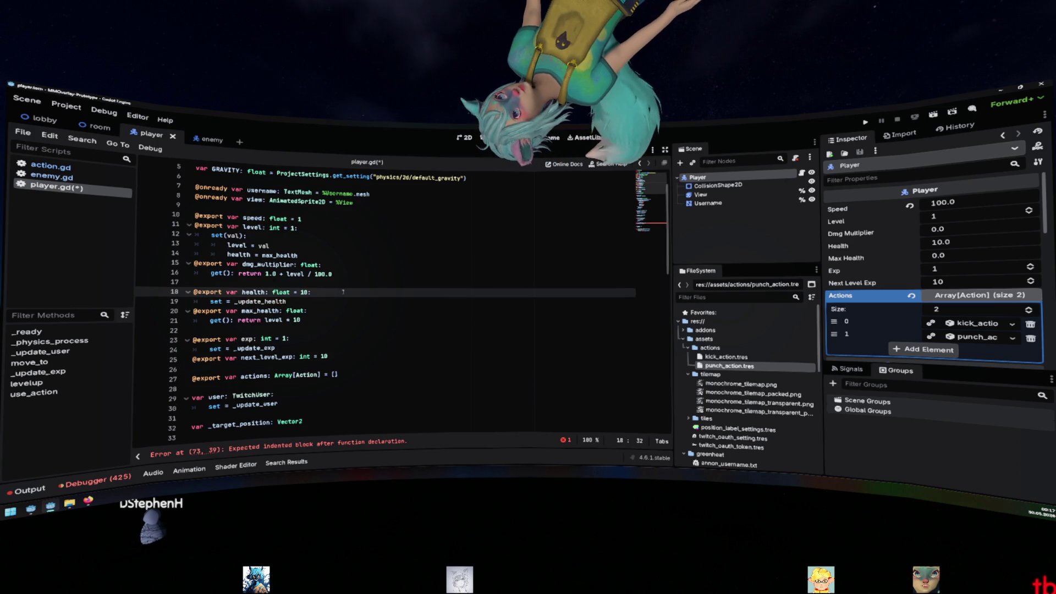
left_click(260, 302, "ctrl")
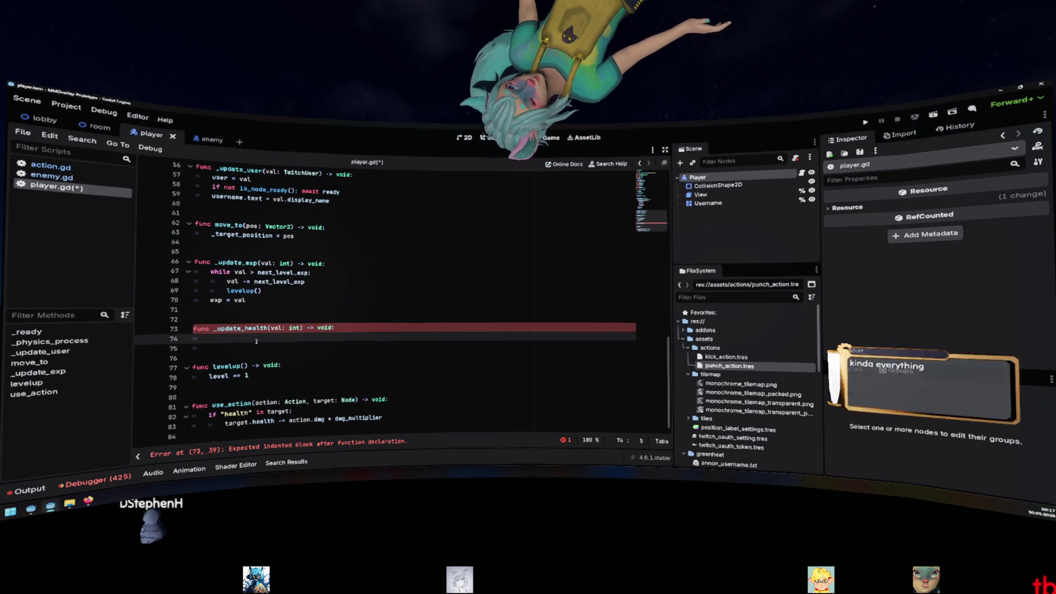
Write health = val in _update_health and begin an if val check above it.
type("hea")
key("Return")
type("= val")
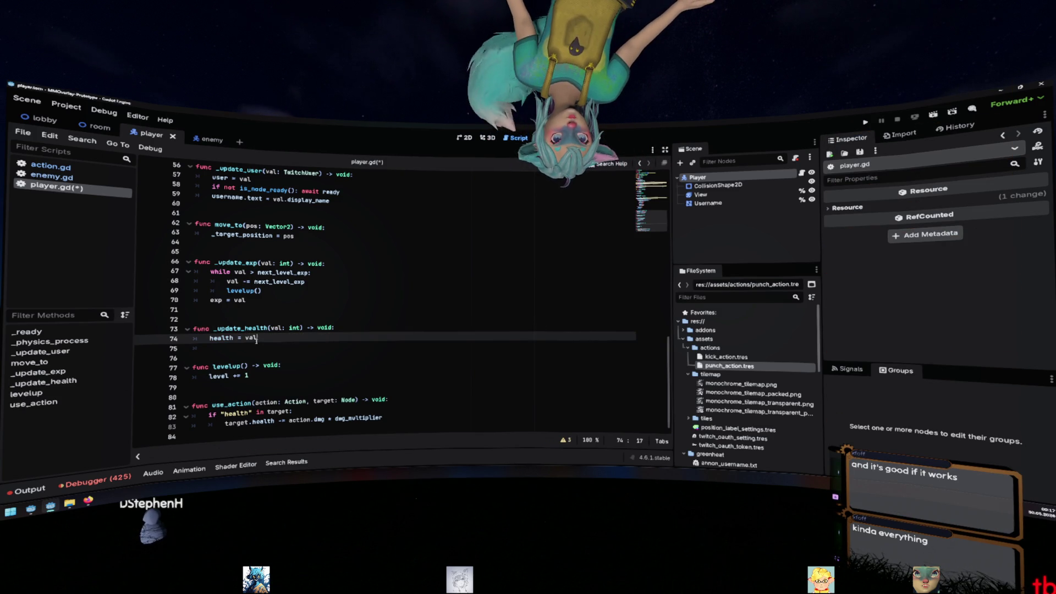
key("ctrl+shift+Return")
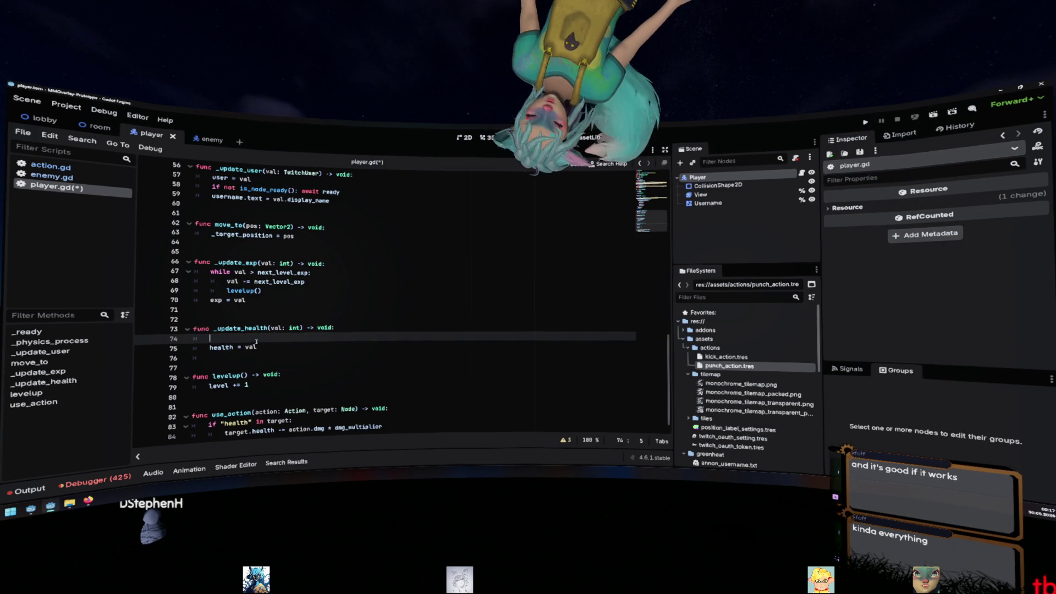
type("if val")
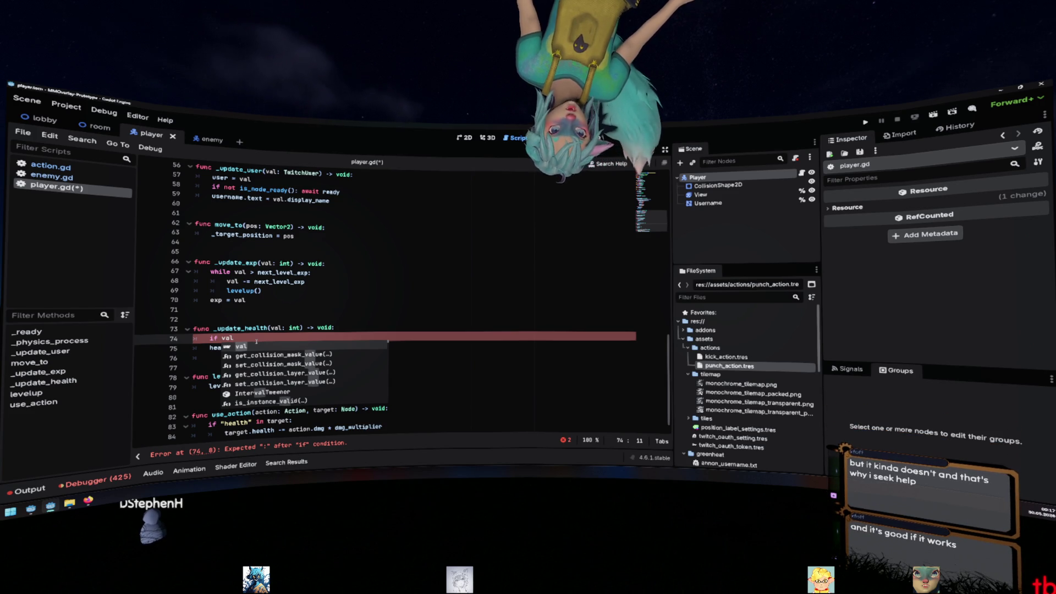
key("Escape")
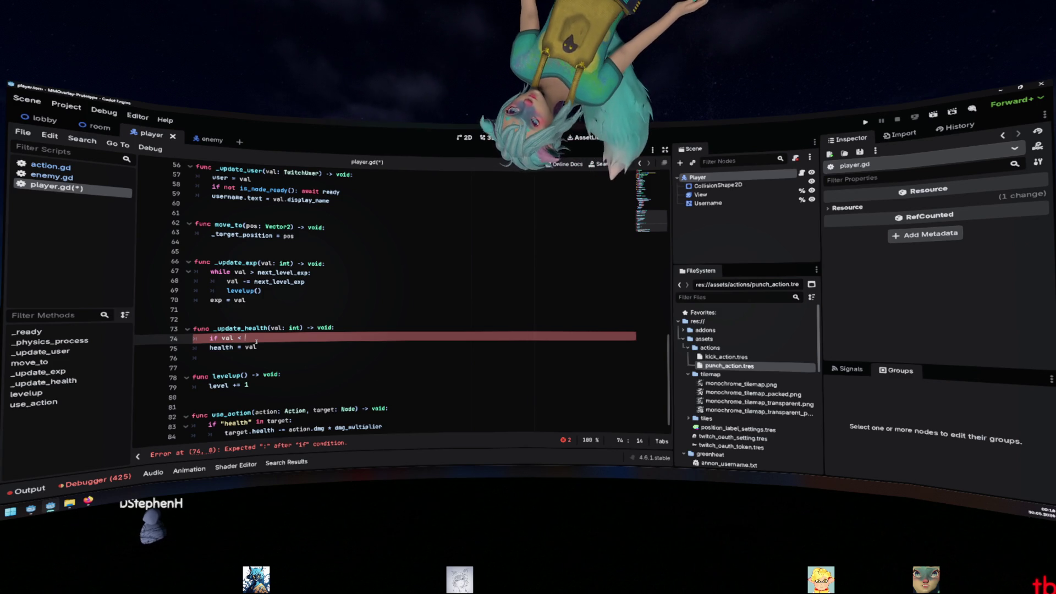
Complete if val <= 0: with a die() call and health = 0.
type("= 0")
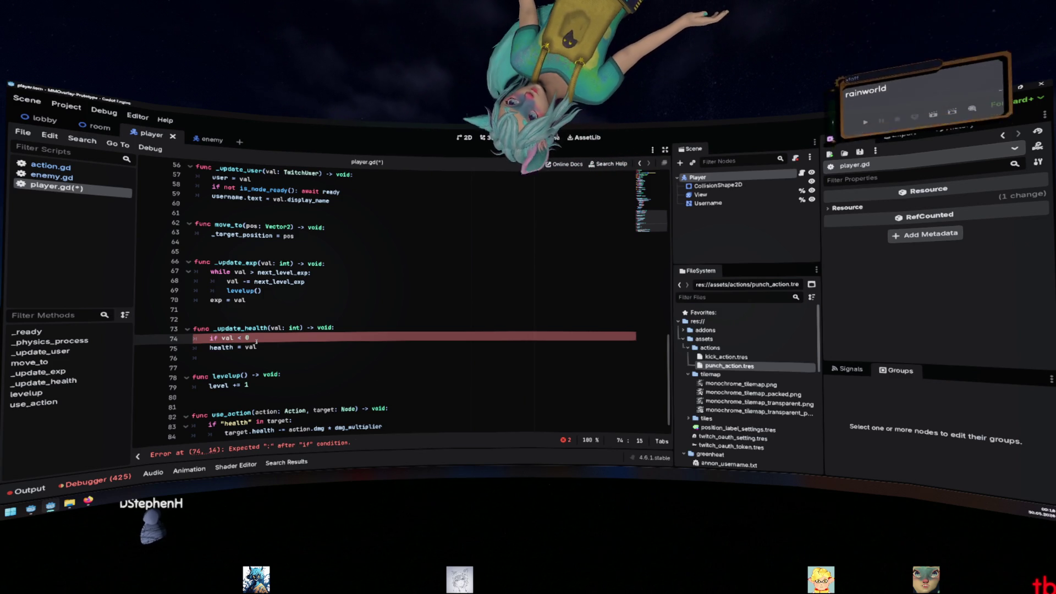
key("End")
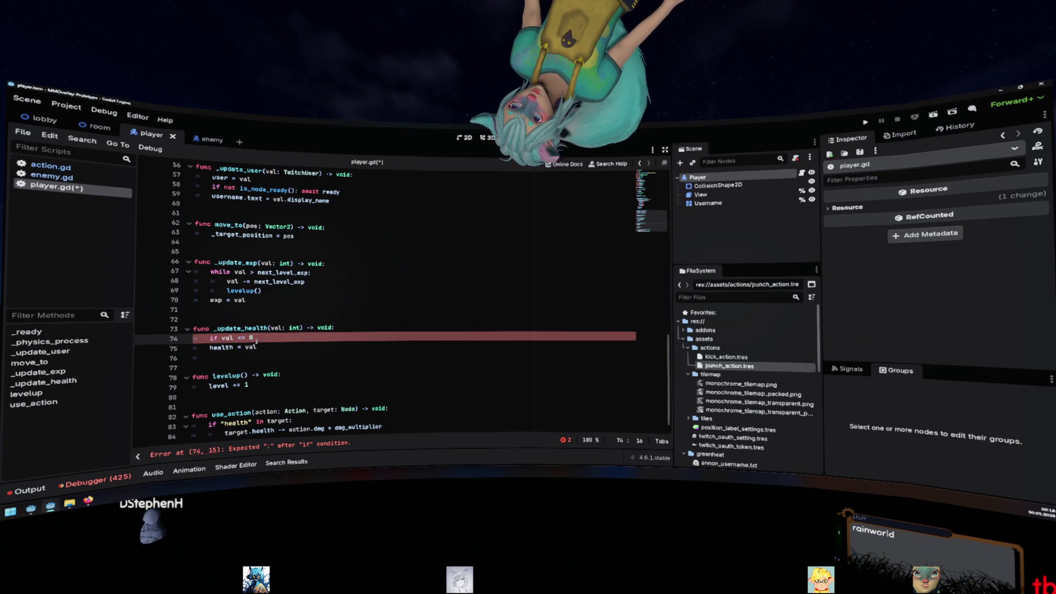
type(":")
key("Return")
type("die()")
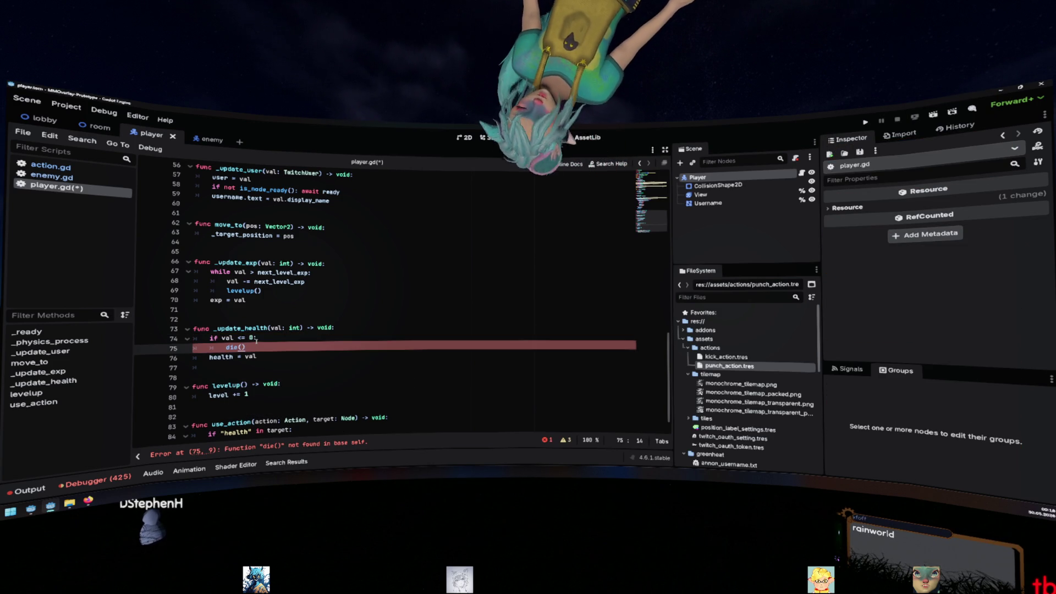
key("Return")
type("health -=")
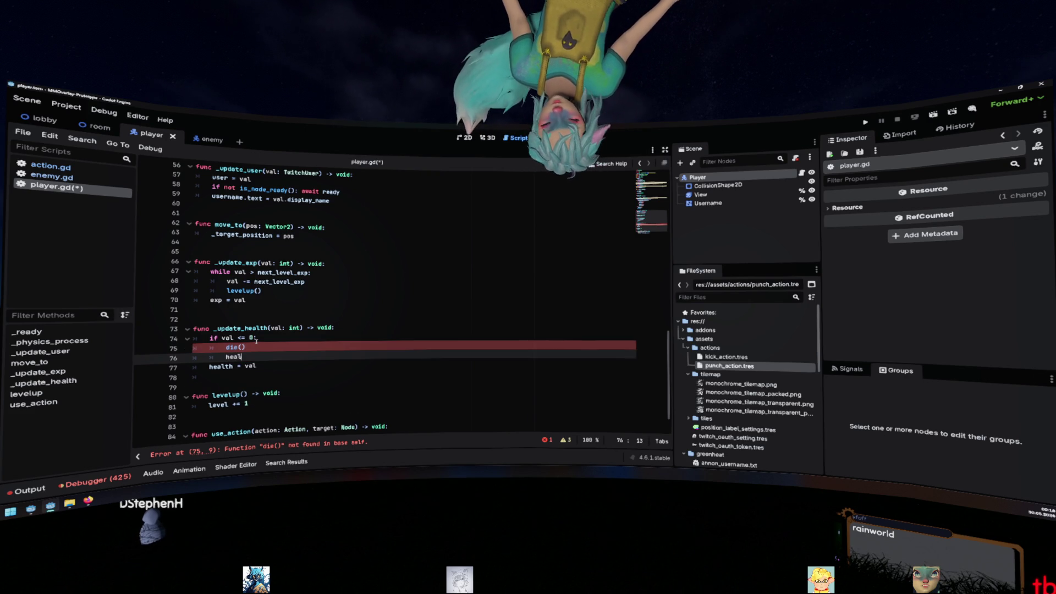
key("BackSpace")
key("BackSpace")
type("= 0")
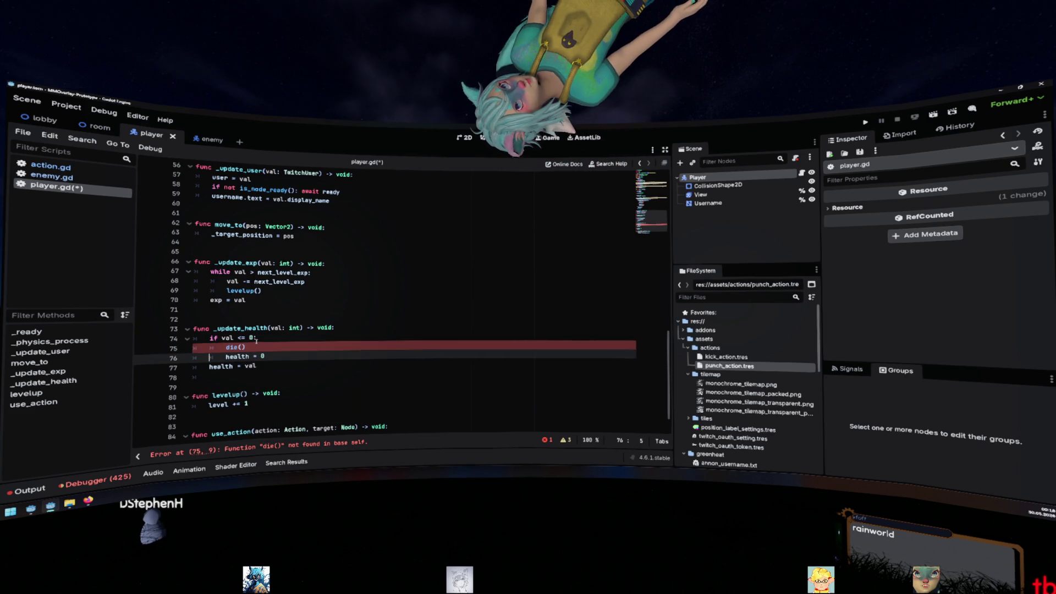
Add an else: branch and indent health = val under it.
key("Return")
key("BackSpace")
type("else:")
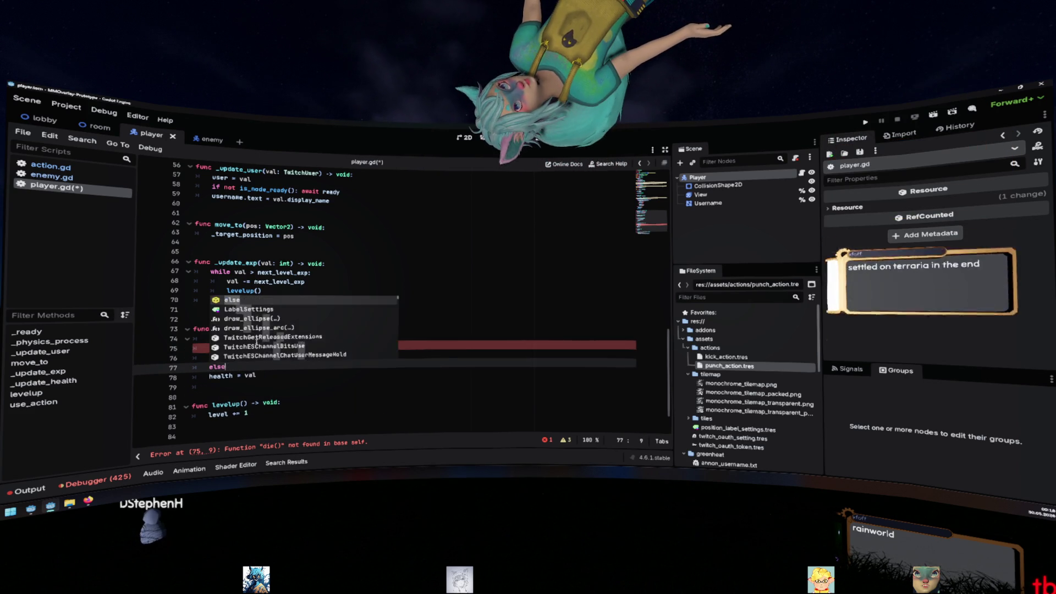
key("Down")
key("Home")
key("Tab")
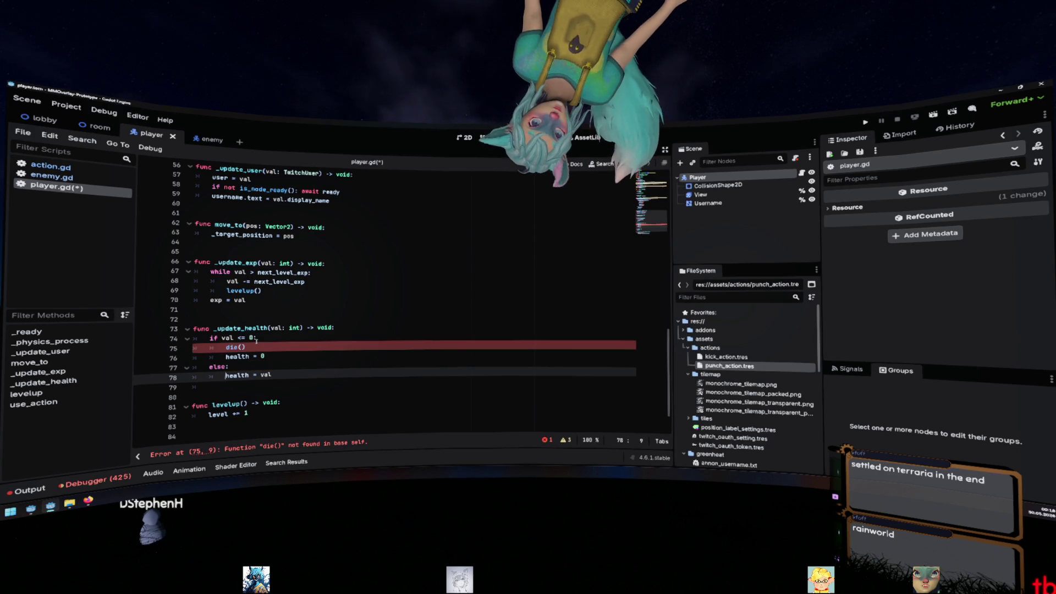
Start a func die() -> void: header below _update_health.
scroll(255, 341, "down", 2)
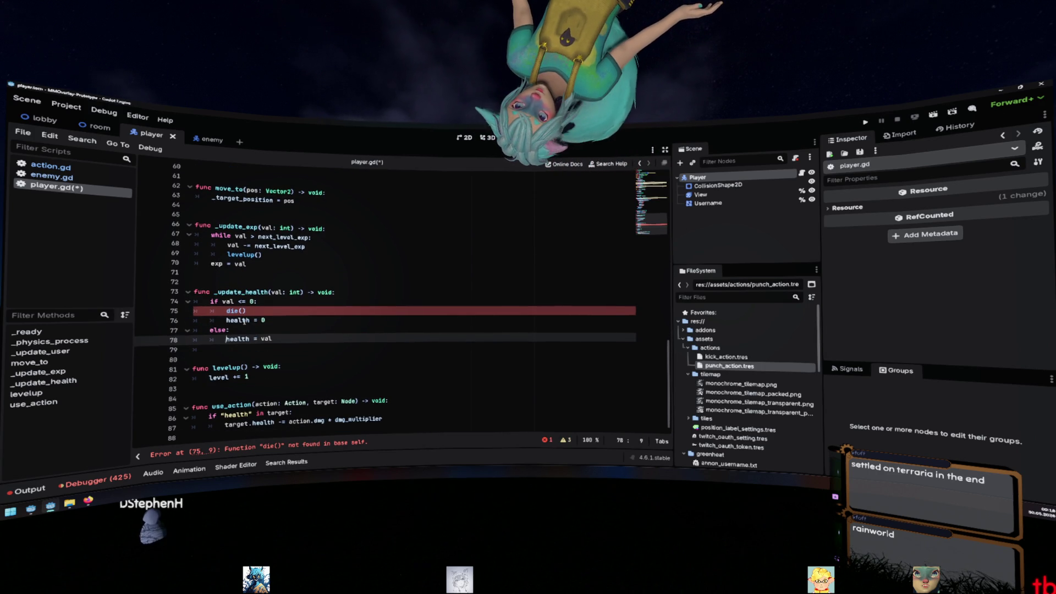
left_click(242, 292)
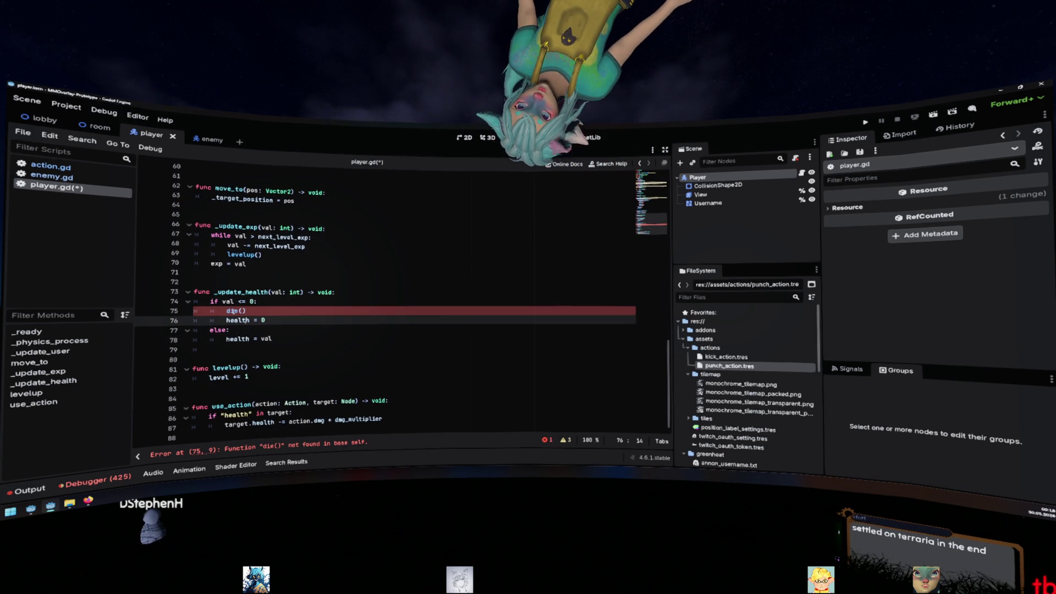
left_click(234, 311)
left_click(260, 354)
key("Return")
key("Return")
key("Up")
type("func die")
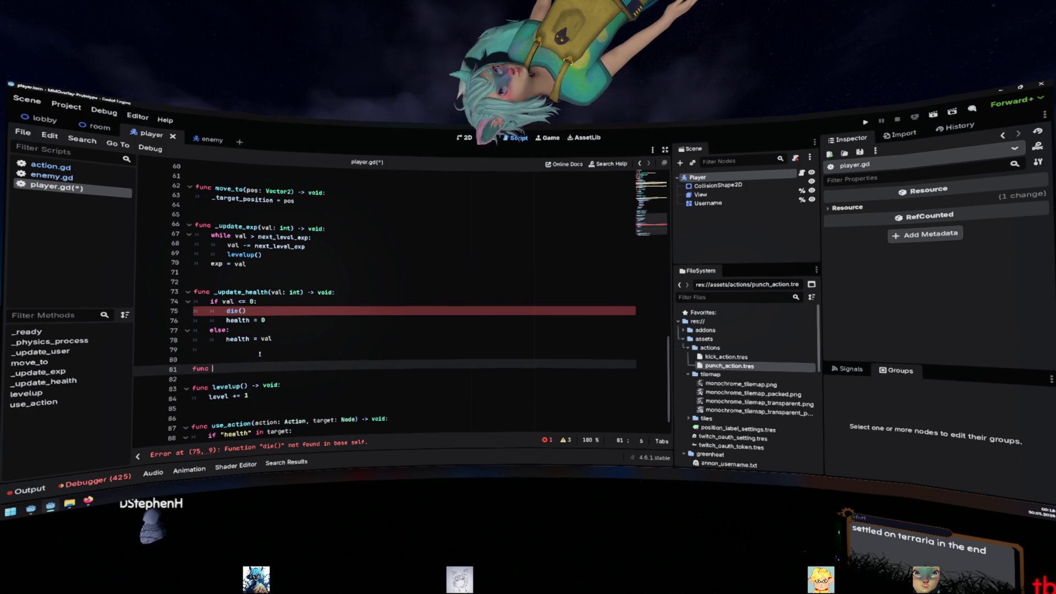
type("() -> void:")
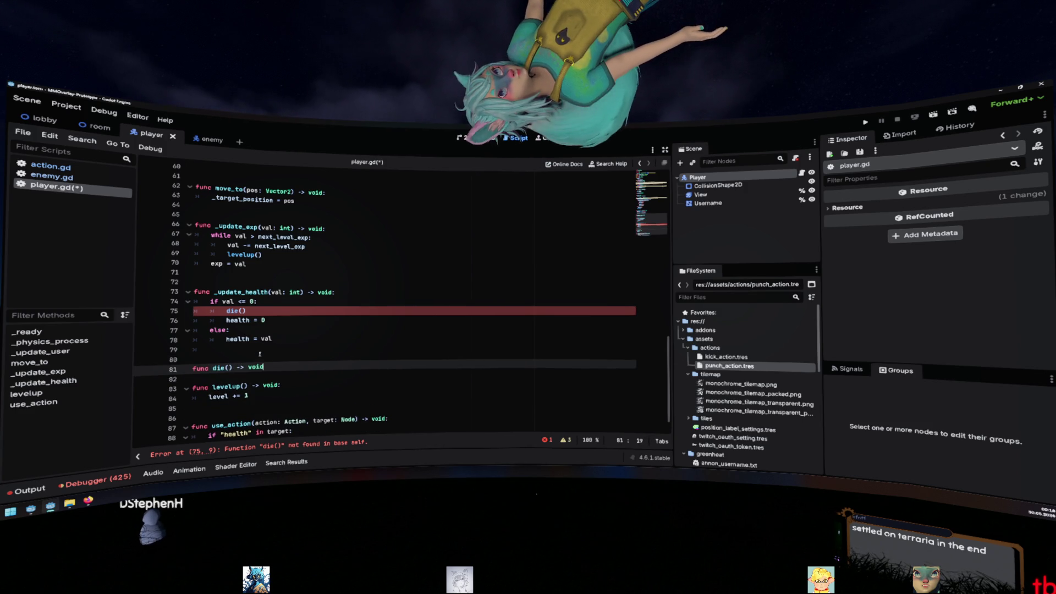
Give the die() function a pass body followed by a blank line.
key("Return")
key("Tab")
type("pass")
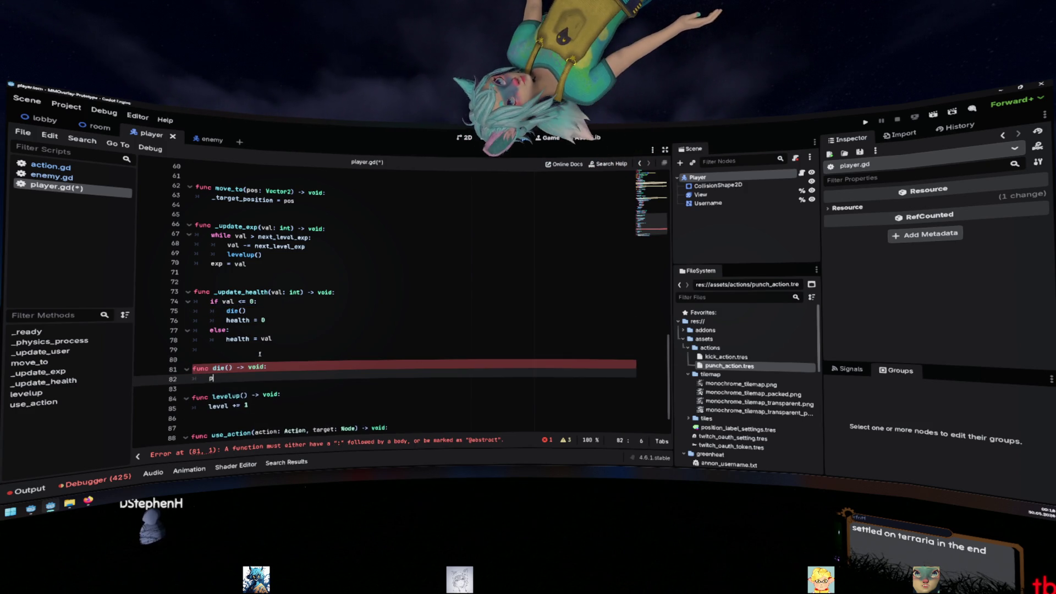
key("Up")
key("Down")
key("Down")
key("Return")
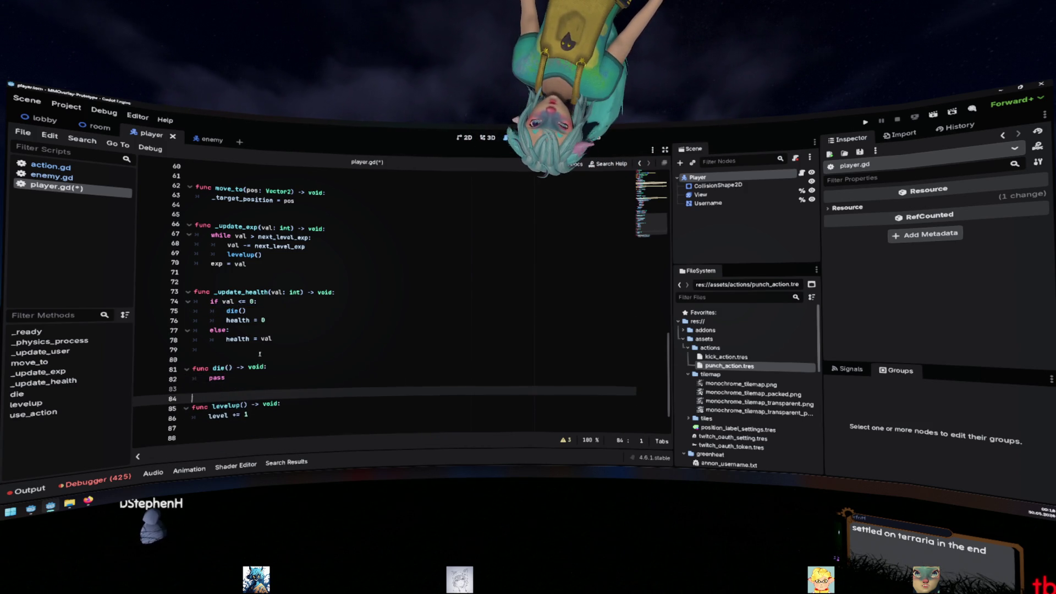
key("Up")
Join else: health = val onto one line and save player.gd.
left_click(335, 326)
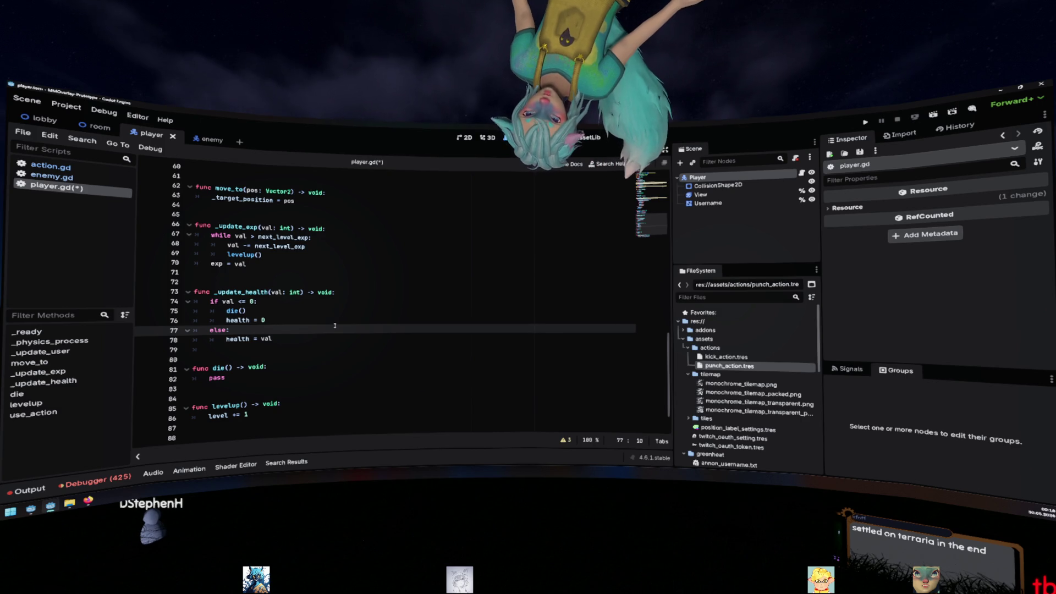
key("shift+Down")
key("Down")
key("ctrl+s")
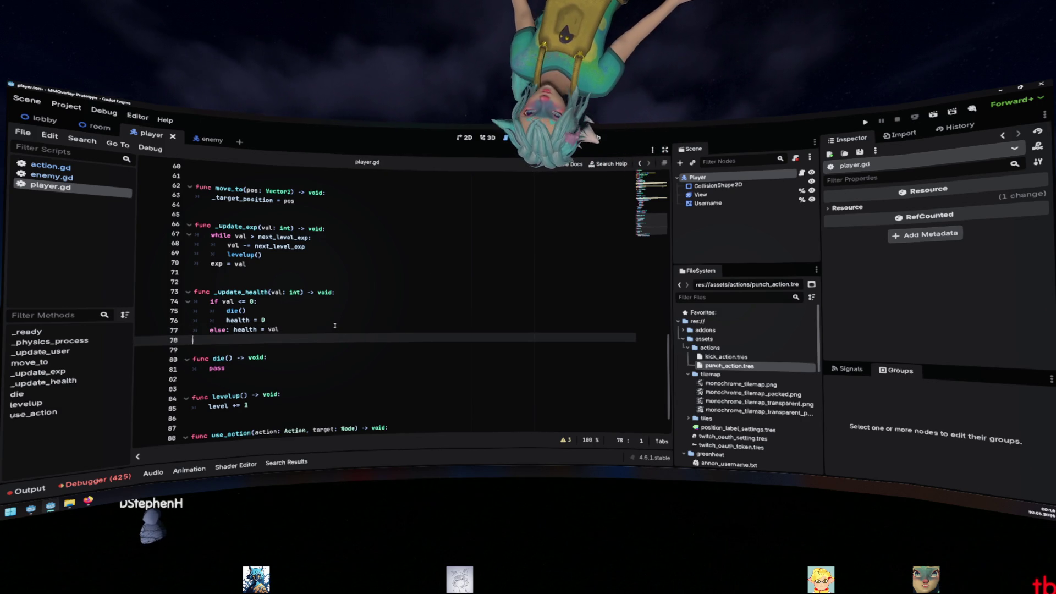
left_click(346, 315)
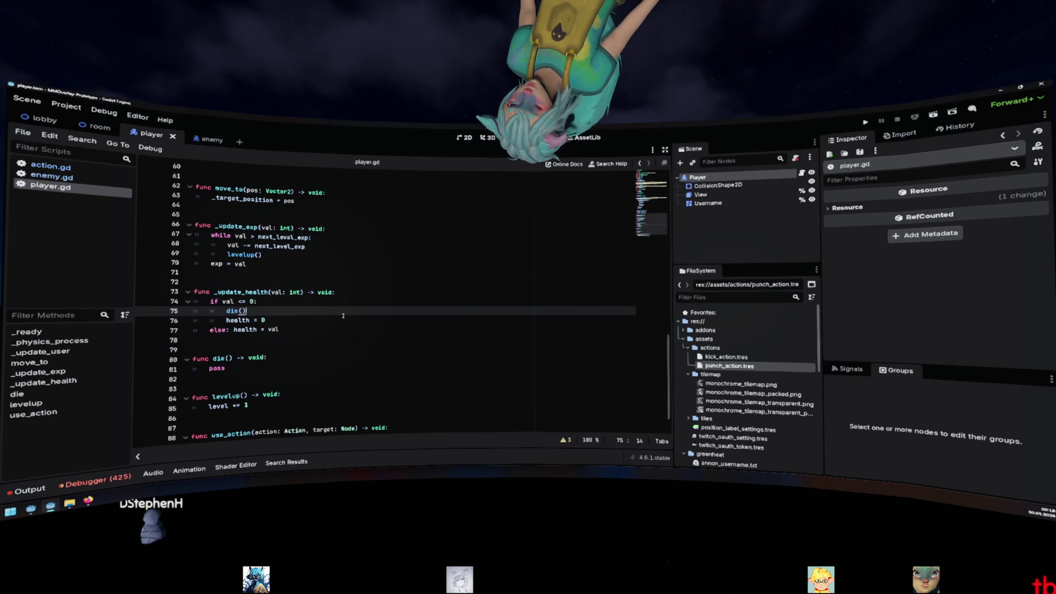
left_click(325, 358)
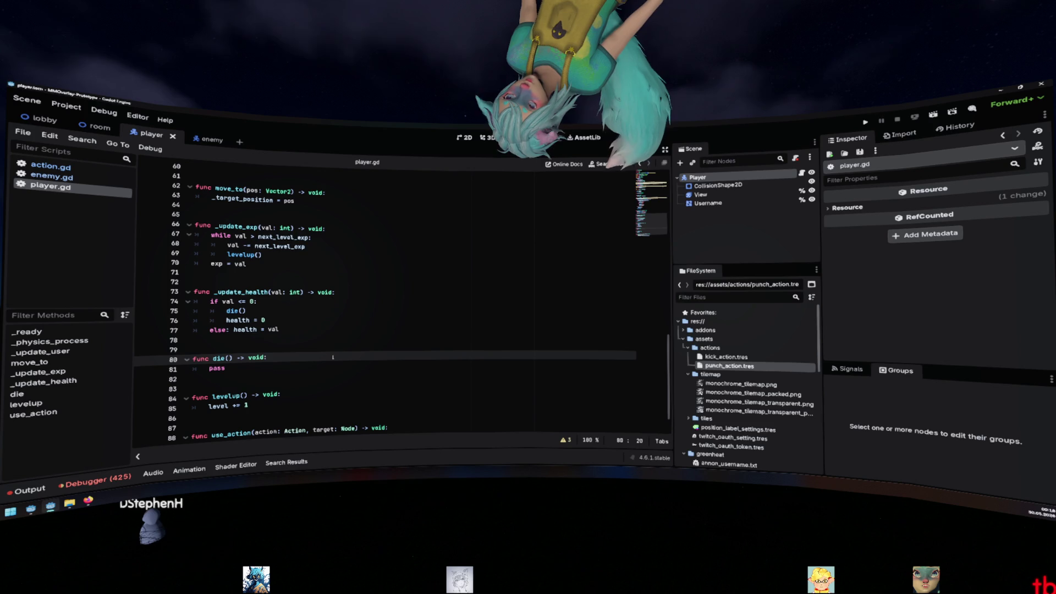
Add 'var tween = create_tween()' as the first line of die().
key("Return")
type("create")
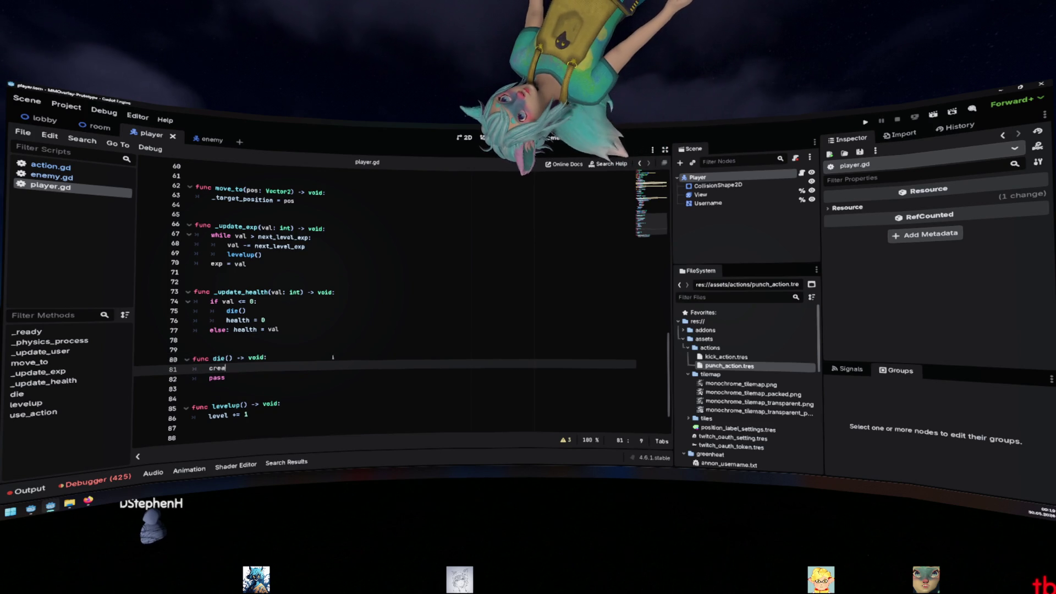
type("_t")
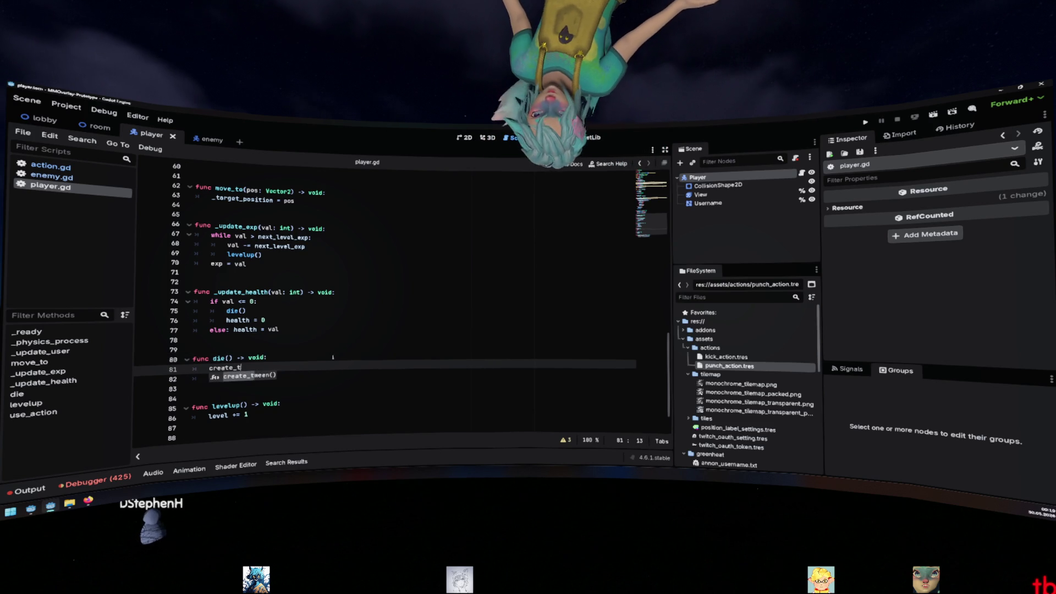
key("Return")
key("Home")
type("var tween =")
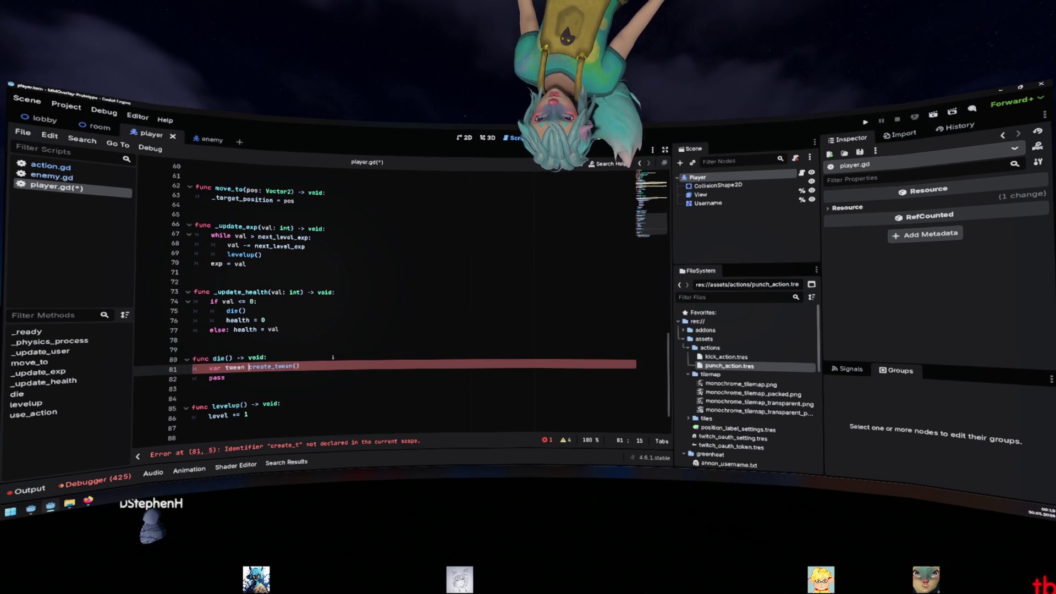
key("BackSpace")
key("BackSpace")
type("=")
key("End")
key("Return")
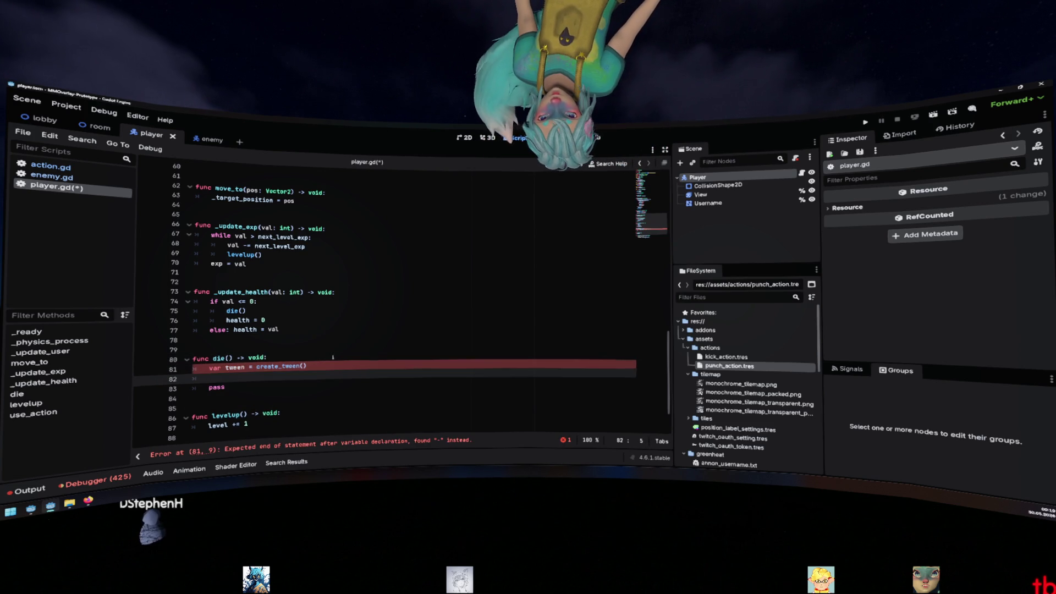
Add tween.tween_property(self, "modulate", Color.TRANSPARENT, 1) below it.
type("tween.")
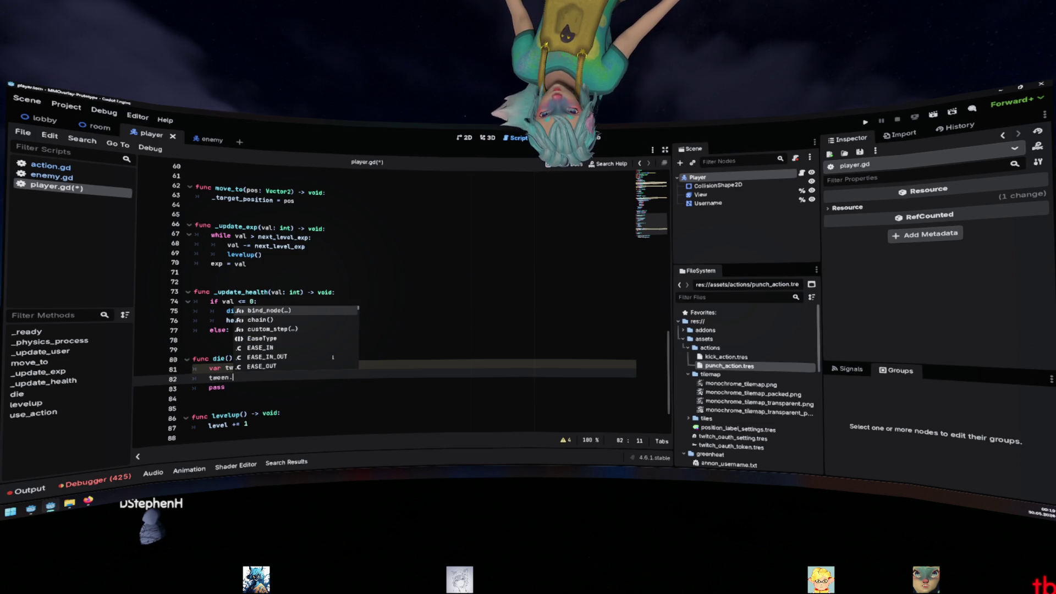
type("prop")
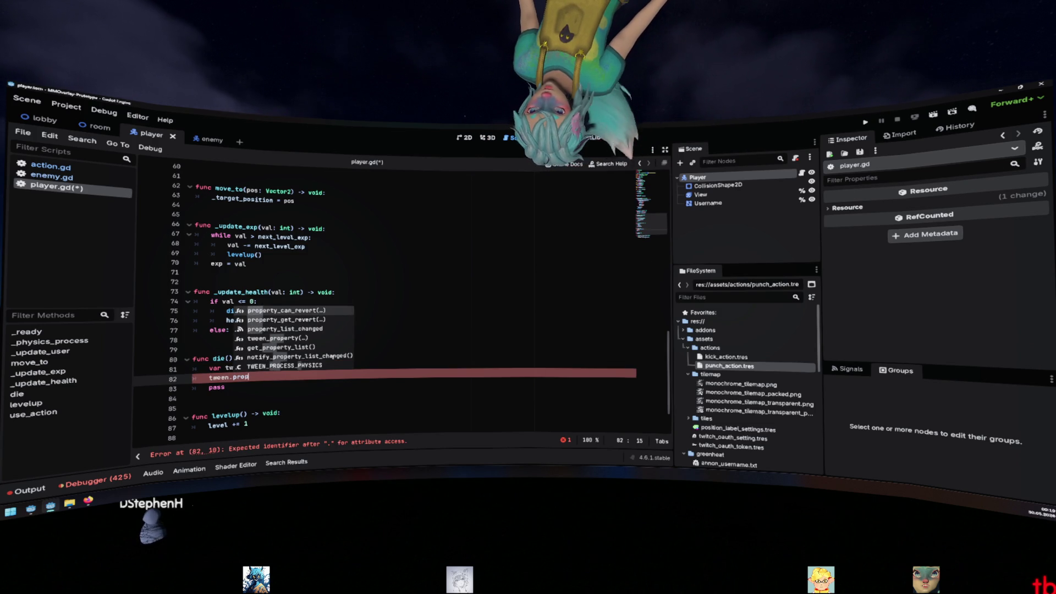
key("Down")
key("Down")
key("Down")
key("Return")
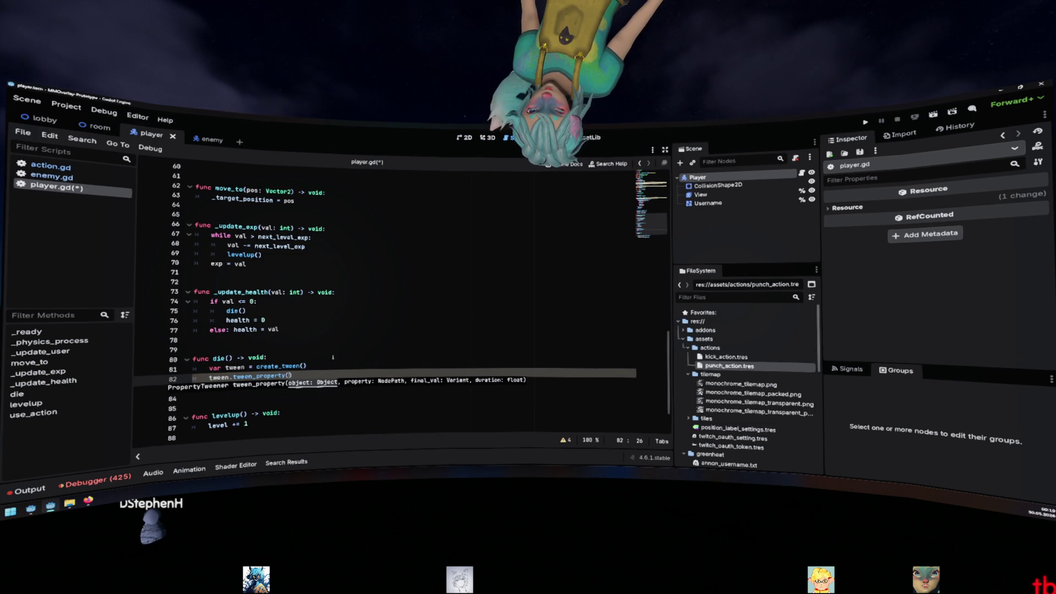
type("self,")
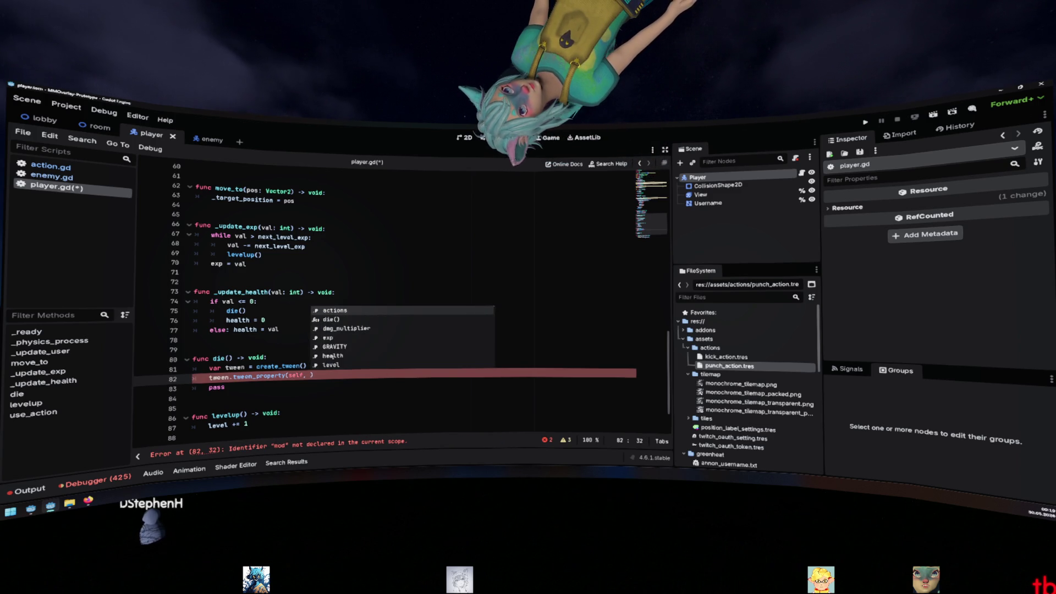
type("^\"mod")
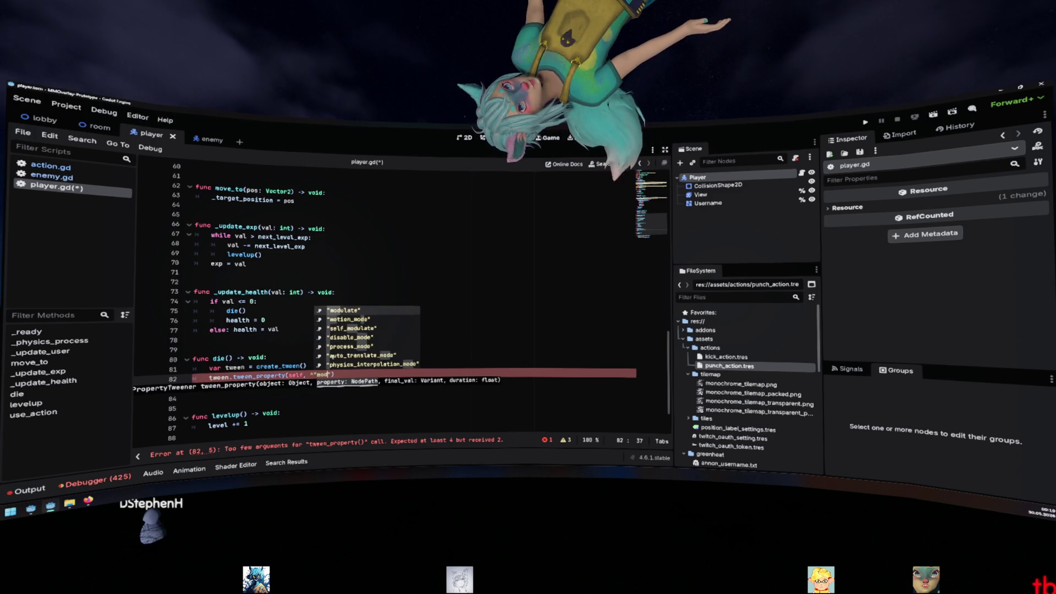
key("Return")
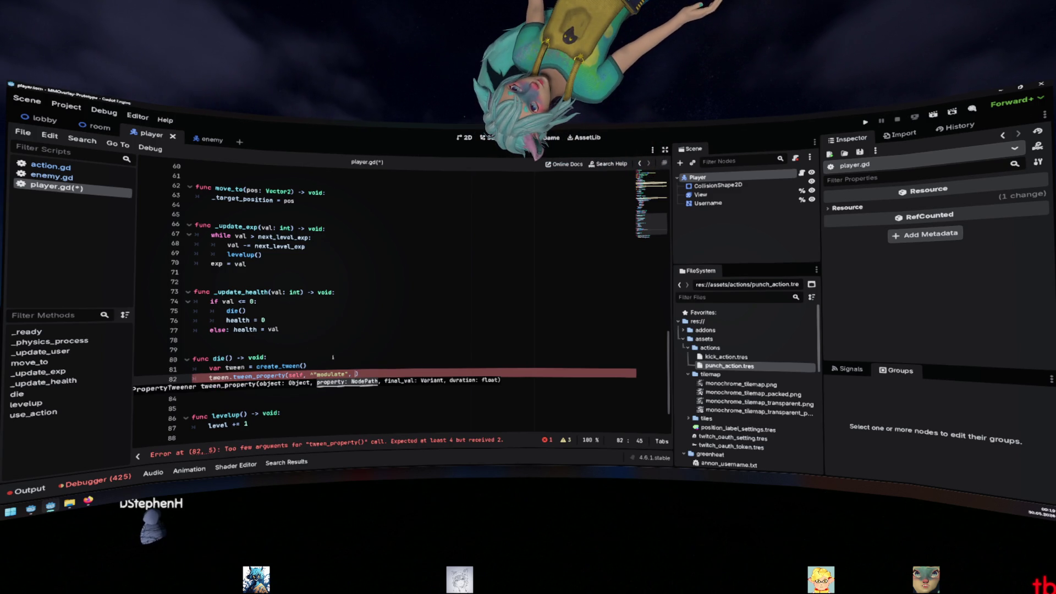
type("olor.Tr")
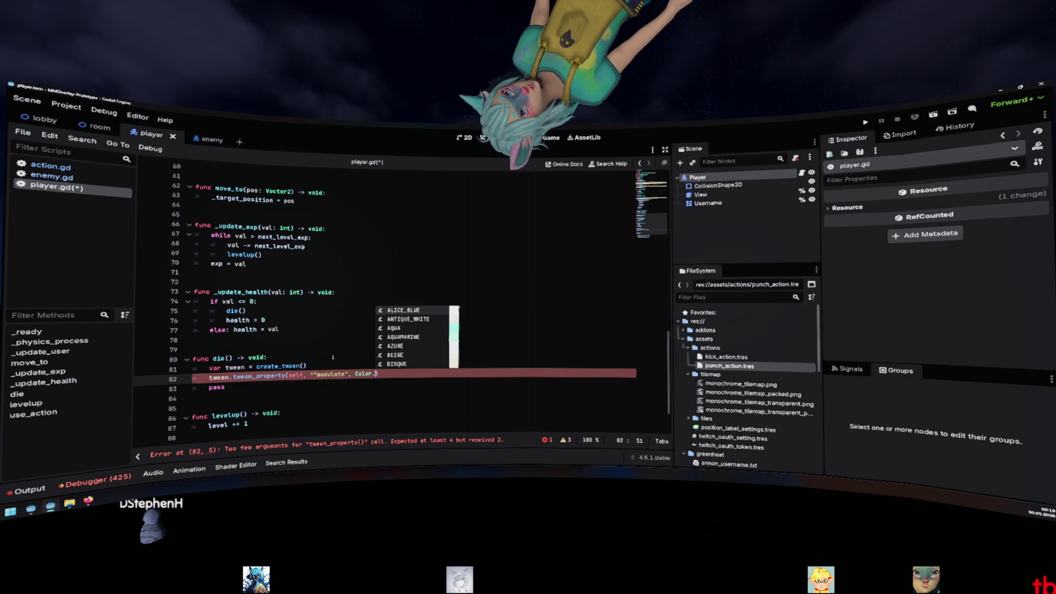
key("Return")
type(", 1")
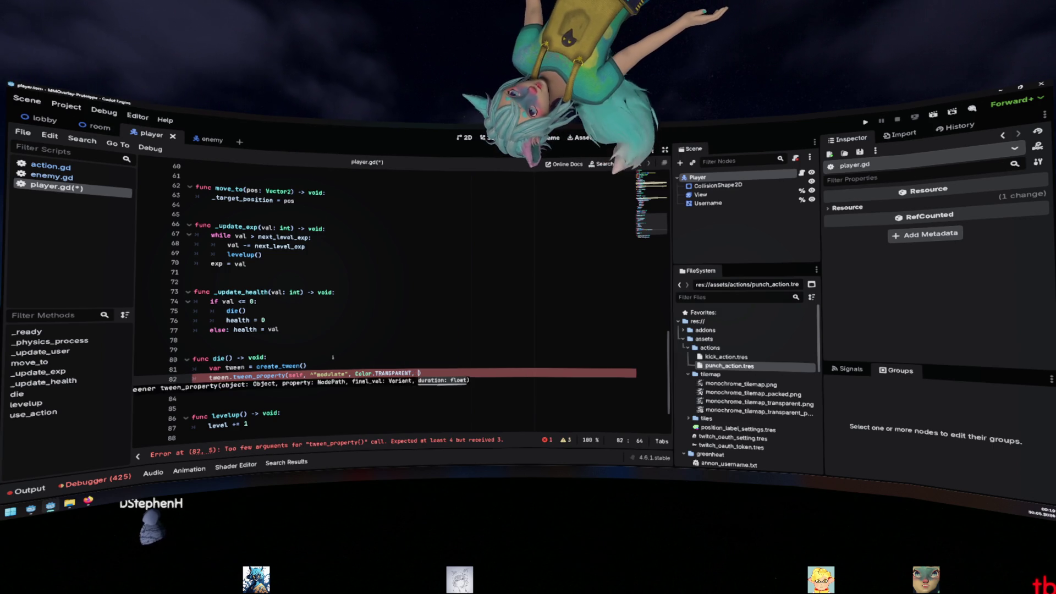
Duplicate the tween_property line so die() has two property tweens.
key("Up")
key("Return")
key("Down")
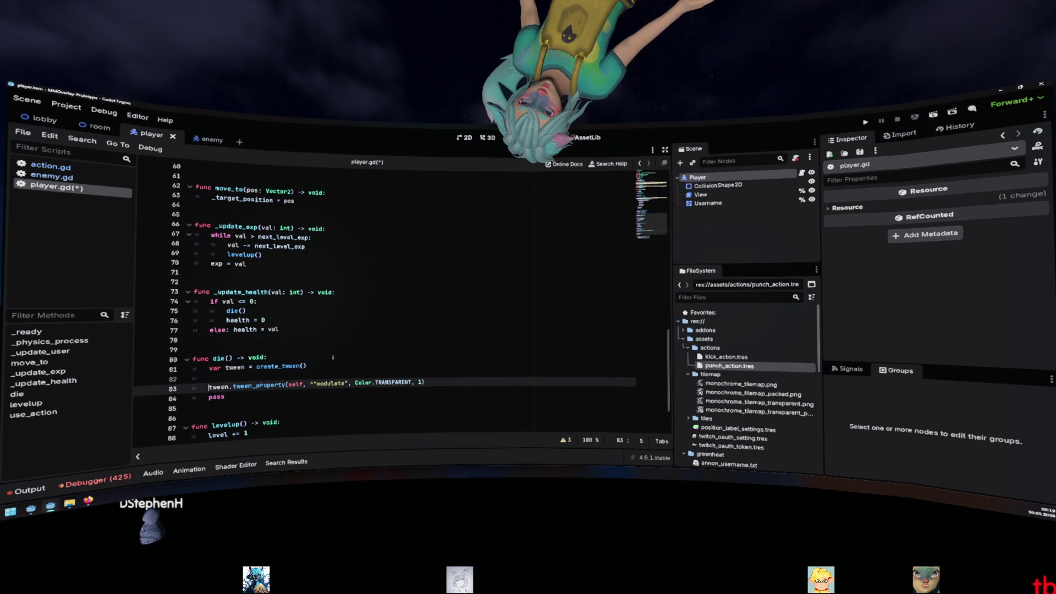
key("ctrl+c")
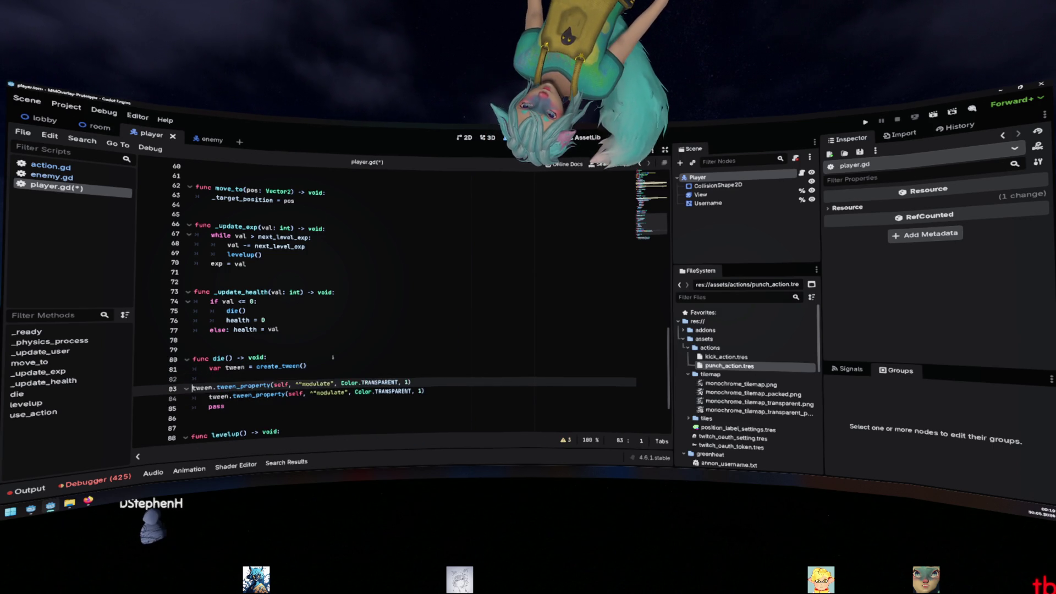
key("Up")
key("ctrl+v")
key("BackSpace")
Insert tween.set_parallel() above the tween_property calls.
key("Return")
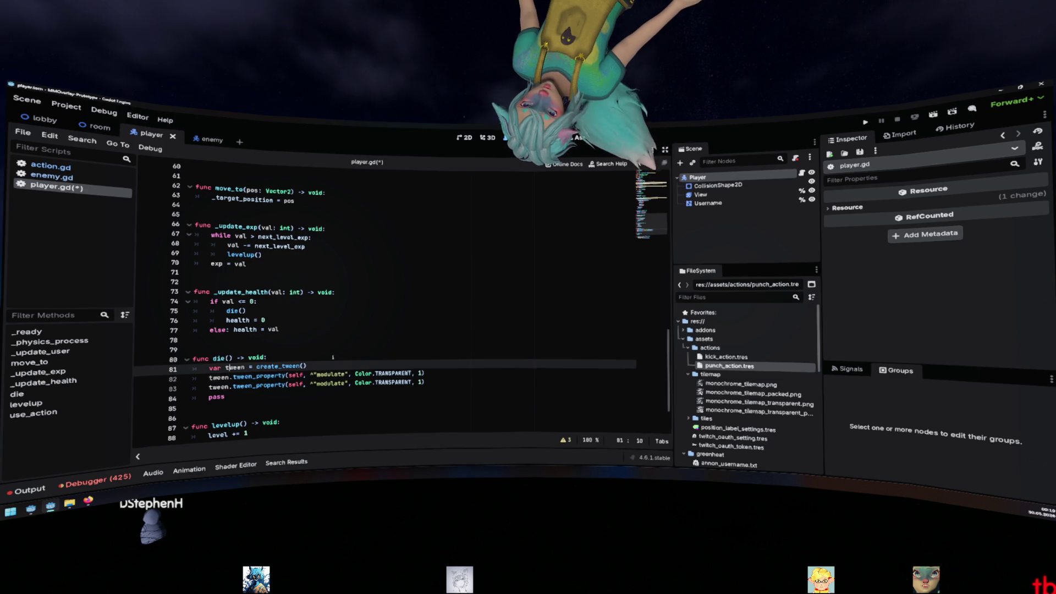
key("Up")
type("tween.set_par")
key("Return")
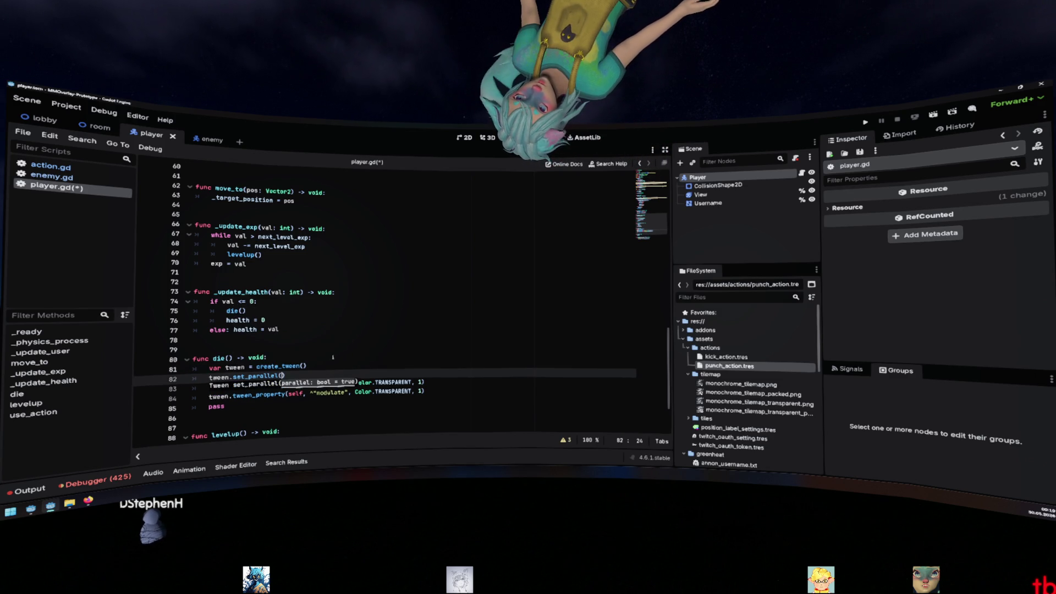
Change the first tween to animate ^"position.y" to 30 over 1 second.
key("Down")
key("Right")
key("Right")
key("Right")
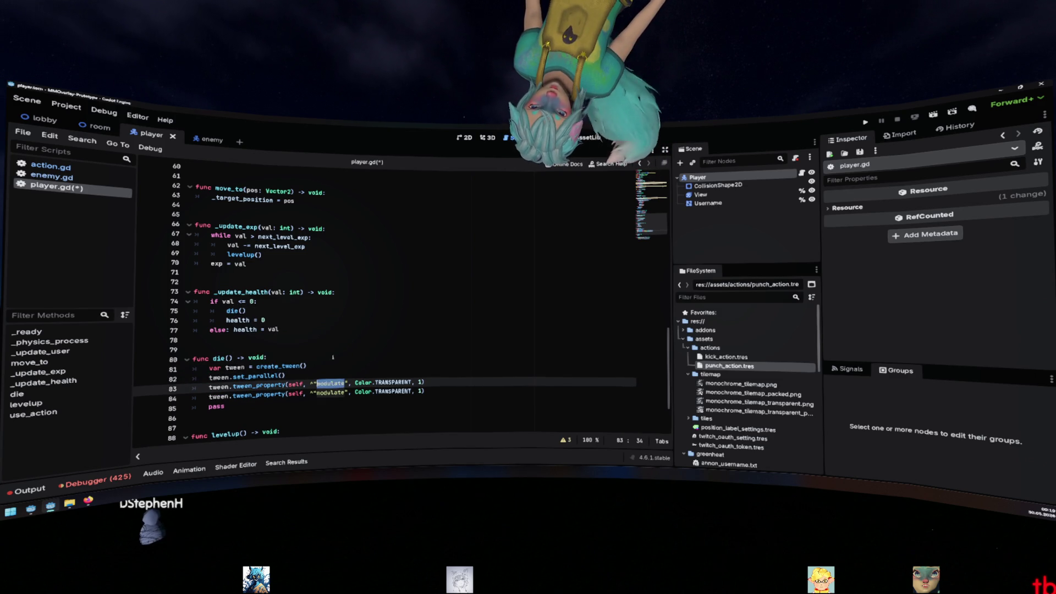
type("^\"")
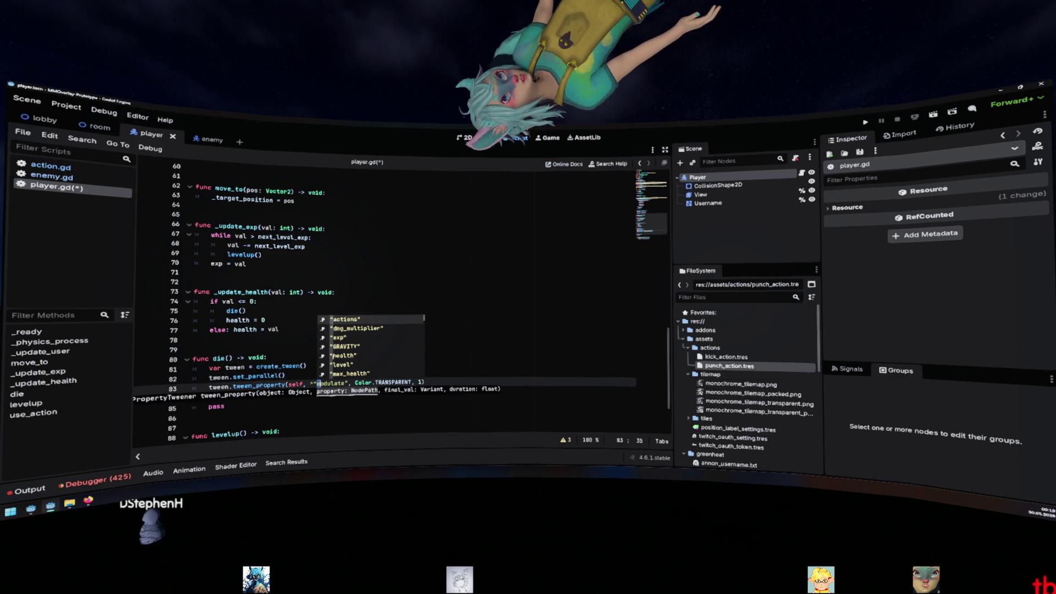
type("pos")
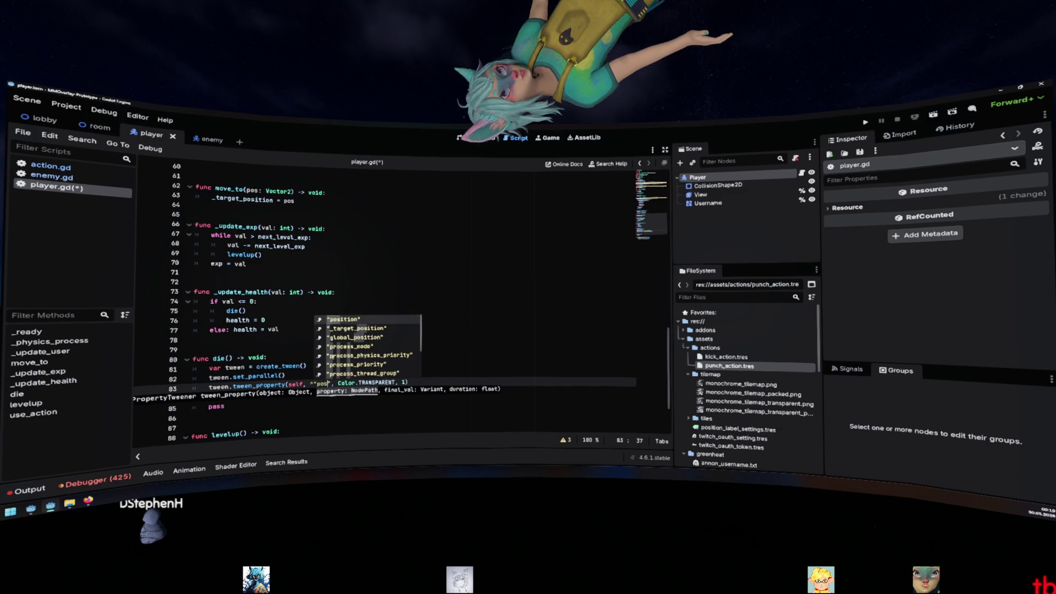
key("Return")
type(".y")
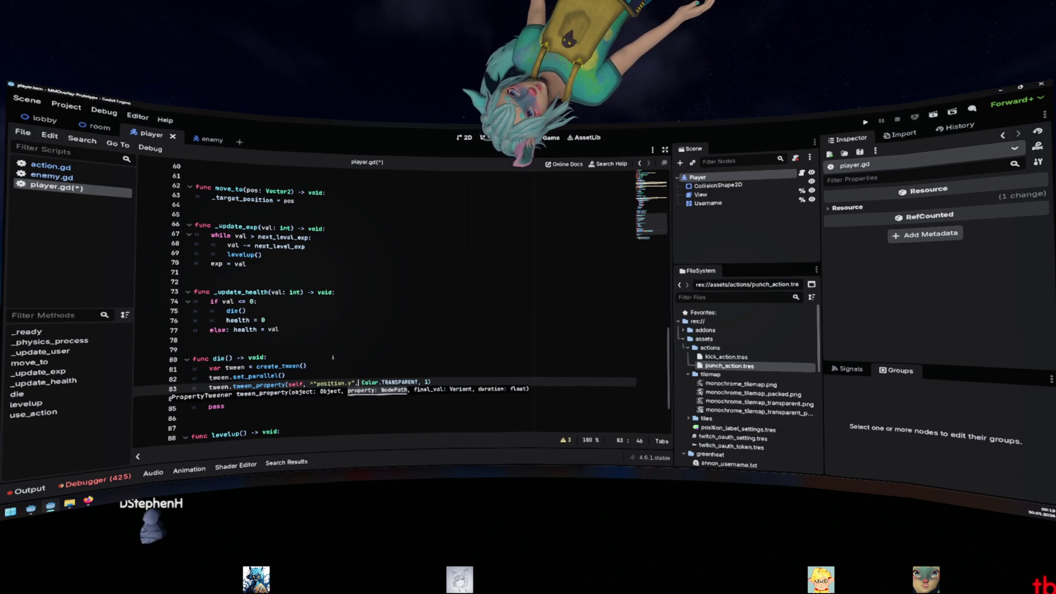
key("Delete")
key("Delete")
key("Delete")
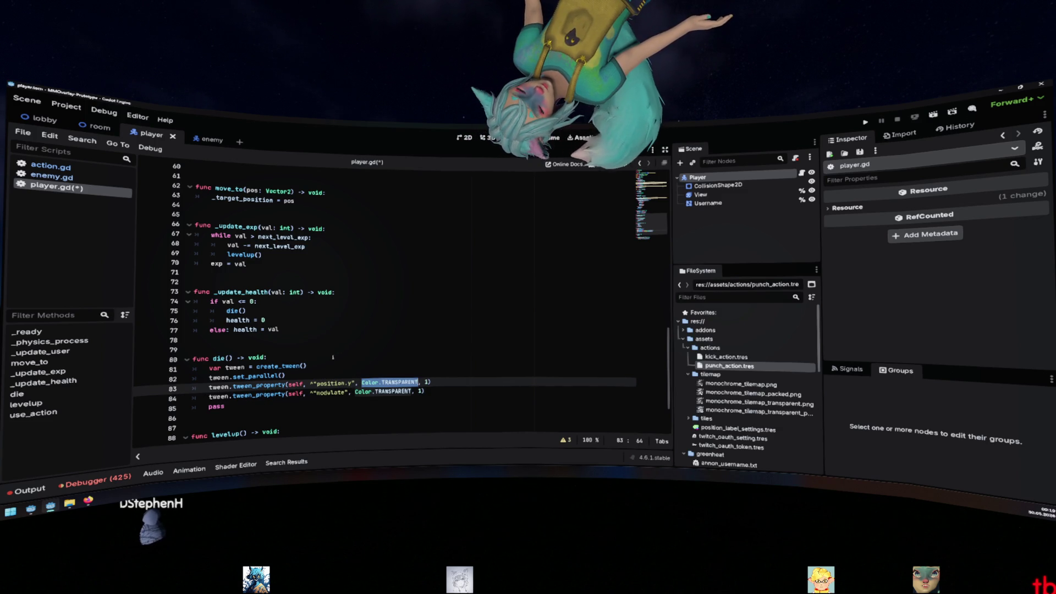
type("-30")
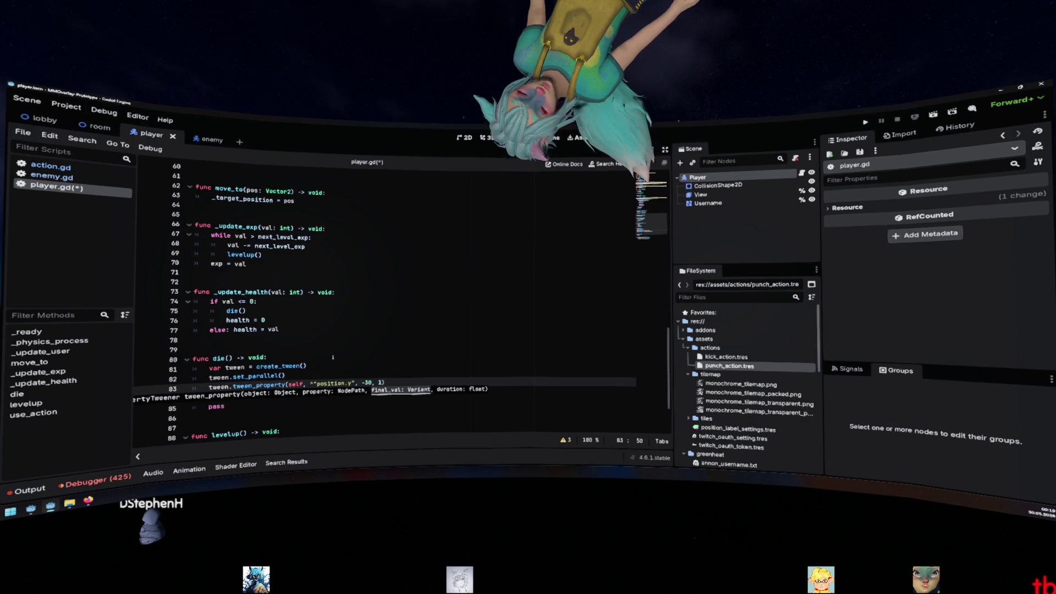
key("ctrl+z")
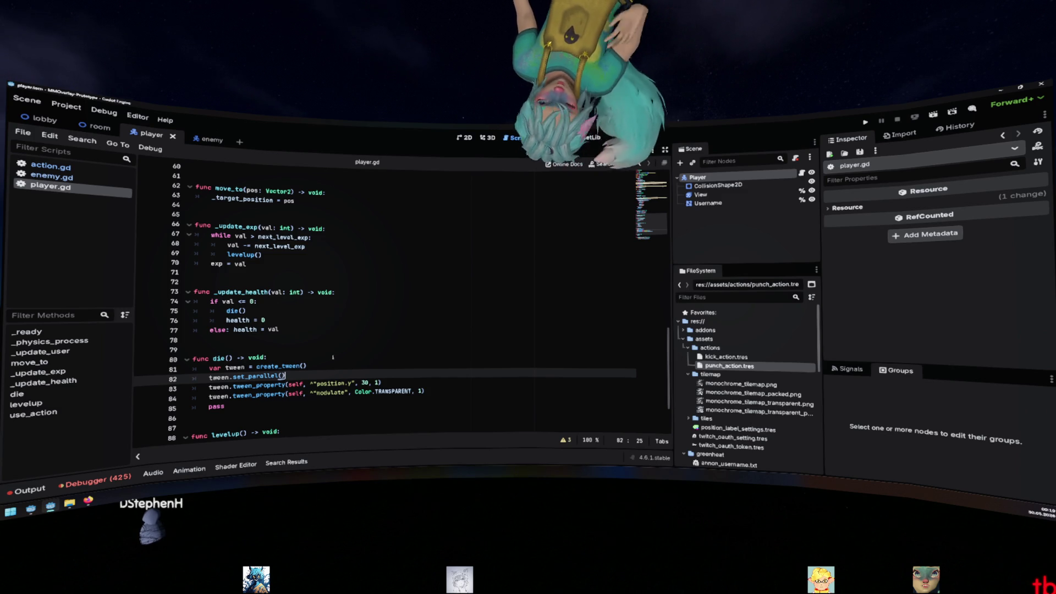
key("Down")
key("Down")
key("Down")
Replace pass with 'await tween.finished' and 'queue_free()', then save the script.
type("await wee")
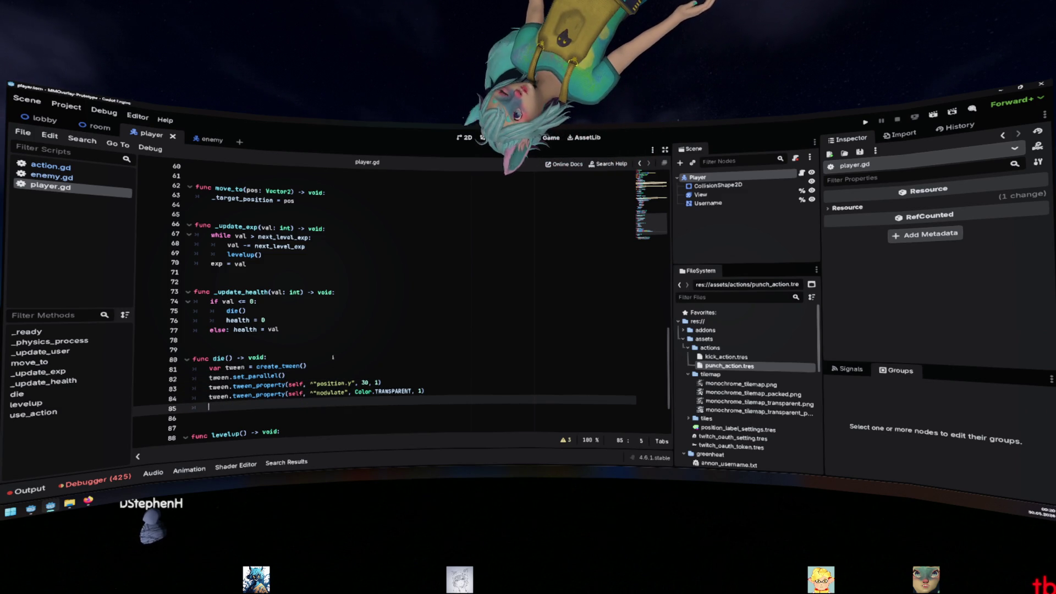
key("Return")
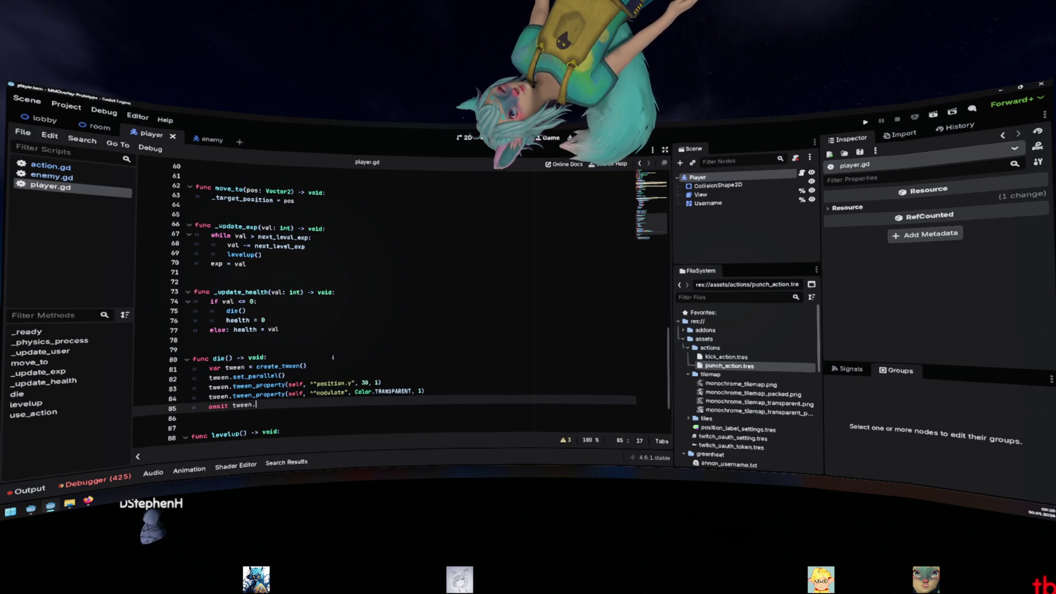
type(".fin")
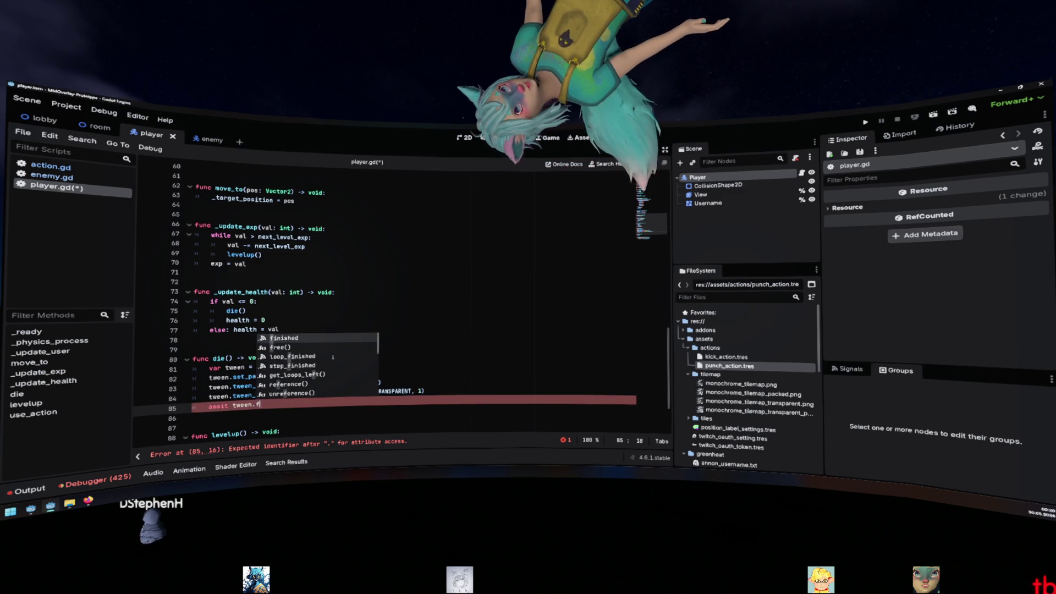
key("Return")
key("Return")
type("qu")
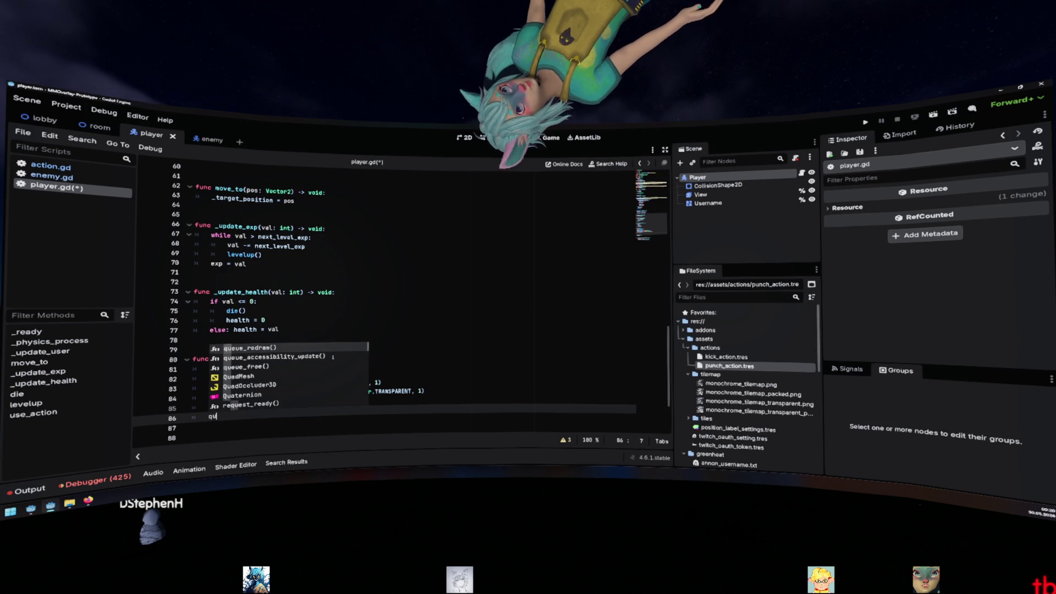
type("eue_f")
key("Return")
key("ctrl+s")
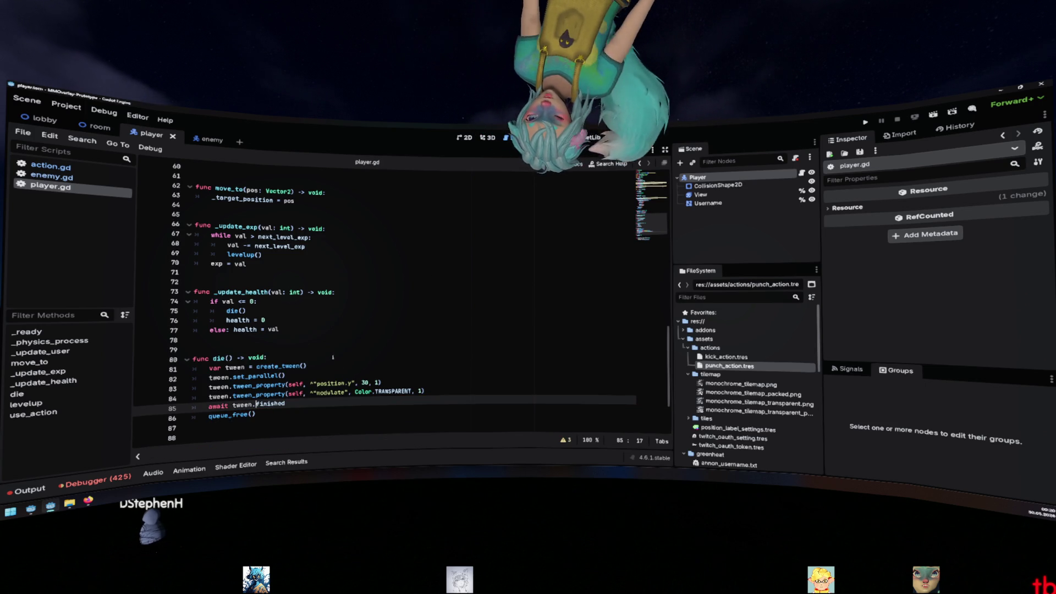
left_click(333, 339)
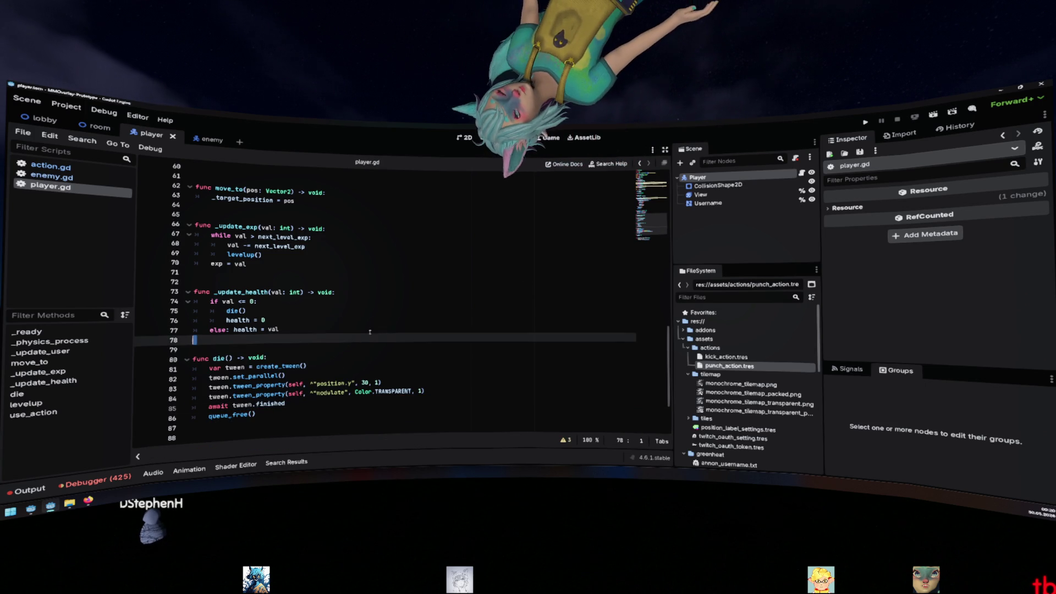
scroll(332, 340, "down", 2)
scroll(374, 329, "up", 2)
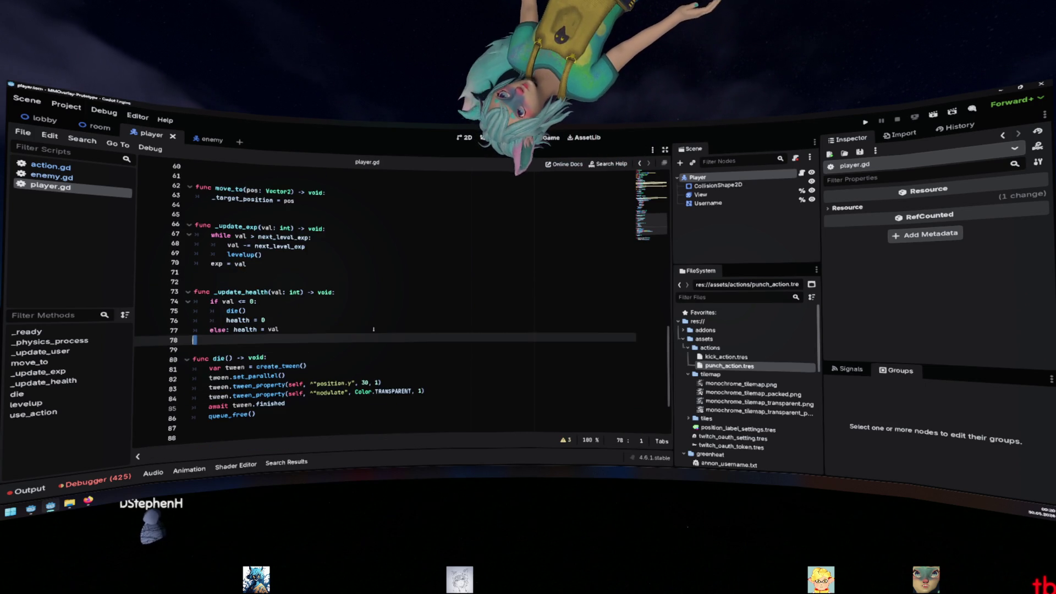
scroll(365, 335, "down", 2)
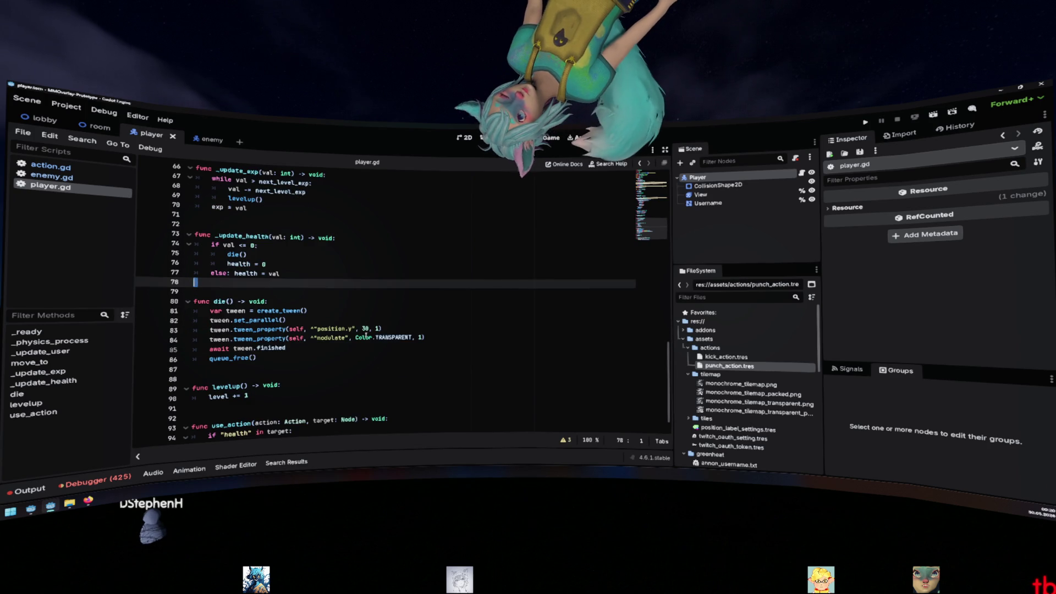
scroll(365, 335, "up", 2)
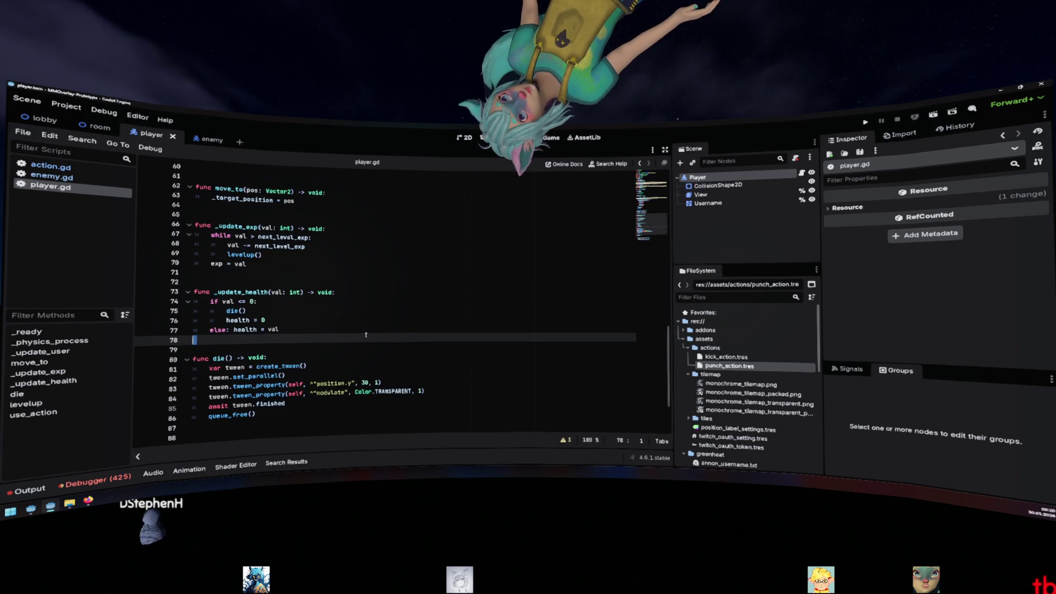
scroll(366, 334, "up", 7)
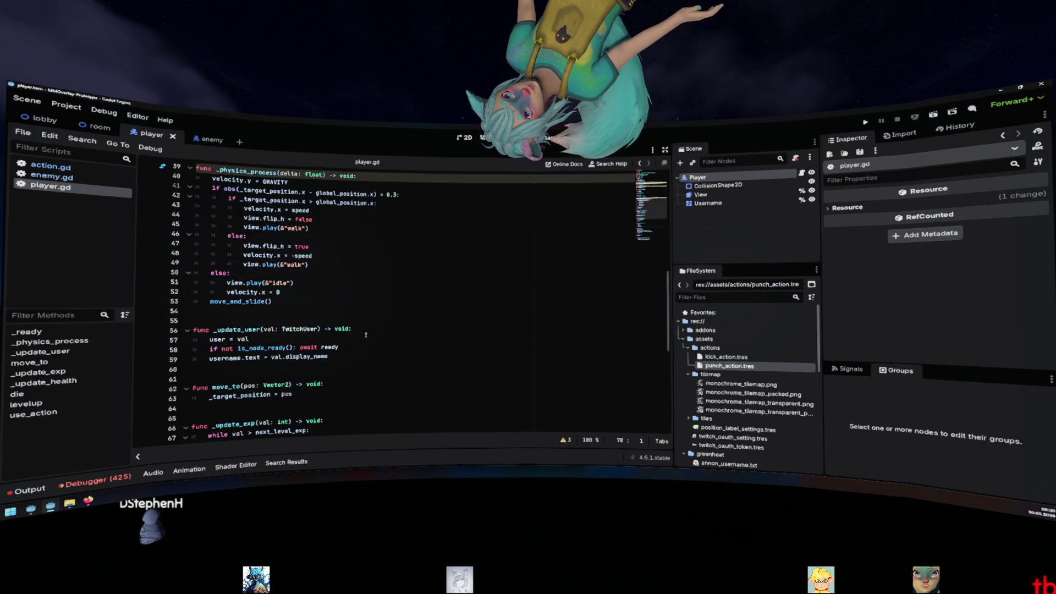
scroll(365, 334, "down", 10)
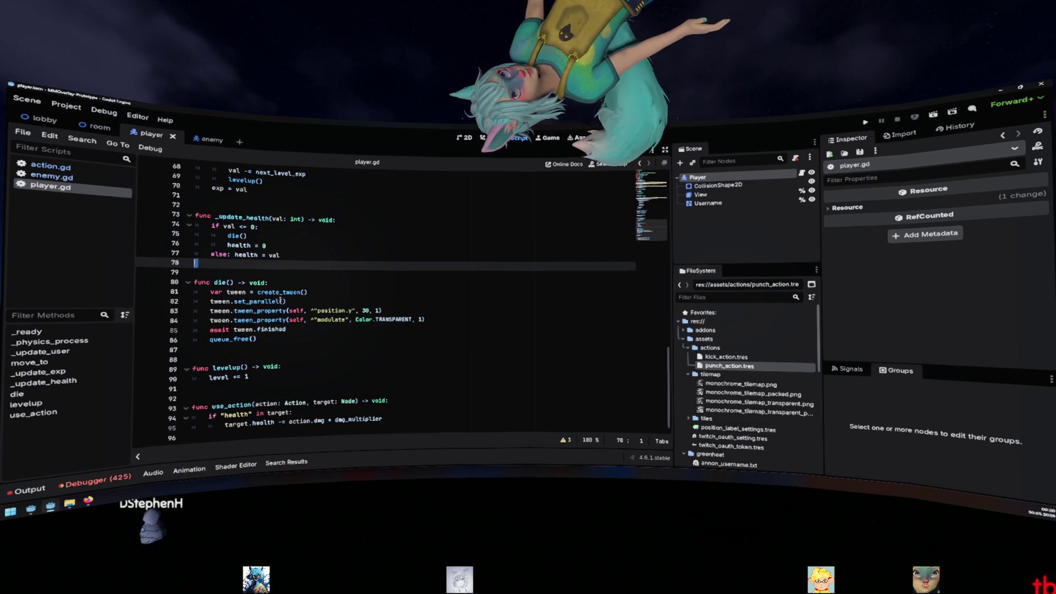
scroll(336, 264, "up", 1)
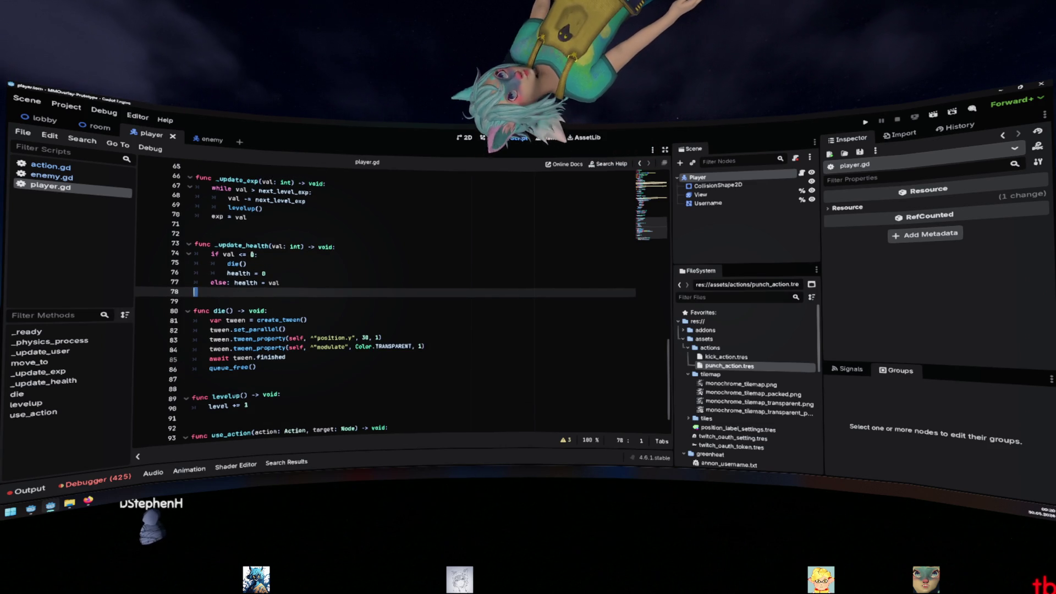
scroll(282, 284, "up", 14)
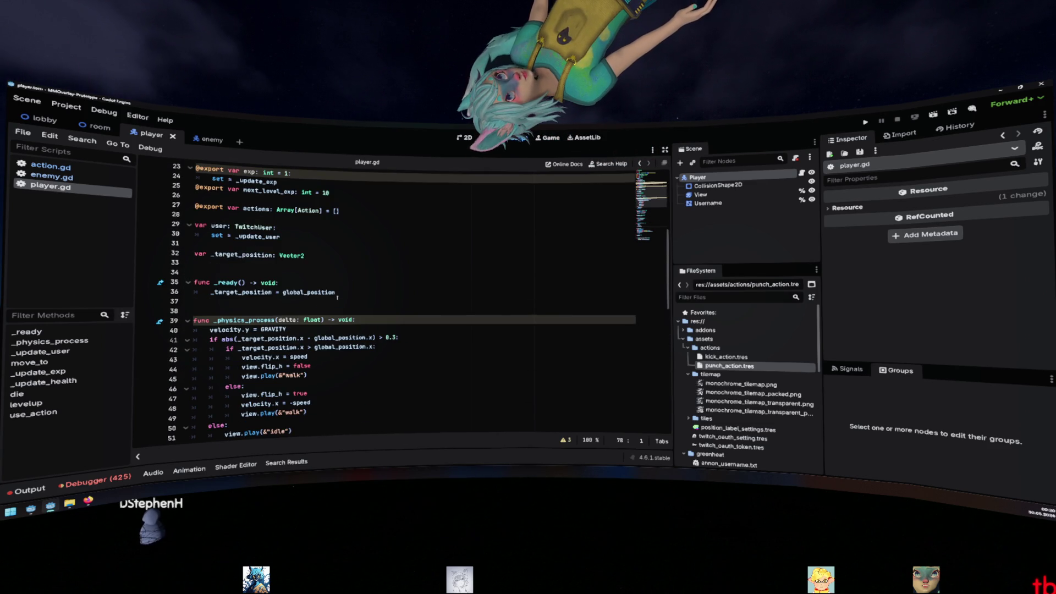
scroll(337, 297, "down", 15)
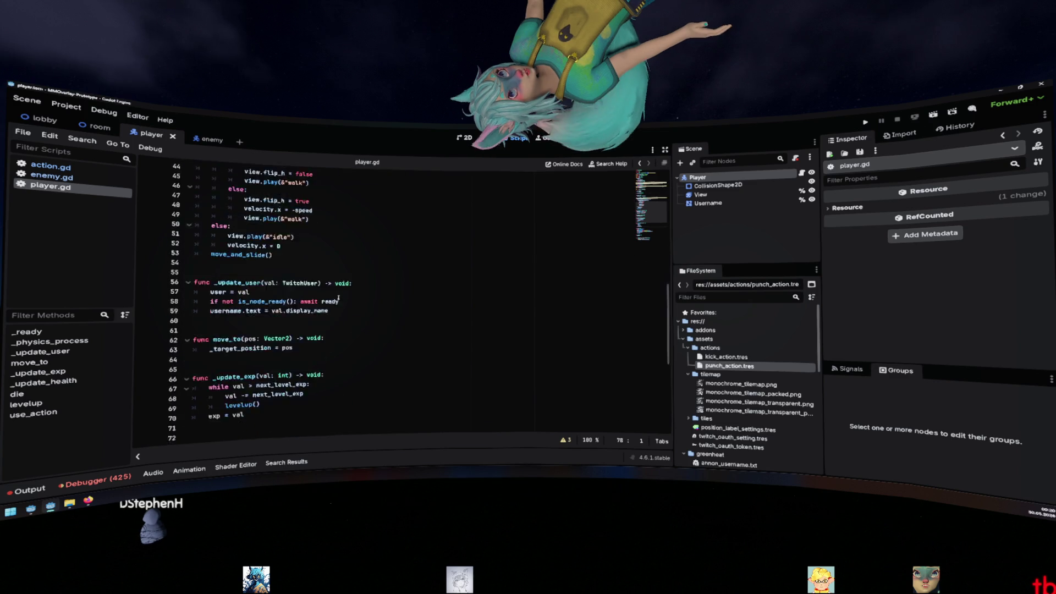
double_click(244, 423)
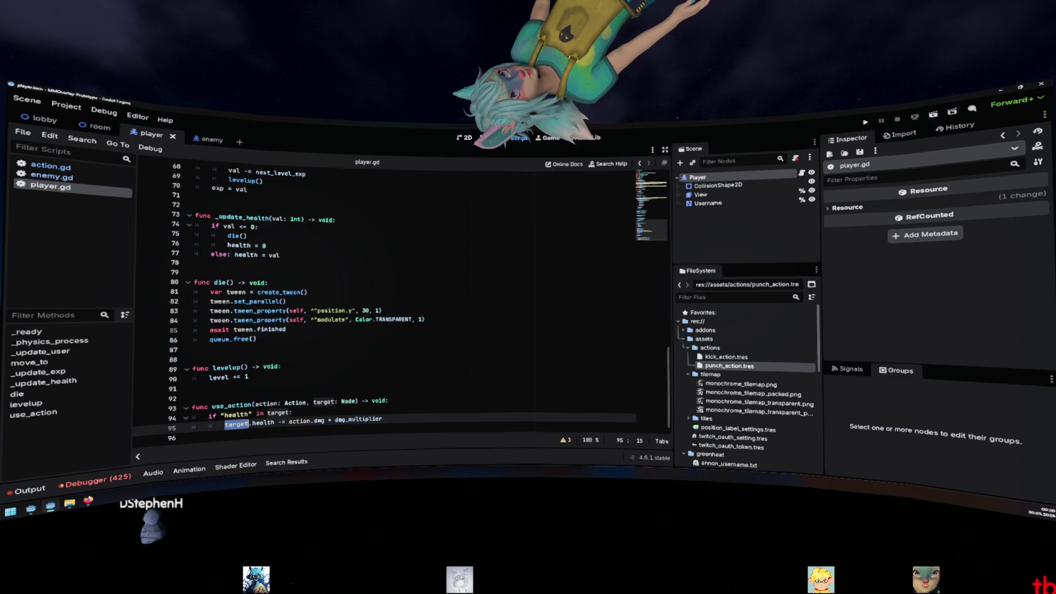
Add 'if target.health == 0:' below the damage line in use_action.
key("ctrl+shift+Right")
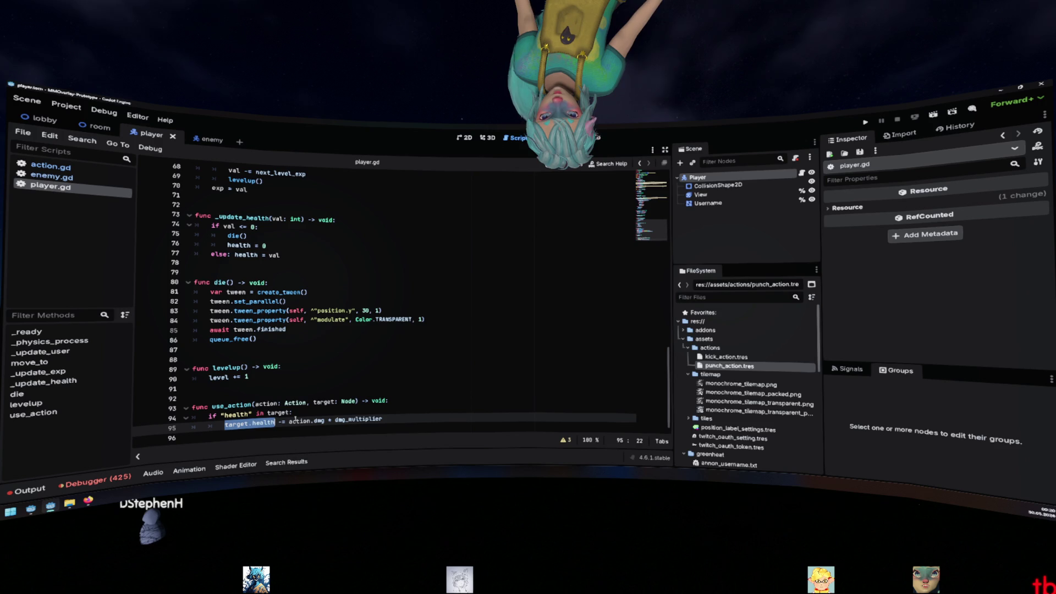
key("ctrl+c")
key("End")
key("Return")
type("if")
key("ctrl+v")
type("=")
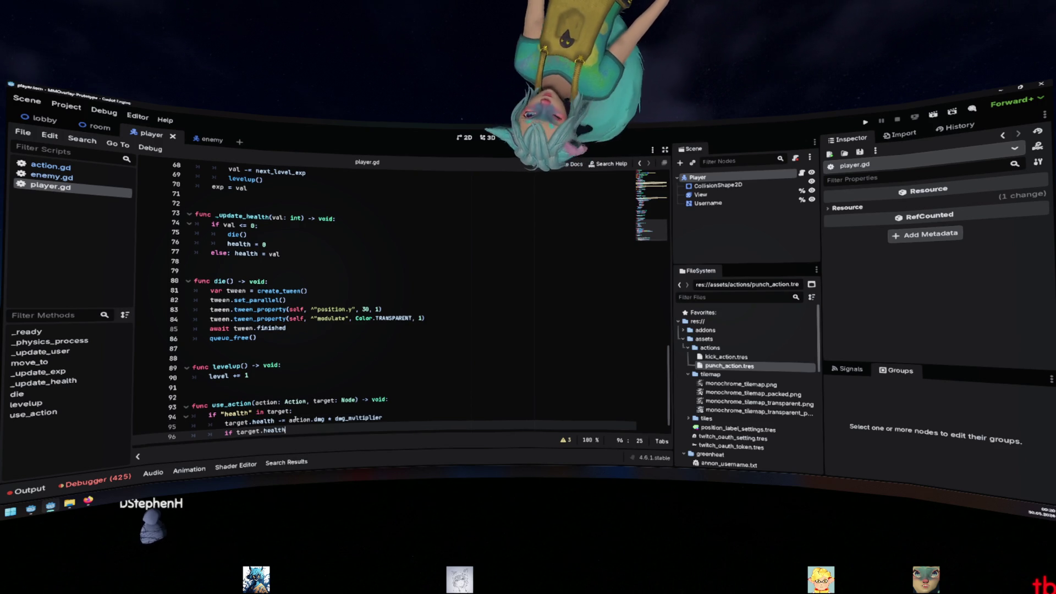
type("= 0:")
key("Return")
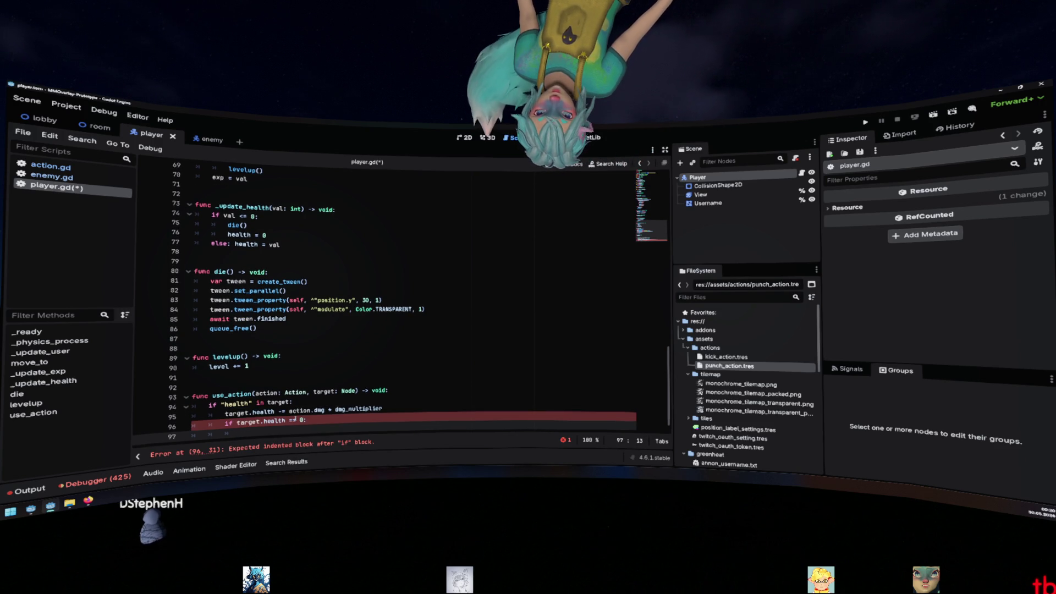
Add 'exp += target.level' and require "level" in target in the condition.
type("e")
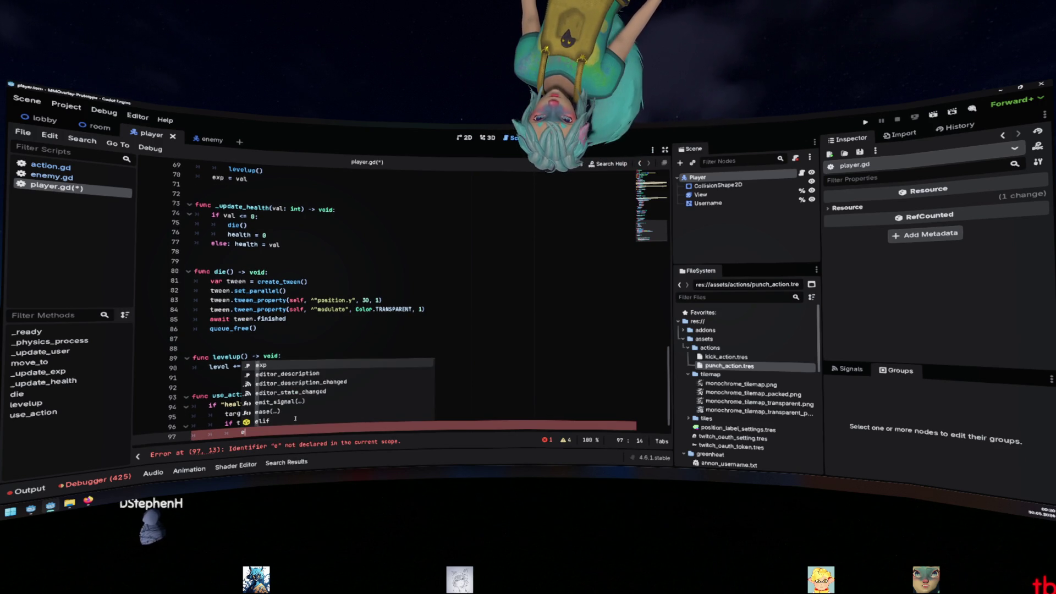
key("Return")
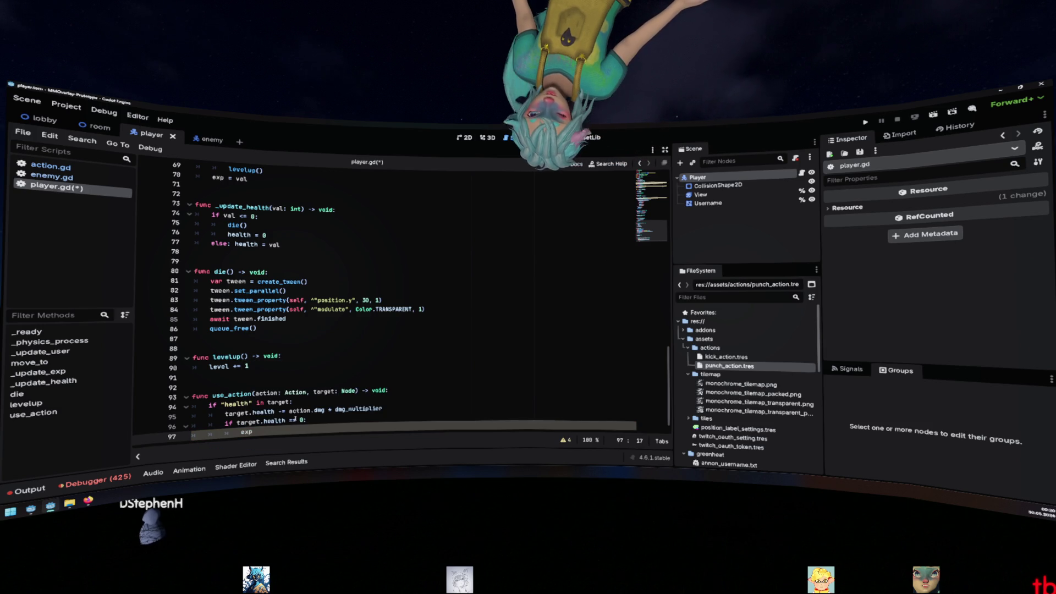
type("+=")
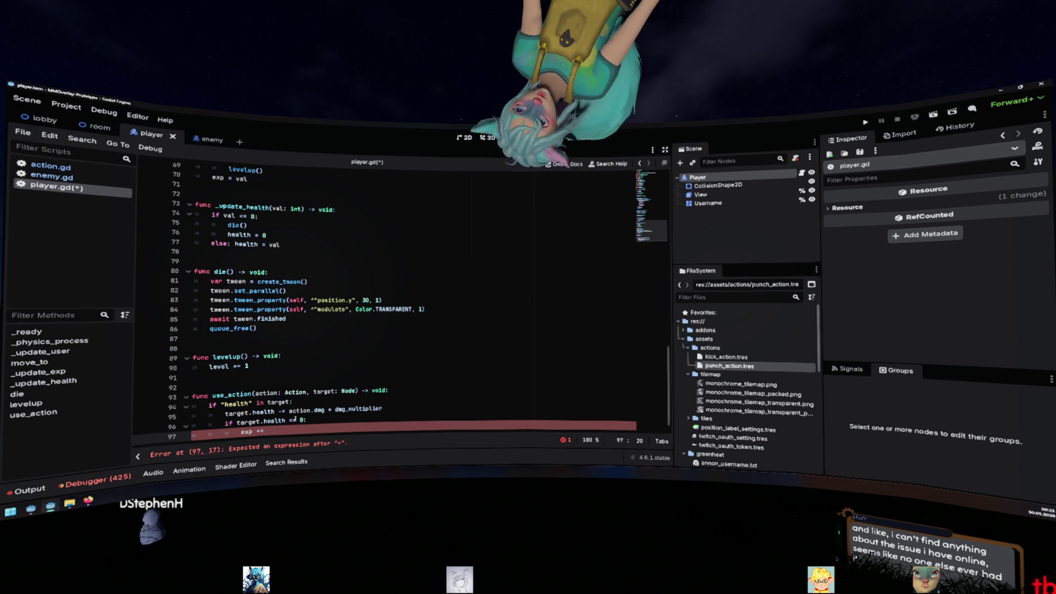
type("arget.le")
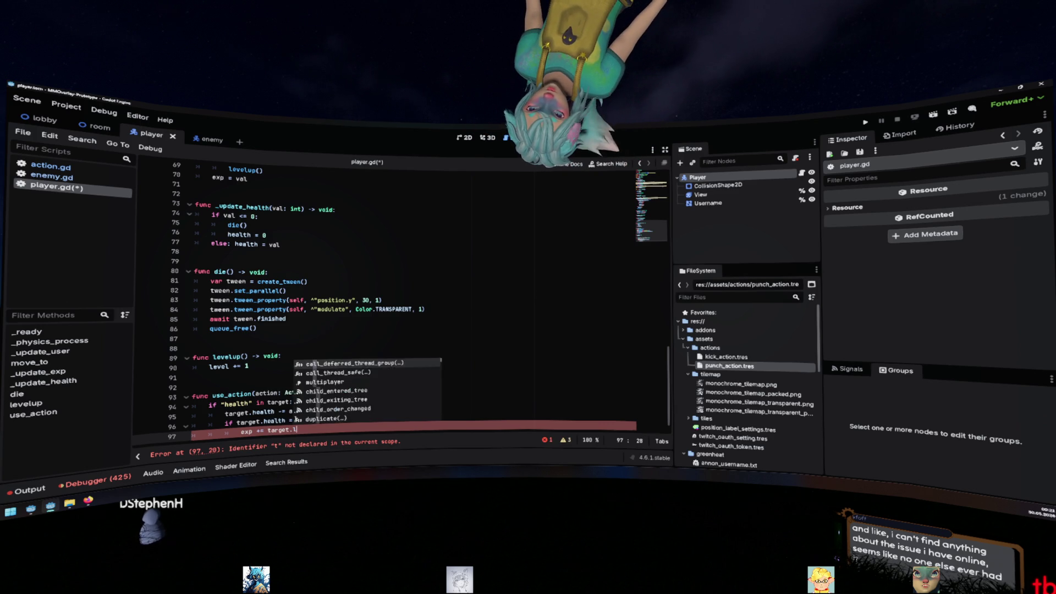
type("vel")
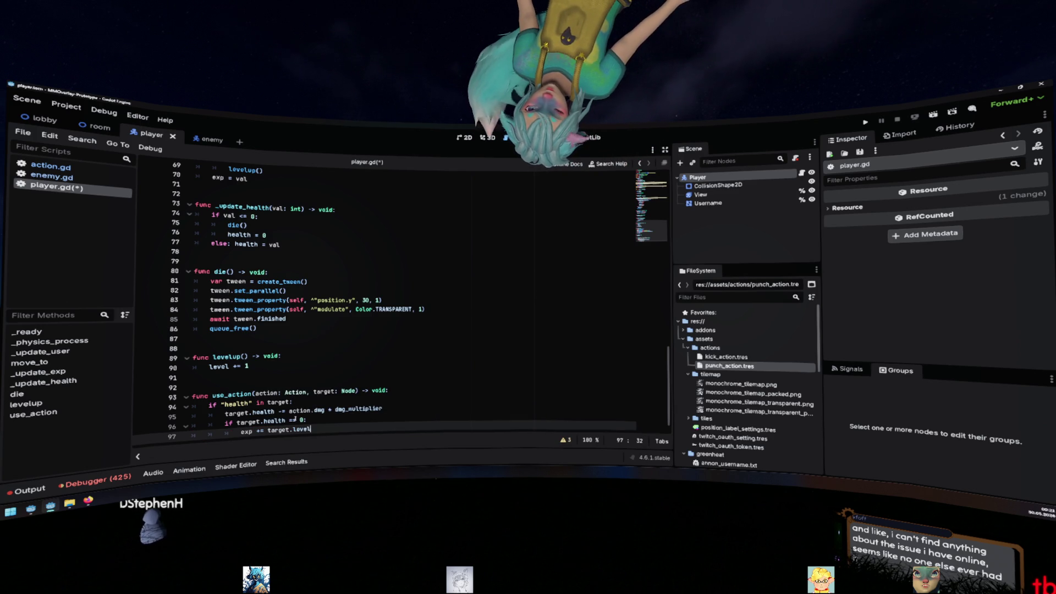
key("ctrl+shift+Left")
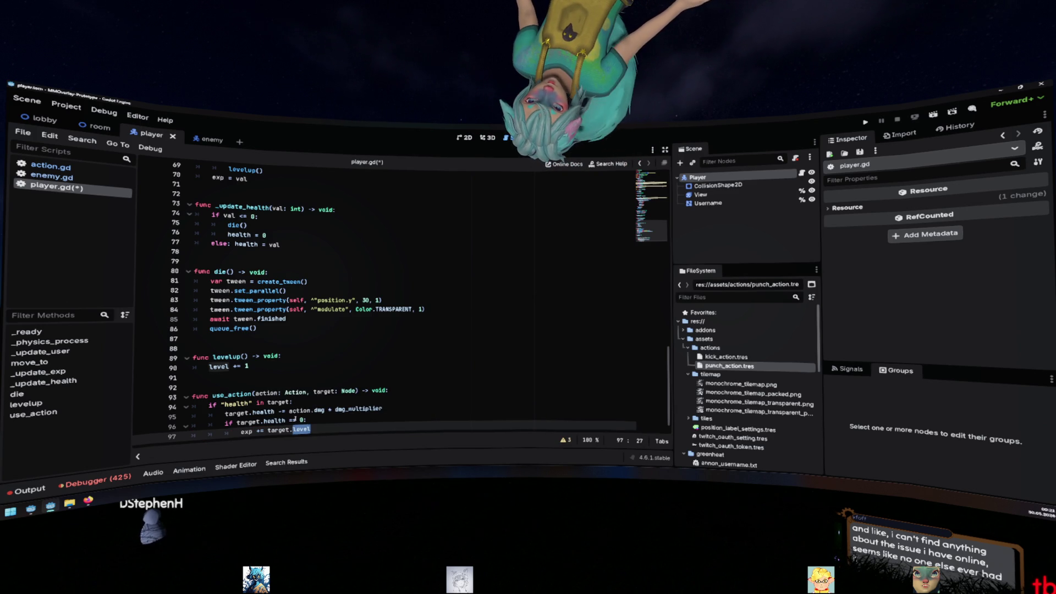
left_click(238, 421)
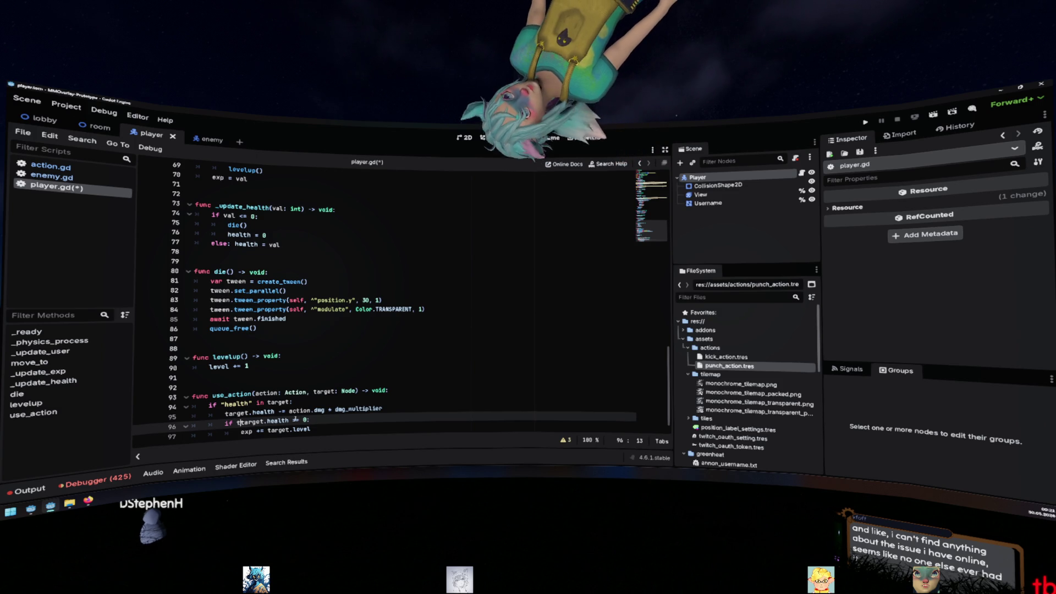
type("\"le")
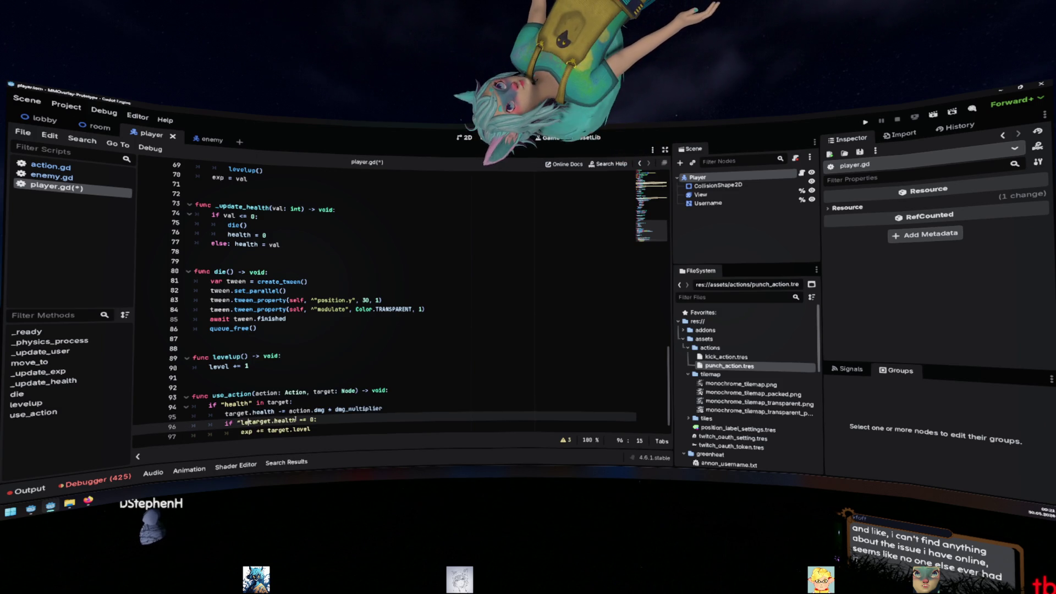
type("vel\" in ta")
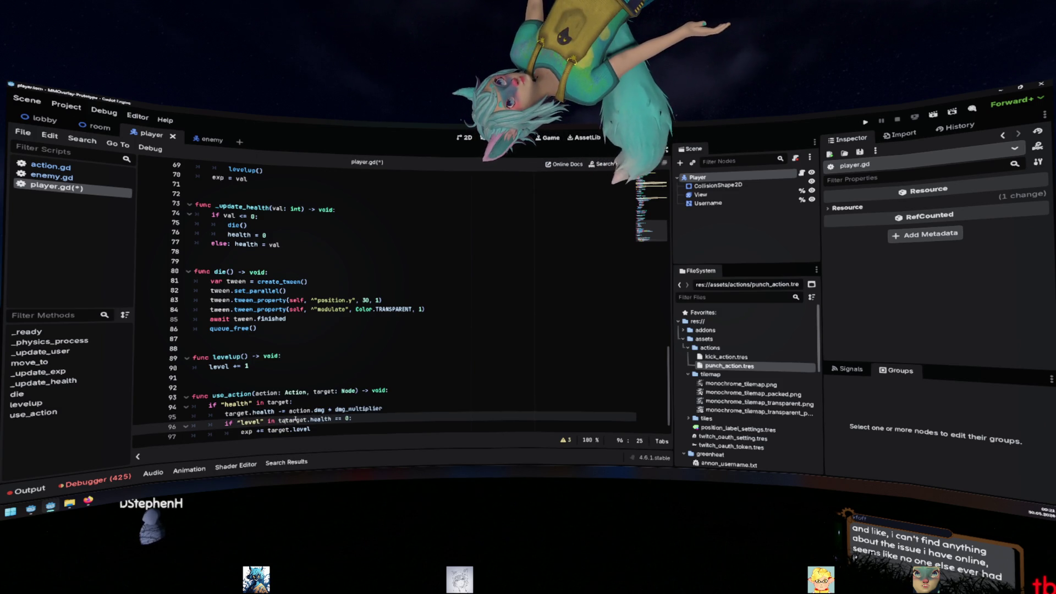
type("rget:")
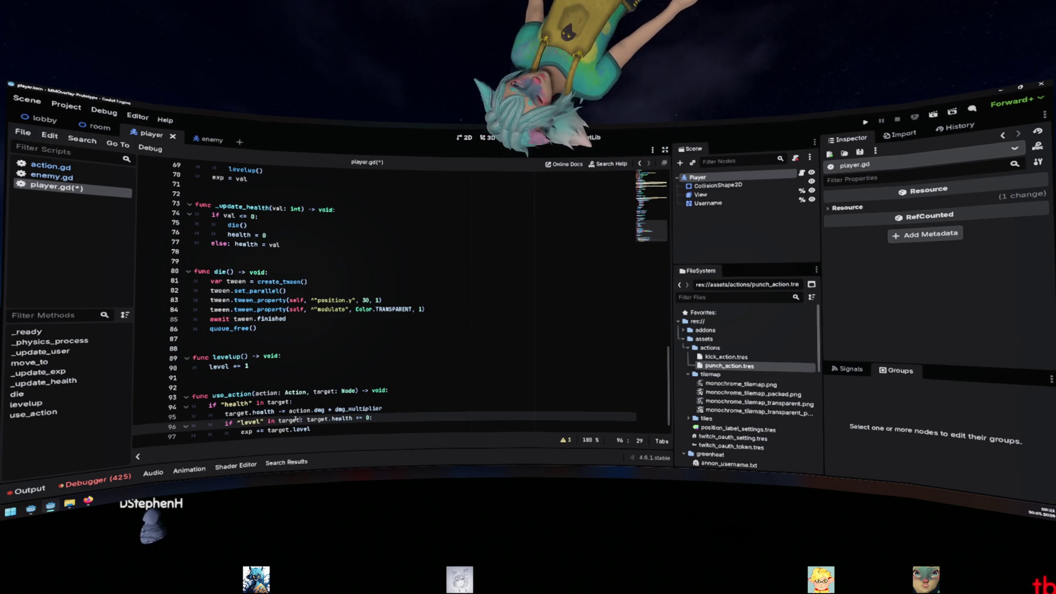
key("BackSpace")
type("an ")
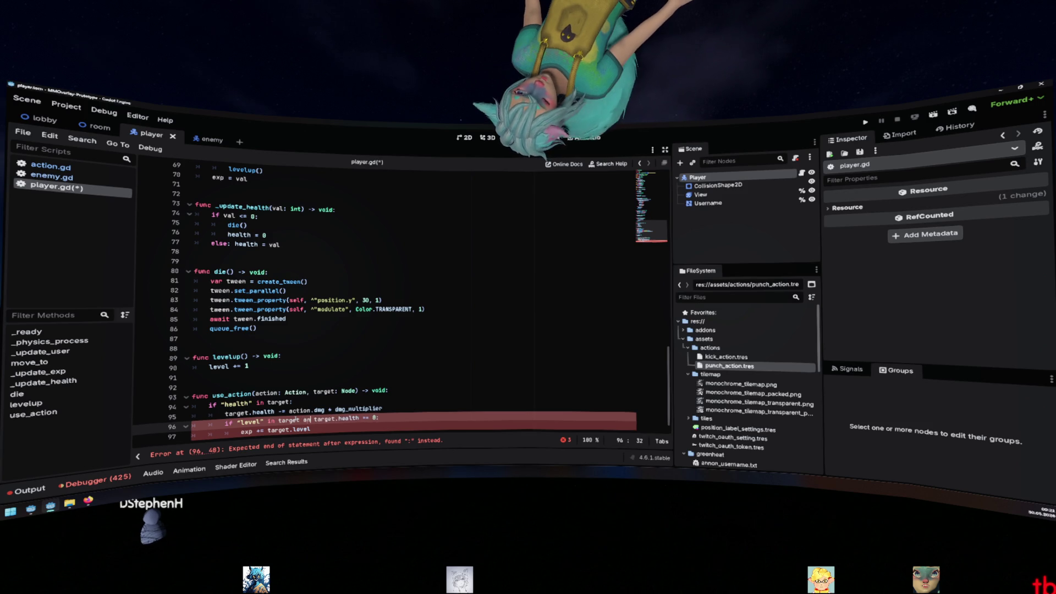
type("d")
key("Escape")
key("Down")
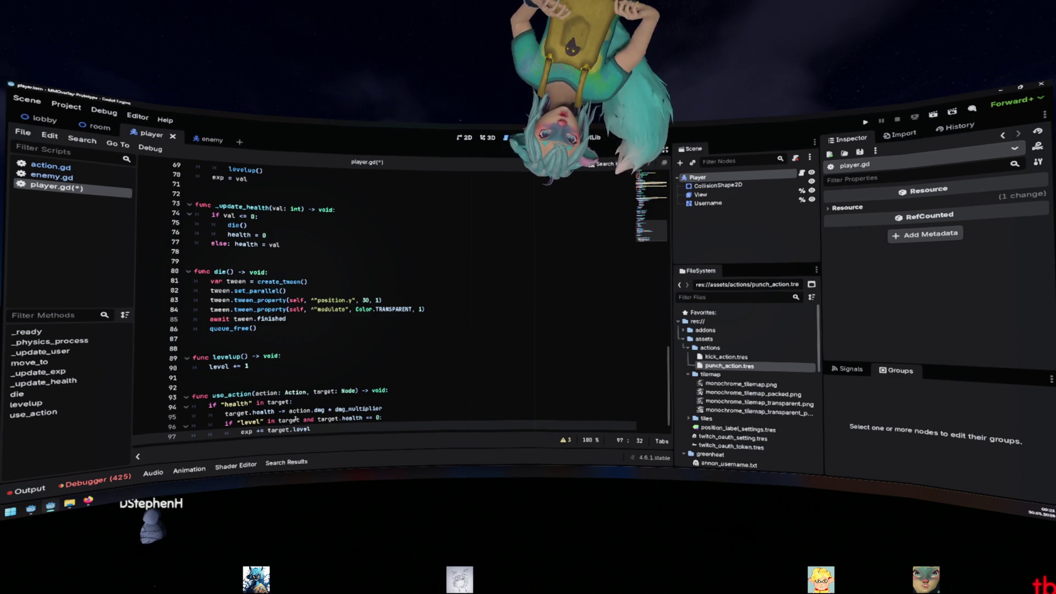
Save player.gd and review the exp-award lines in use_action.
scroll(364, 419, "down", 1)
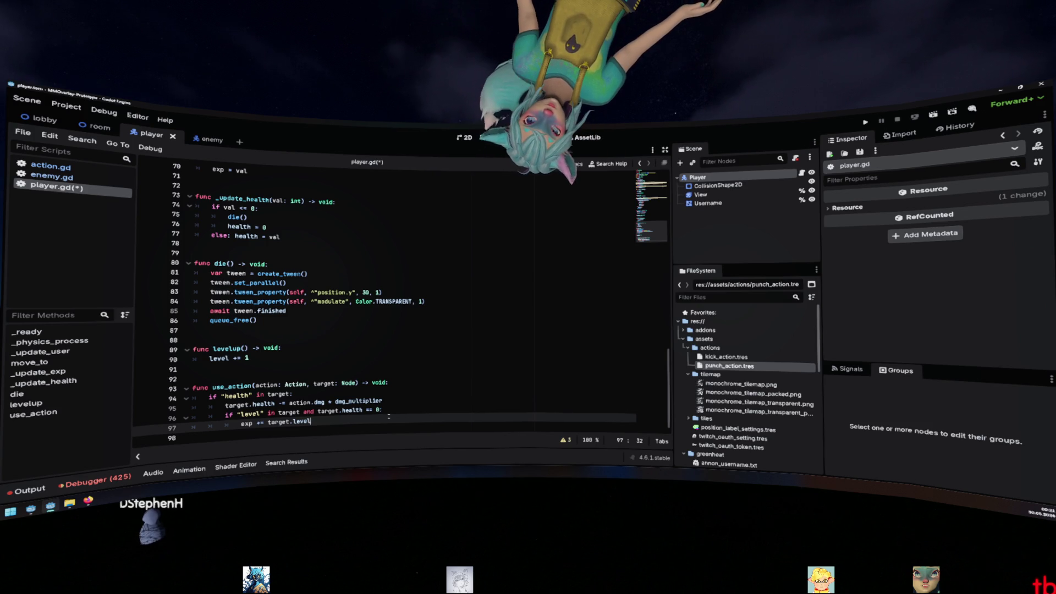
key("Up")
key("Up")
key("Up")
key("ctrl+s")
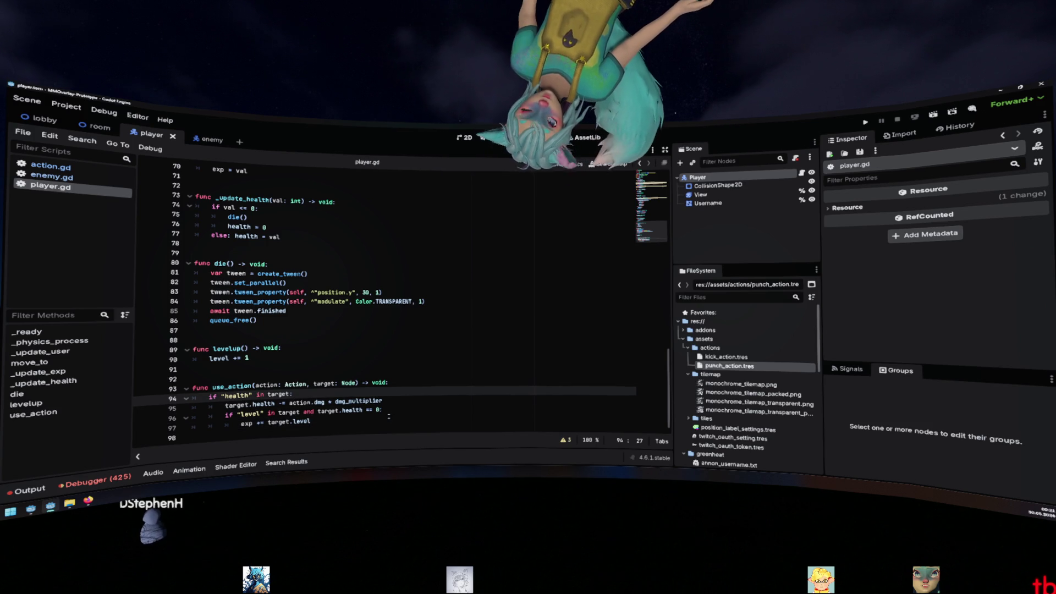
left_click_drag(360, 419, 212, 408)
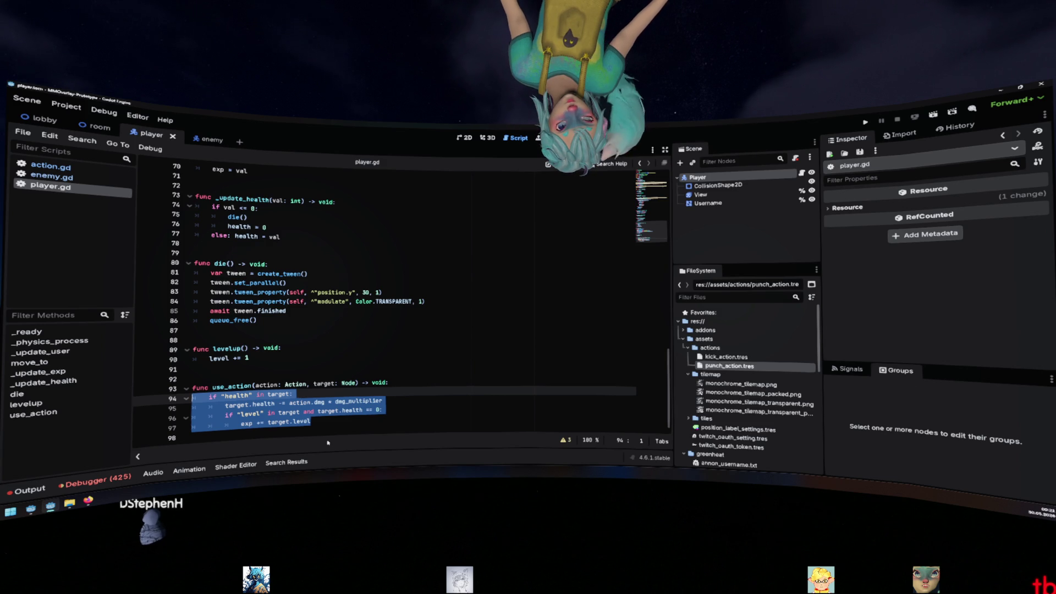
left_click_drag(310, 423, 209, 414)
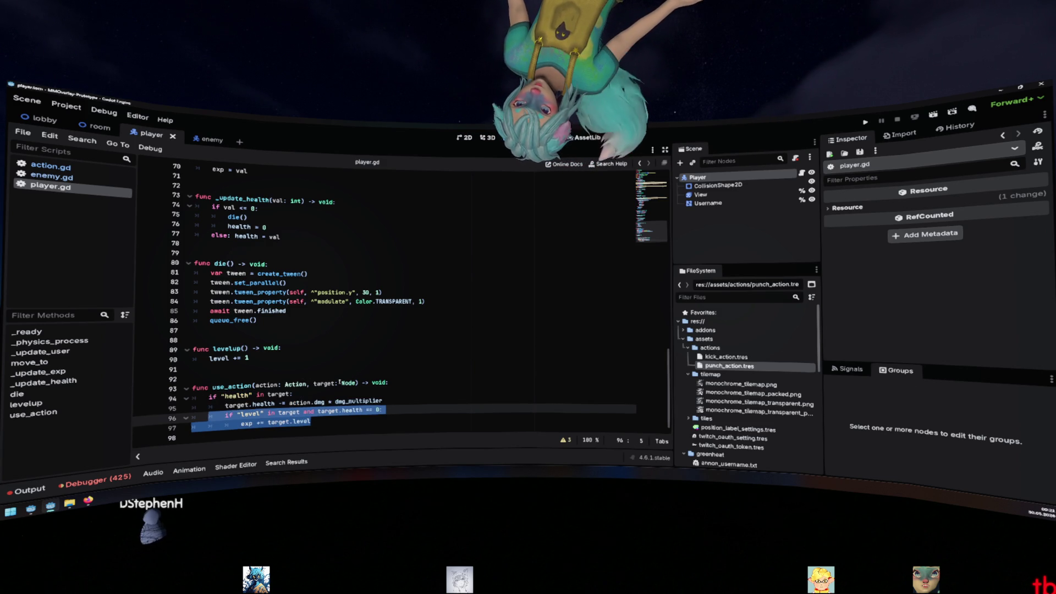
left_click(347, 421)
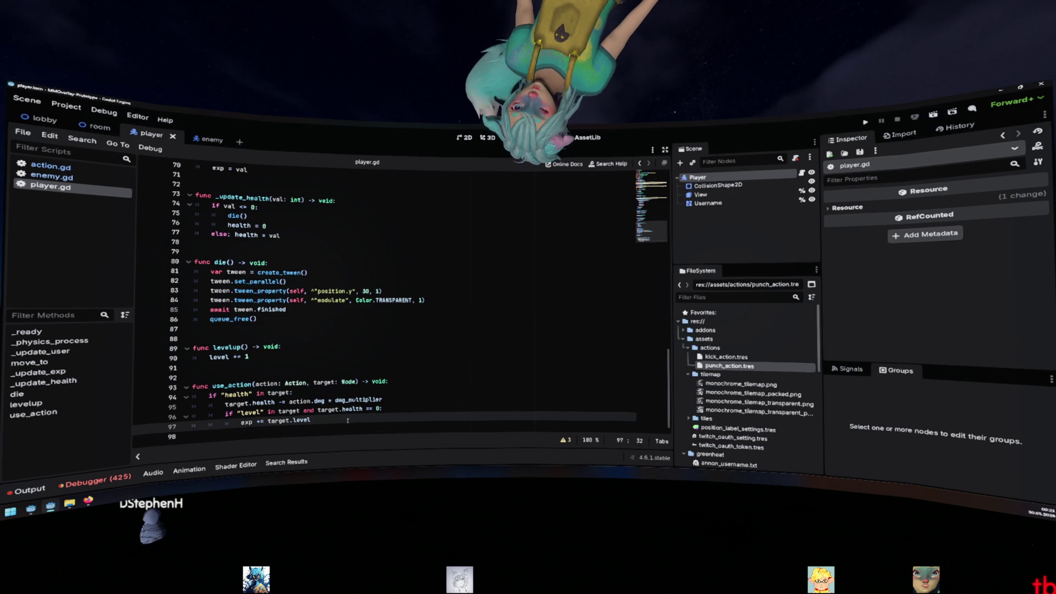
Check the levelup call and next_level_exp declaration, then return below 'level += 1'.
scroll(352, 396, "up", 5)
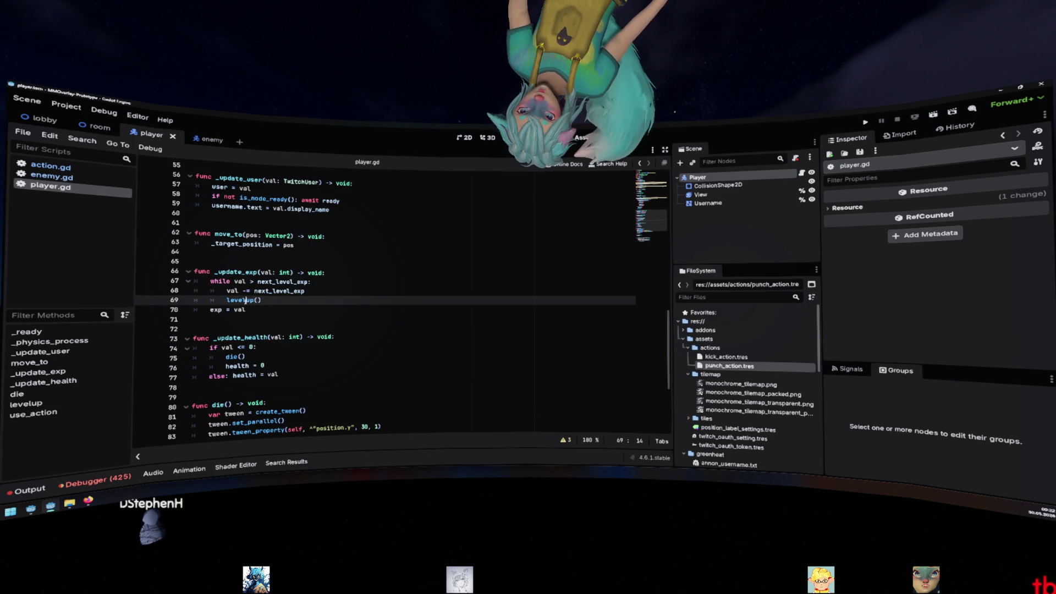
double_click(255, 303)
scroll(319, 353, "up", 6)
scroll(318, 353, "up", 9)
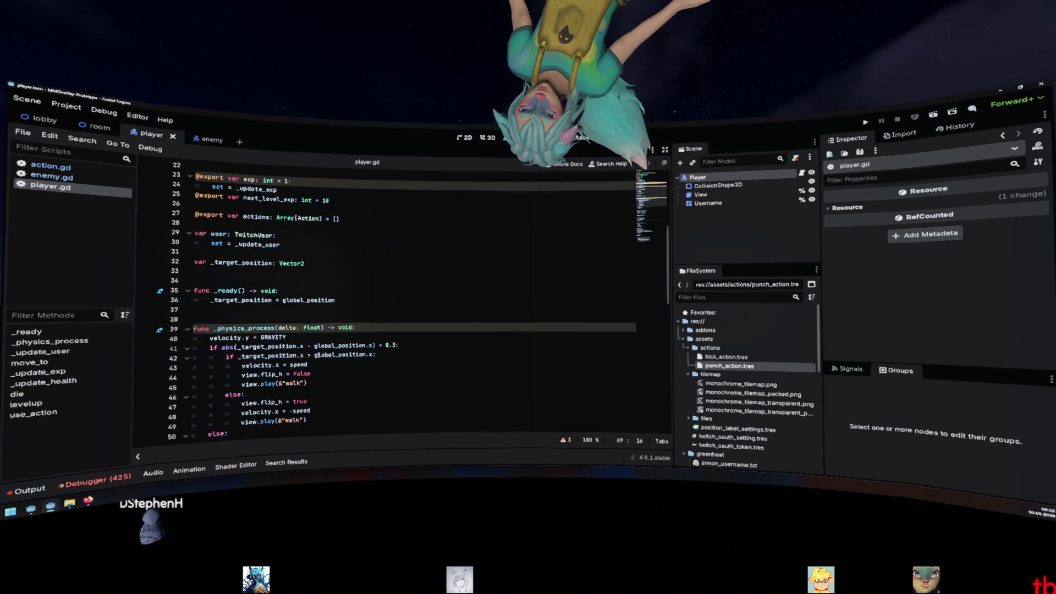
double_click(249, 309)
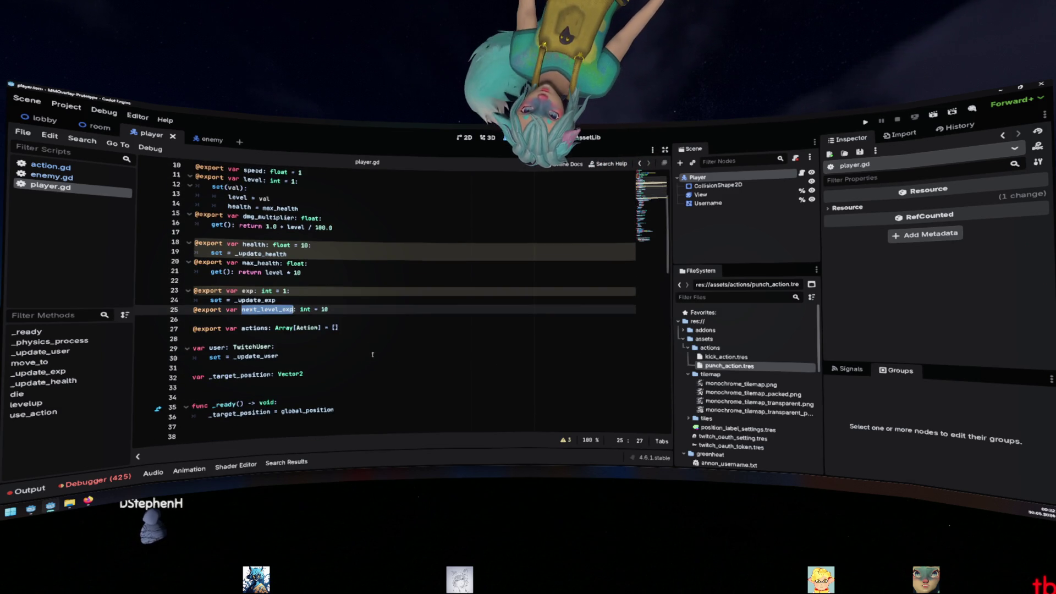
scroll(367, 353, "down", 9)
scroll(367, 353, "down", 3)
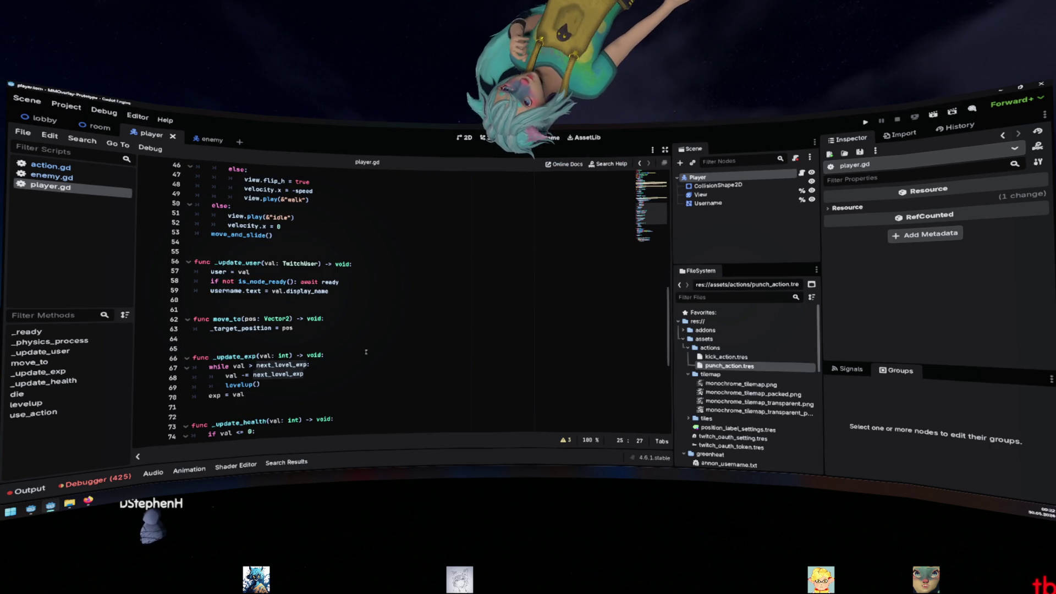
scroll(366, 352, "down", 3)
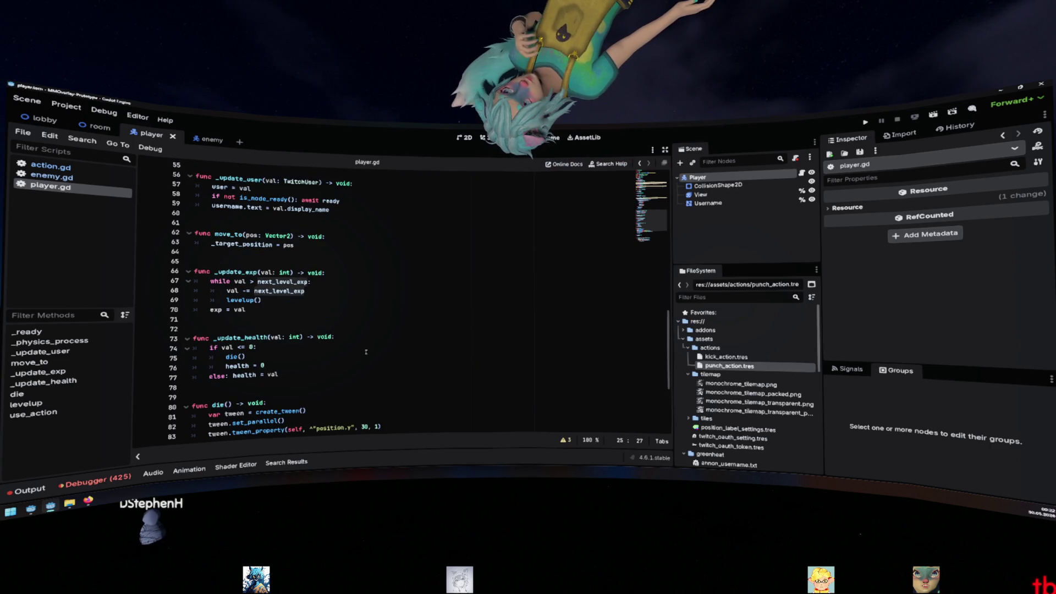
scroll(366, 352, "down", 3)
scroll(365, 352, "up", 2)
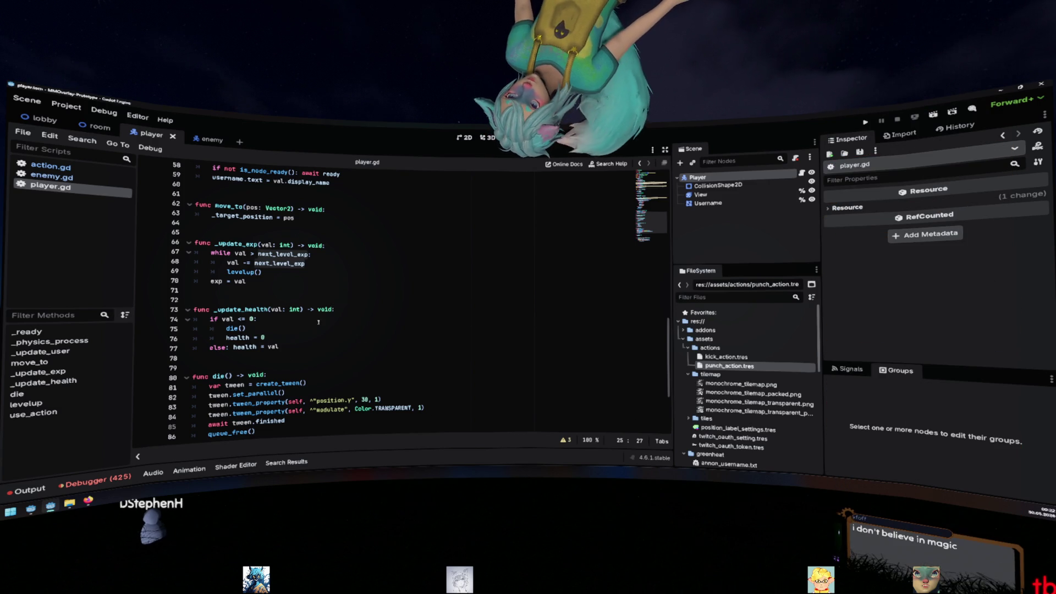
scroll(318, 322, "down", 4)
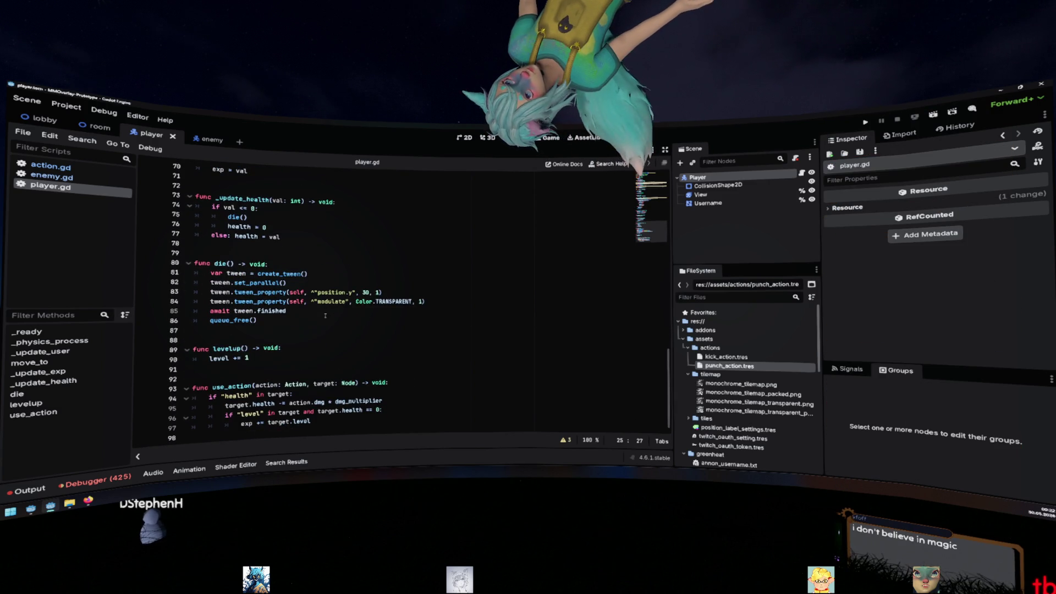
left_click(318, 356)
Add 'next_level_exp = 10 + level / 2' under 'level += 1' and save.
key("Return")
type("next_level_exp = ")
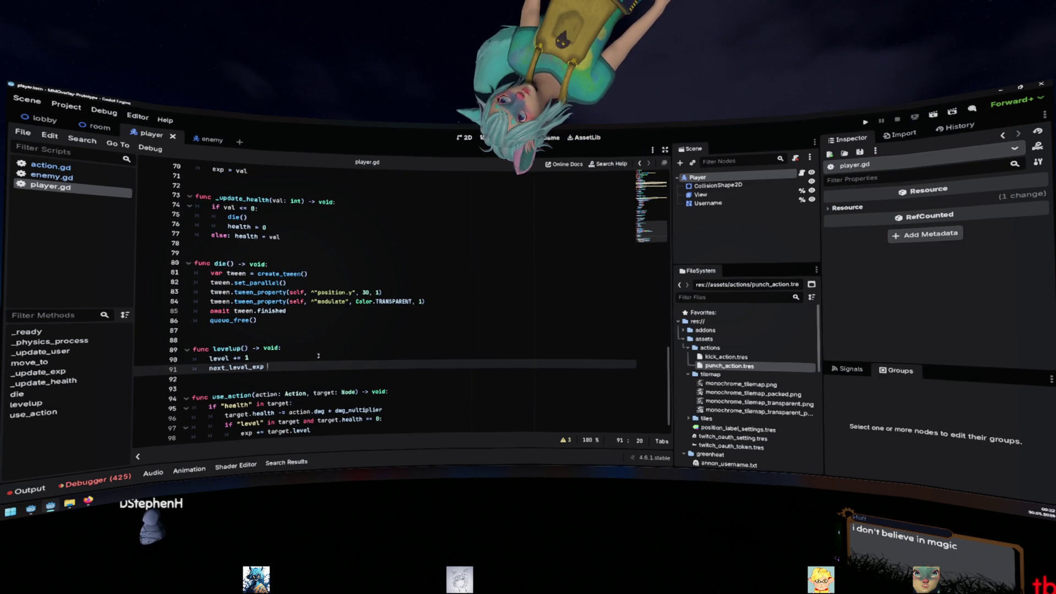
type("level")
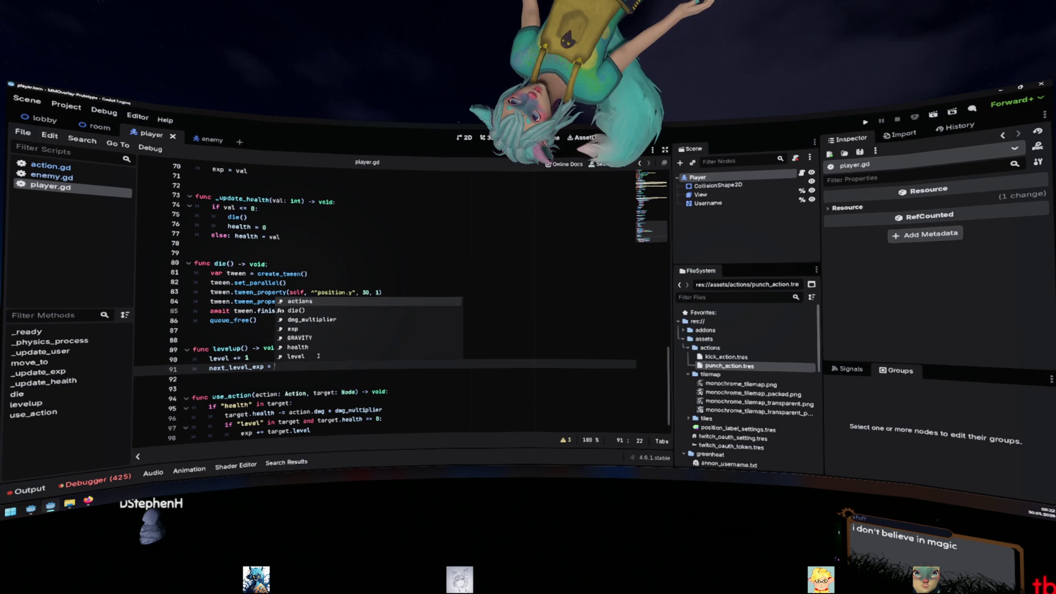
key("Escape")
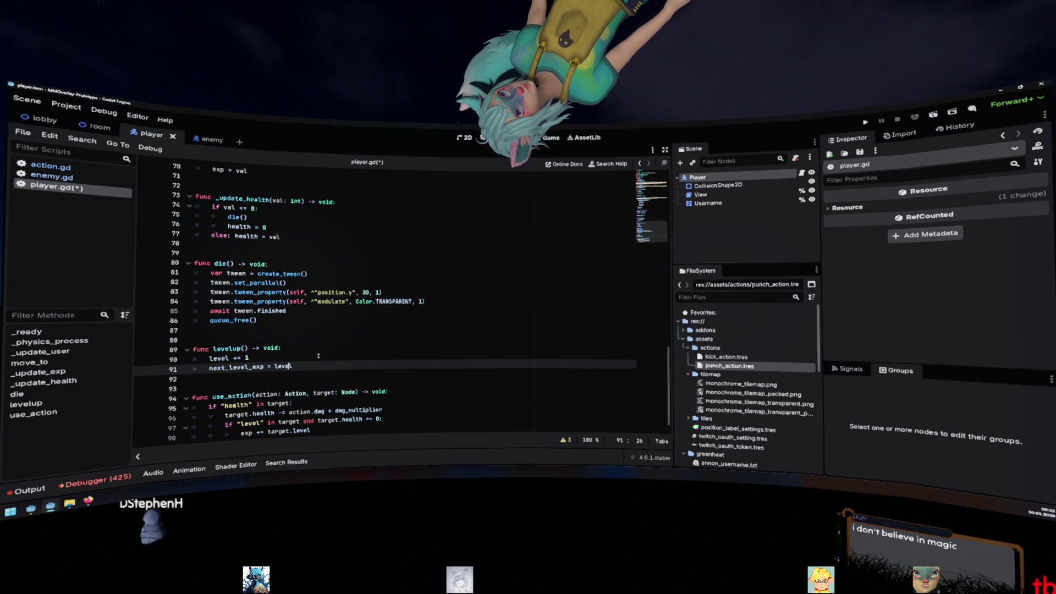
key("ctrl+Left")
type("10 +")
key("End")
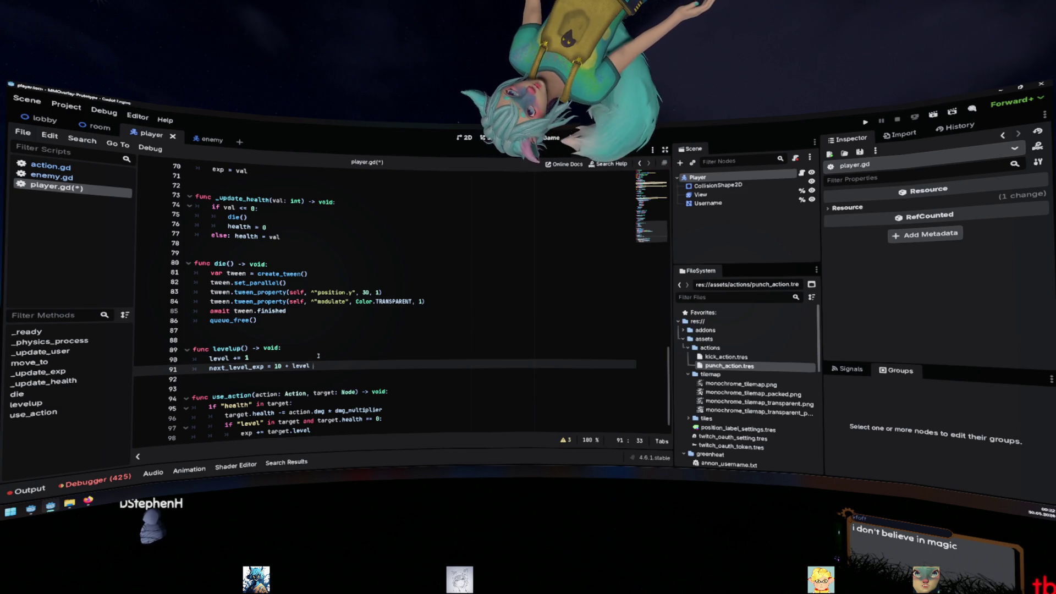
type("/ 2")
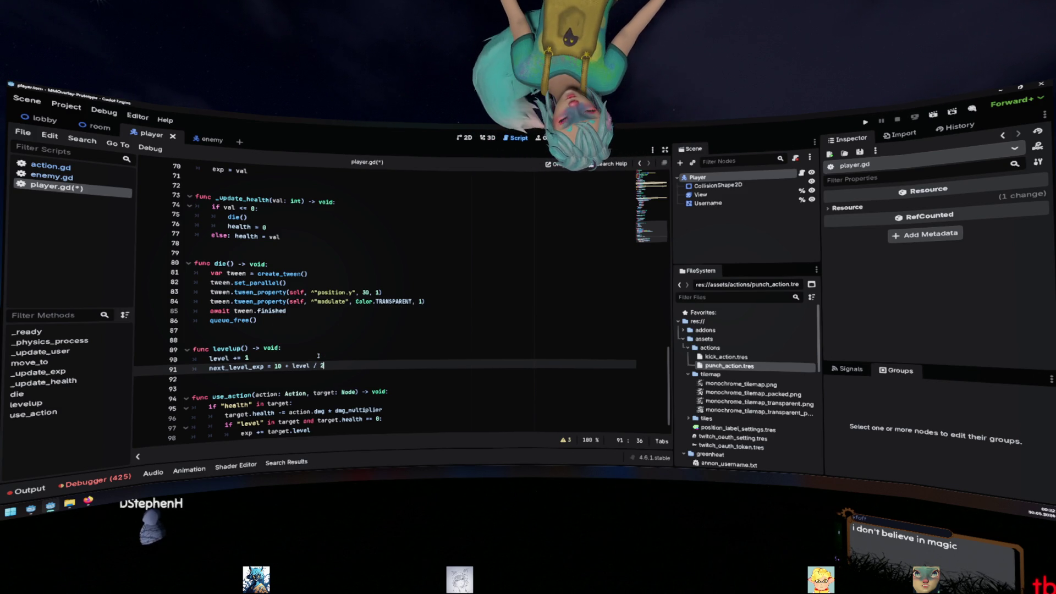
key("Up")
key("ctrl+s")
key("Down")
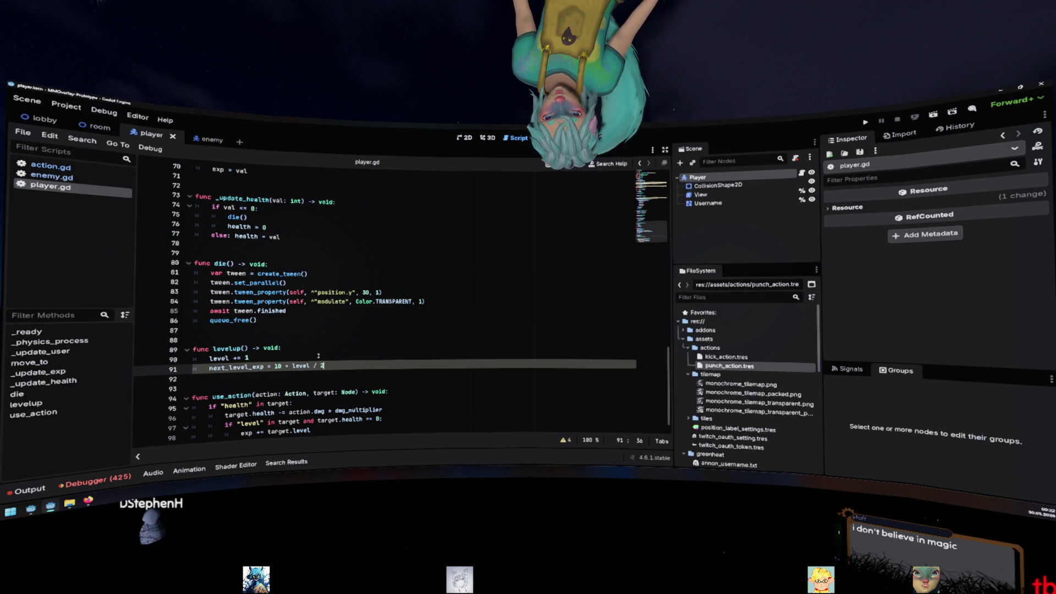
Rewrite the formula as 10 + floor(level / 2.0).
type("0 + ")
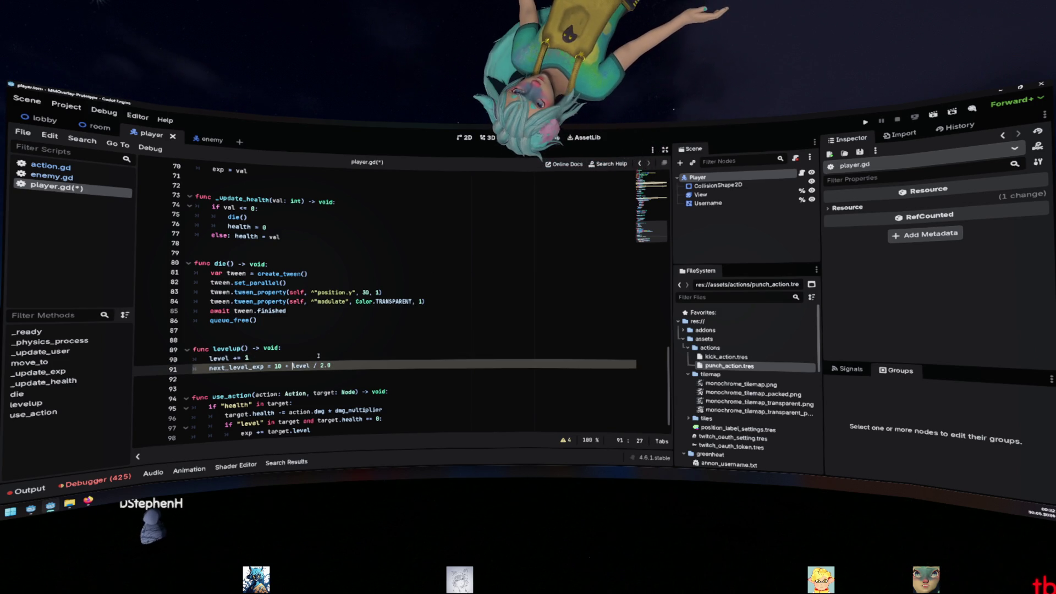
type("floor(")
key("End")
type(")")
key("Up")
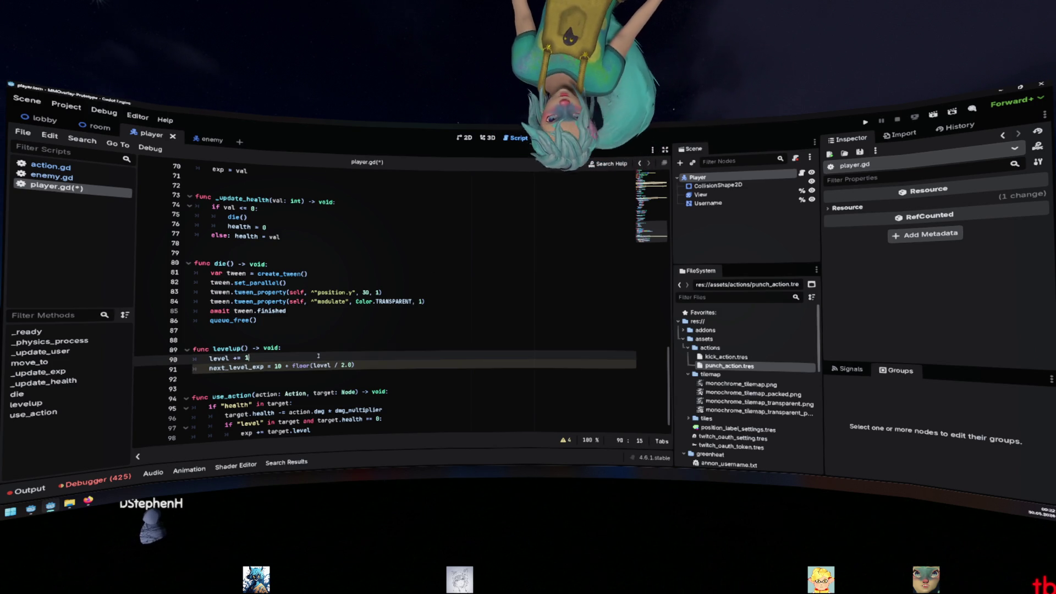
left_click(332, 347)
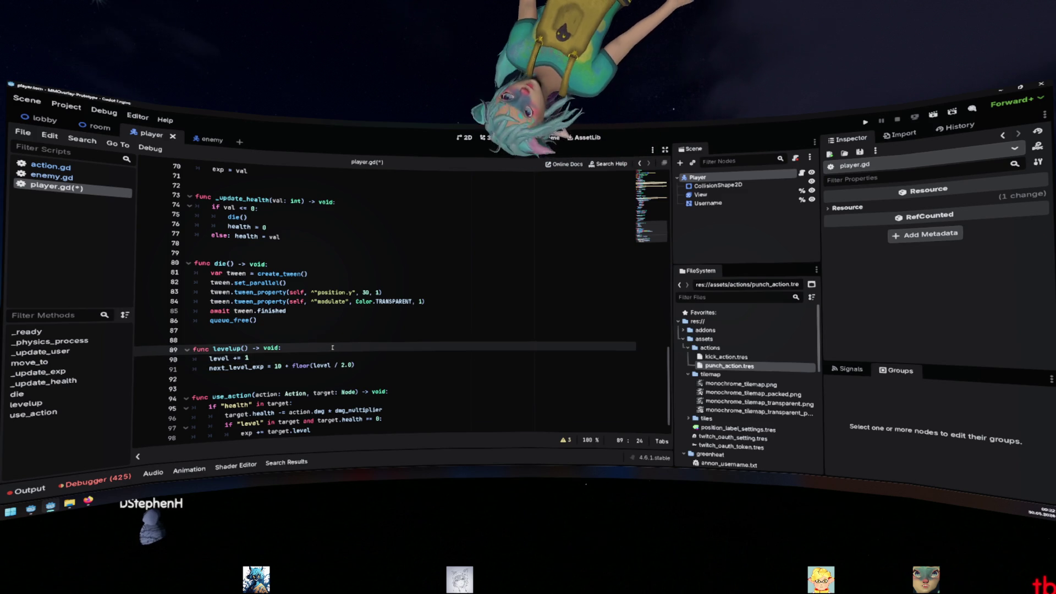
From the Warnings panel's line 39 entry, rename delta to _delta.
left_click(562, 441)
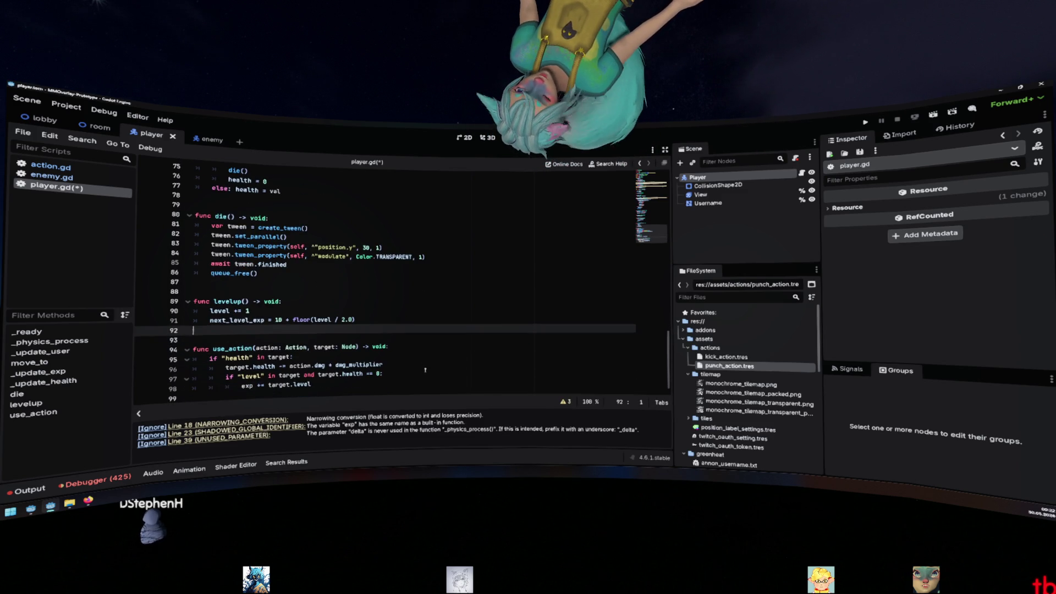
left_click(258, 437)
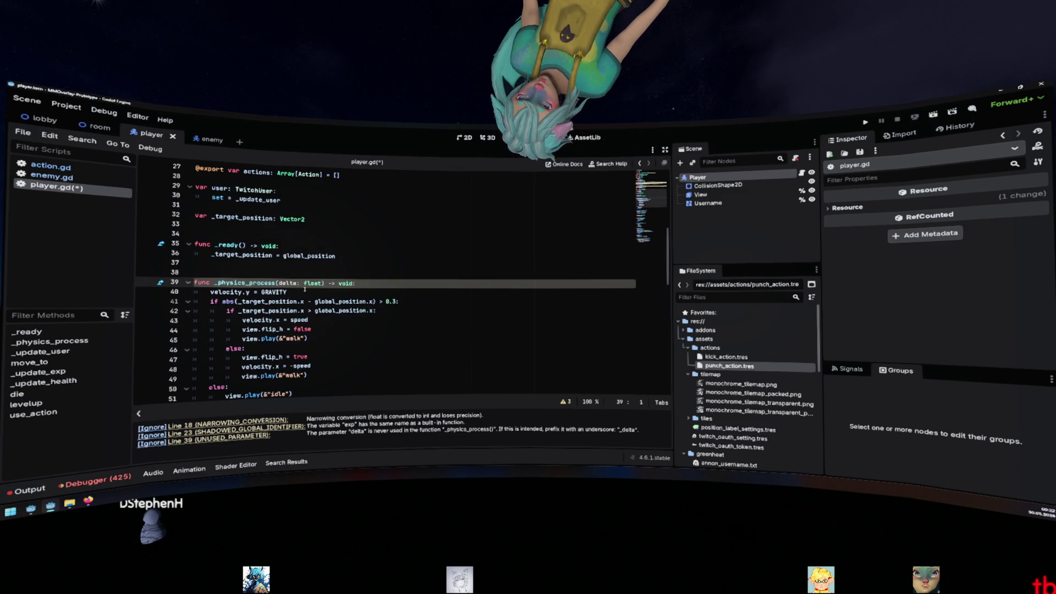
left_click(276, 283)
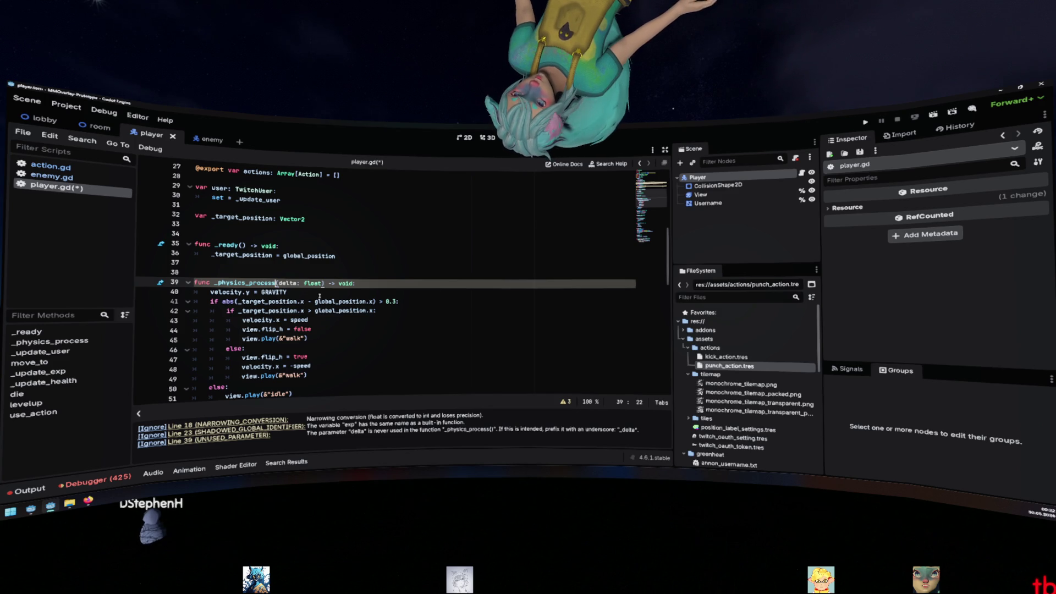
type("_")
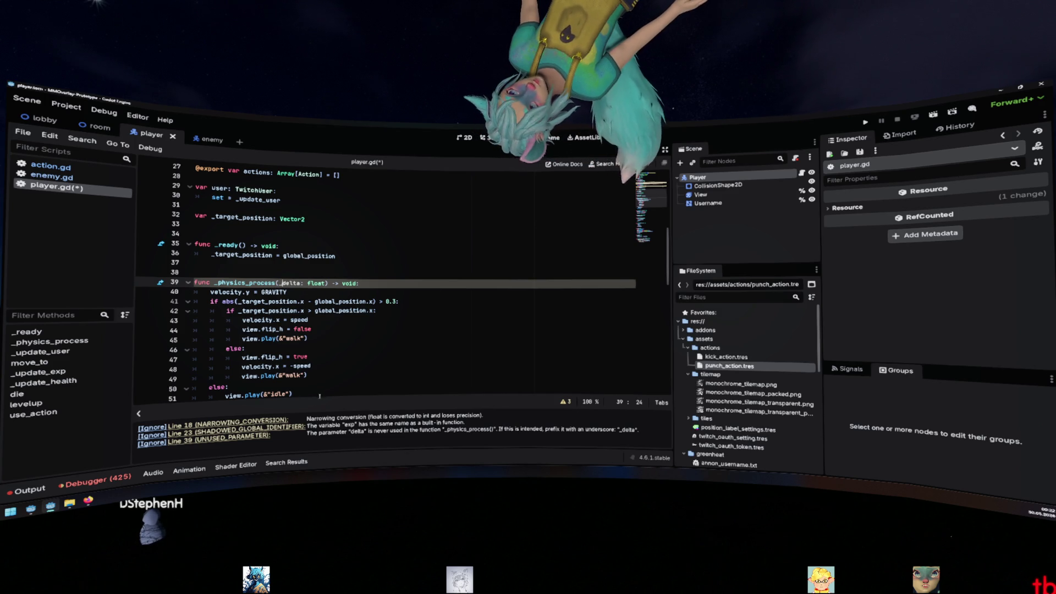
Inspect the shadowed exp warning on line 23, then return to levelup.
left_click(299, 427)
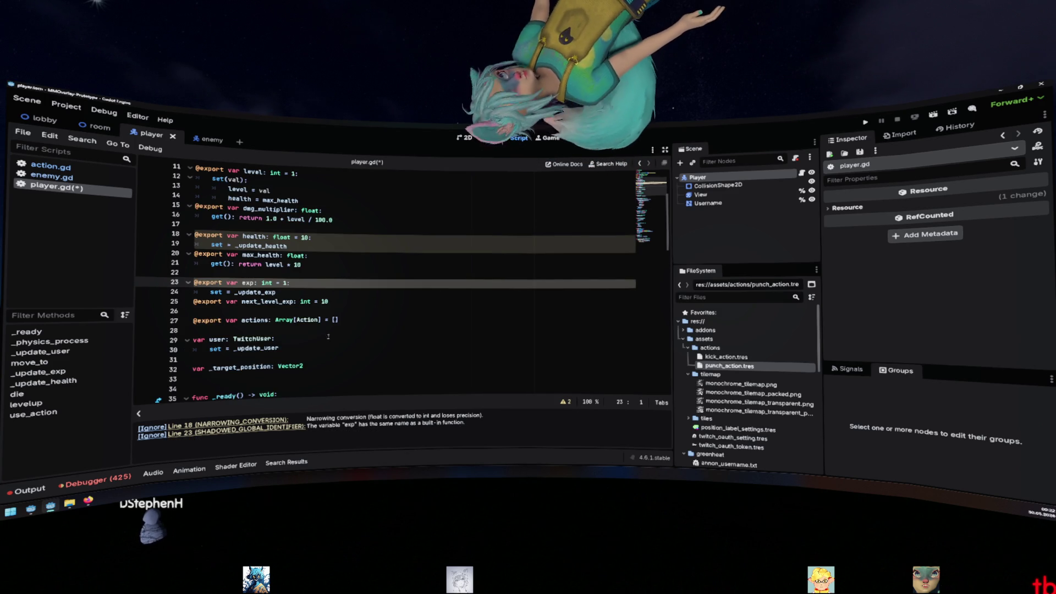
double_click(248, 282)
left_click(49, 341)
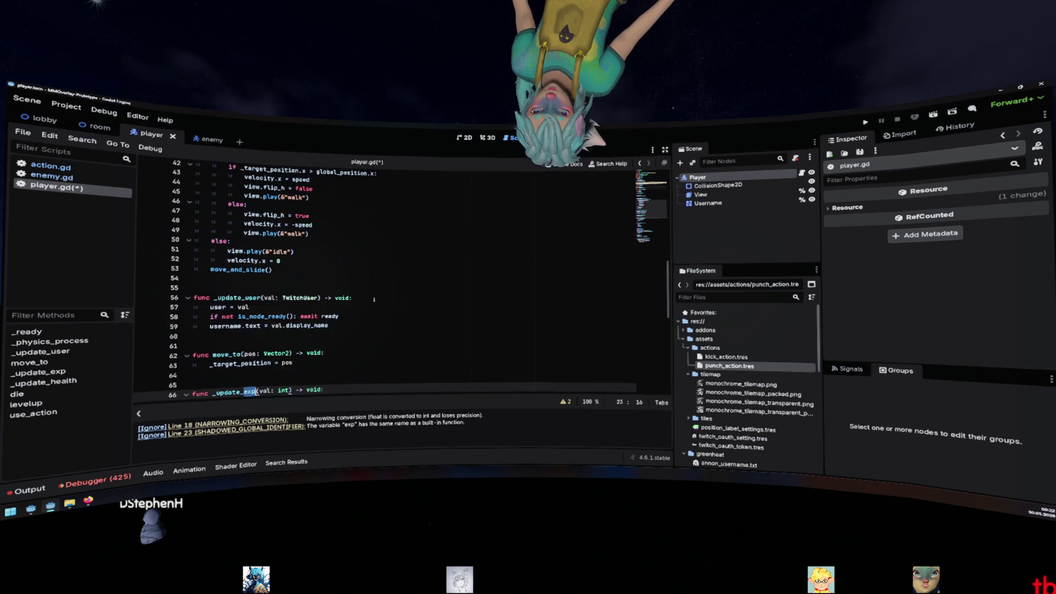
scroll(353, 306, "down", 15)
left_click(327, 325)
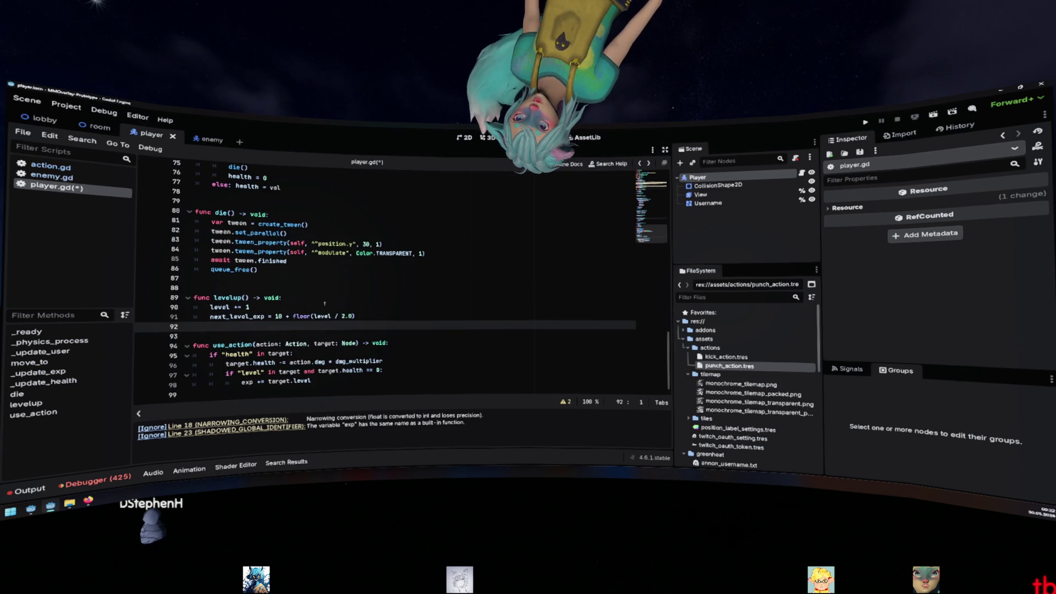
scroll(295, 331, "up", 20)
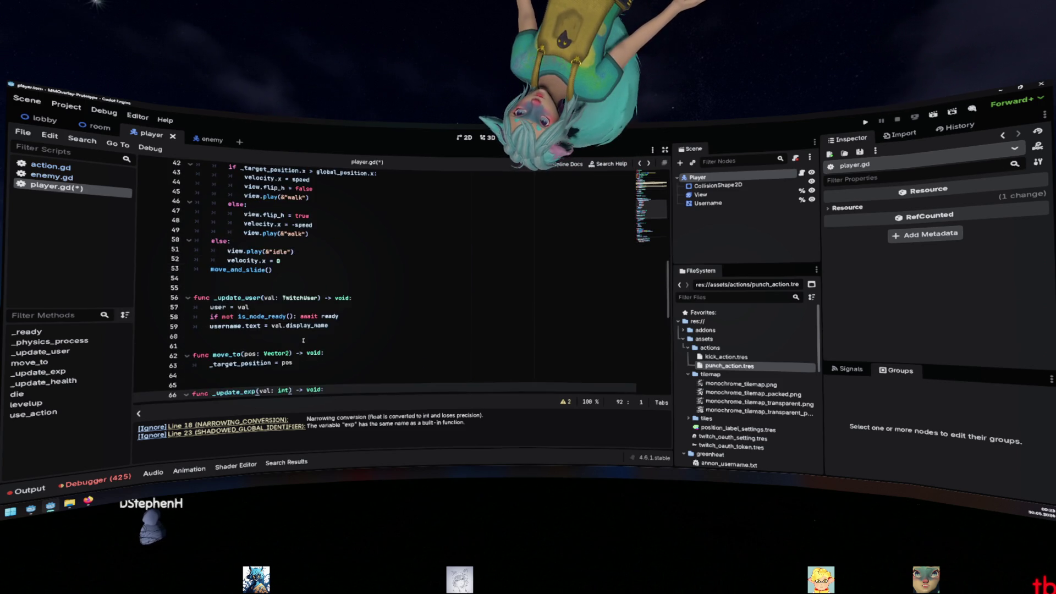
Rename exp, _update_exp and next_level_exp on lines 23-25 to their experience forms.
scroll(295, 331, "down", 1)
double_click(249, 297)
type("expirience")
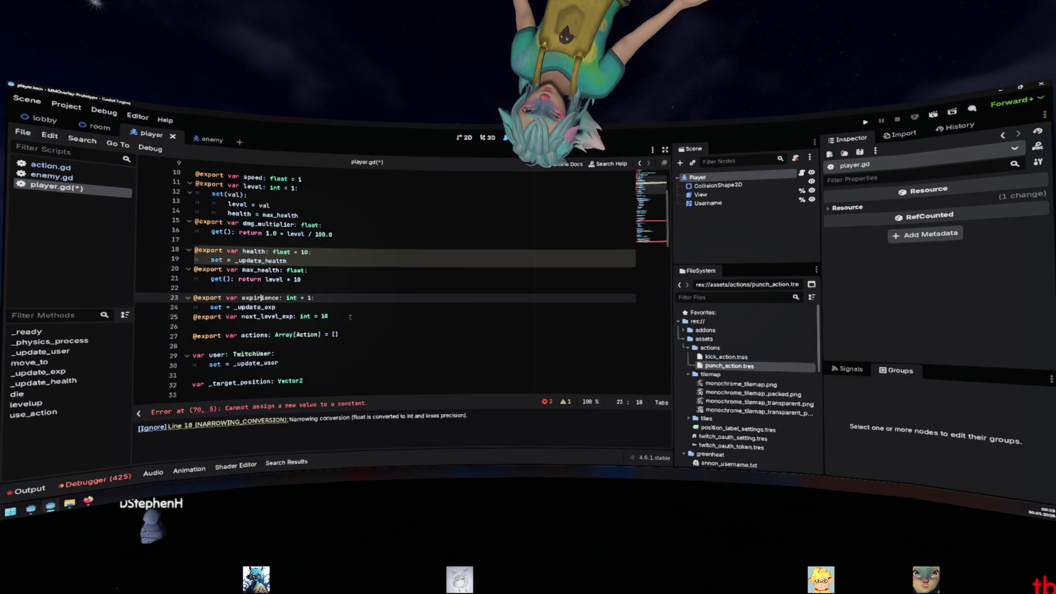
key("Left")
key("Right")
key("Right")
key("Right")
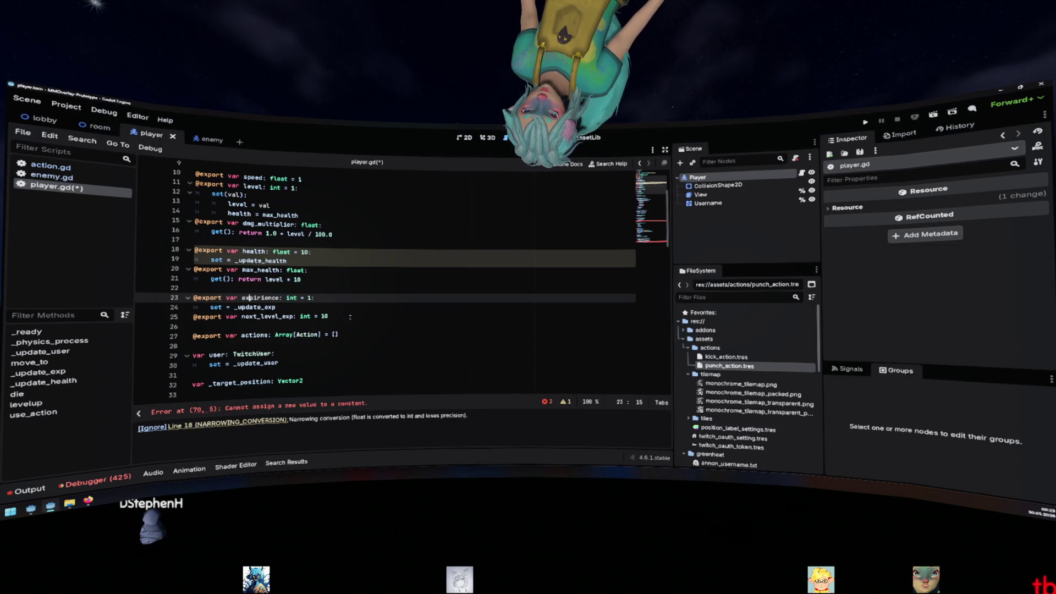
key("BackSpace")
type("e")
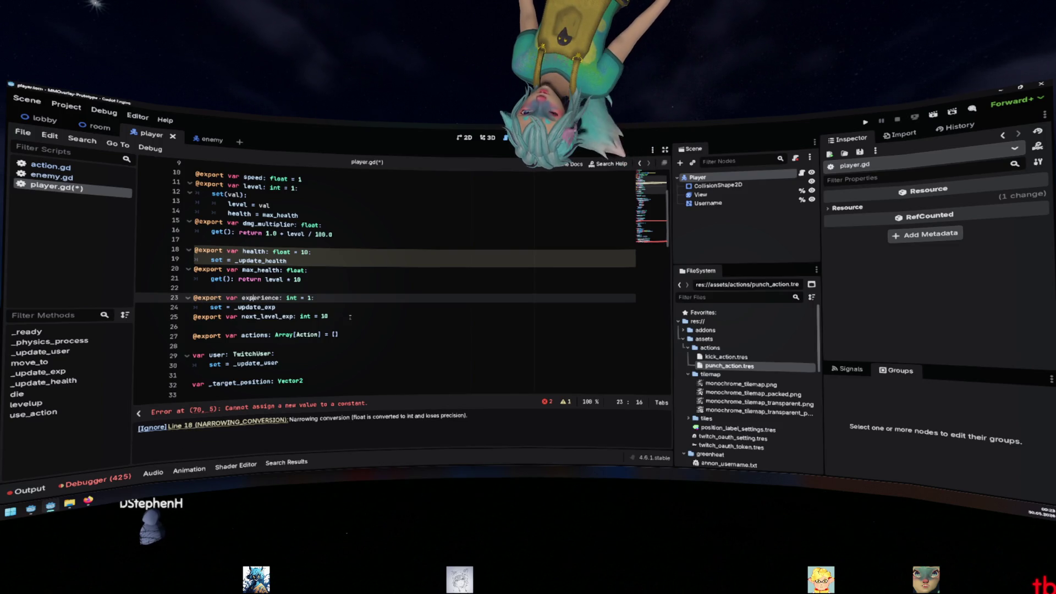
key("ctrl+d")
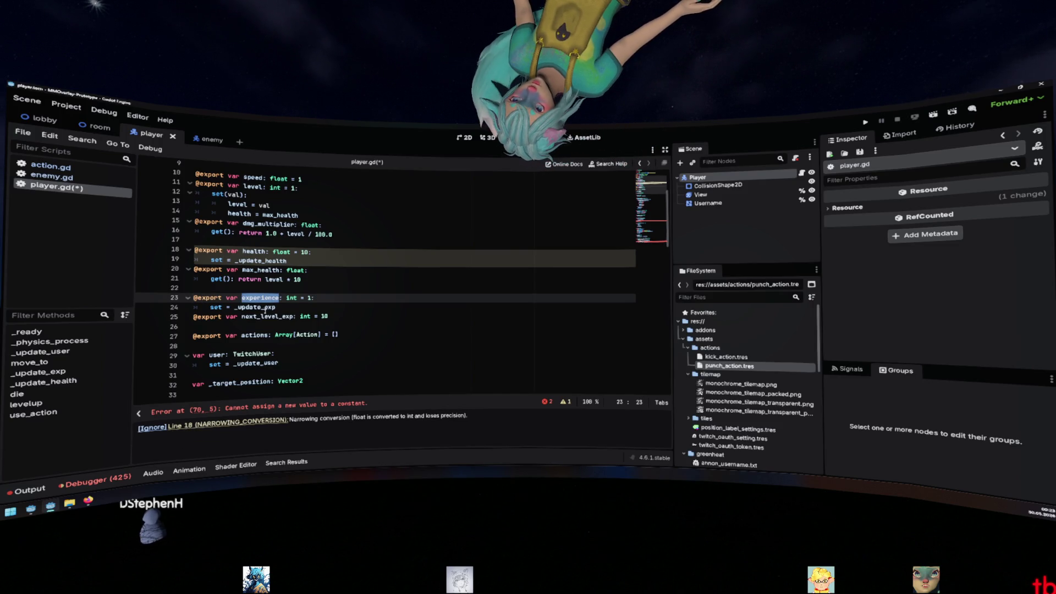
double_click(270, 308)
type("experience")
left_click(285, 317)
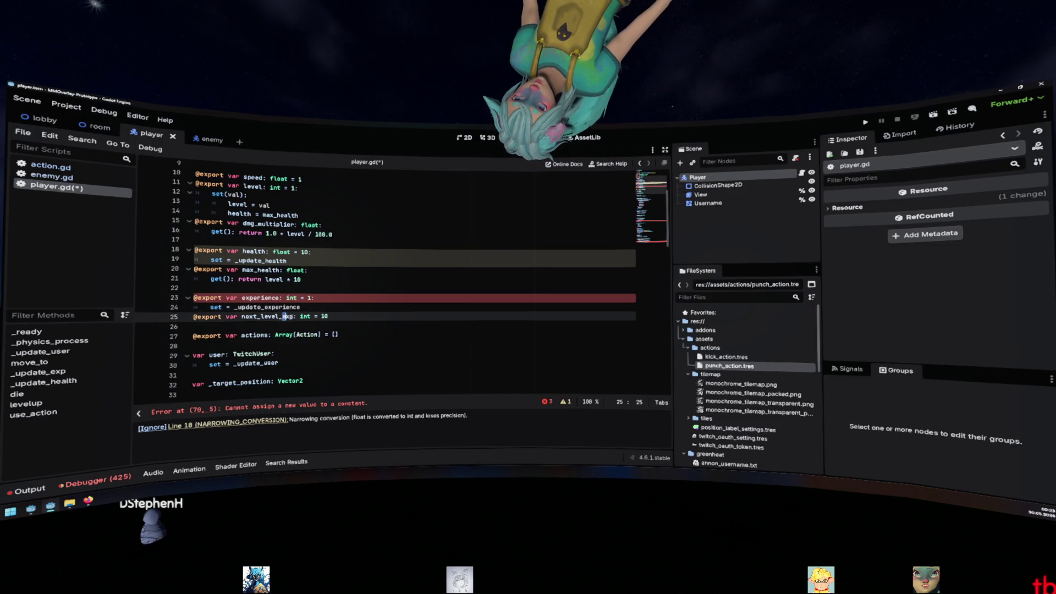
left_click(294, 317)
type("erience")
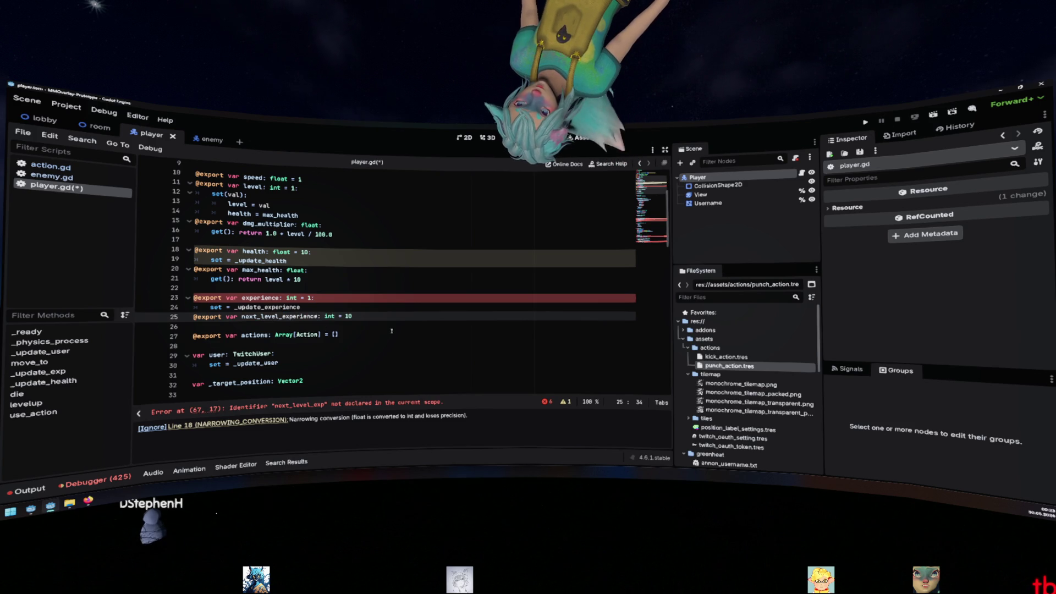
scroll(392, 331, "down", 2)
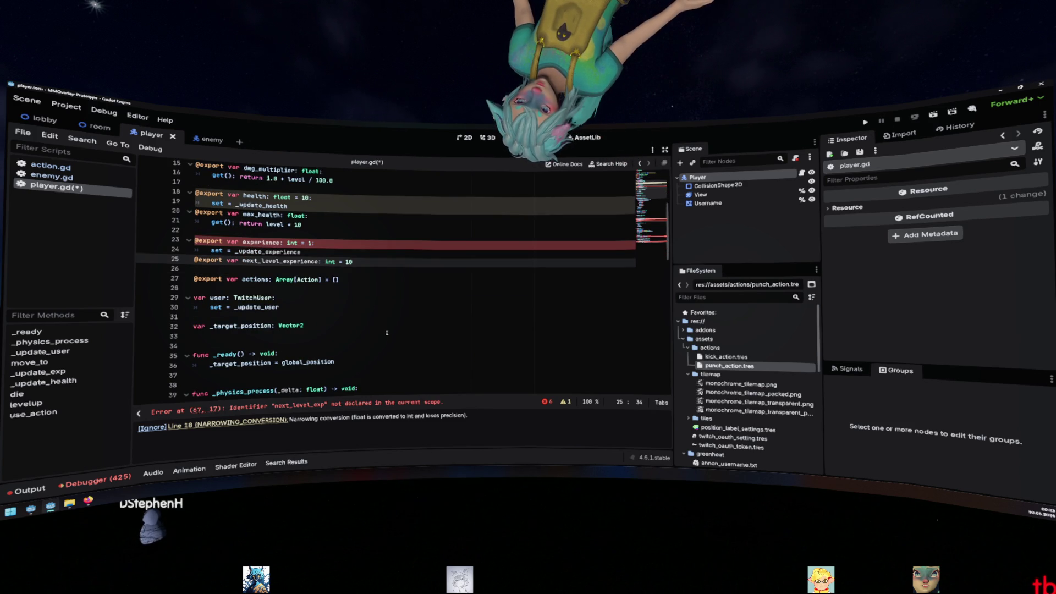
Search for exp and rename the matches on lines 66-70 to experience.
key("ctrl+f")
type("exp")
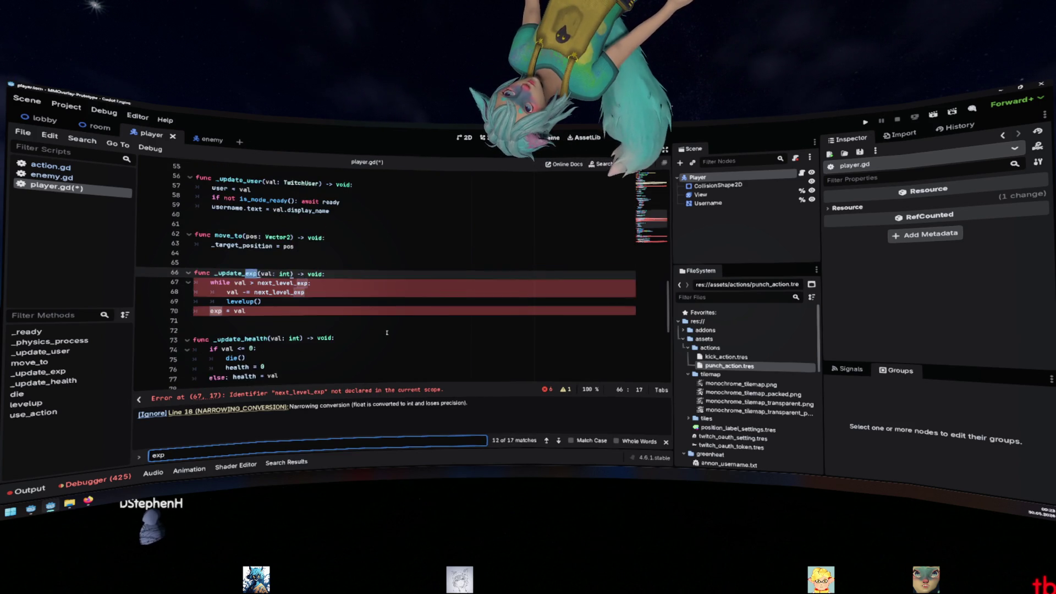
left_click(251, 264)
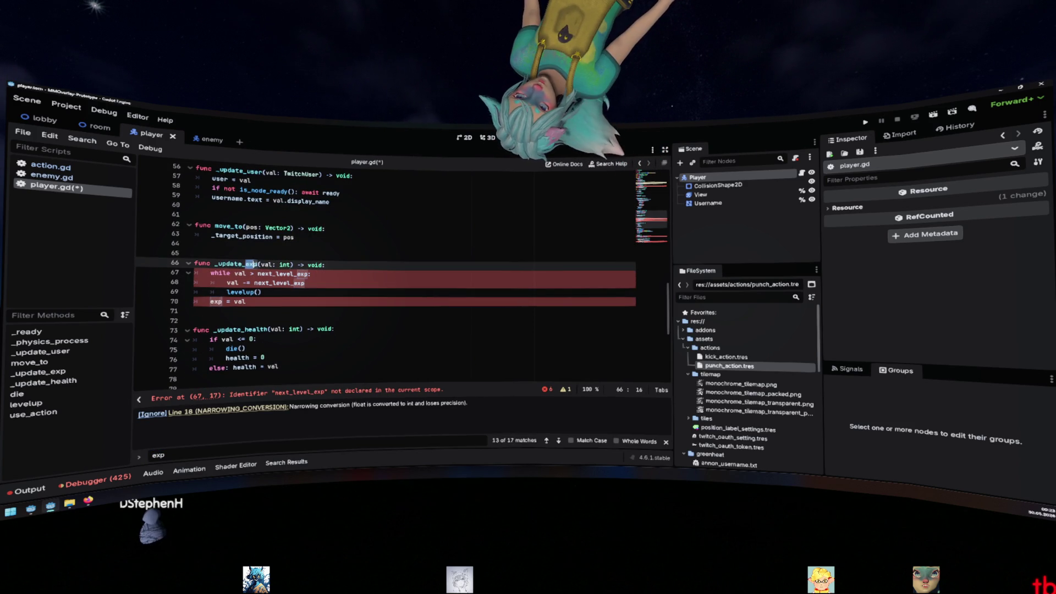
type("erience")
left_click(293, 273)
type("erience")
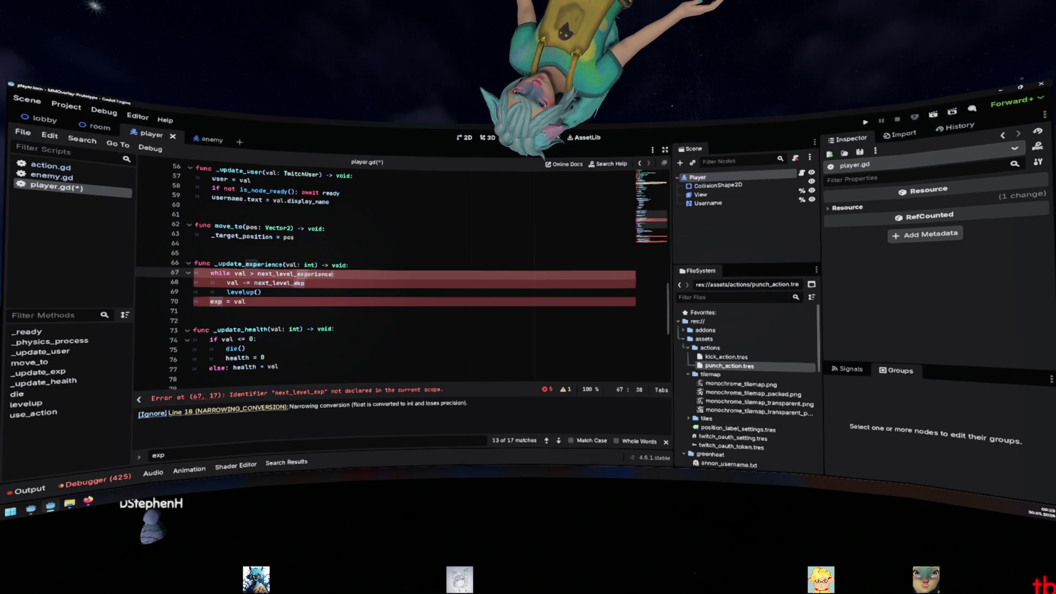
left_click(304, 282)
type("erience")
key("F3")
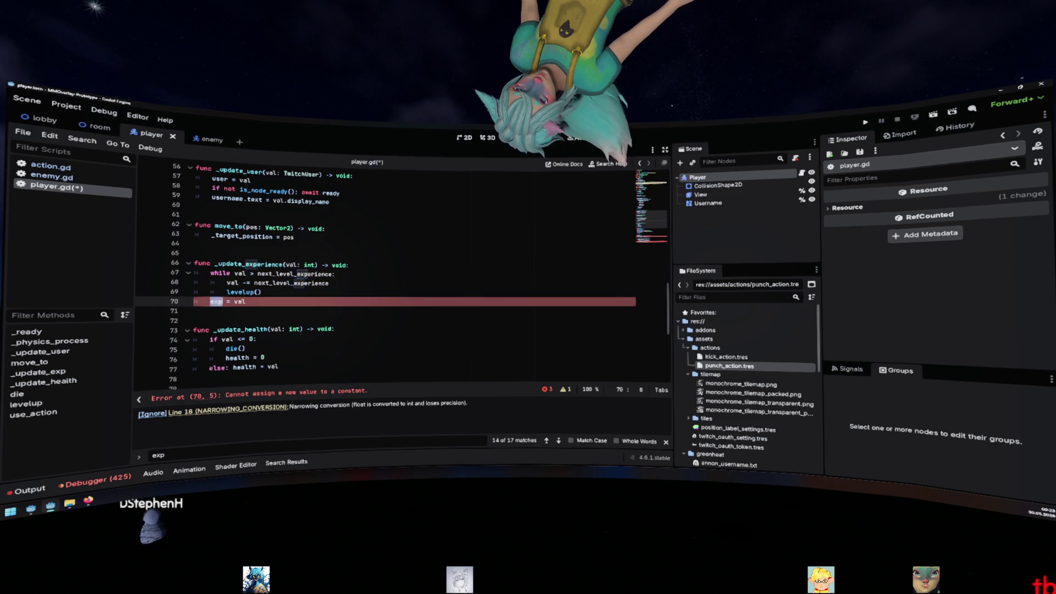
type("experience")
left_click(344, 319)
key("Escape")
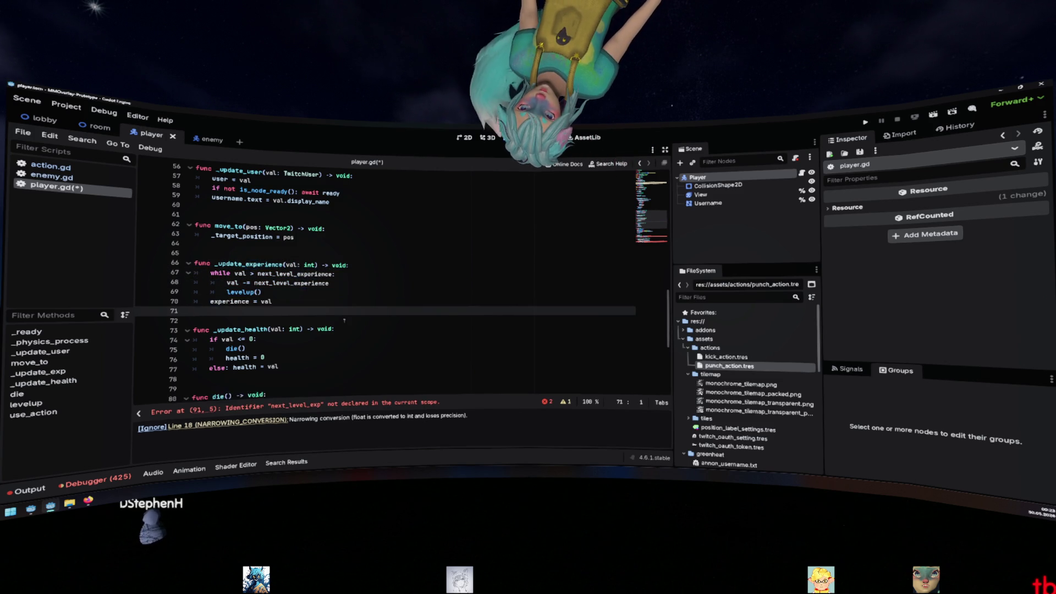
Rename next_level_exp on line 91 and exp on line 98 to experience, then save player.gd.
scroll(345, 321, "down", 6)
double_click(256, 322)
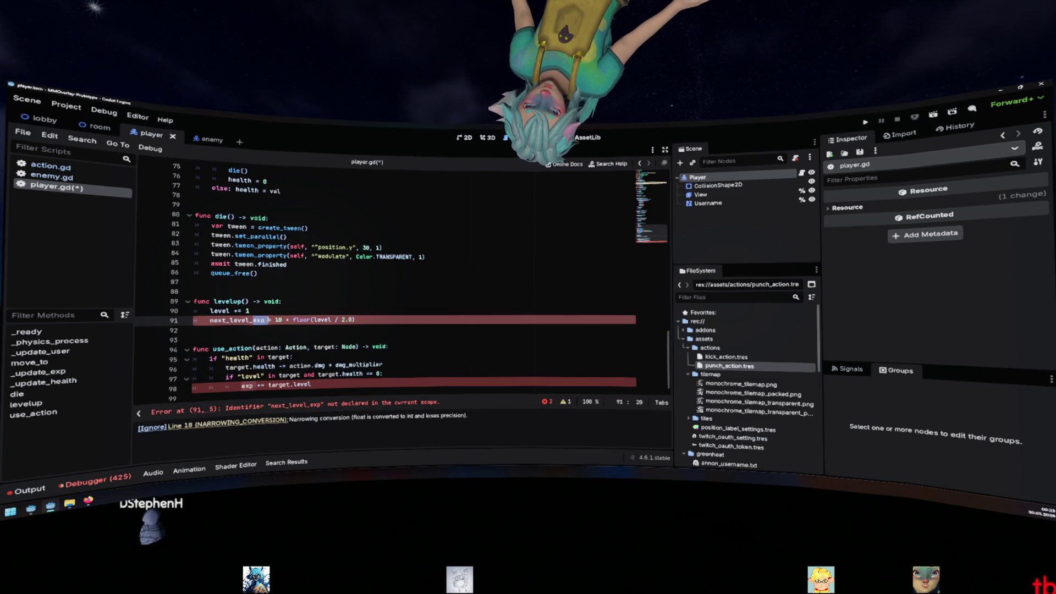
type("experience")
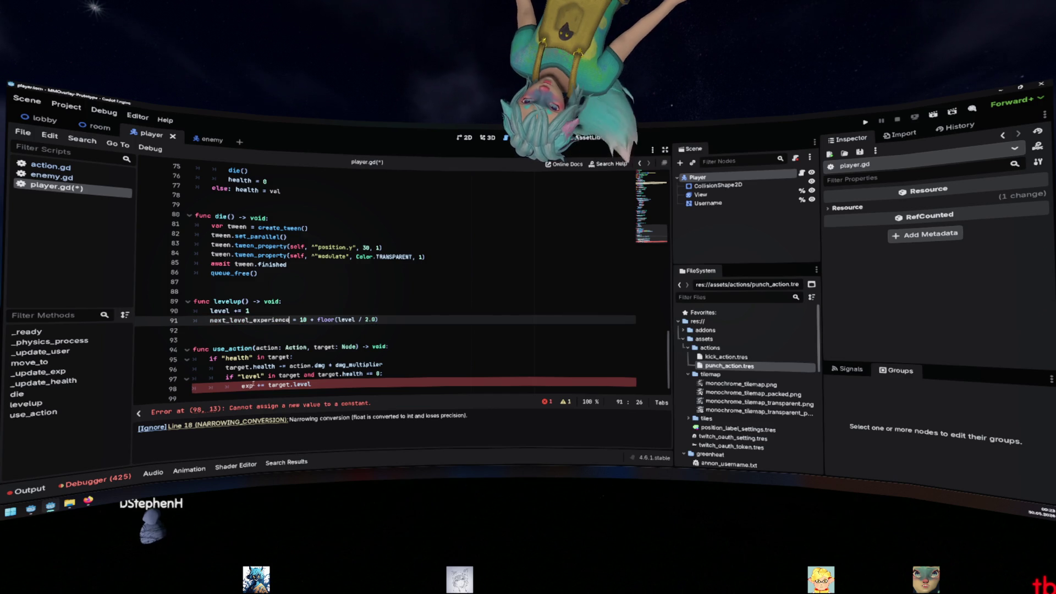
double_click(247, 385)
type("experience")
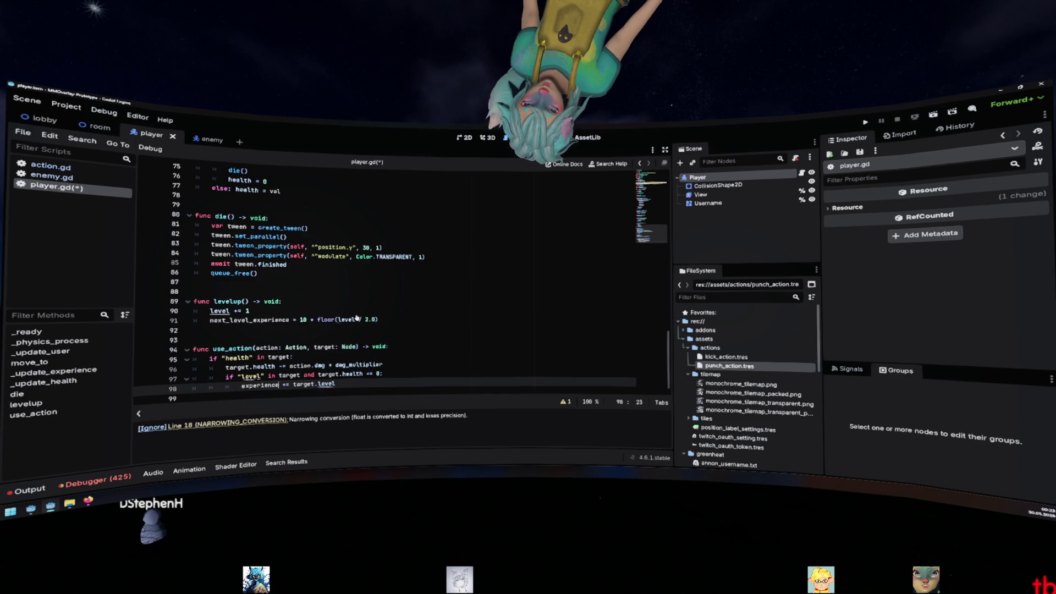
key("ctrl+s")
left_click(365, 301)
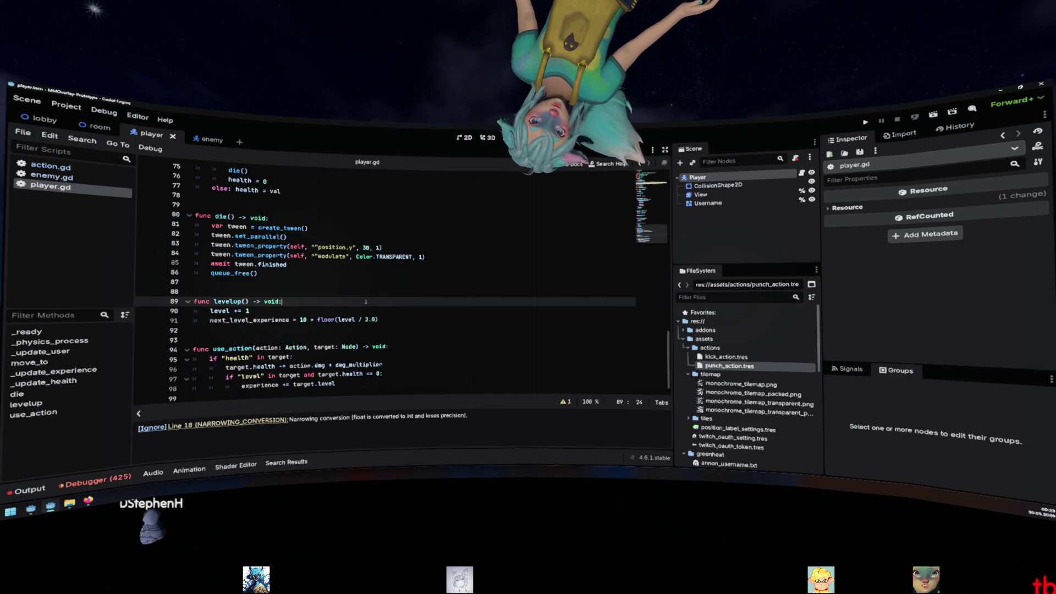
Review the end of the levelup function, then switch to the Player scene in the 2D workspace.
left_click(403, 336)
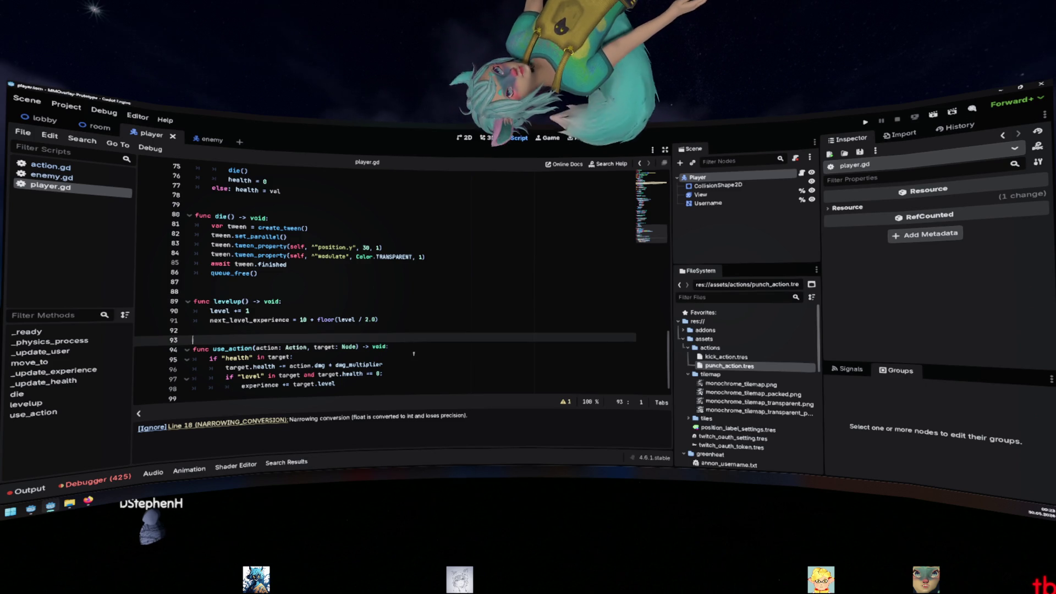
left_click(396, 319)
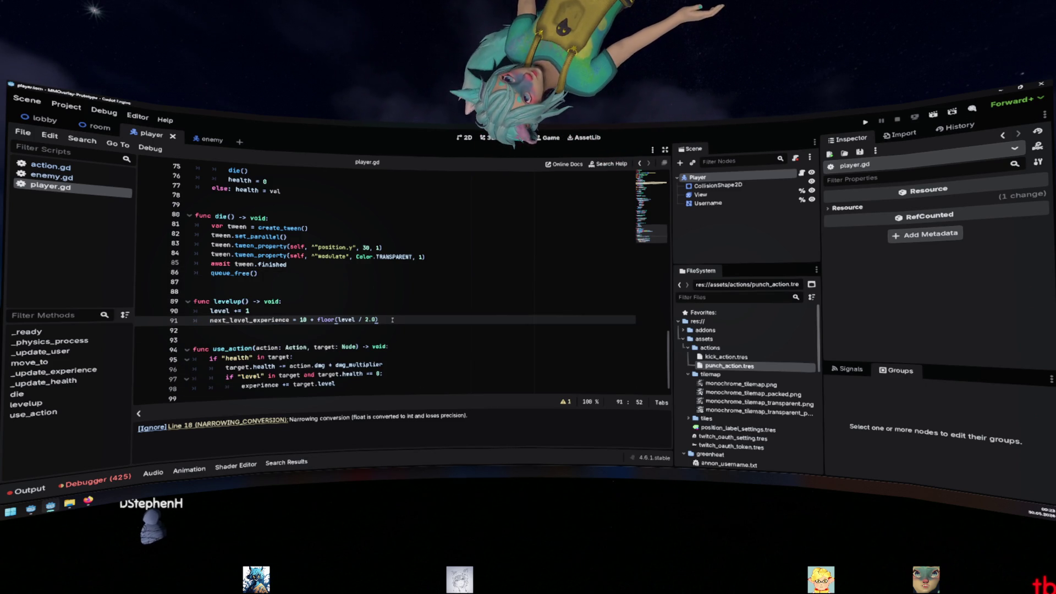
scroll(387, 320, "up", 20)
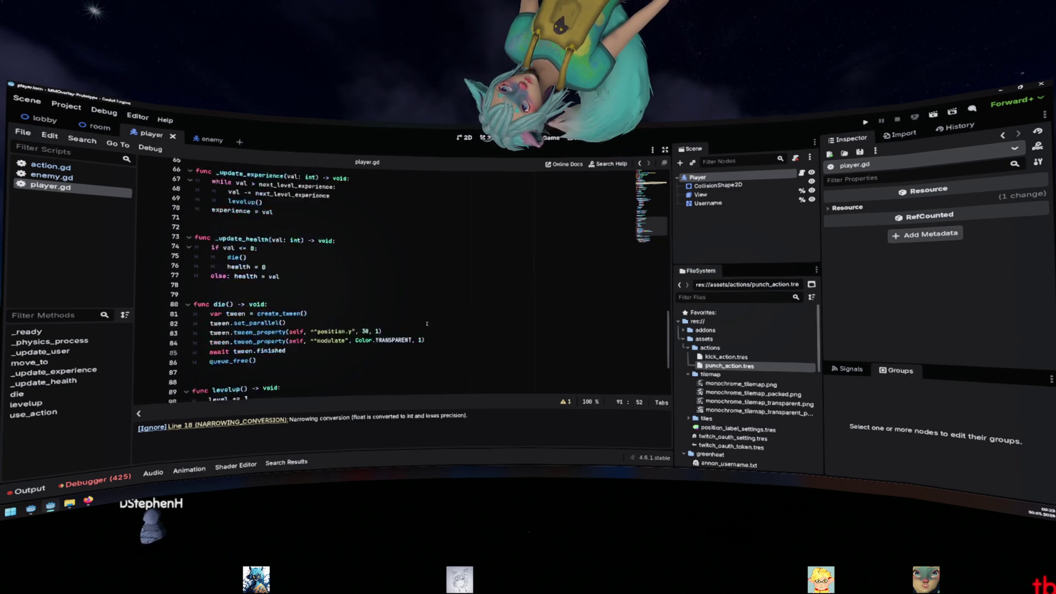
scroll(352, 302, "down", 1)
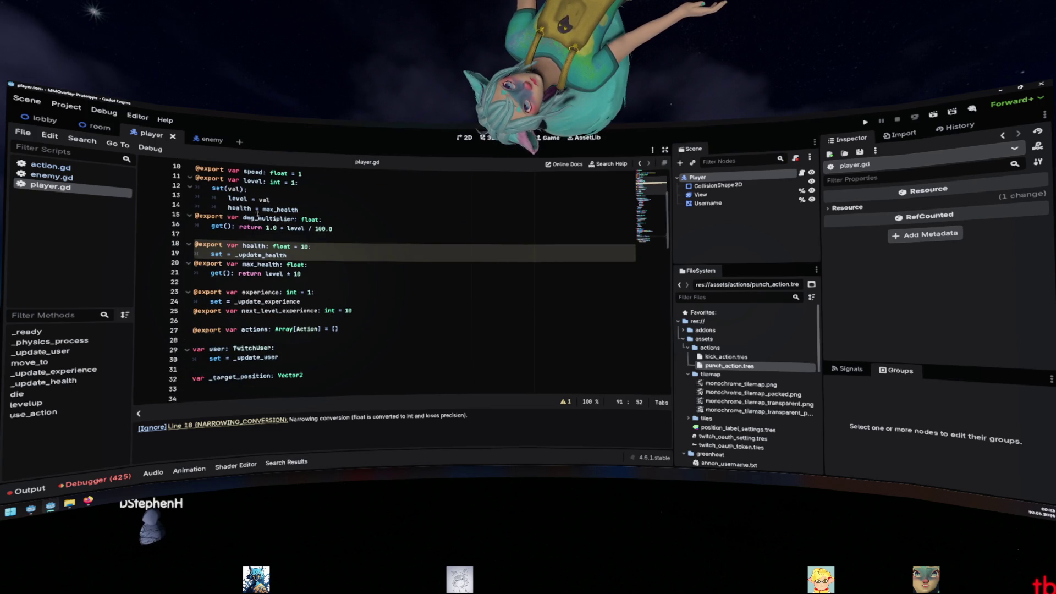
scroll(330, 275, "down", 20)
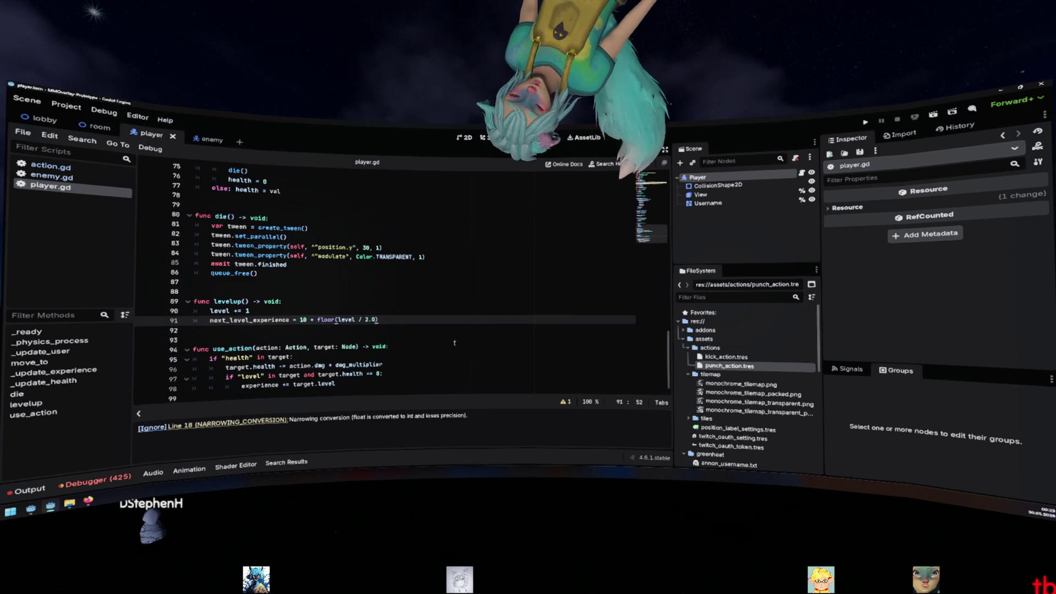
left_click(472, 339)
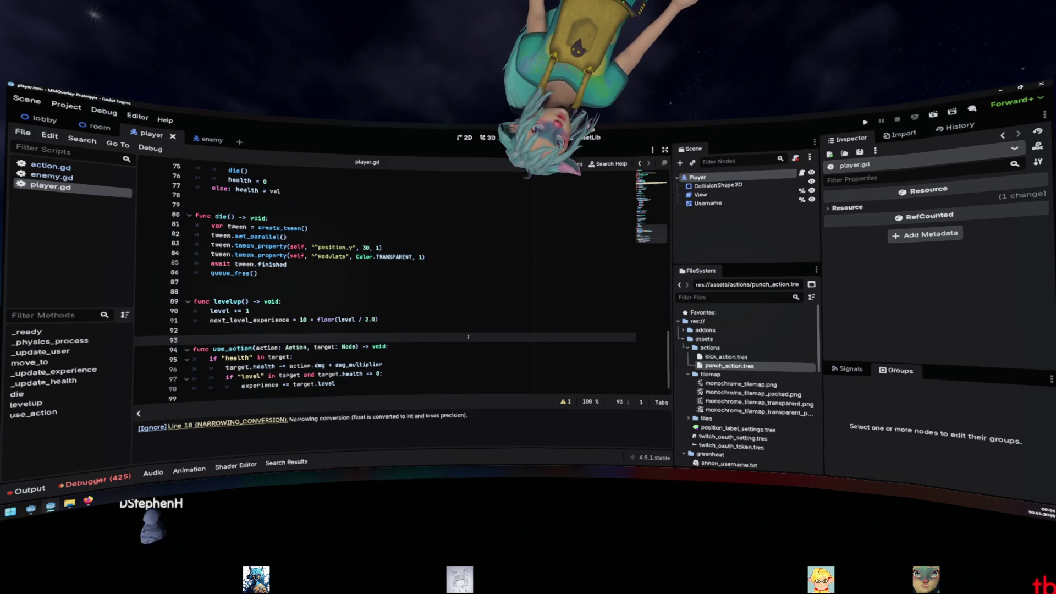
key("ctrl+F2")
key("ctrl+F1")
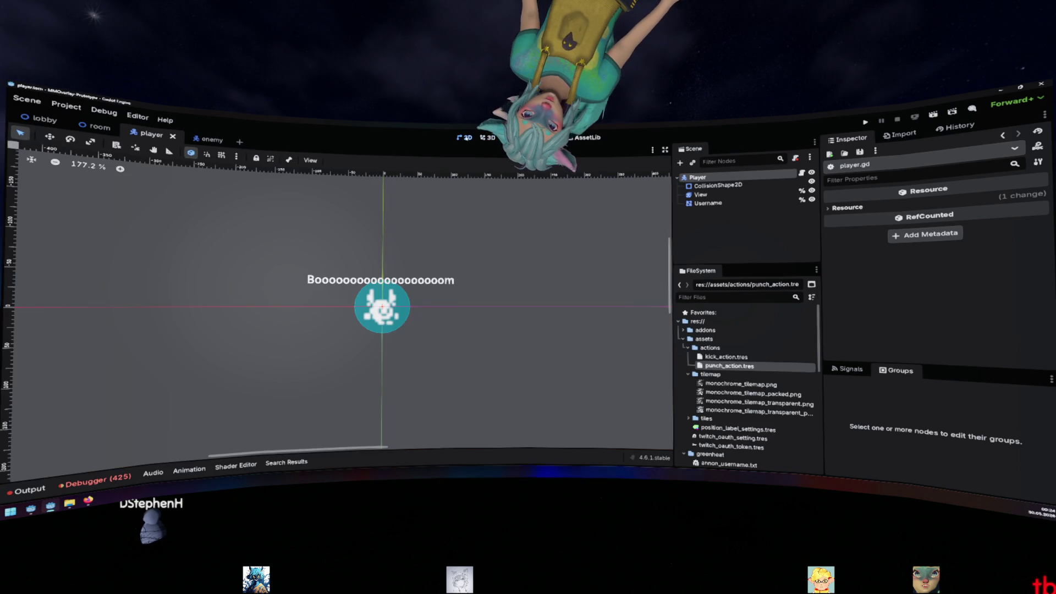
scroll(392, 303, "up", 6)
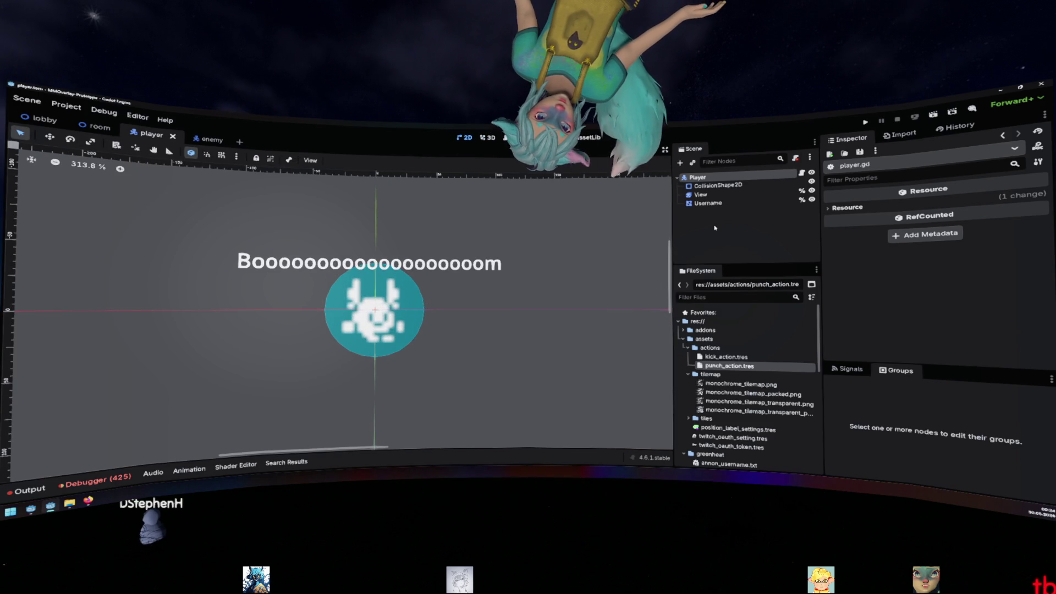
Add a MeshInstance2D child under Player and give it a new QuadMesh.
right_click(715, 176)
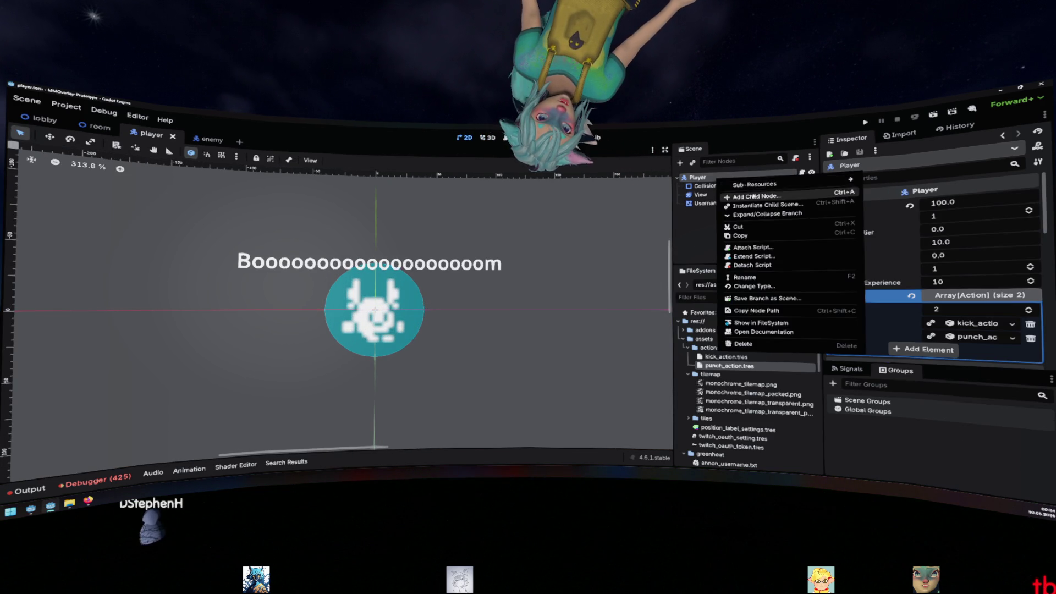
left_click(743, 182)
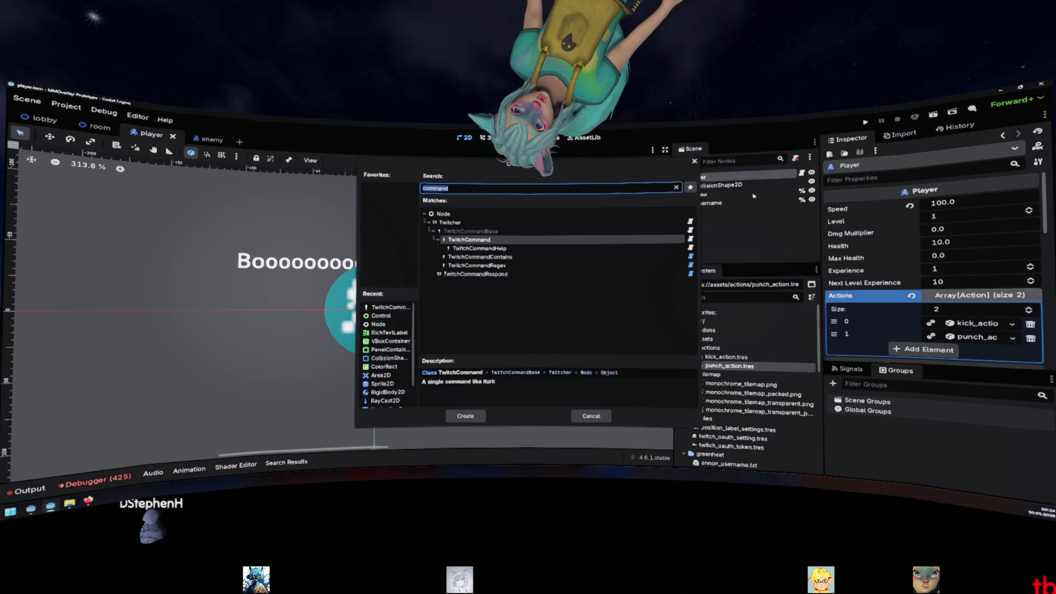
type("mesh")
key("Return")
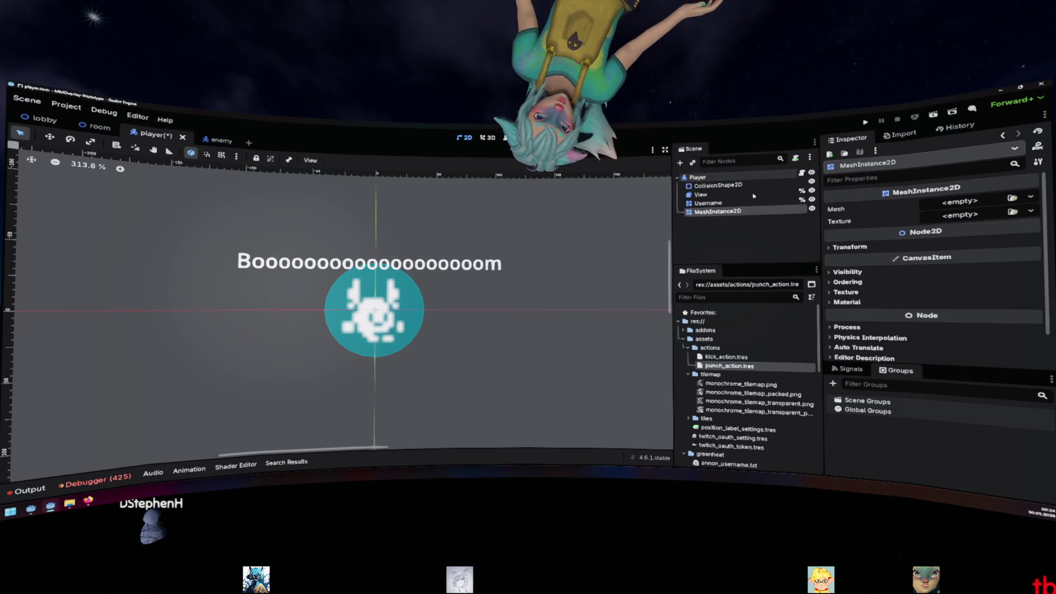
left_click(963, 205)
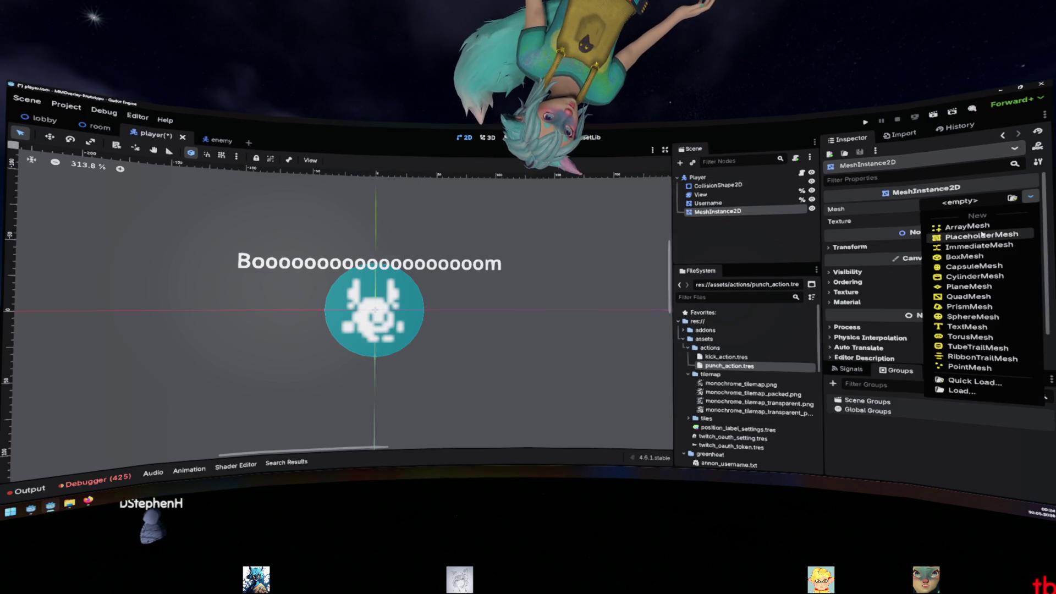
left_click(970, 297)
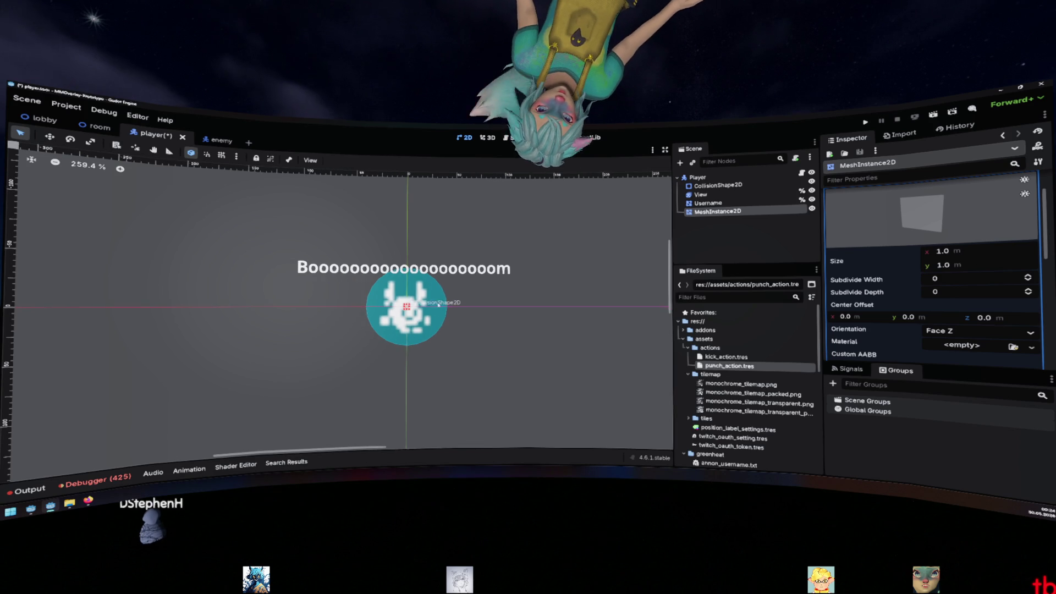
Stretch the quad into a wide horizontal bar, then delete the MeshInstance2D.
scroll(407, 306, "up", 6)
left_click_drag(395, 308, 467, 308)
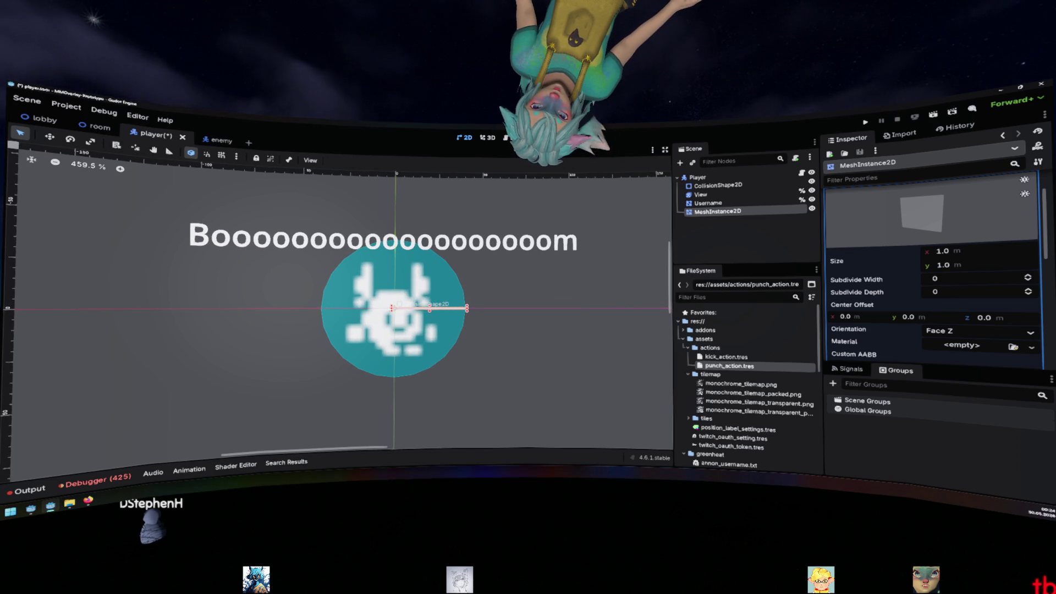
left_click_drag(392, 308, 313, 308)
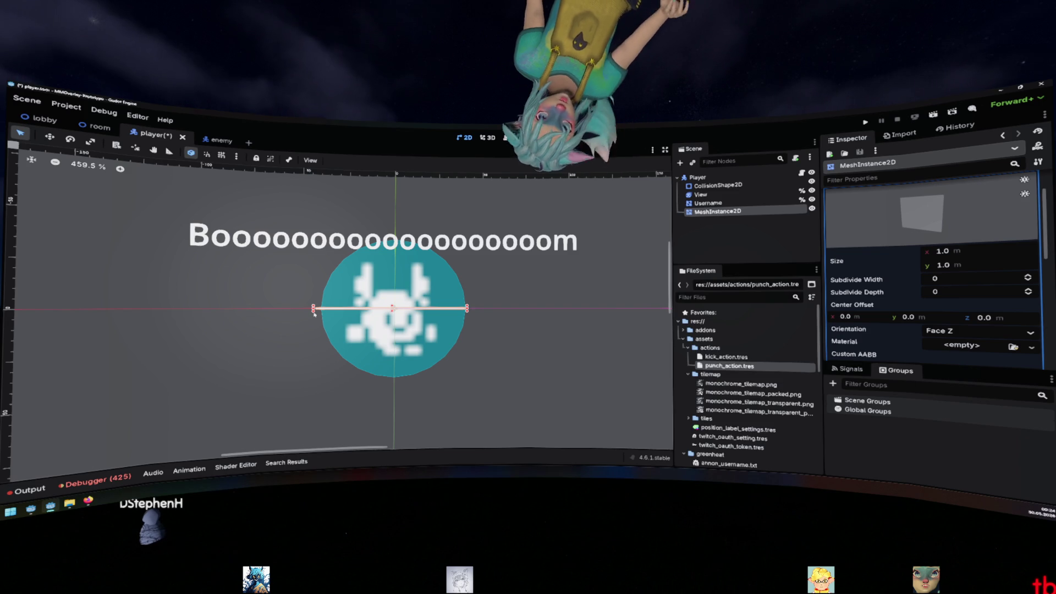
key("Delete")
Add a ProgressBar child under Player and move it below the sprite.
right_click(701, 177)
left_click(721, 197)
type("progress")
key("Return")
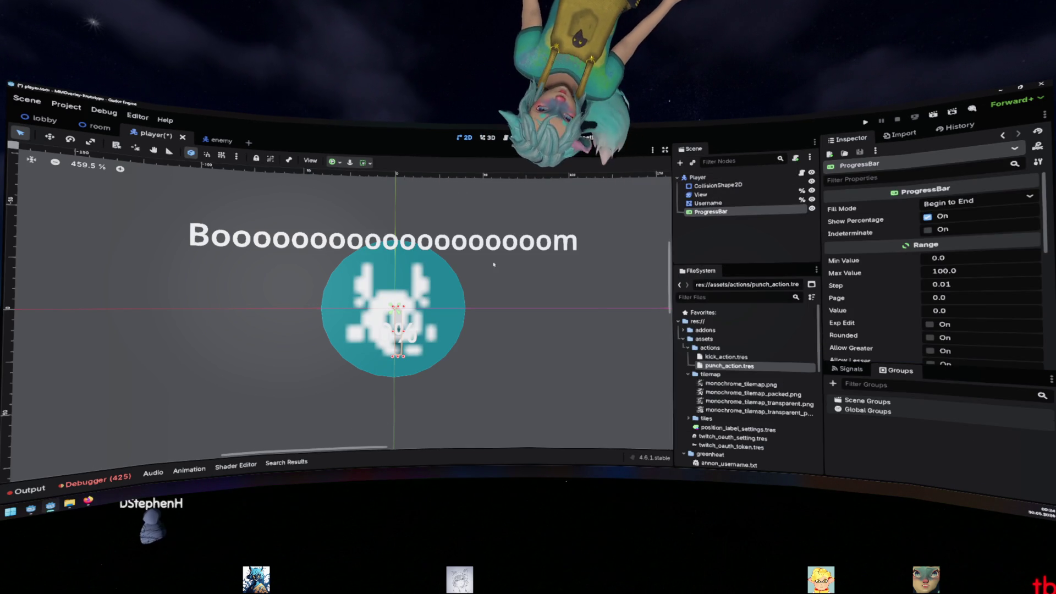
left_click_drag(397, 348, 399, 394)
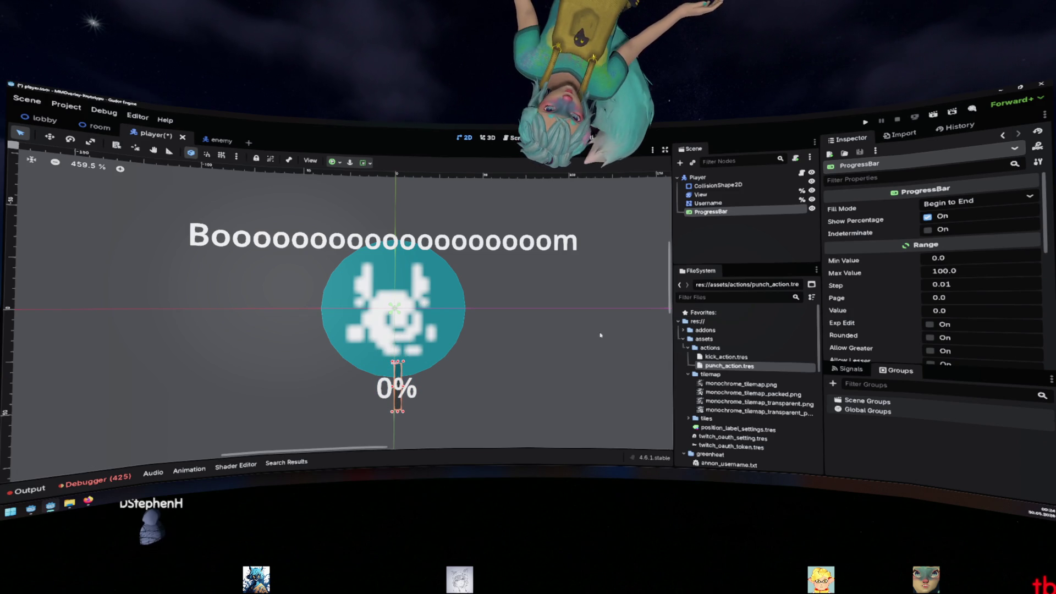
Set the ProgressBar's Custom Minimum Size x to 100.
scroll(900, 235, "down", 5)
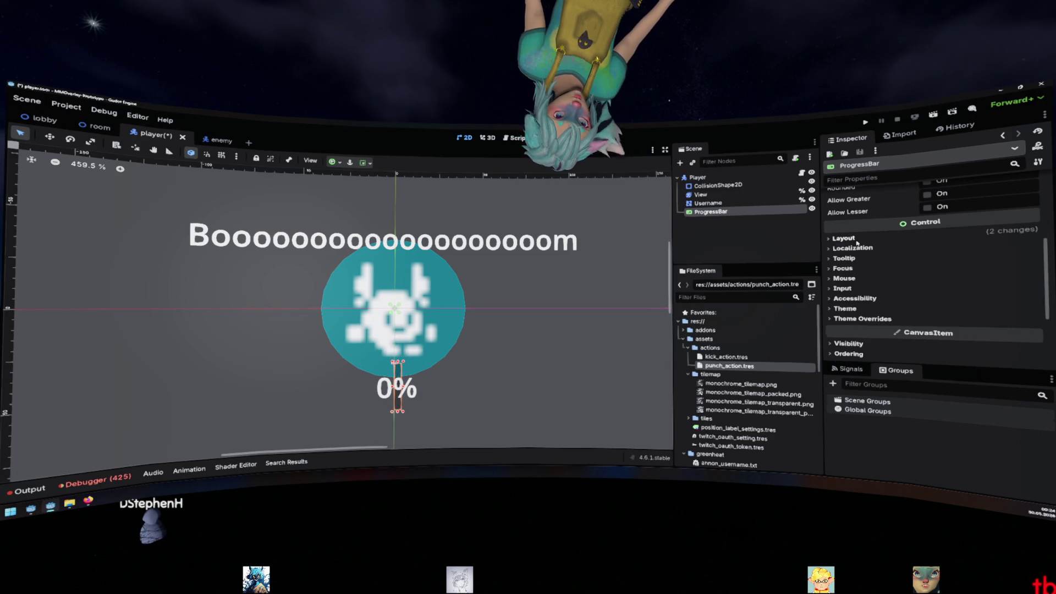
left_click(902, 239)
left_click(971, 277)
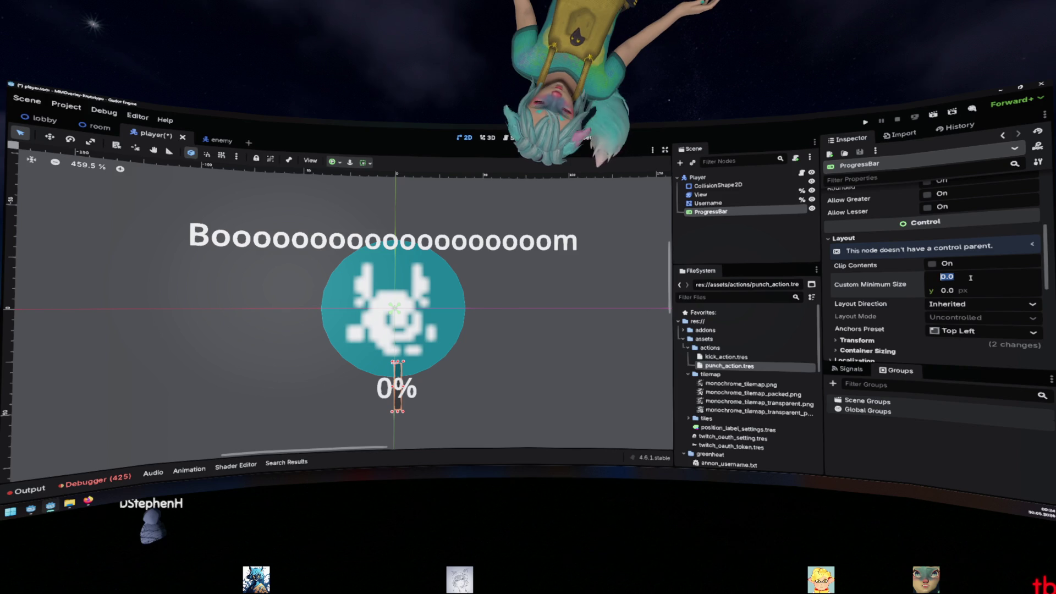
type("2")
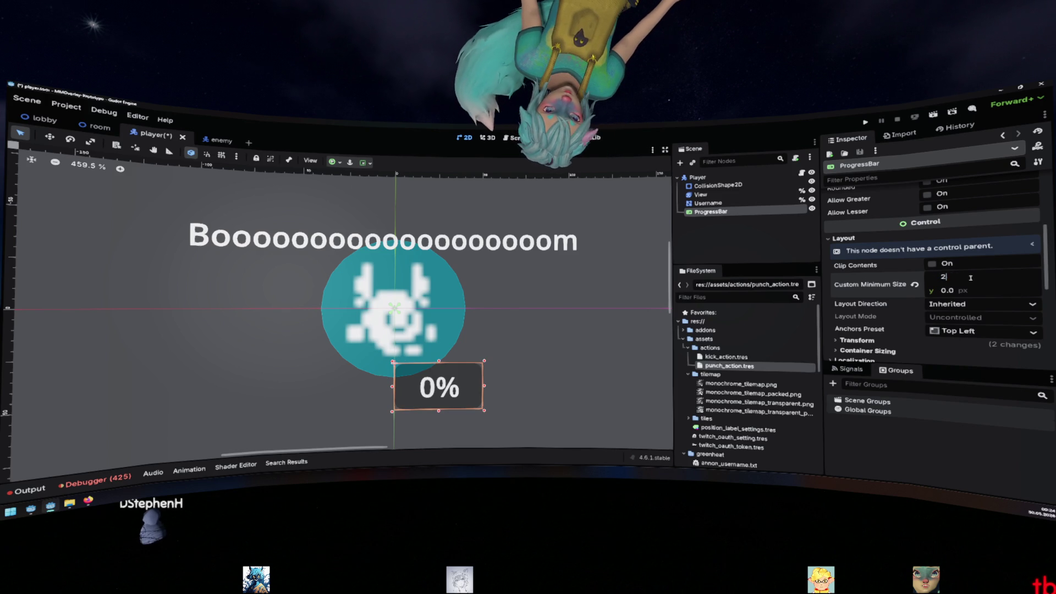
type("00")
key("BackSpace")
key("BackSpace")
key("BackSpace")
type("100")
key("Return")
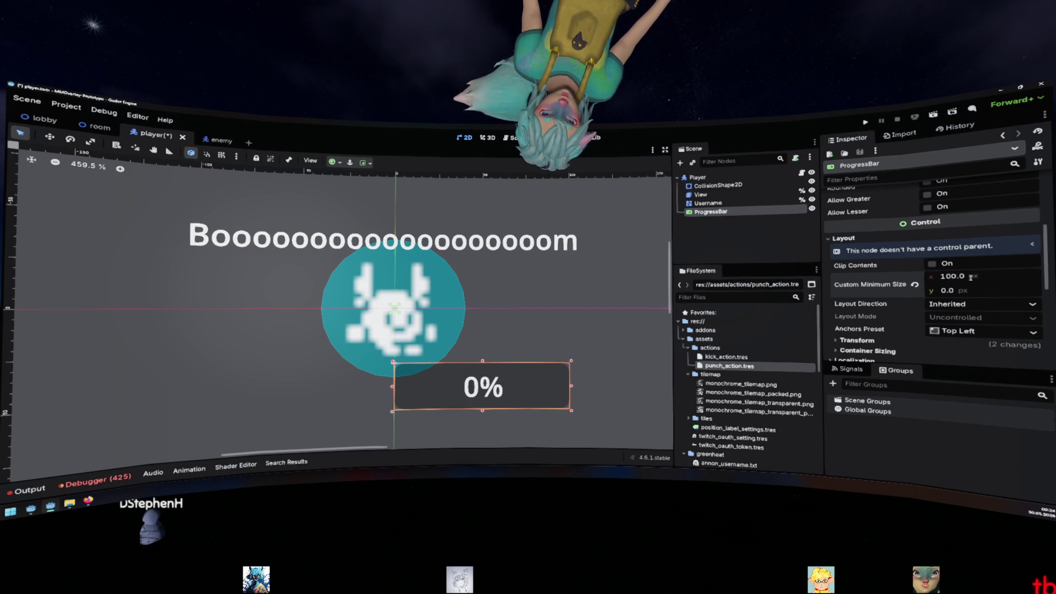
Turn off Show Percentage and flatten the bar into a thin strip under the sprite.
scroll(895, 262, "up", 5)
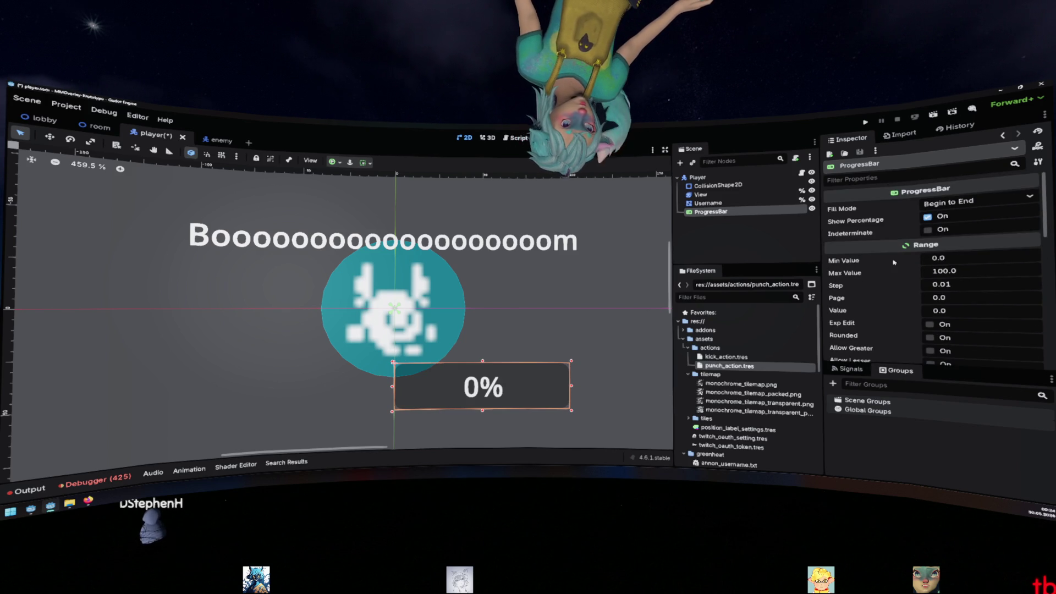
left_click(927, 216)
scroll(929, 236, "down", 5)
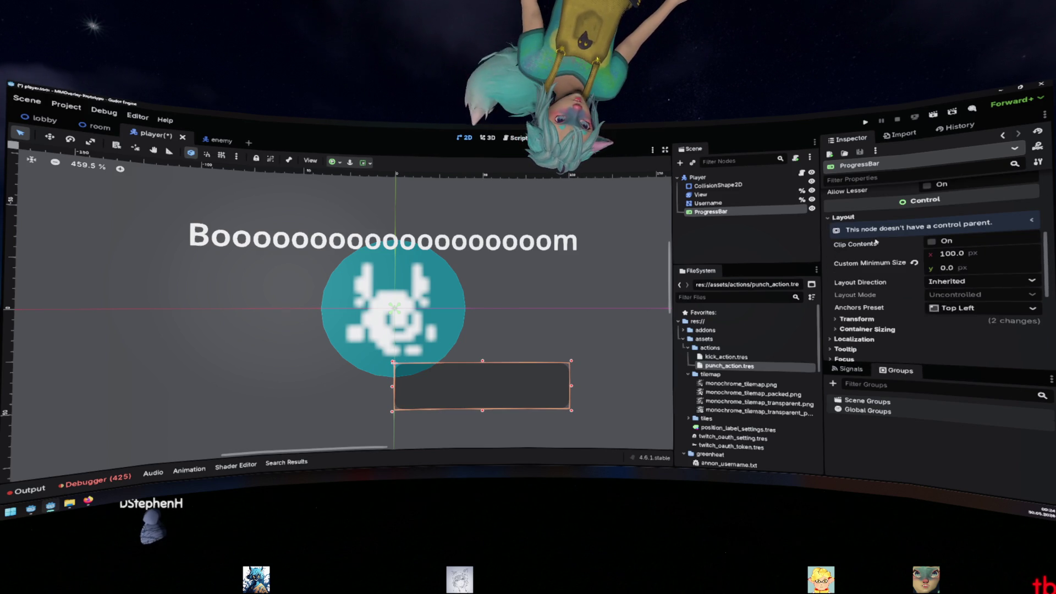
mouse_move(481, 412)
left_mouse_down()
mouse_move(482, 376)
mouse_move(414, 372)
left_mouse_up()
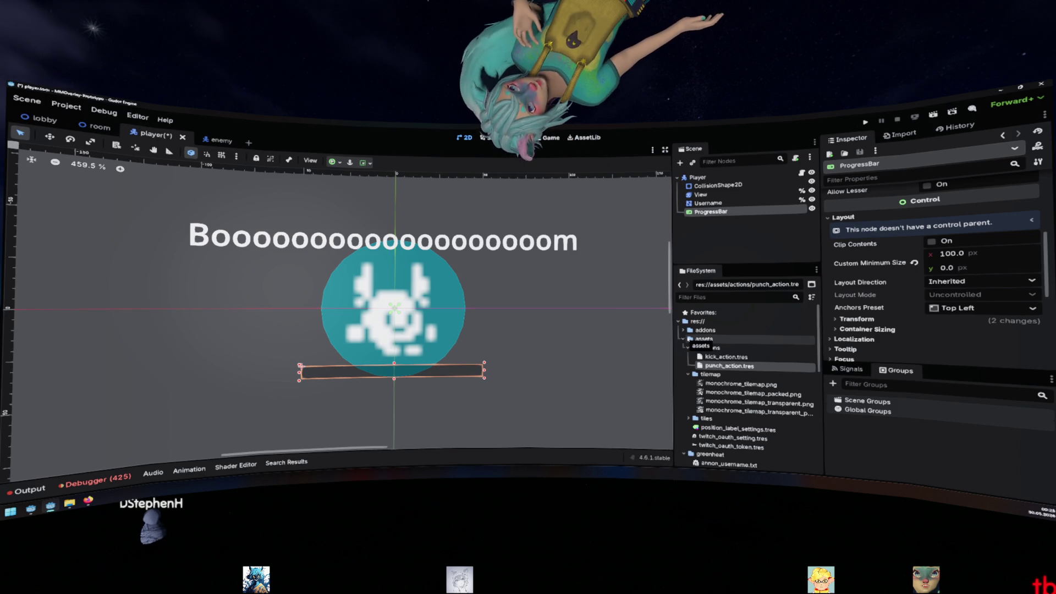
scroll(878, 279, "down", 6)
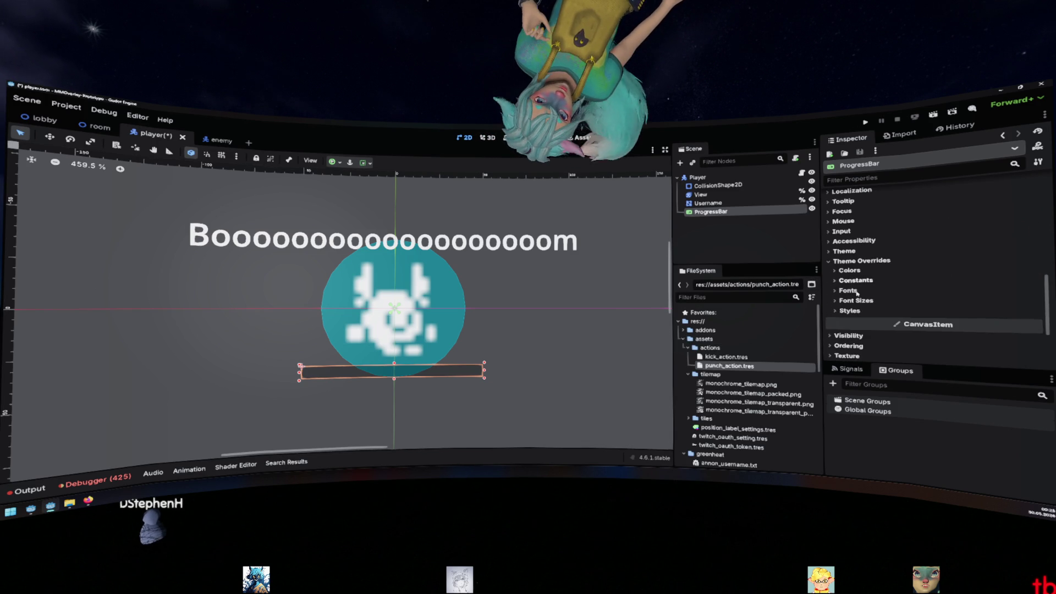
Set the Fill style override to a new StyleBoxFlat with deep red colour b00033.
left_click(849, 311)
scroll(919, 277, "down", 1)
left_click(858, 312)
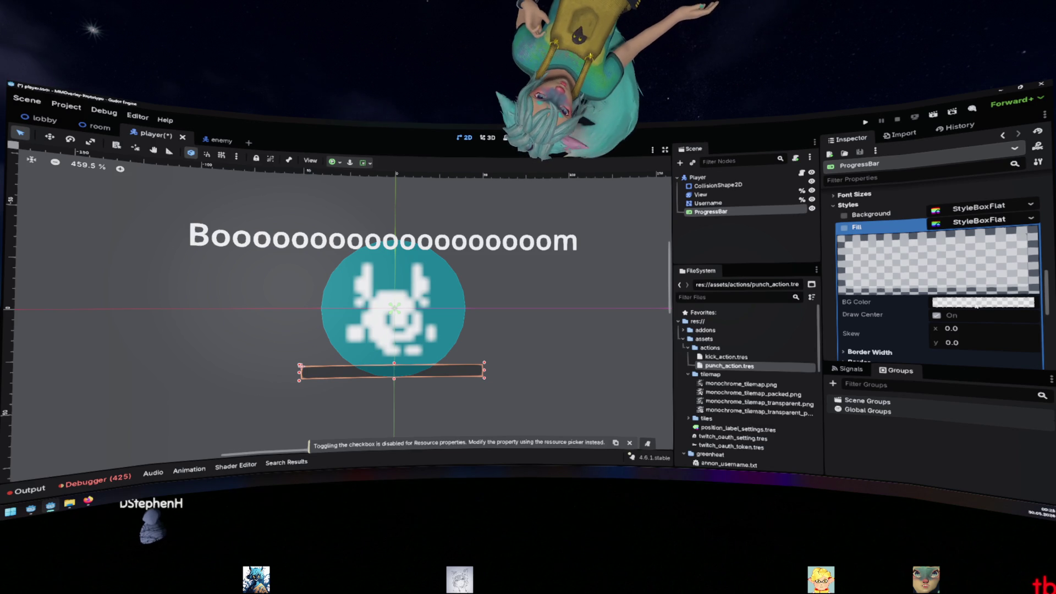
scroll(935, 286, "down", 2)
scroll(934, 286, "up", 3)
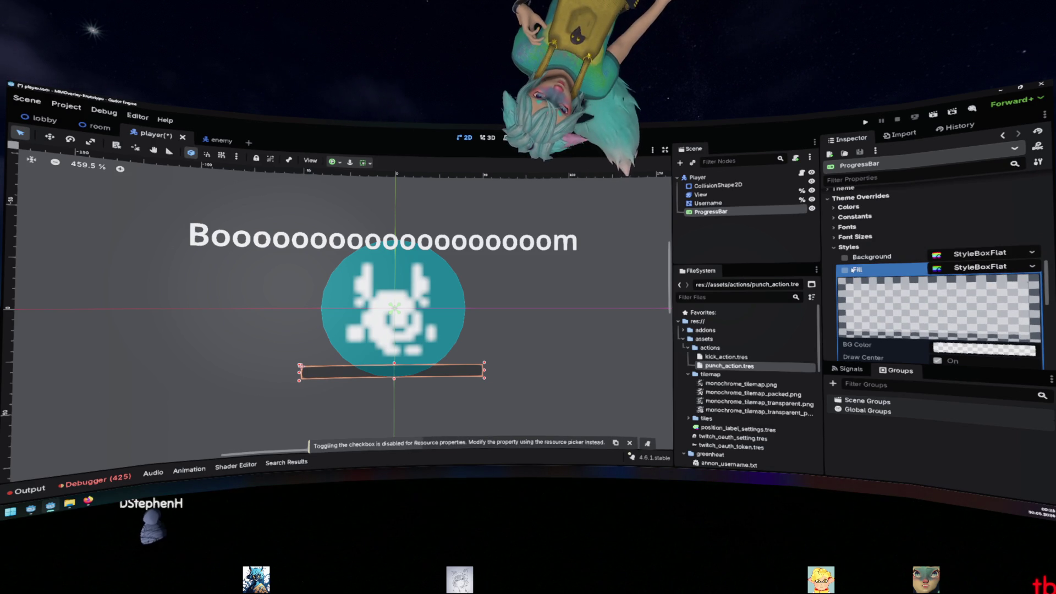
left_click(1032, 266)
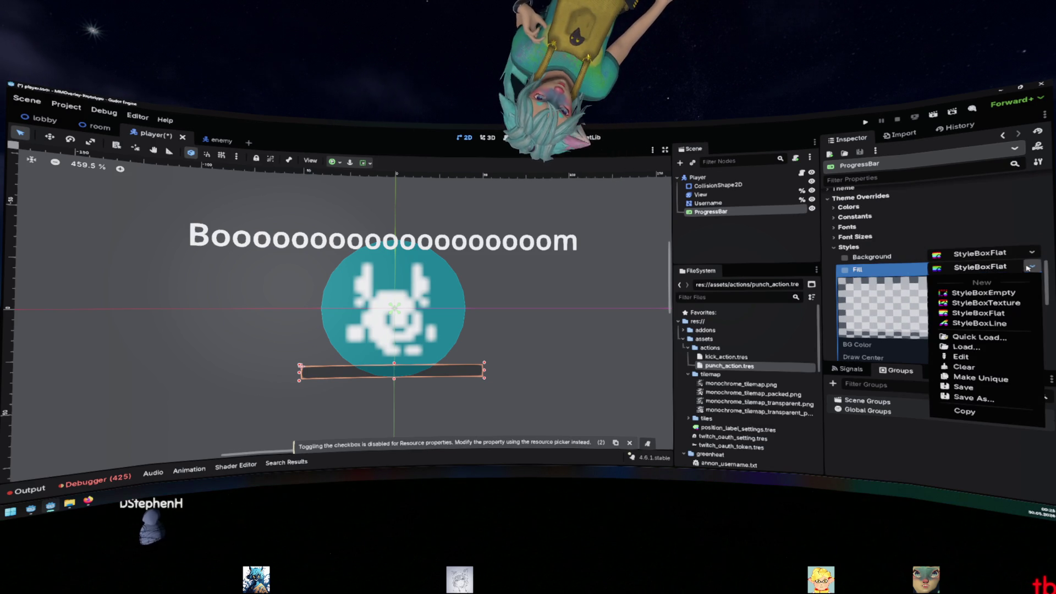
left_click(998, 313)
left_click(963, 281)
left_click_drag(1043, 301, 1038, 288)
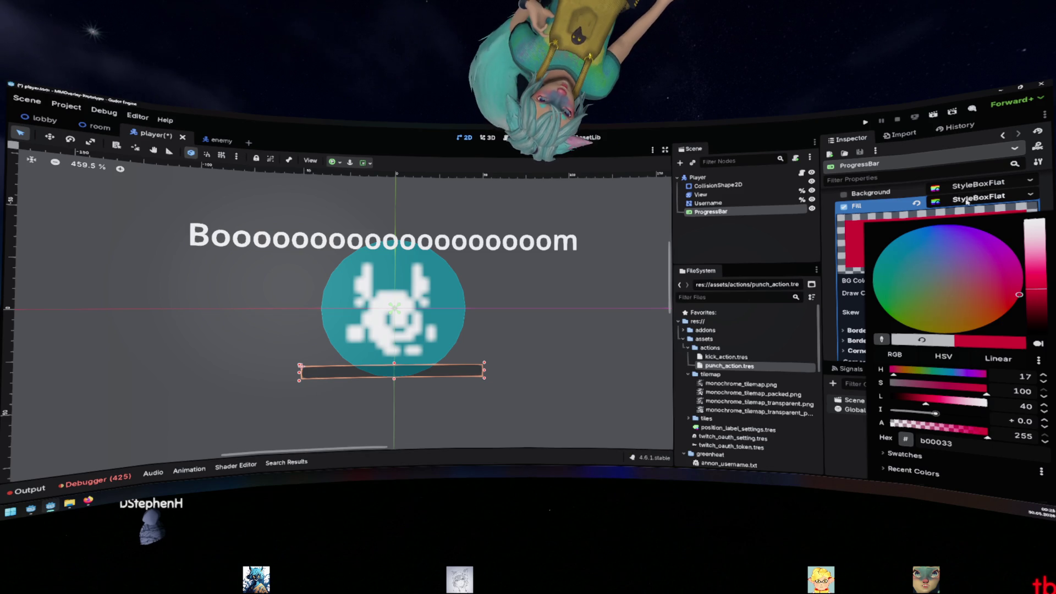
left_click(966, 201)
Set the Background style override to a new StyleBoxFlat with dark red colour 3c000a.
left_click(901, 243)
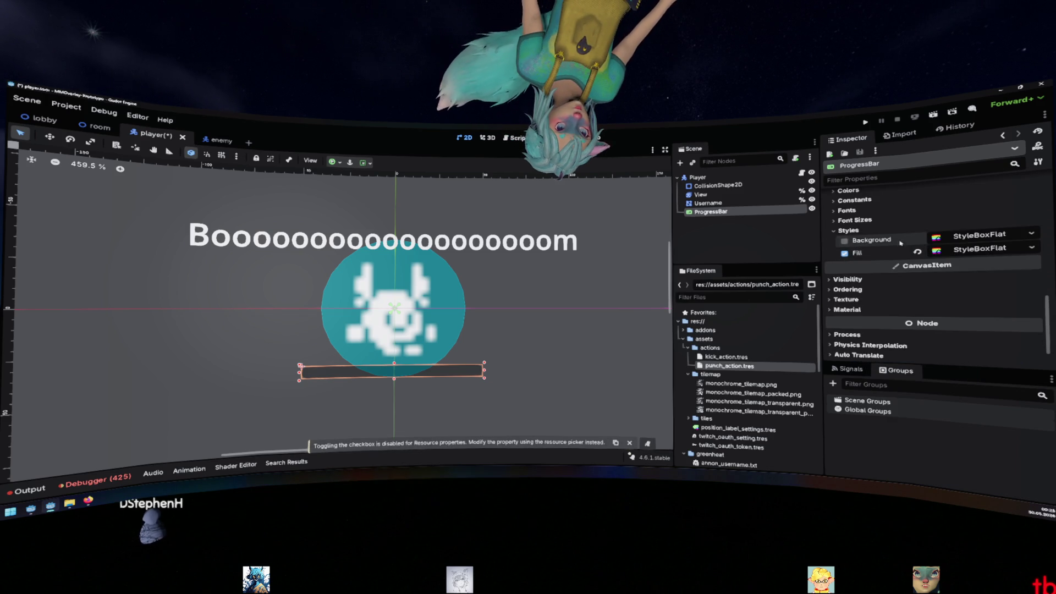
left_click(1031, 233)
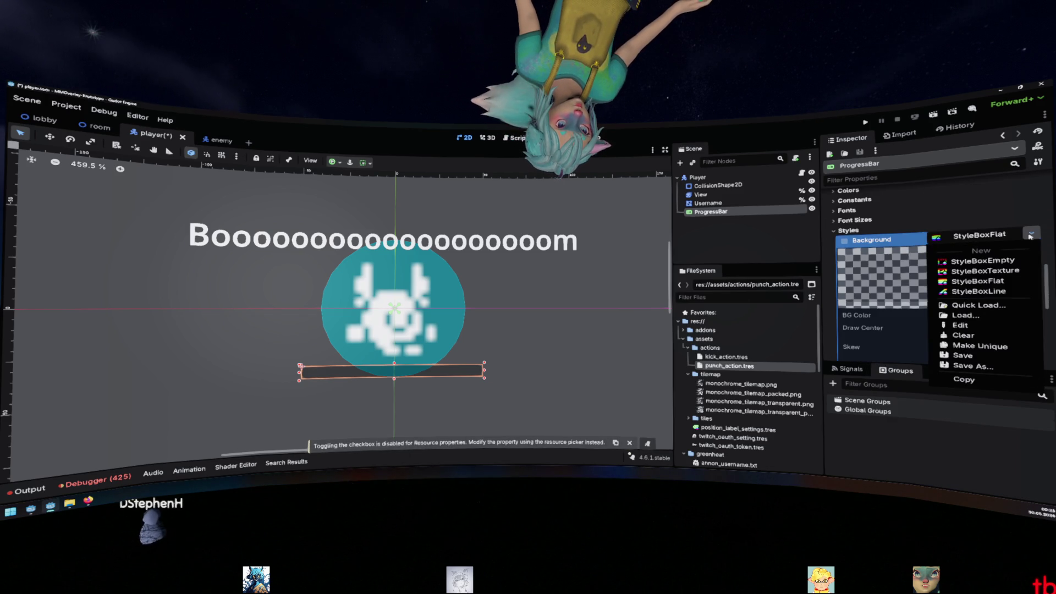
left_click(985, 271)
left_click(1031, 234)
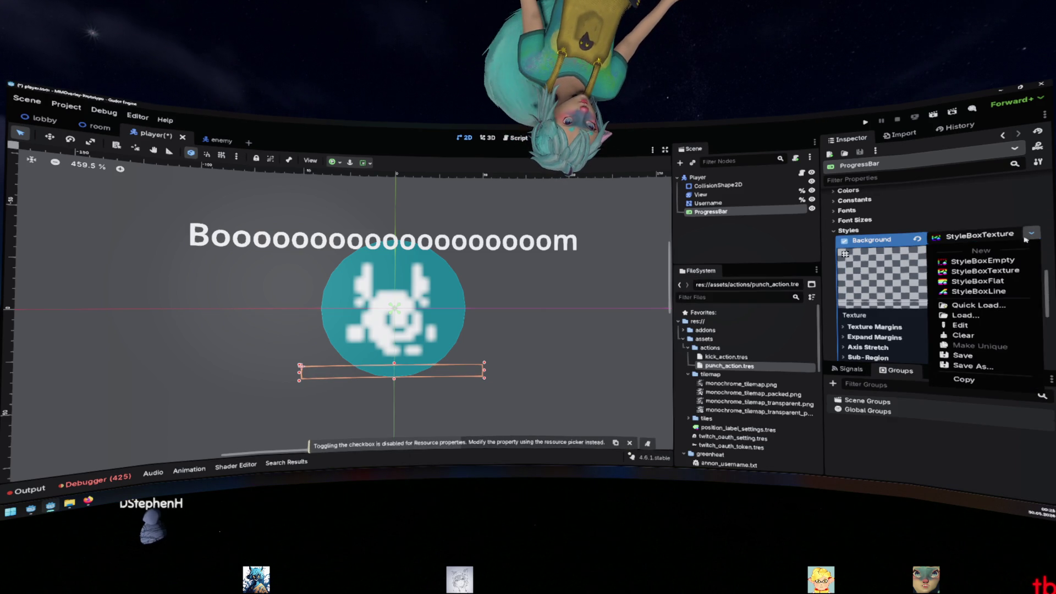
left_click(986, 281)
left_click(967, 274)
left_click(1016, 295)
left_click(1038, 321)
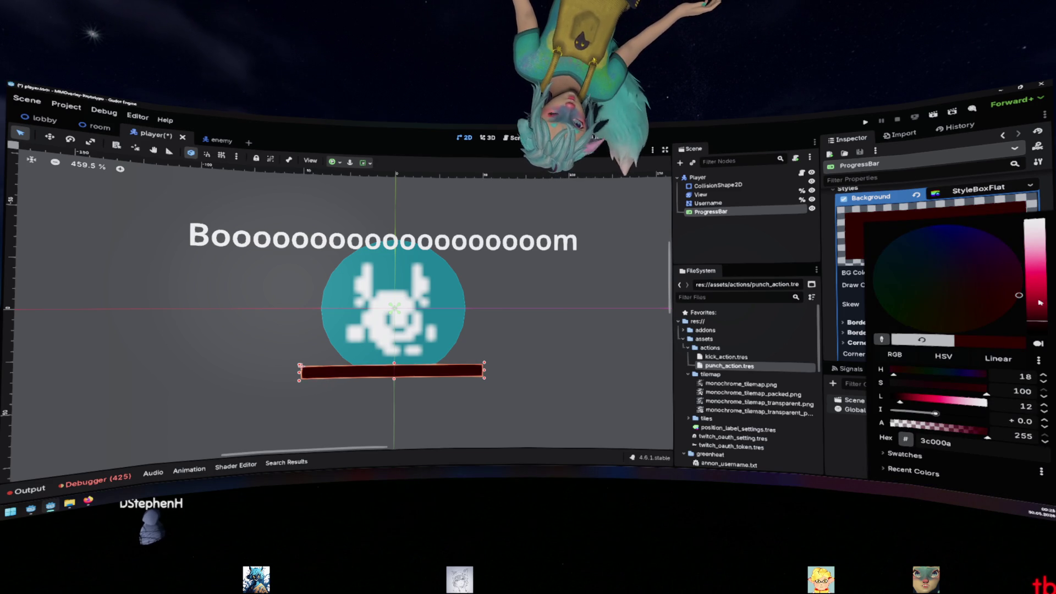
left_click(979, 204)
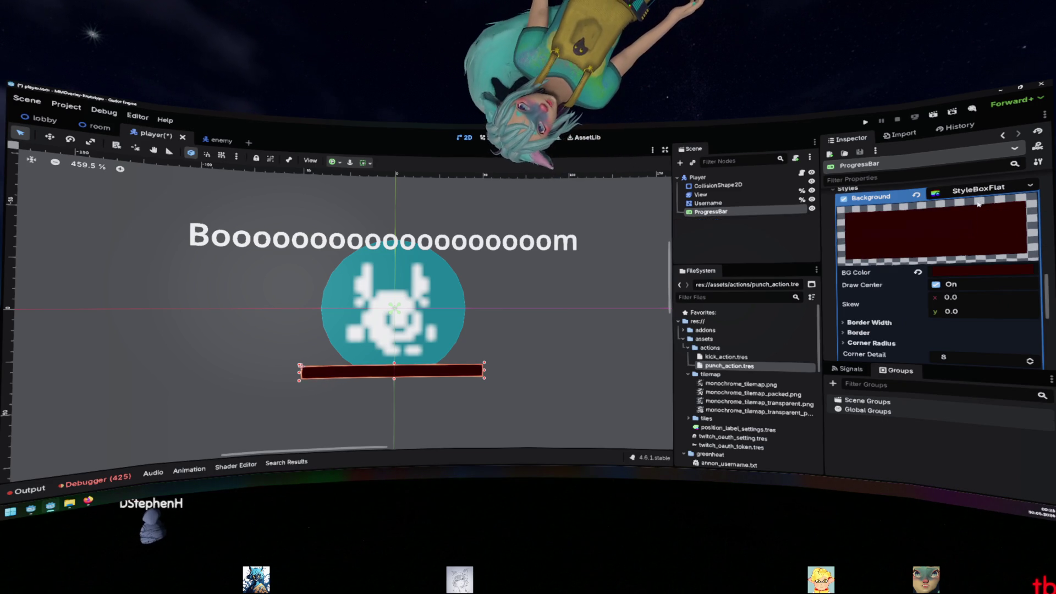
left_click(976, 189)
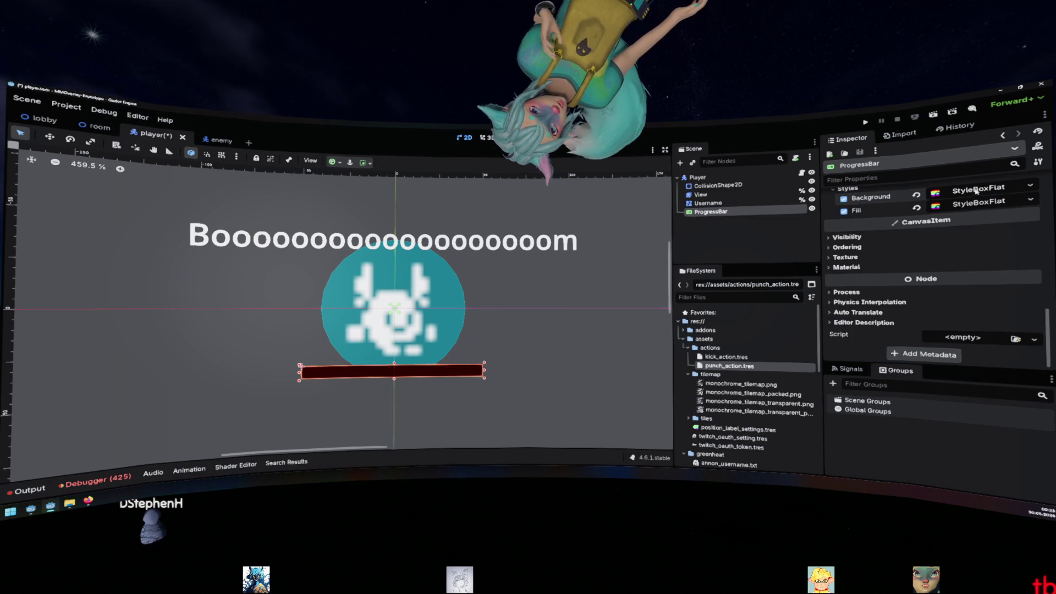
left_click(983, 203)
scroll(908, 262, "up", 10)
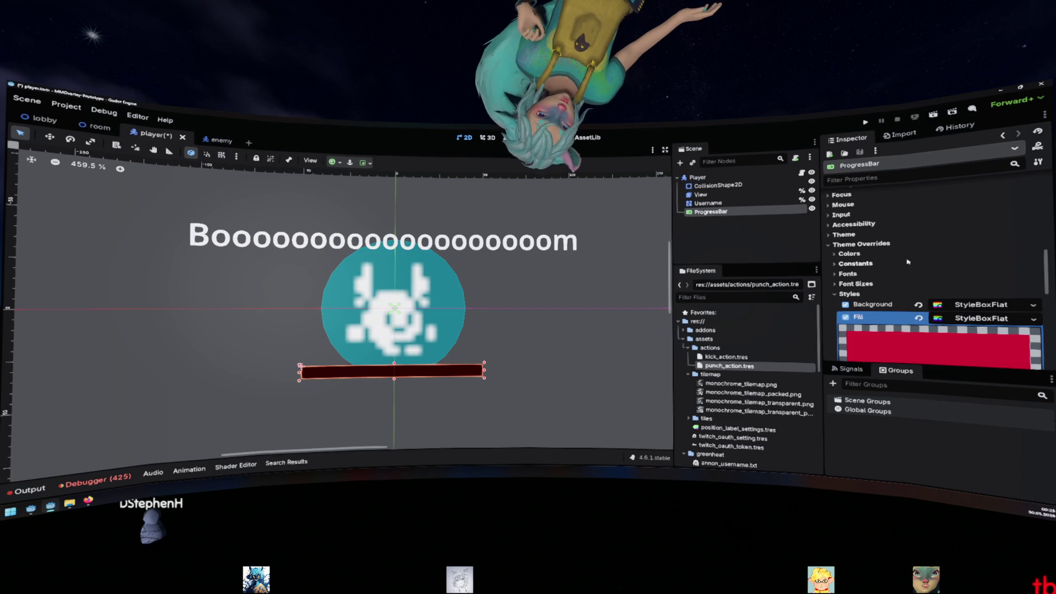
scroll(908, 262, "up", 2)
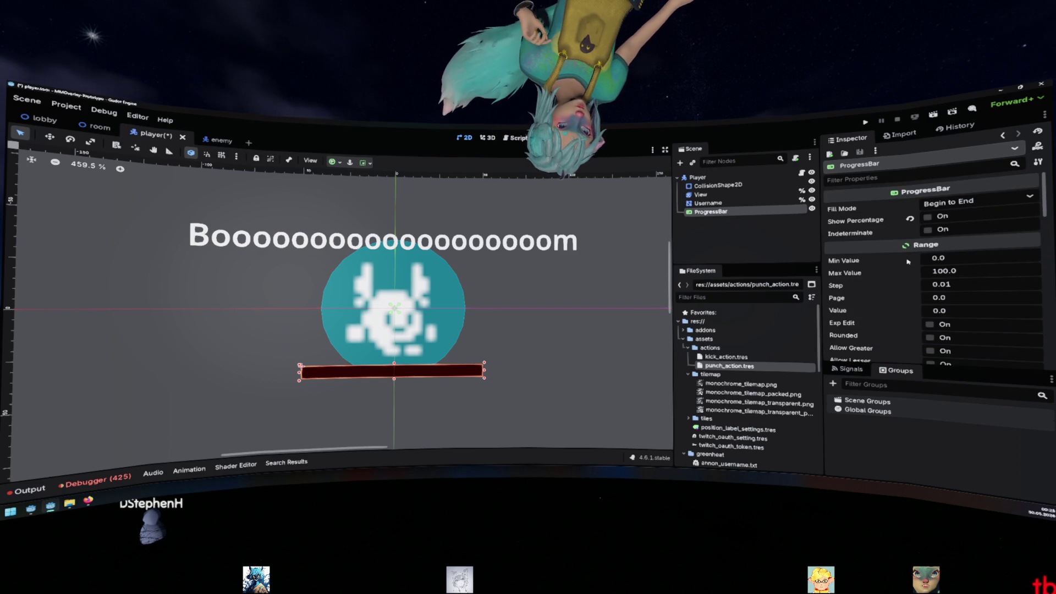
Set the ProgressBar's value to 50 so the bar shows half filled.
left_click_drag(935, 258, 951, 258)
mouse_move(949, 310)
left_mouse_down()
mouse_move(968, 310)
mouse_move(931, 306)
left_mouse_up()
left_click(968, 313)
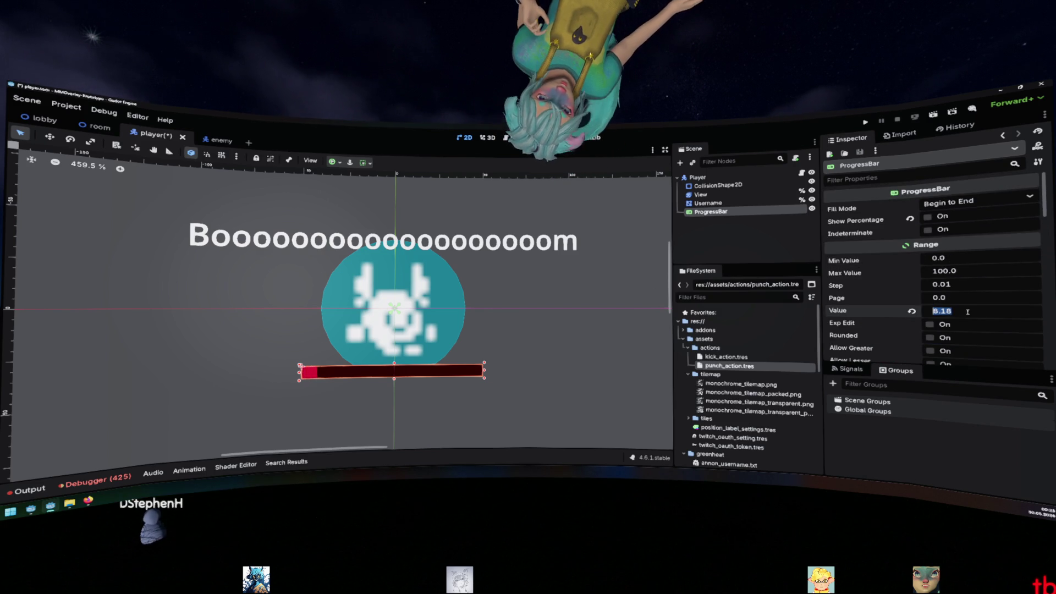
type("50")
key("Return")
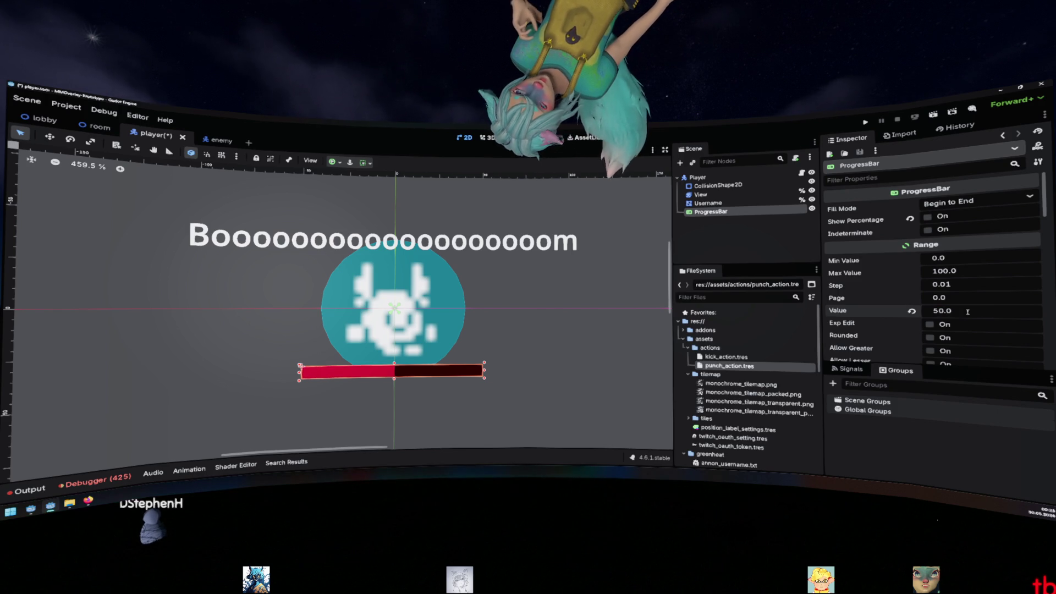
Save the player scene and recentre the view on the health bar beneath the sprite.
key("ctrl+s")
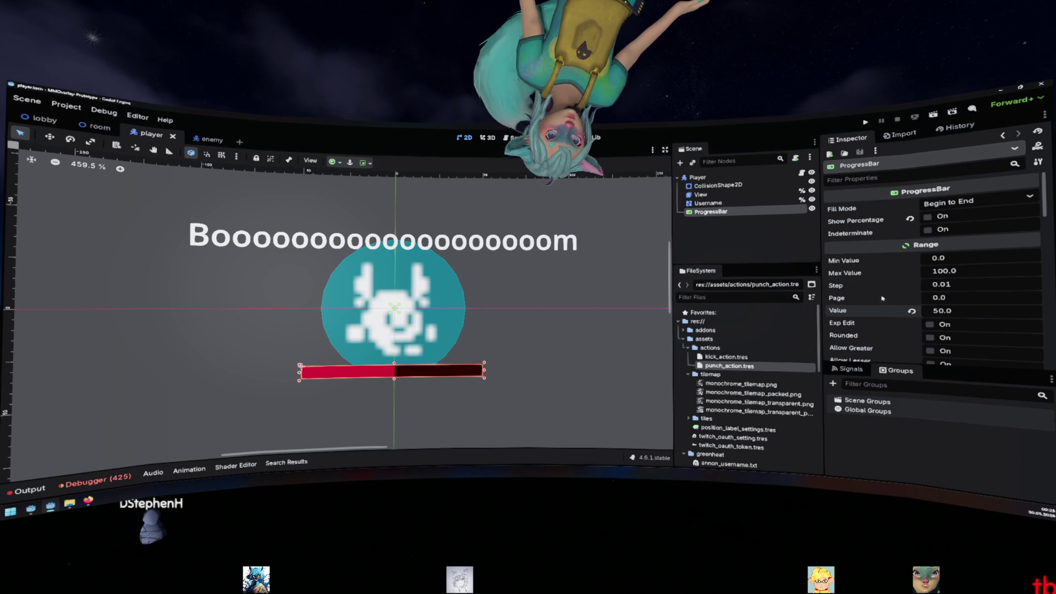
scroll(550, 263, "down", 3)
scroll(580, 294, "up", 5)
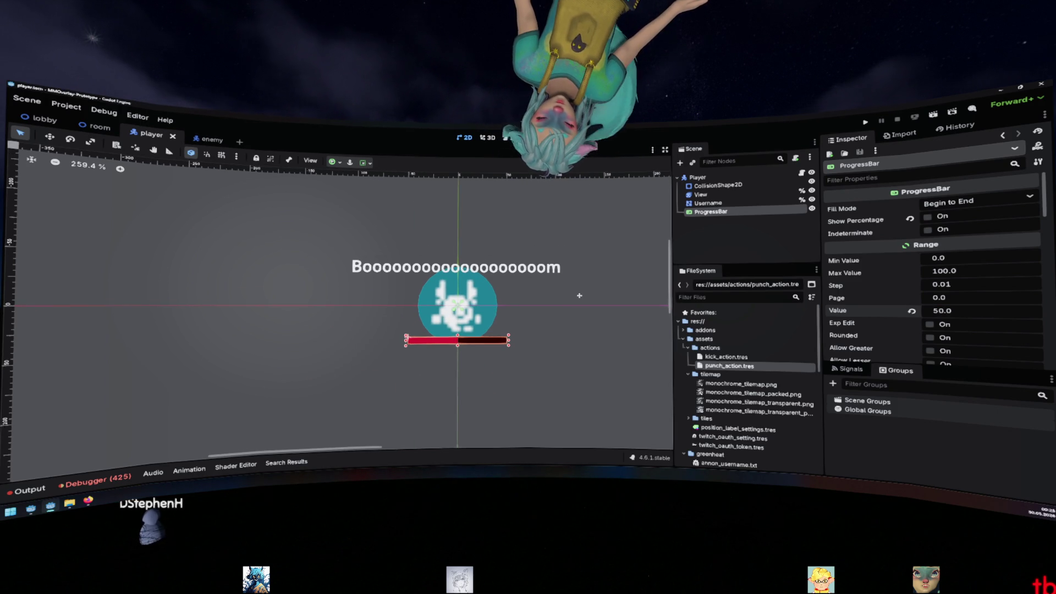
left_click(619, 293)
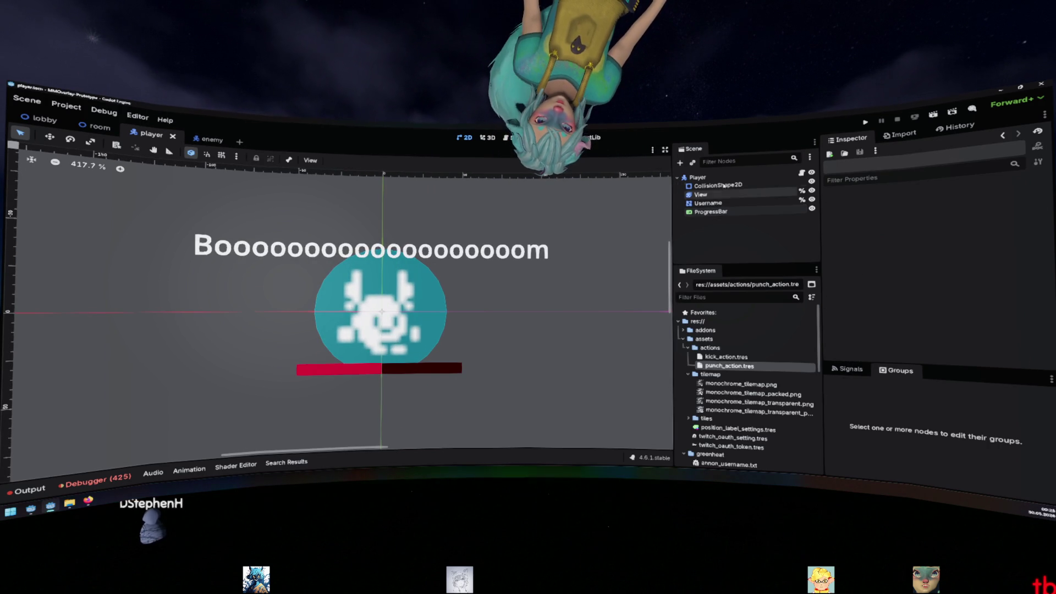
left_click(715, 212)
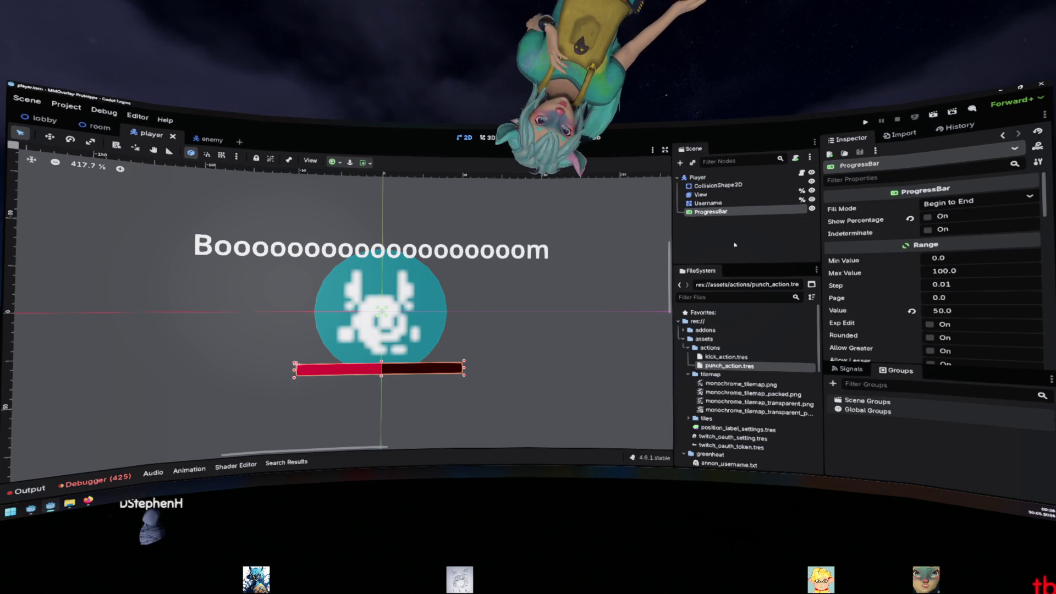
left_click(503, 314)
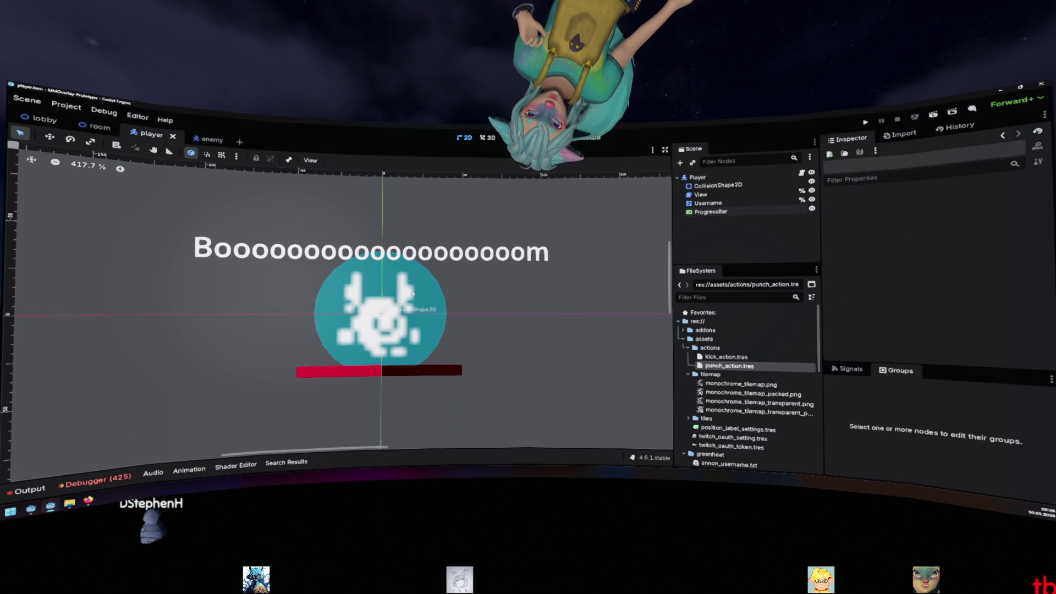
mouse_move(488, 279)
left_mouse_down()
mouse_move(546, 292)
mouse_move(549, 278)
left_mouse_up()
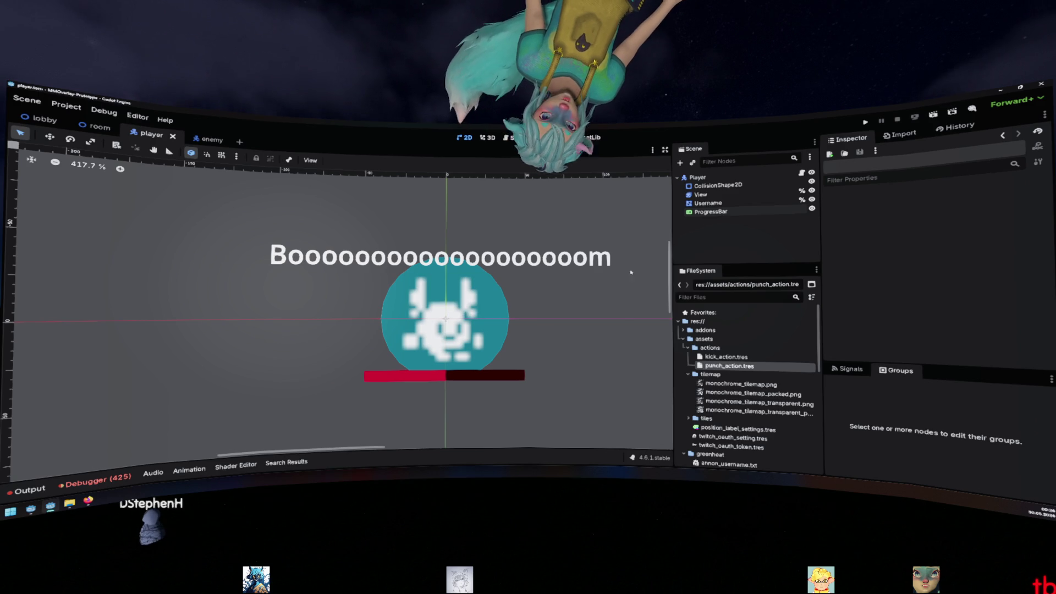
In player.gd, make the _update_health parameter on line 73 an int, keeping health = 0.
left_click(517, 137)
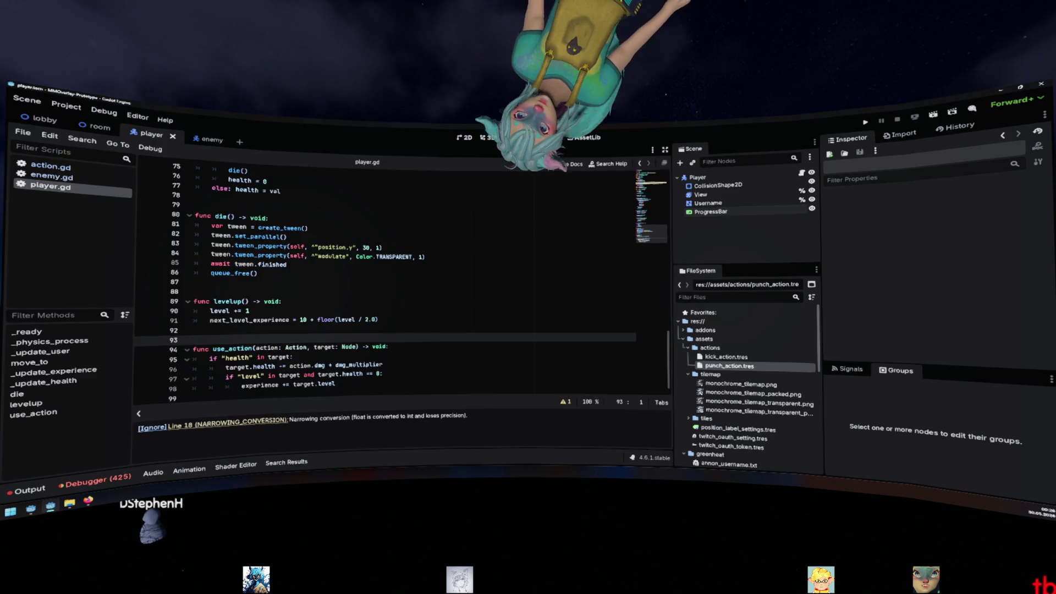
left_click(413, 251)
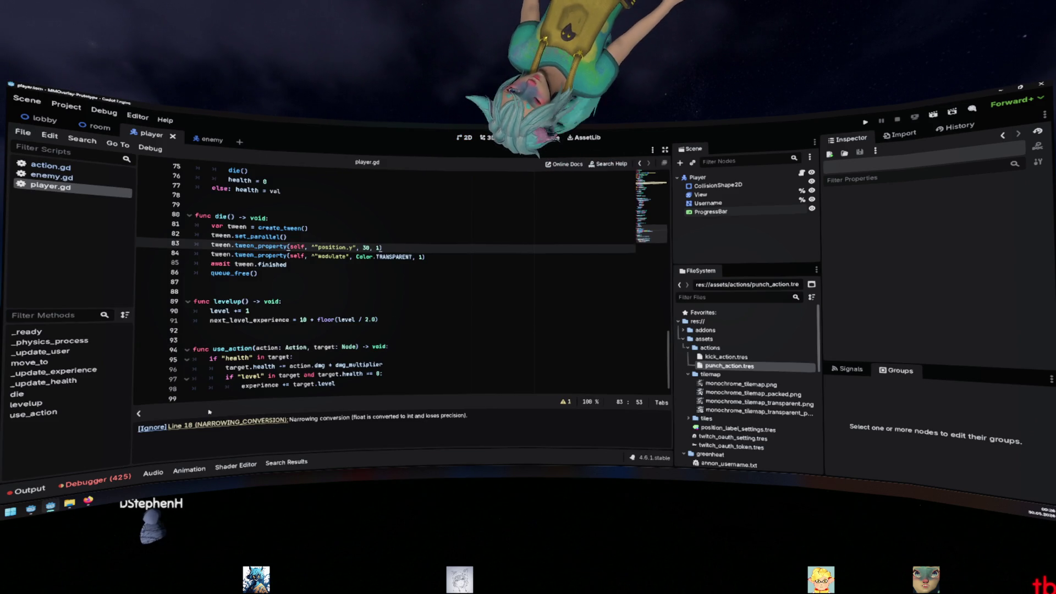
left_click(220, 421)
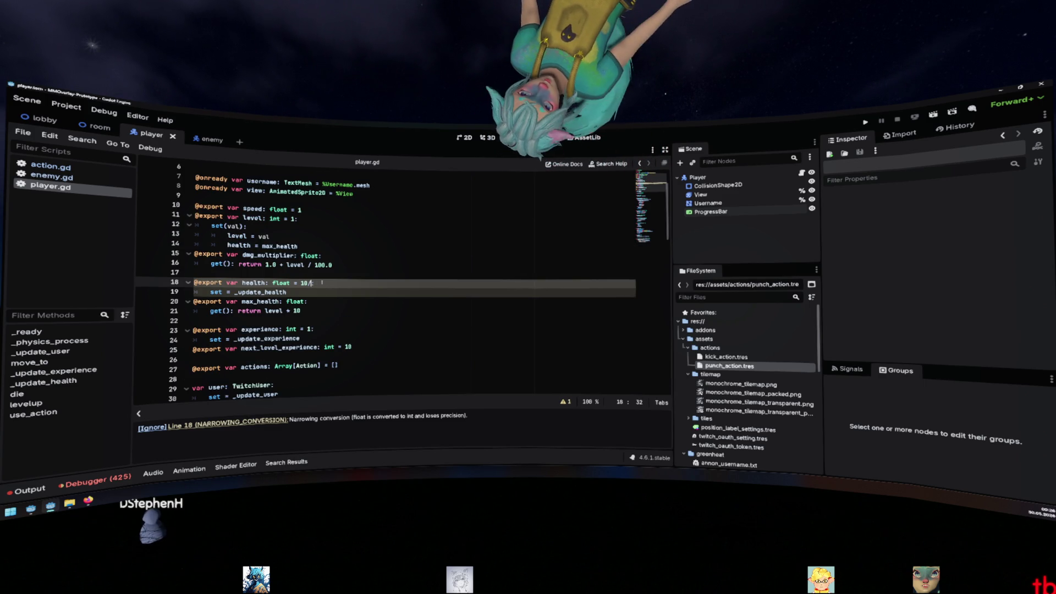
left_click(282, 292, "ctrl")
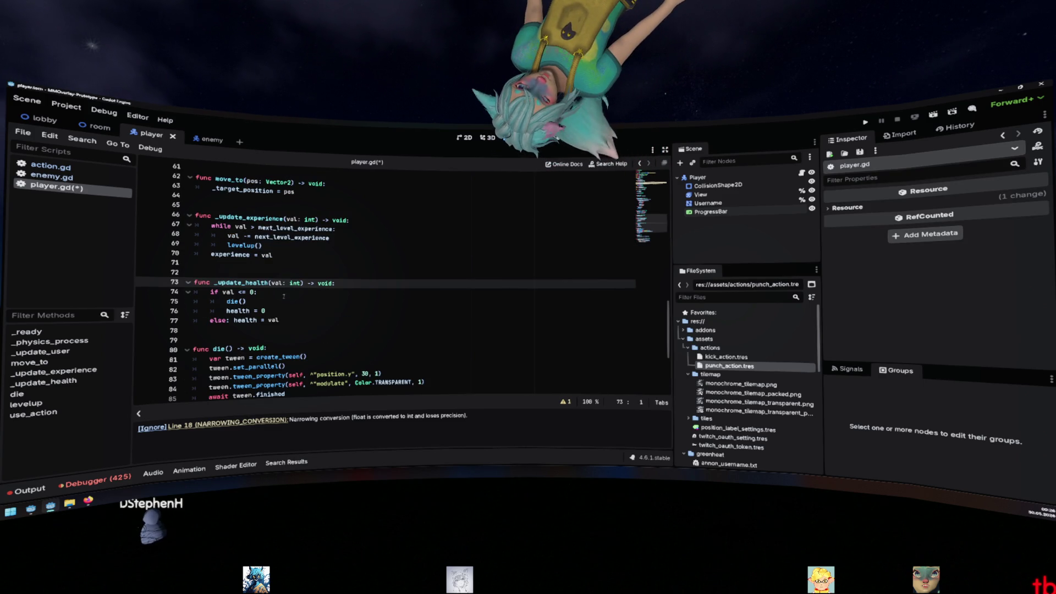
left_click(285, 308)
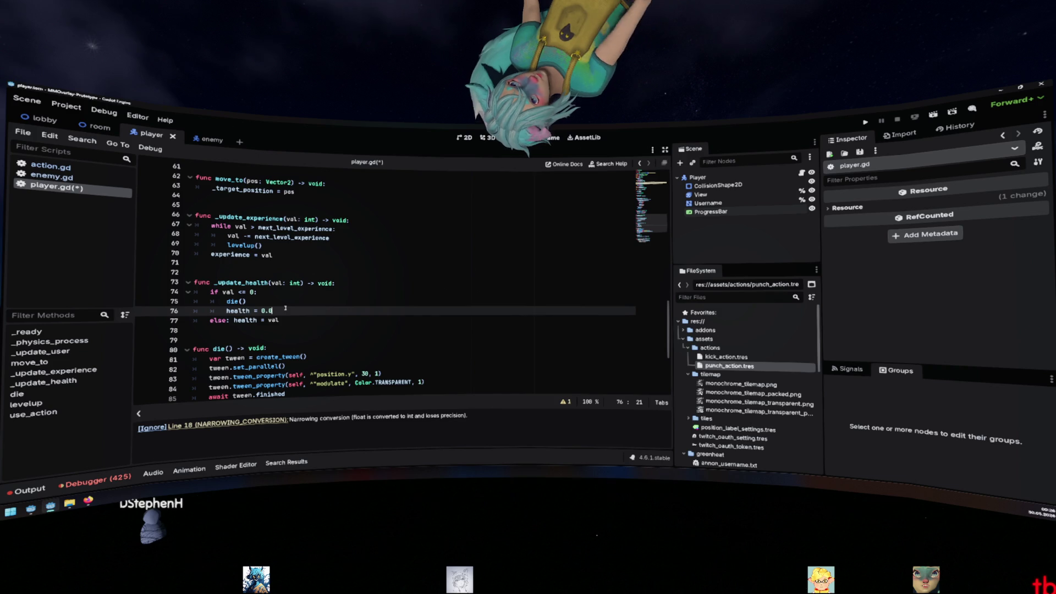
double_click(297, 282)
type("fl")
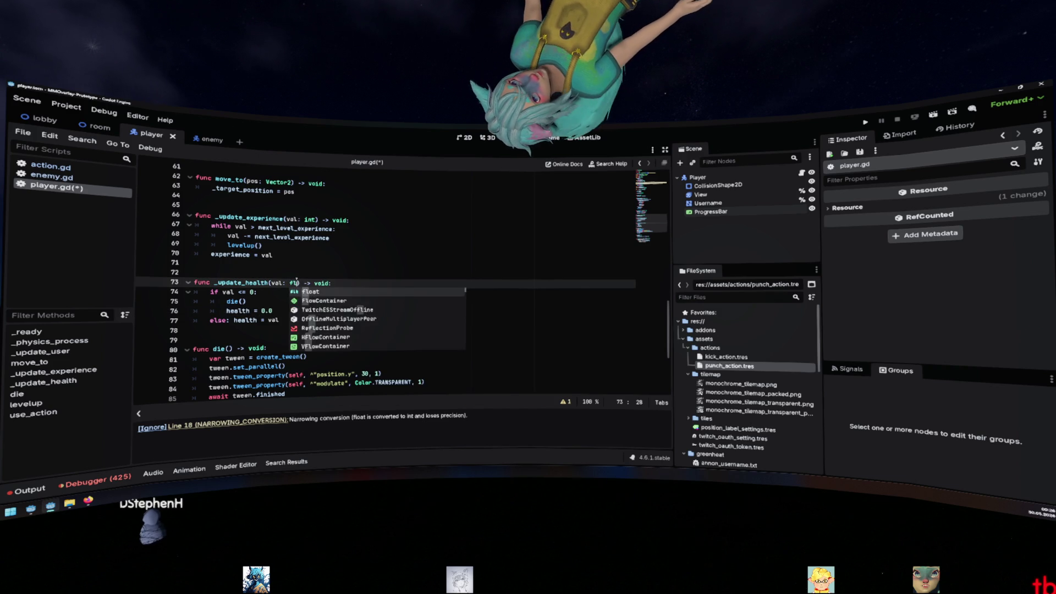
type("oat")
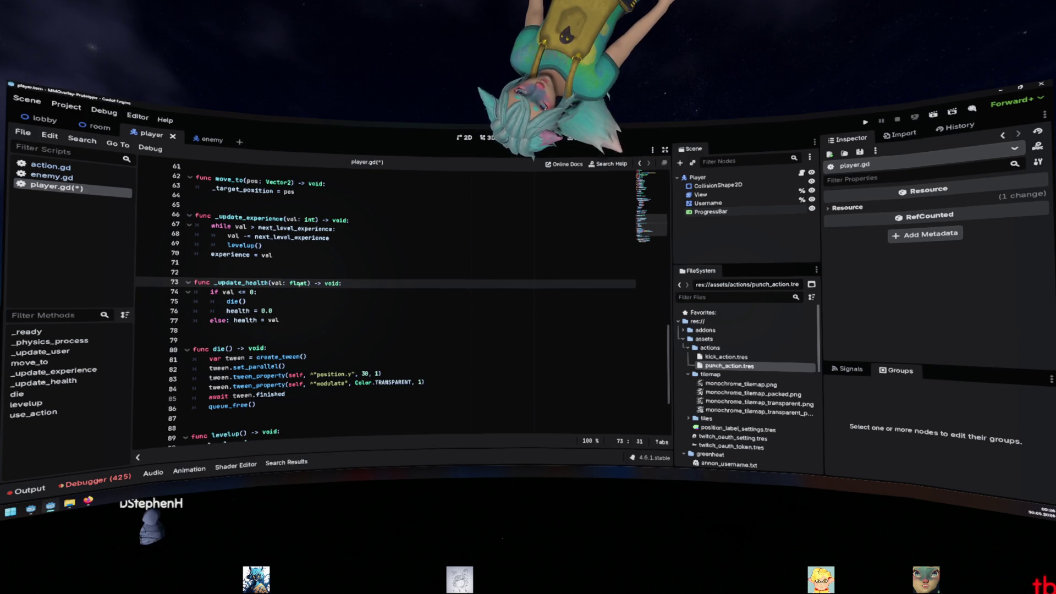
left_click(414, 298)
double_click(299, 283)
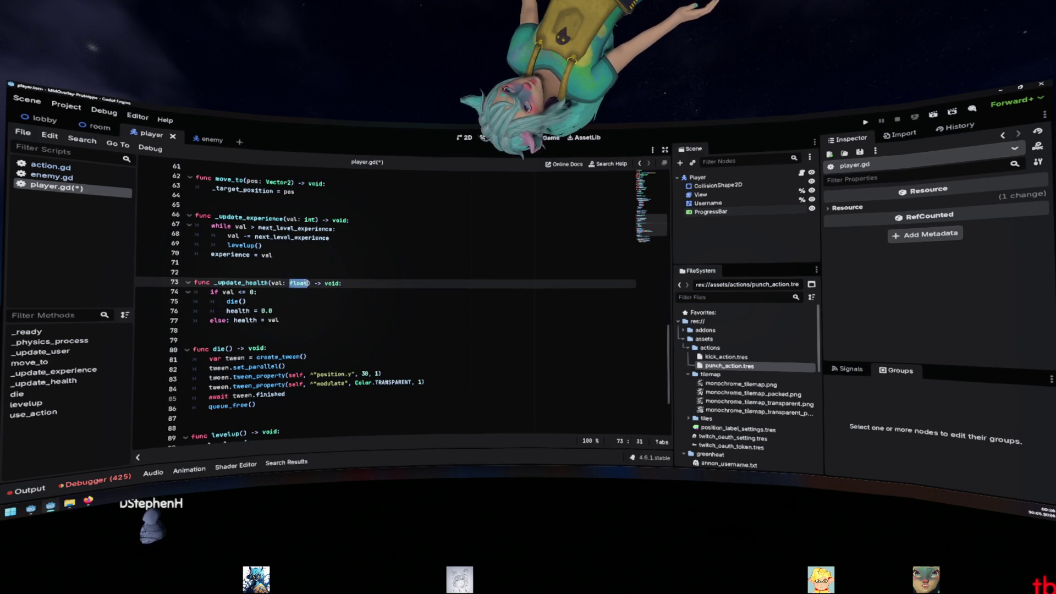
type("int")
key("Down")
key("Down")
key("Down")
key("BackSpace")
key("BackSpace")
scroll(323, 263, "up", 20)
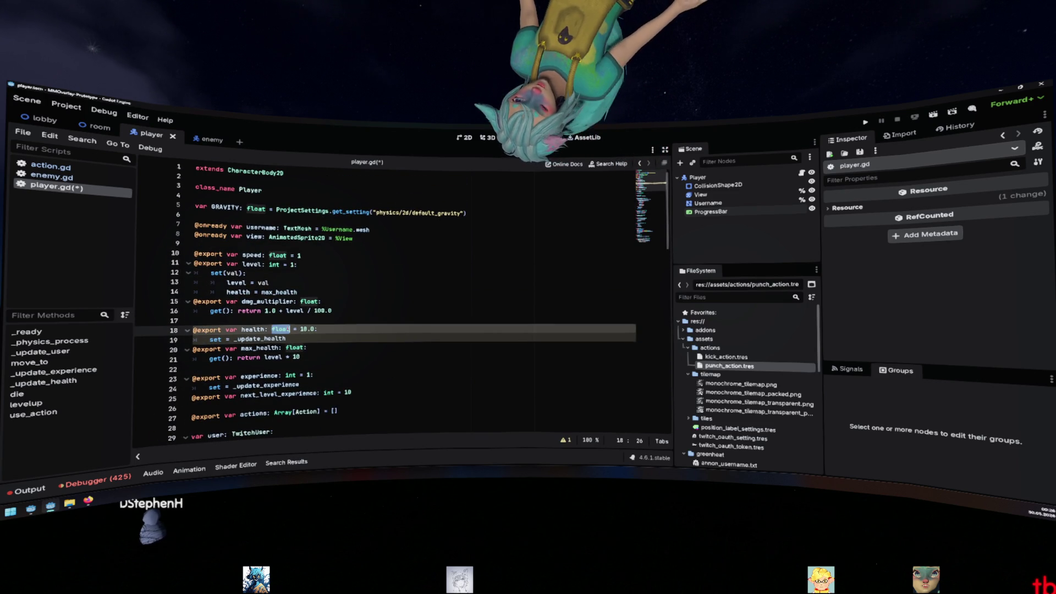
Make health an int defaulting to 10 and max_health an int, then save player.gd.
double_click(280, 329)
type("int")
key("Right")
key("Right")
key("Right")
key("BackSpace")
key("BackSpace")
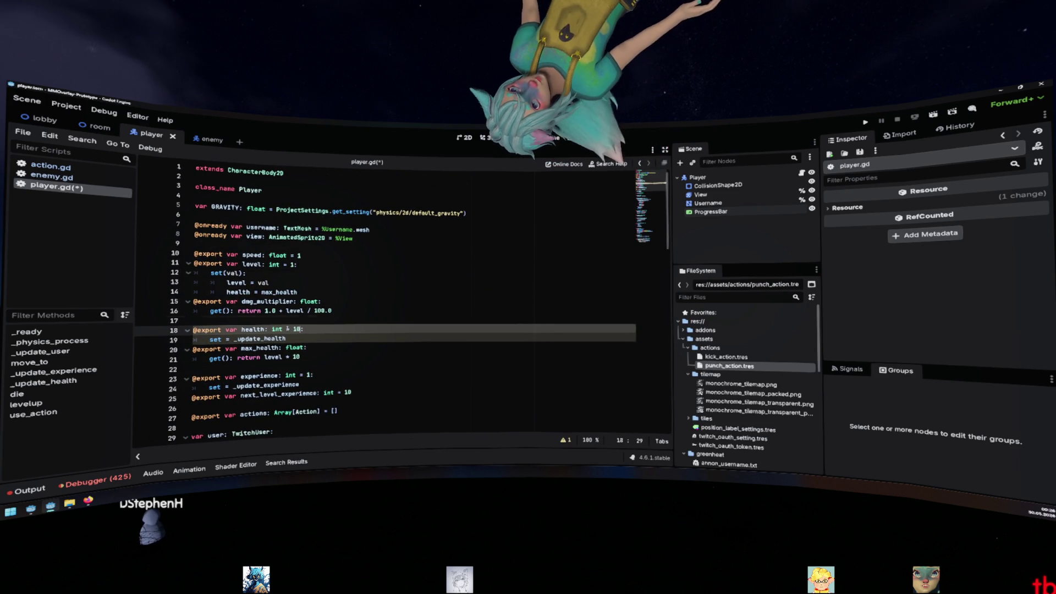
key("Up")
left_click(331, 310)
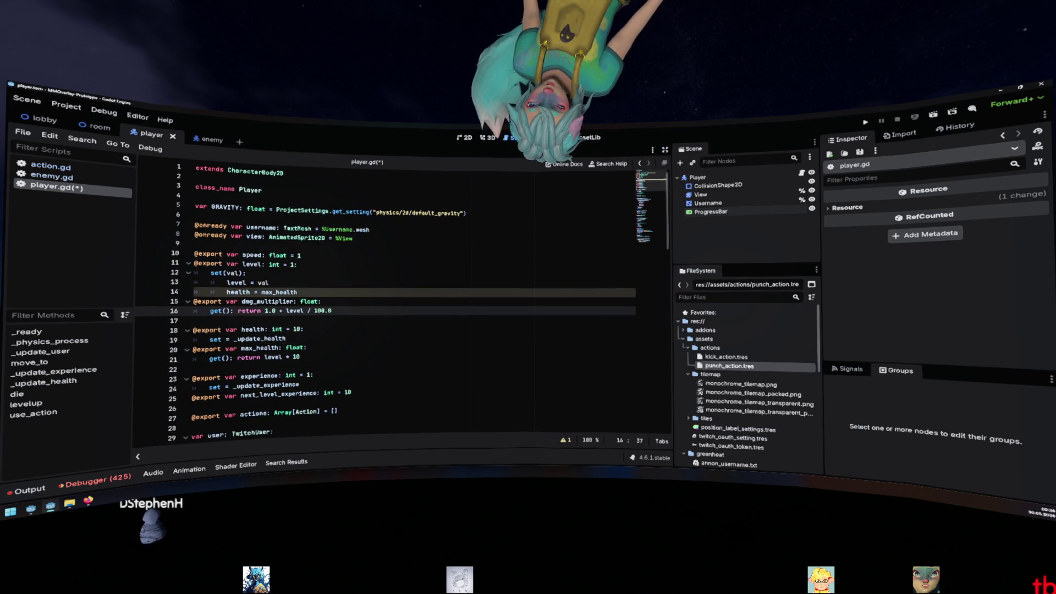
double_click(294, 347)
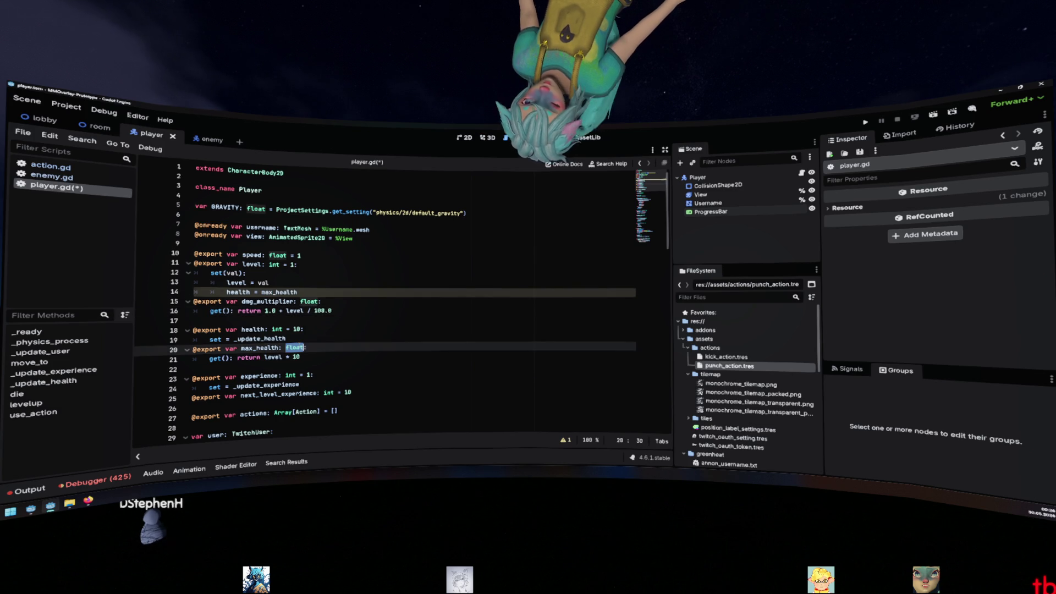
type("int")
left_click(326, 319)
key("ctrl+s")
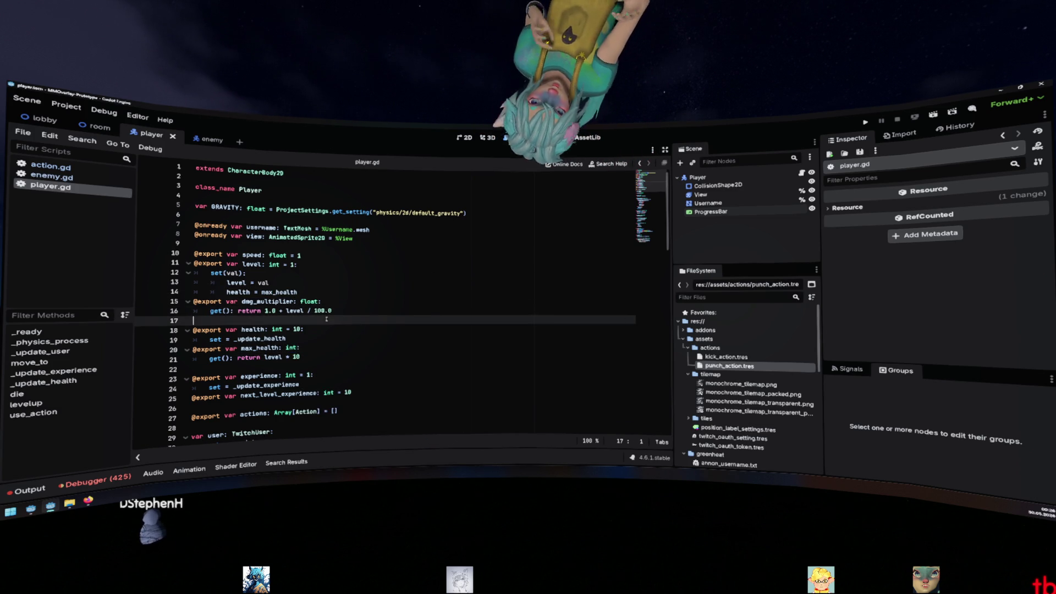
scroll(326, 319, "down", 20)
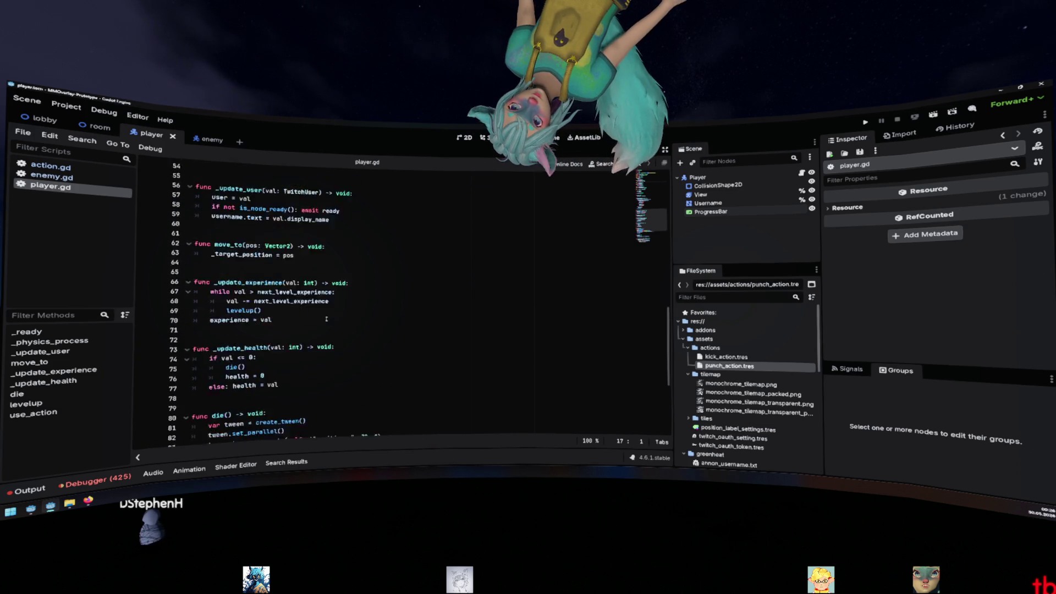
scroll(327, 319, "up", 20)
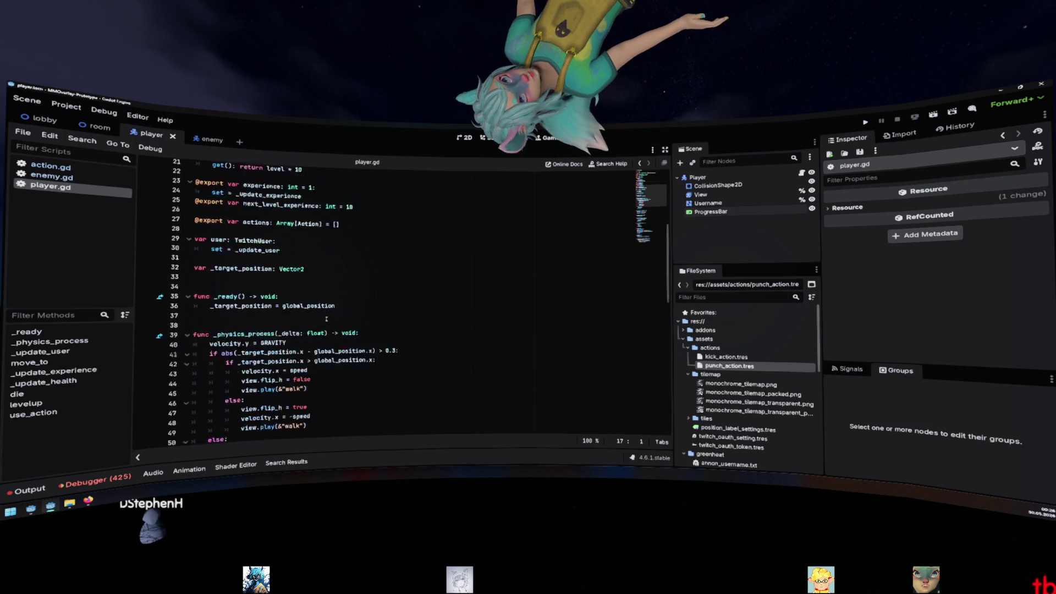
left_click(710, 212)
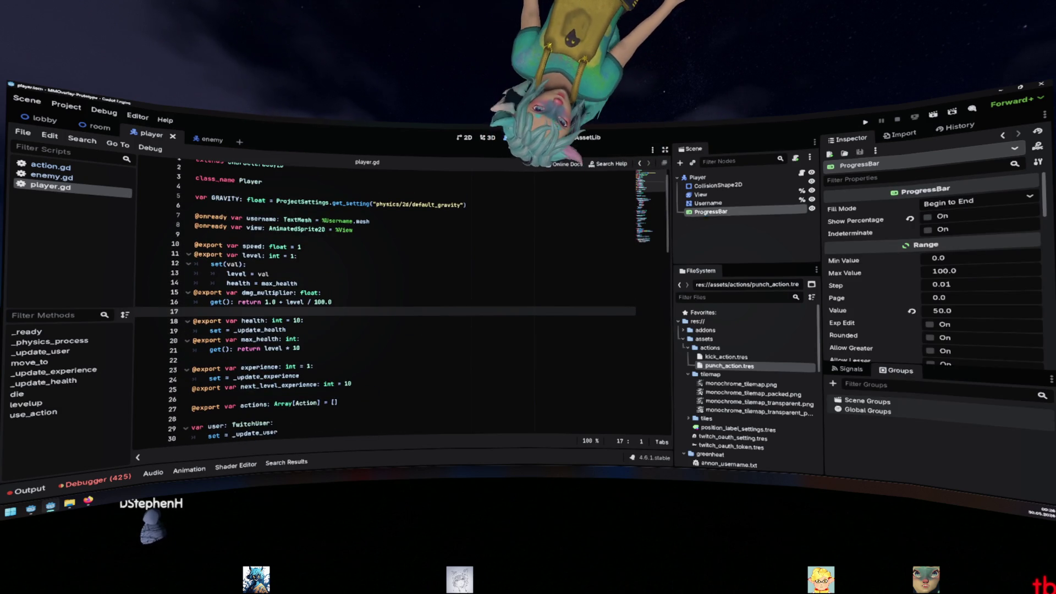
Rename the ProgressBar node to Health.
double_click(707, 211)
type("Health")
key("Return")
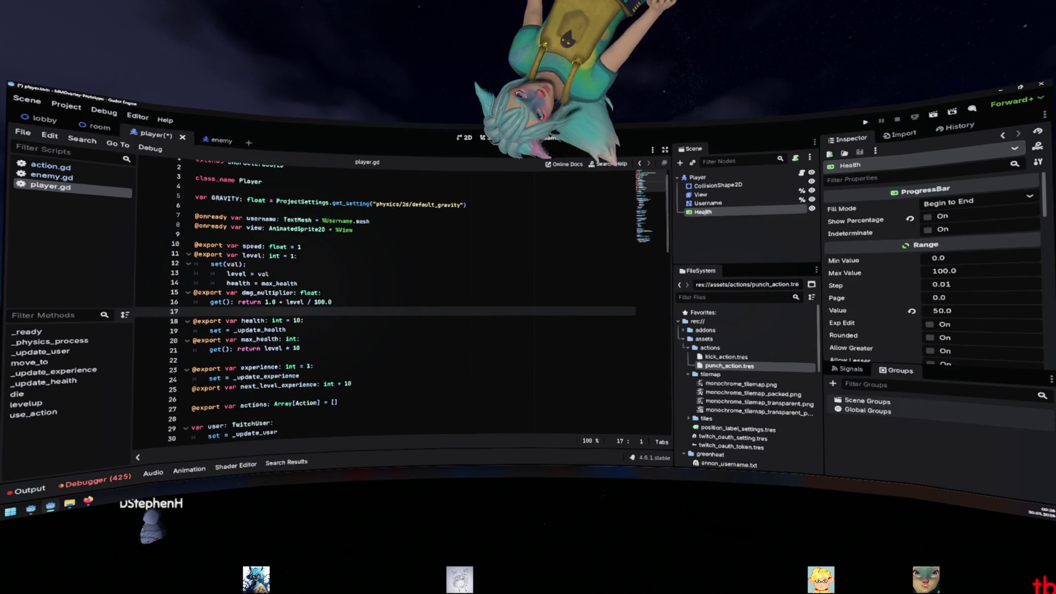
mouse_move(703, 212)
left_mouse_down()
mouse_move(330, 203)
mouse_move(270, 235)
left_mouse_up()
double_click(266, 237)
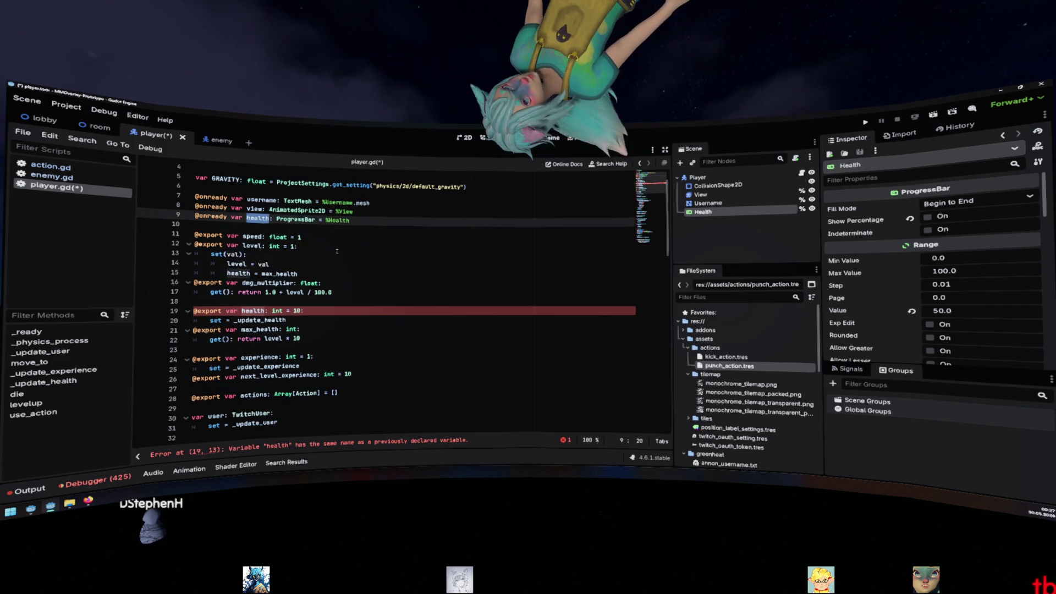
key("Right")
type("bar")
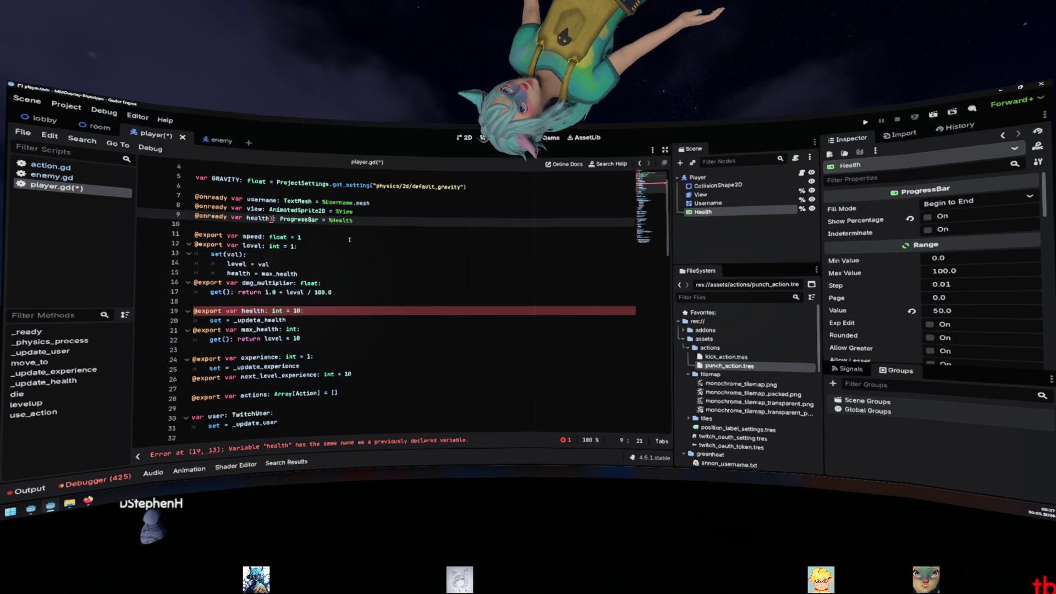
key("ctrl+shift+Left")
left_click(350, 240)
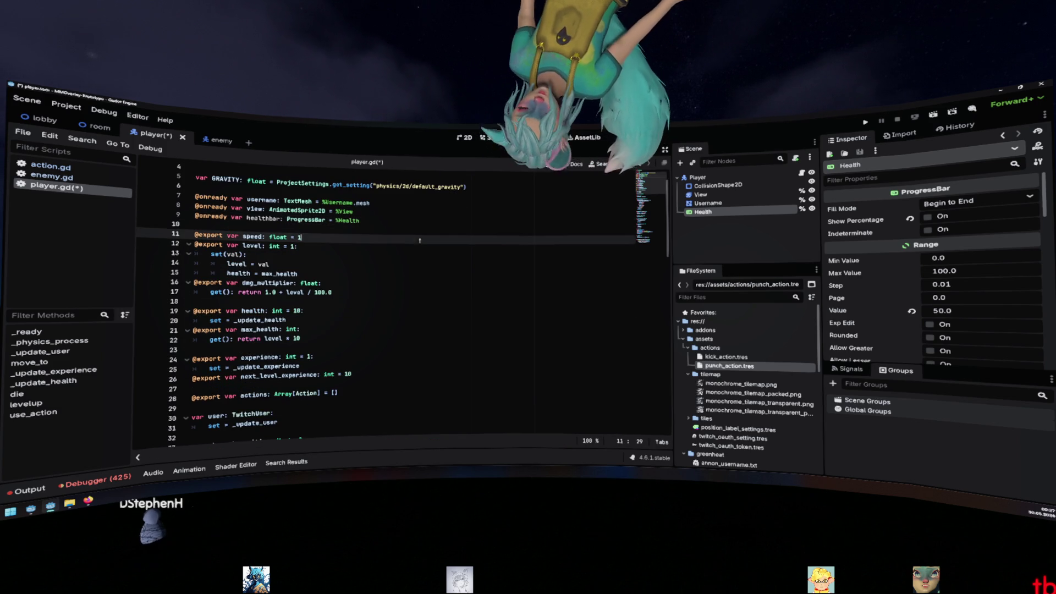
Review the health uses in player.gd and open a new line below the max_health getter.
left_click(302, 274)
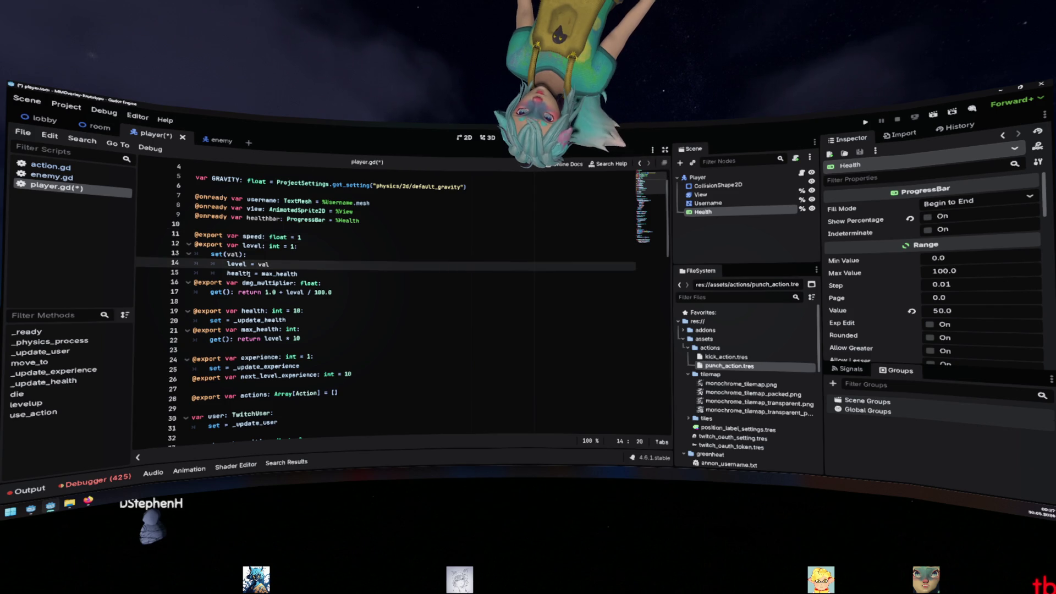
key("Home")
key("ctrl+shift+Right")
left_click(329, 313)
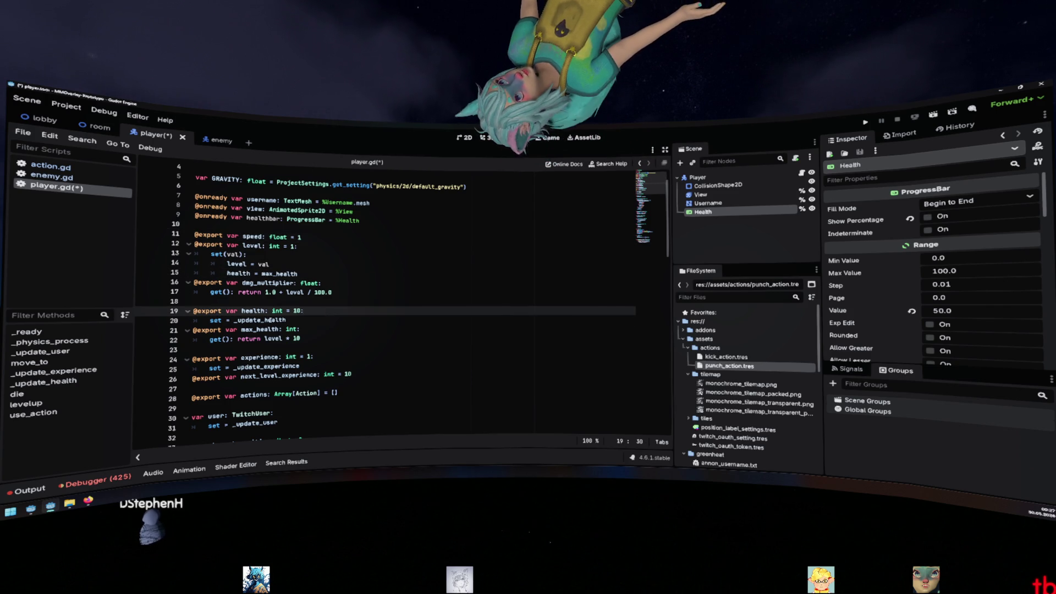
left_click(237, 338)
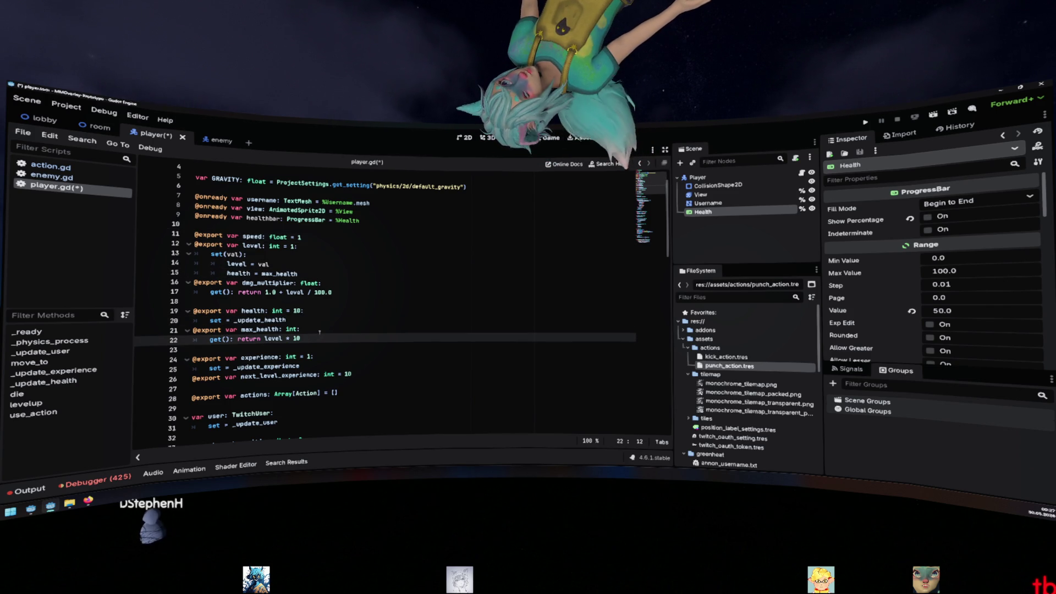
key("End")
key("Return")
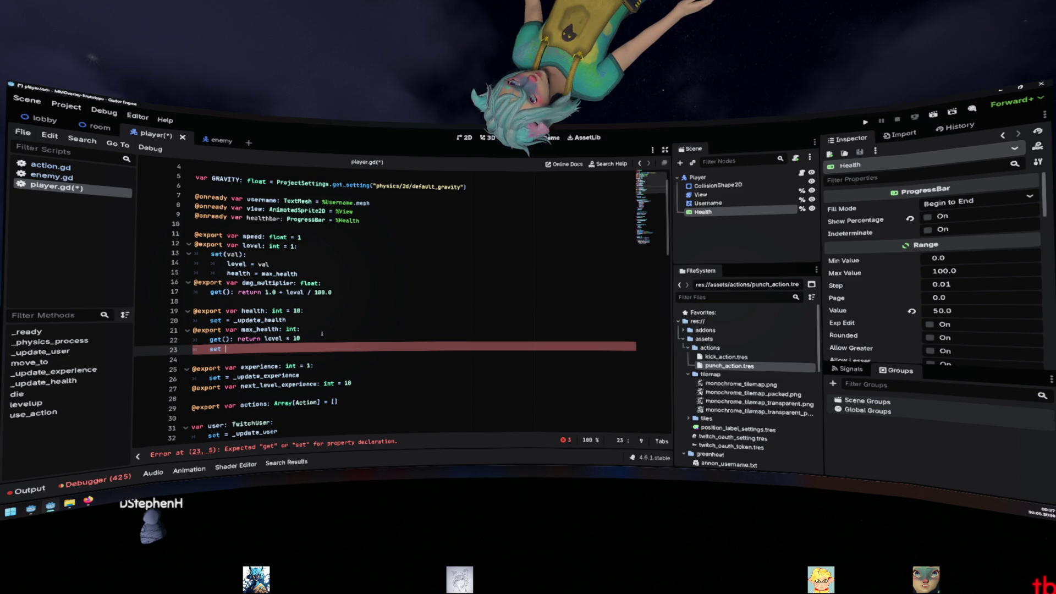
type("pdate_max_health")
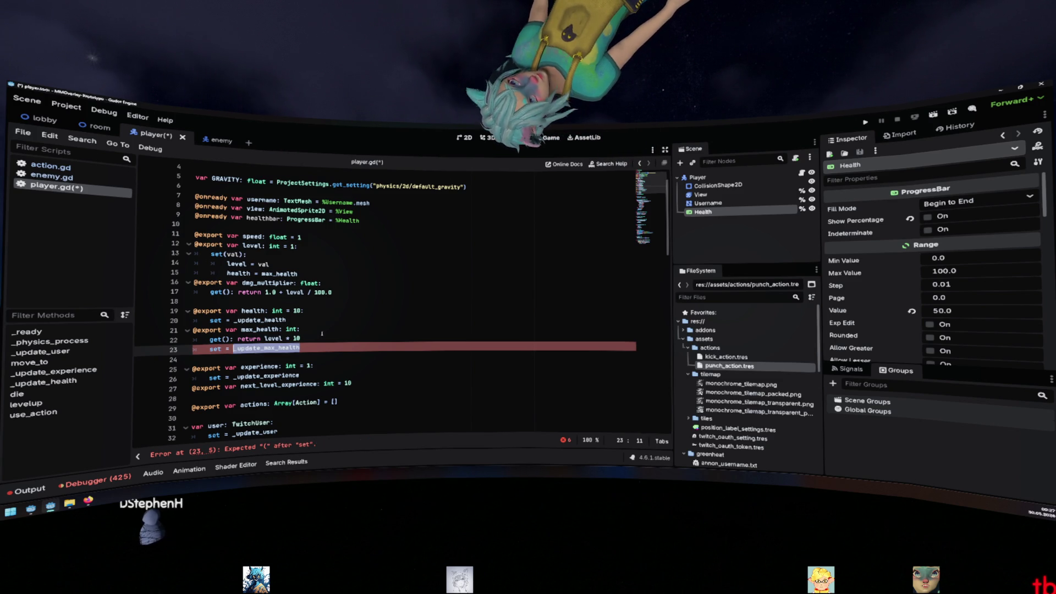
Add 'func _update_max_health(val: int) -> void:' above die(), after _update_health.
key("ctrl+End")
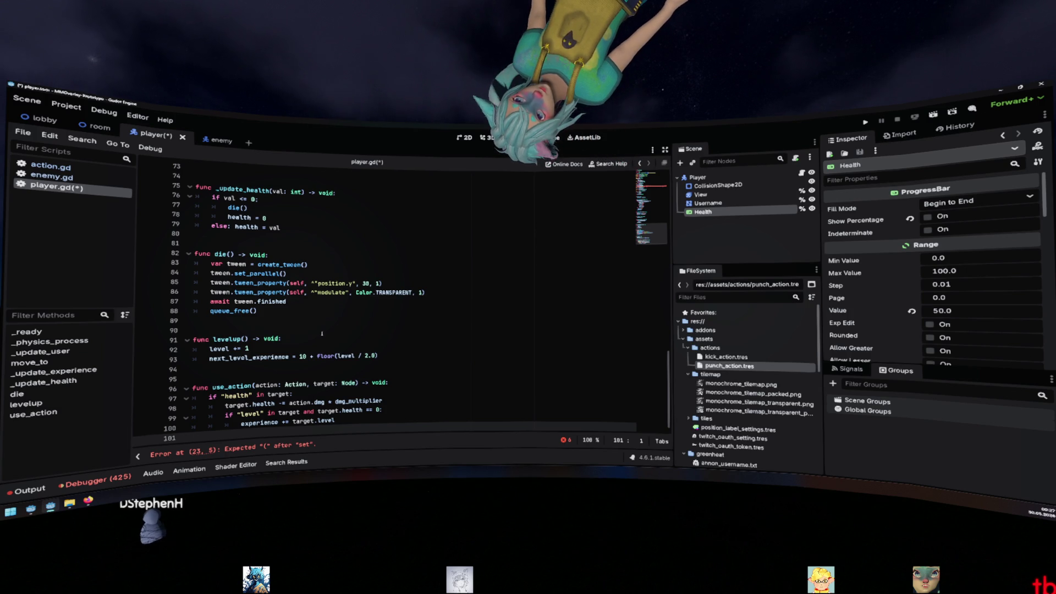
scroll(322, 333, "up", 5)
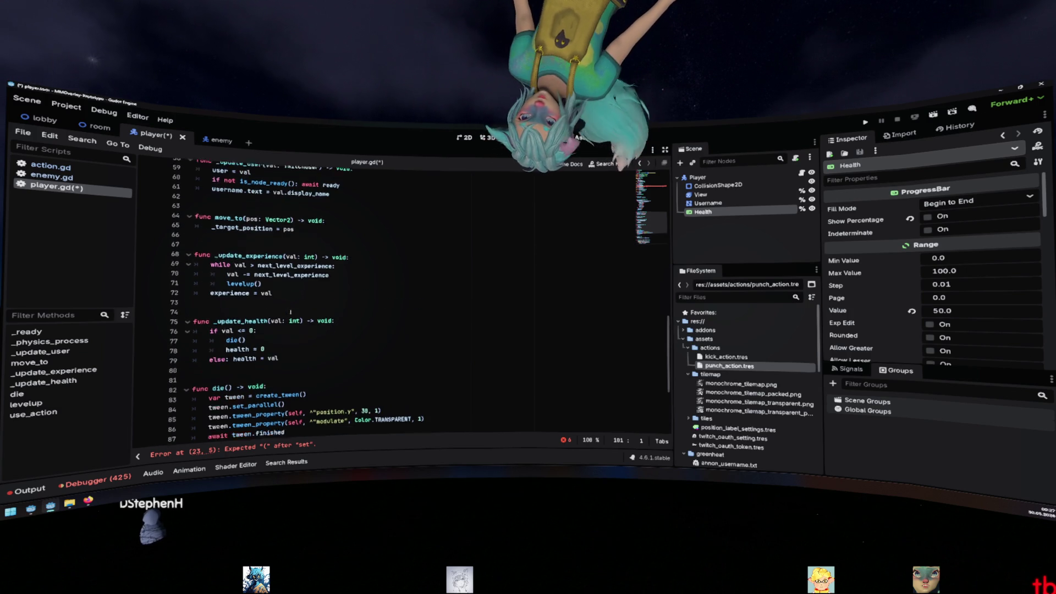
left_click(239, 391)
key("Up")
key("Return")
key("Return")
key("Up")
type("func _update_max_health(val: i")
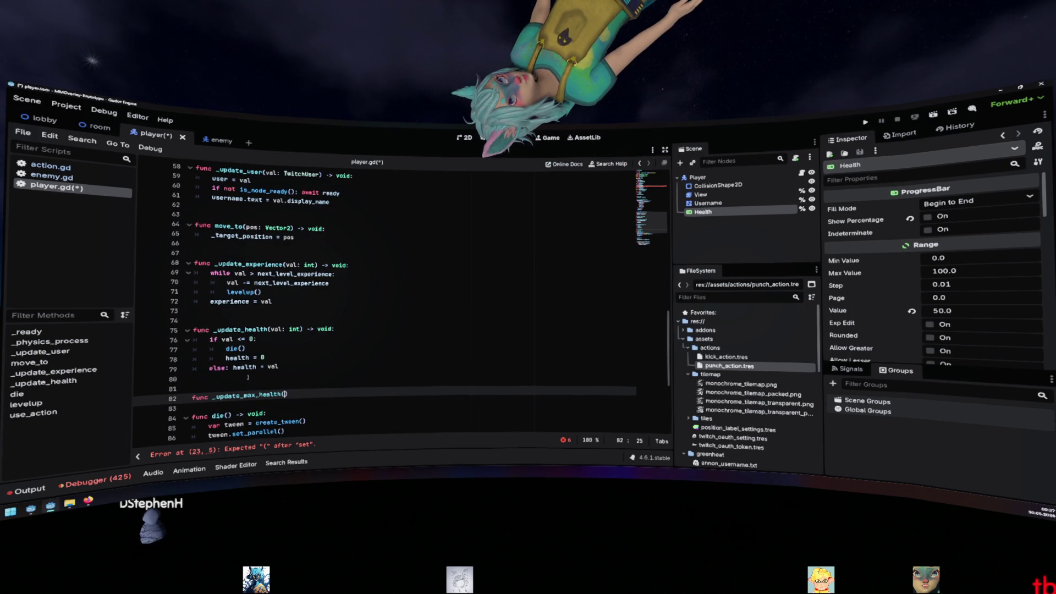
type("nt) -> vo")
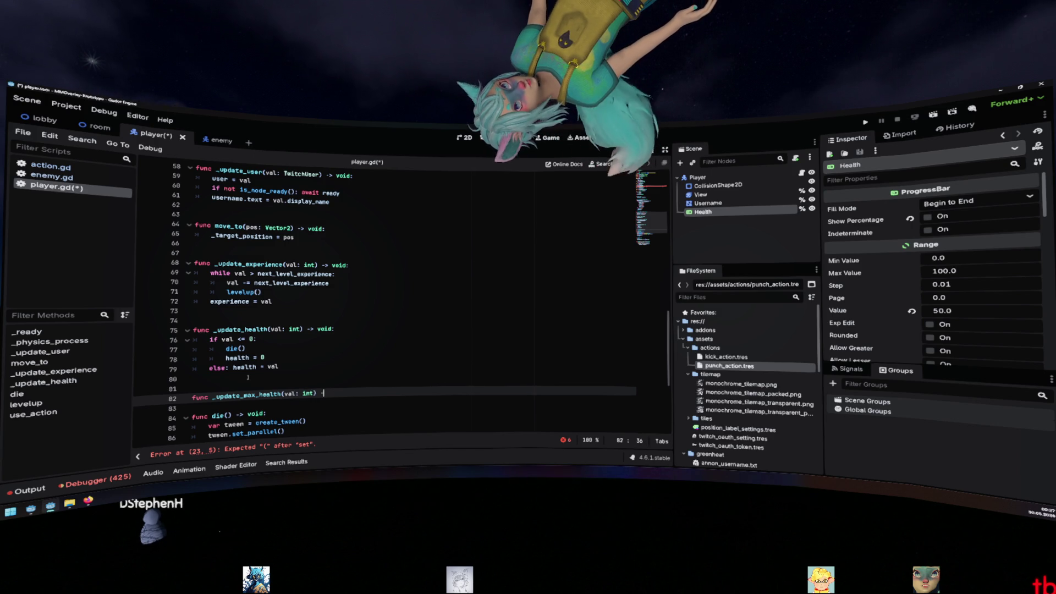
type("id:")
key("Return")
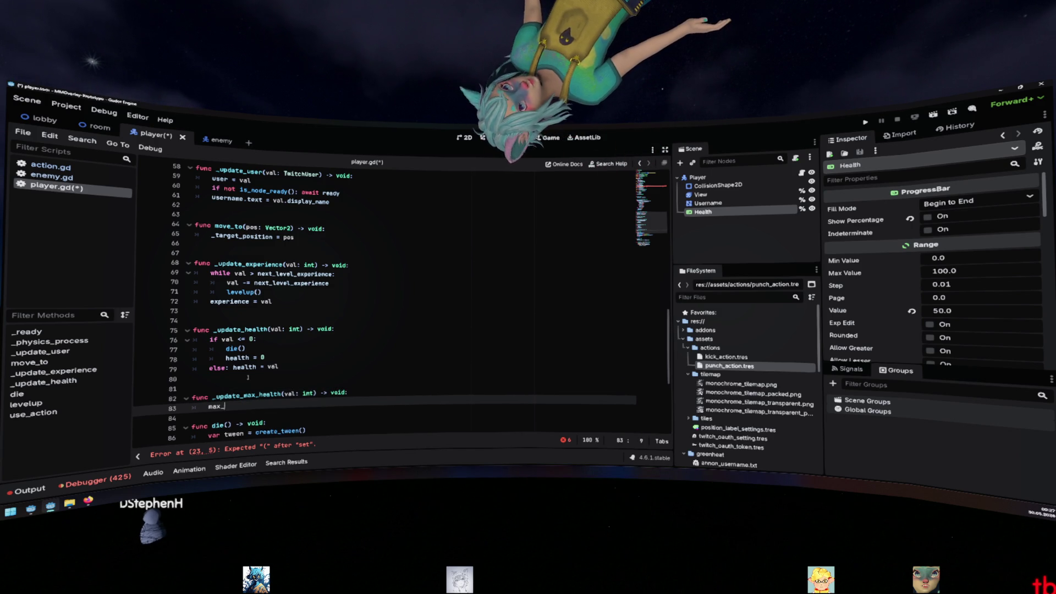
type("hea")
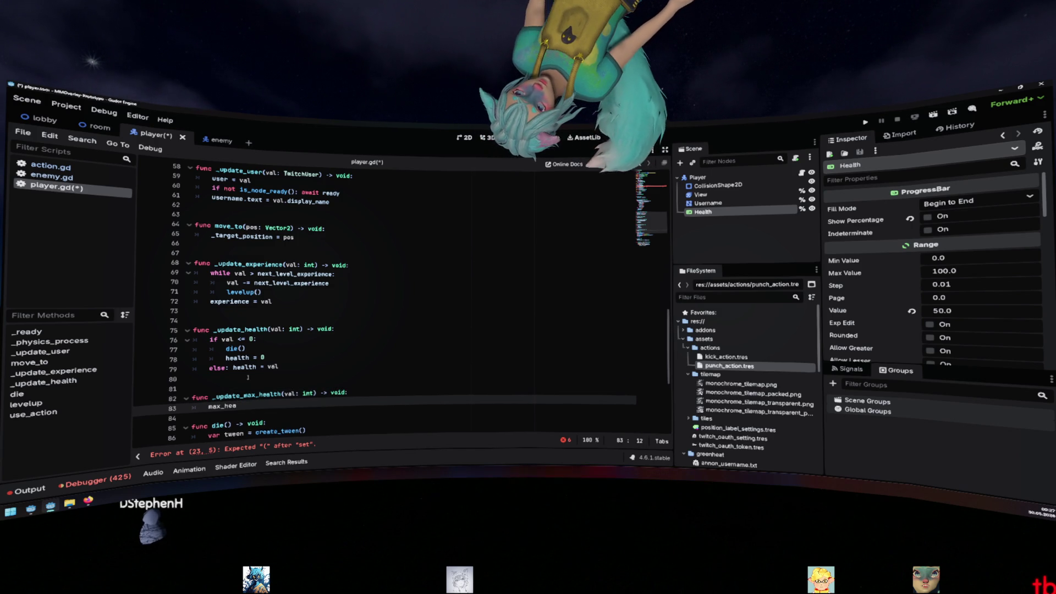
Rewrite the max_health setter as set(val): calling _update_max_health(val).
left_click(270, 448)
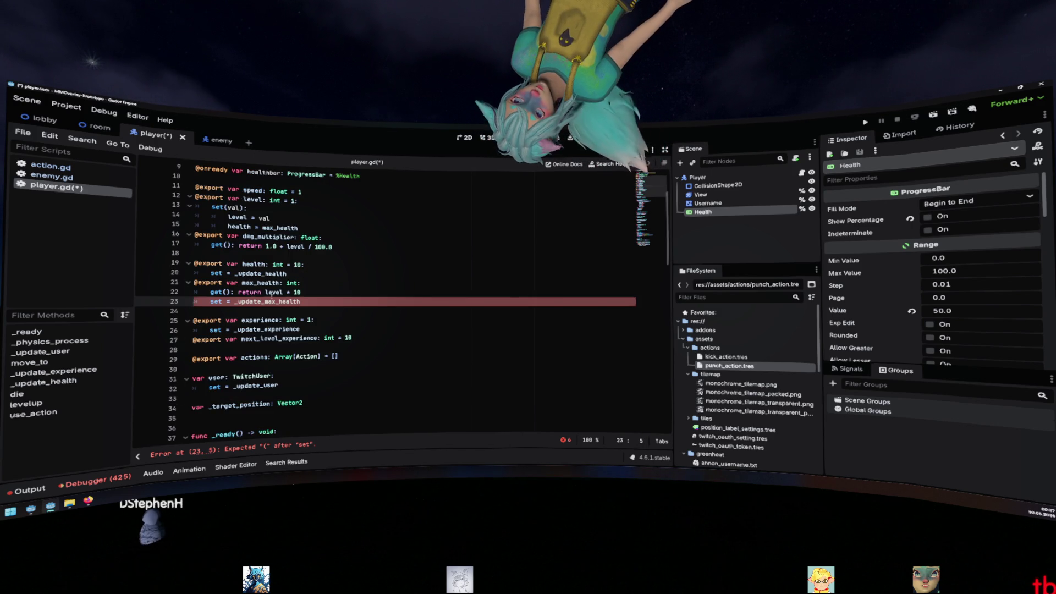
key("End")
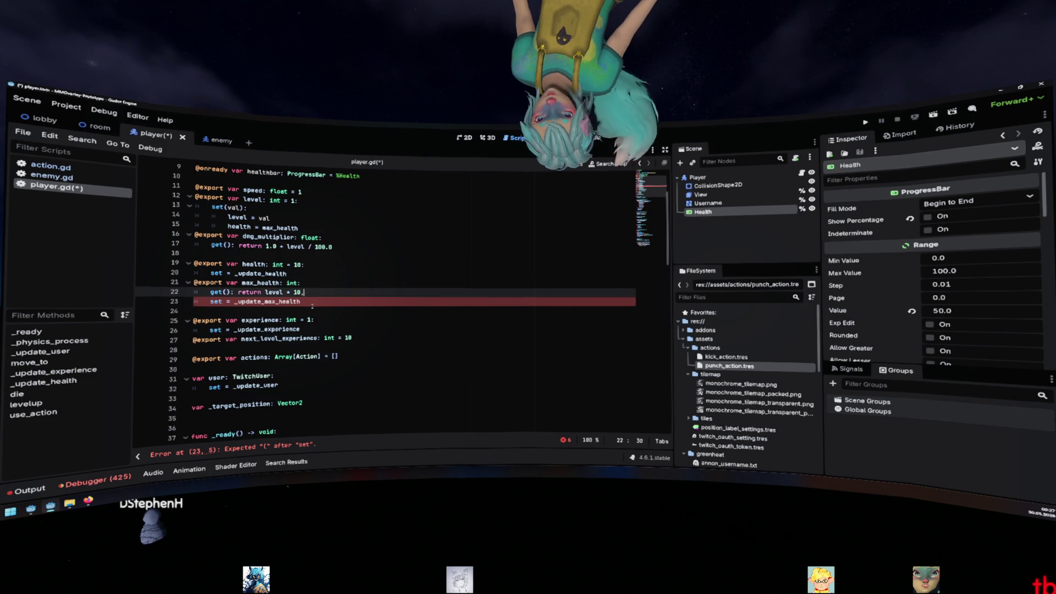
type(",")
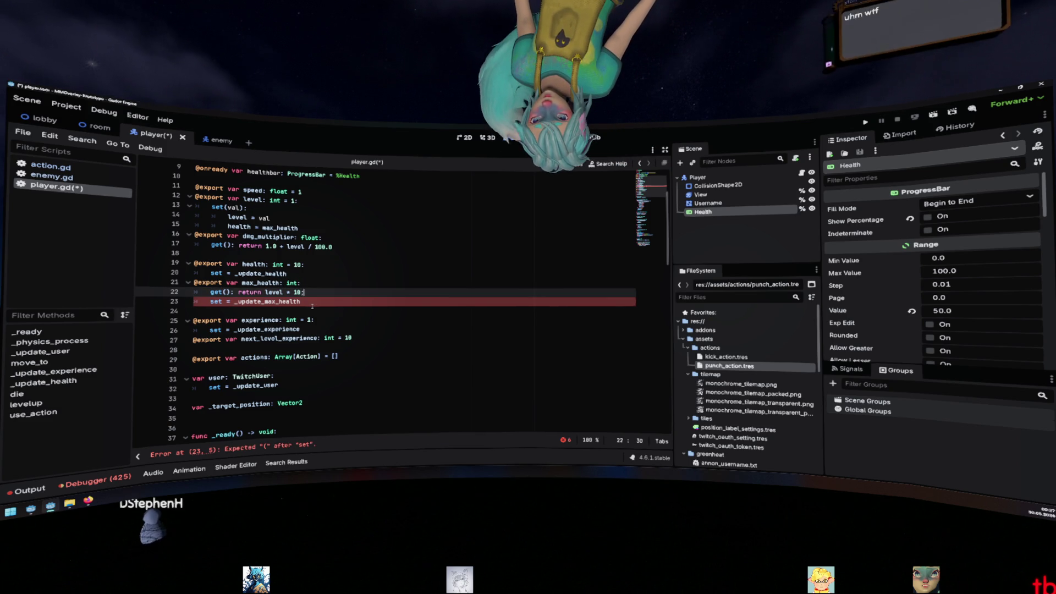
key("BackSpace")
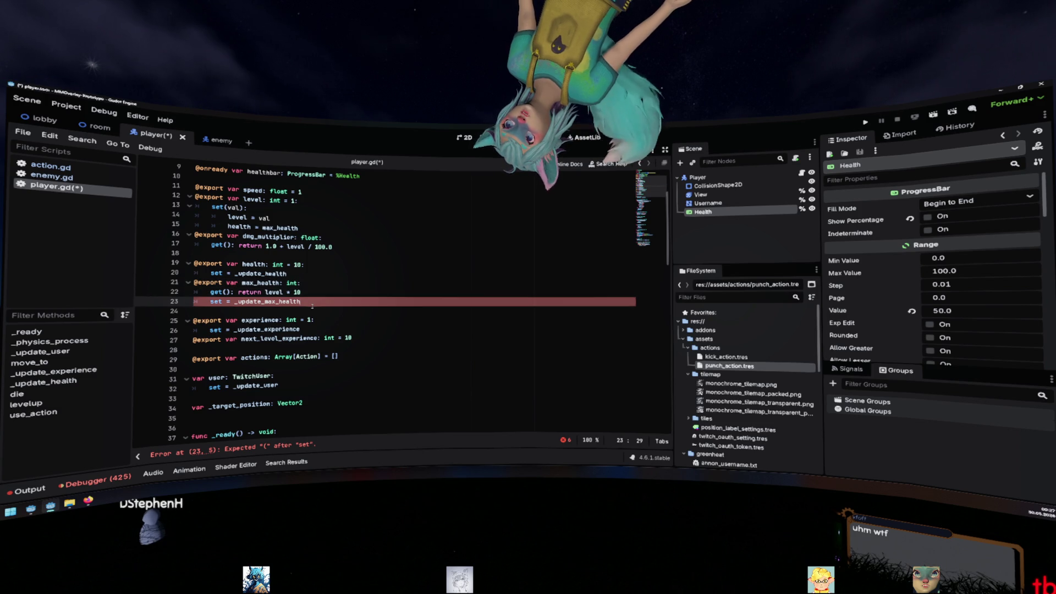
key("Down")
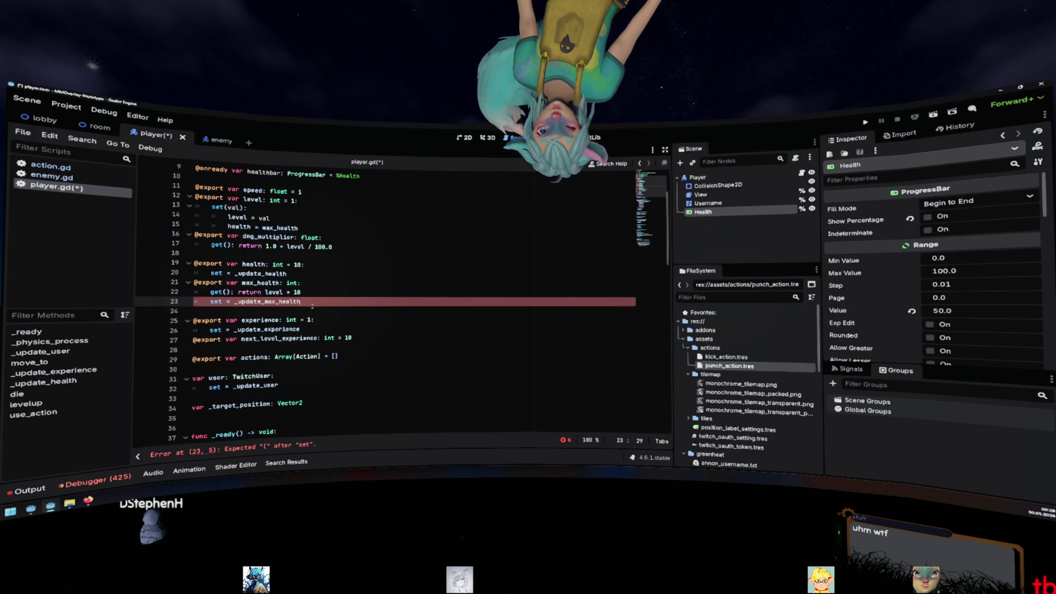
key("Right")
key("Right")
key("Right")
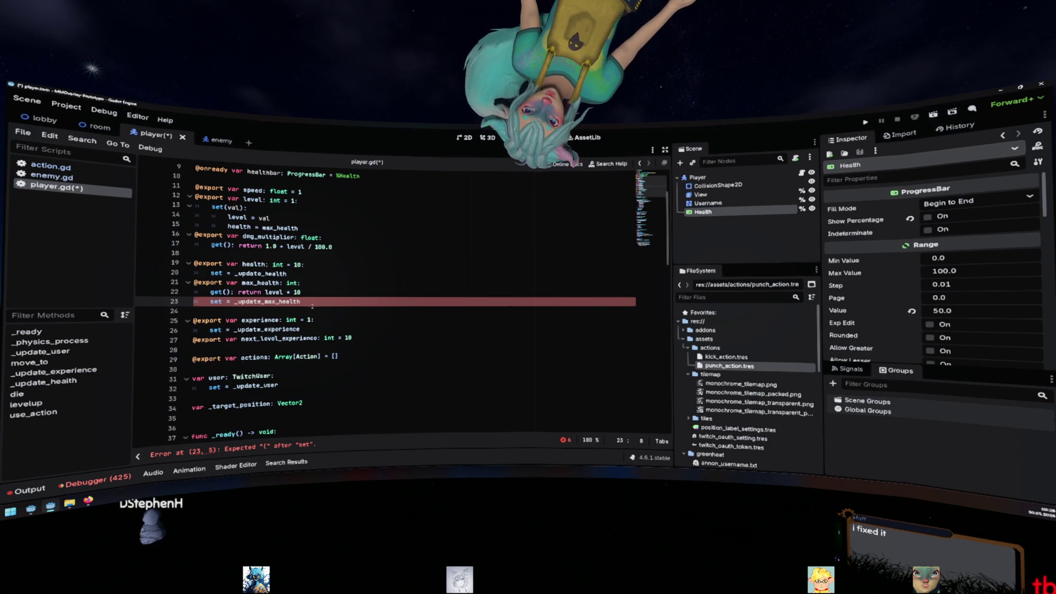
key("shift+End")
key("Left")
key("BackSpace")
key("BackSpace")
key("BackSpace")
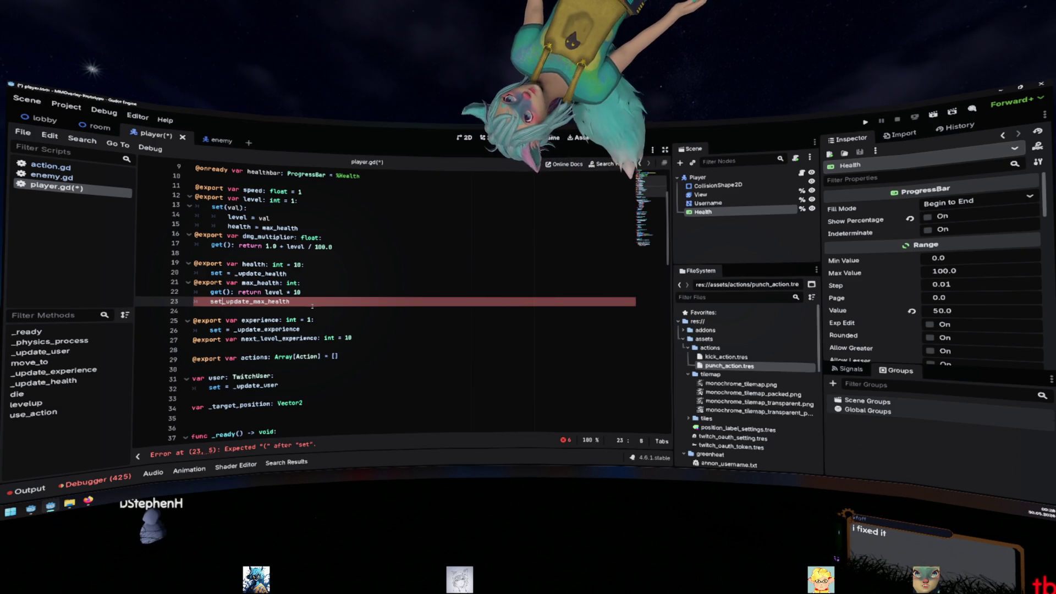
type("():")
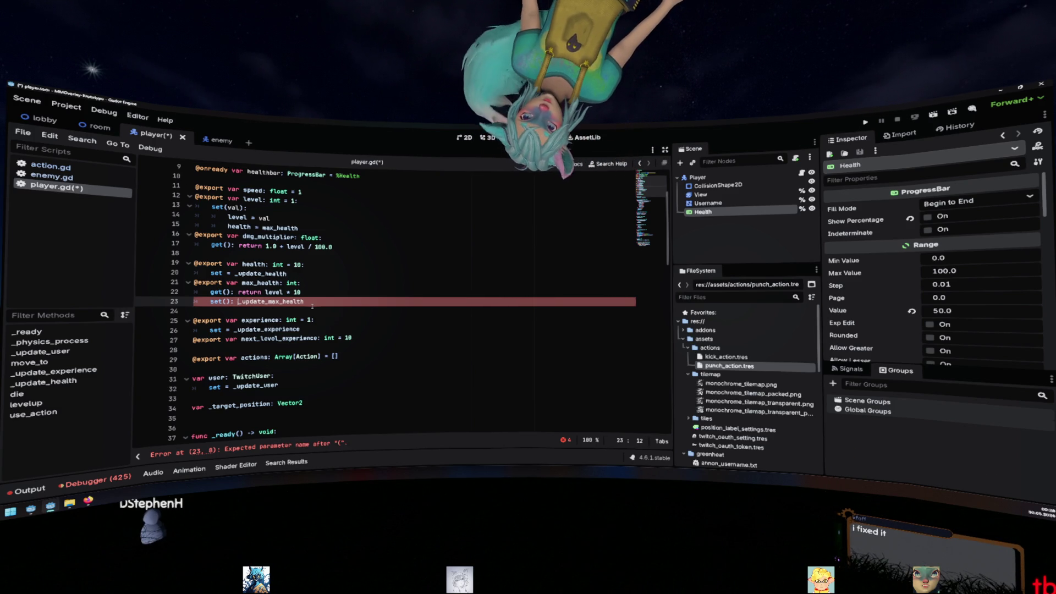
key("Left")
key("Left")
key("Left")
type("val")
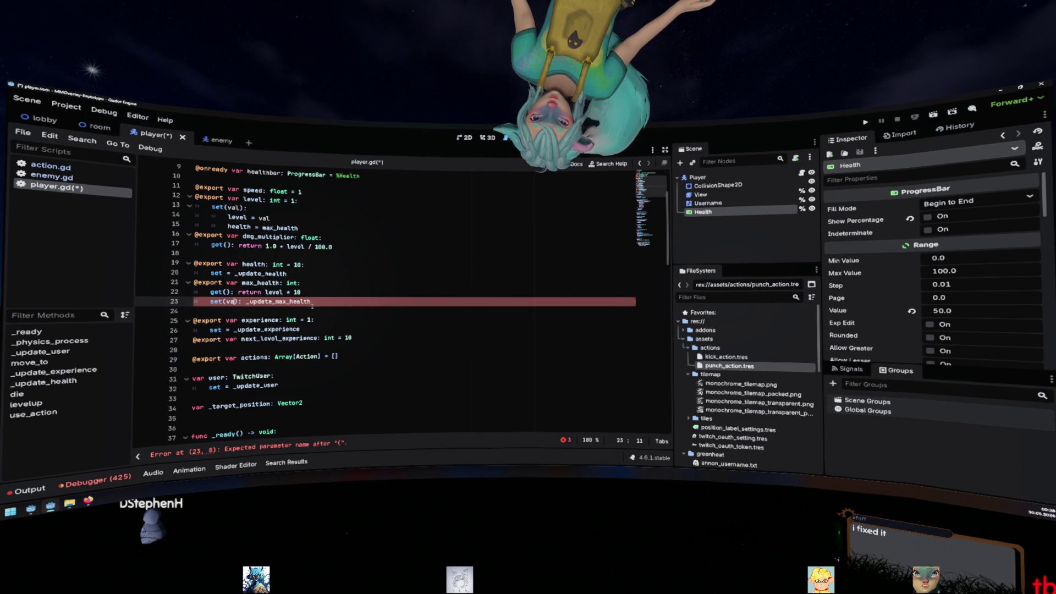
key("End")
type("(val")
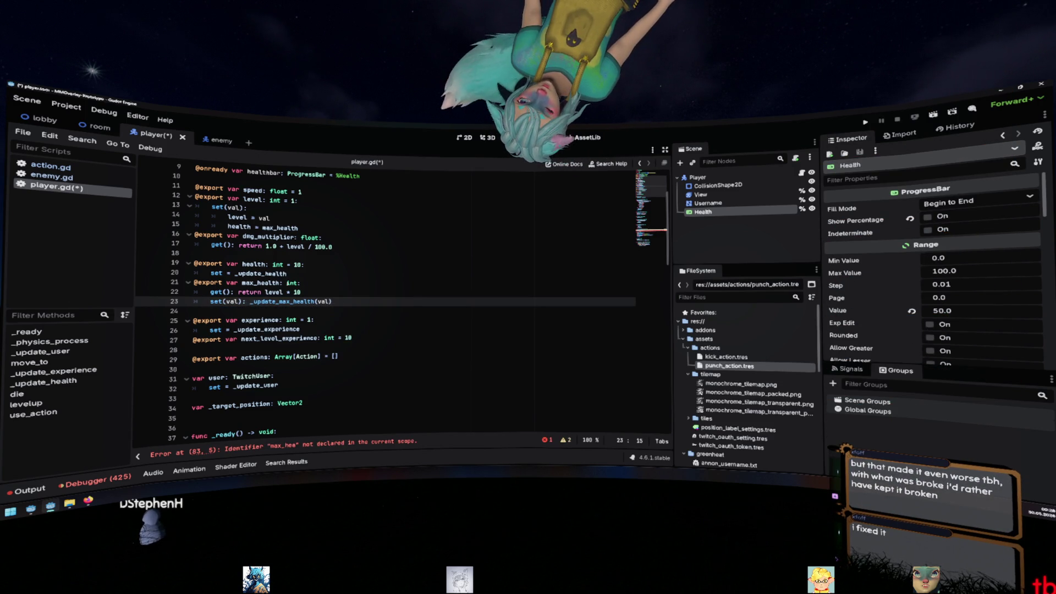
Insert 'max_health = val' before the update call and delete the leftover 'max_hea' text.
double_click(261, 283)
key("ctrl+c")
left_click(251, 302)
key("Return")
key("Return")
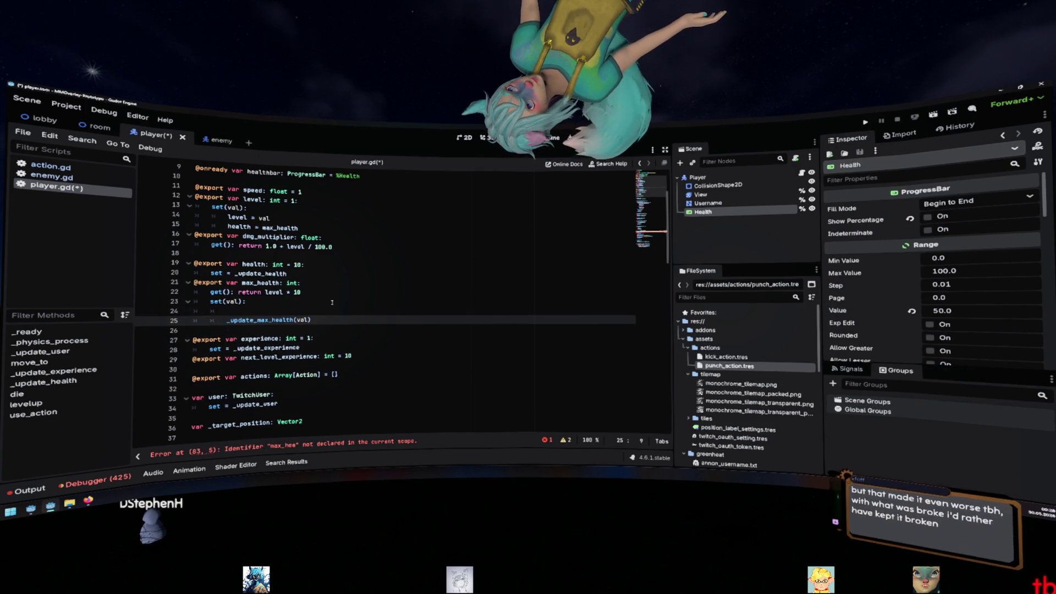
key("Up")
key("ctrl+v")
type("= val")
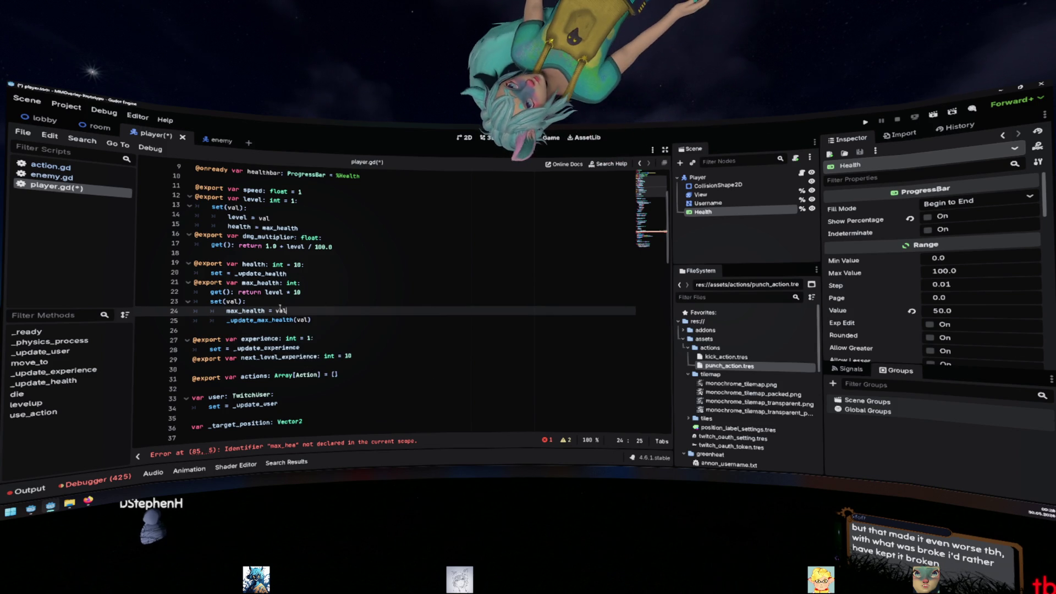
left_click(296, 321, "ctrl")
left_click(261, 313)
key("BackSpace")
key("BackSpace")
key("BackSpace")
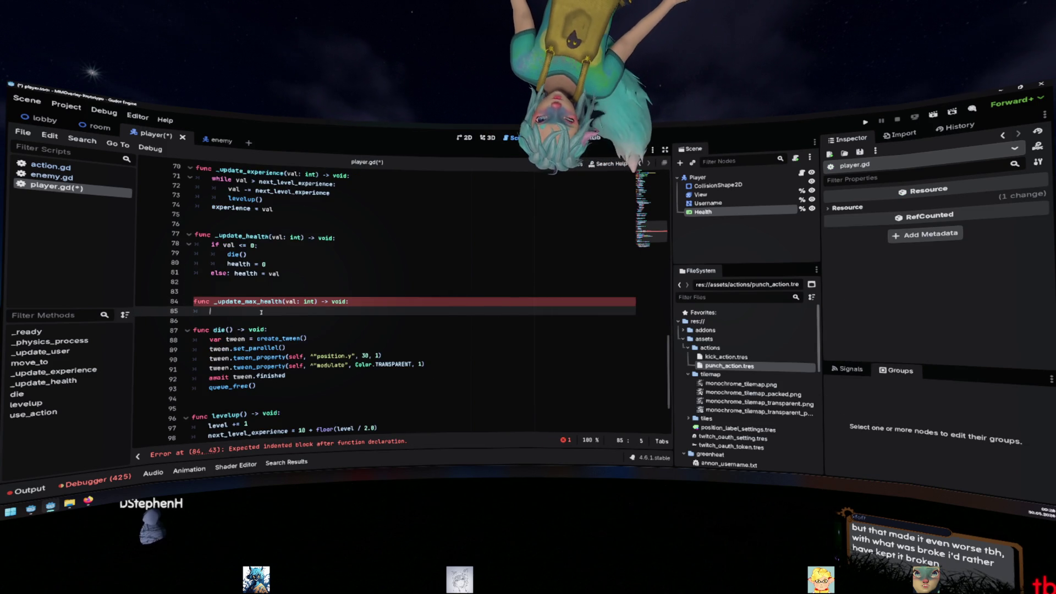
Write 'healthbar.max_value = val' in the _update_max_health body.
type("heal")
key("Down")
key("Return")
type(".max")
key("Return")
type("= val")
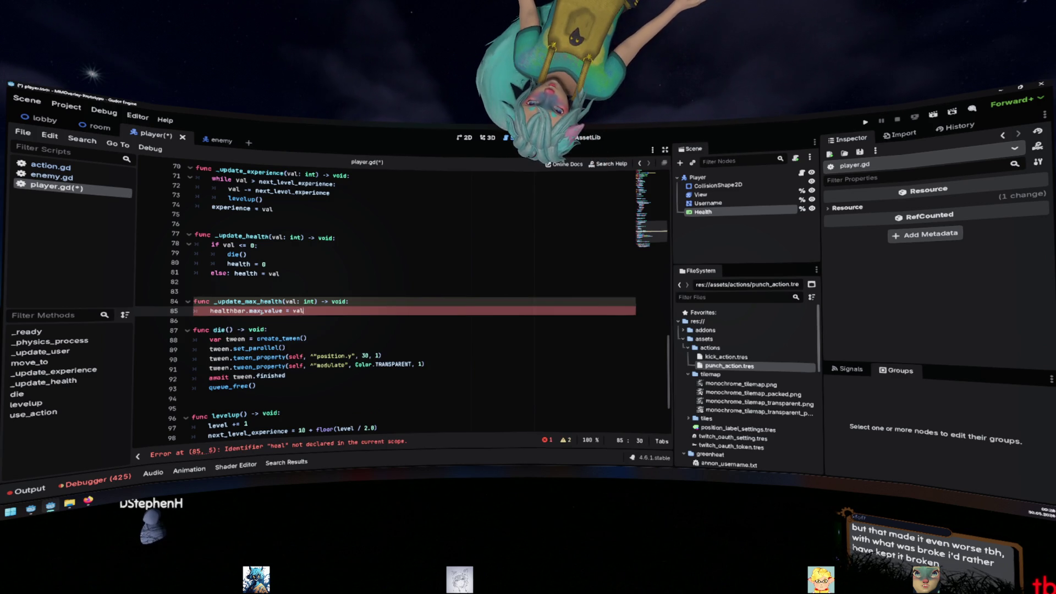
key("Return")
key("Up")
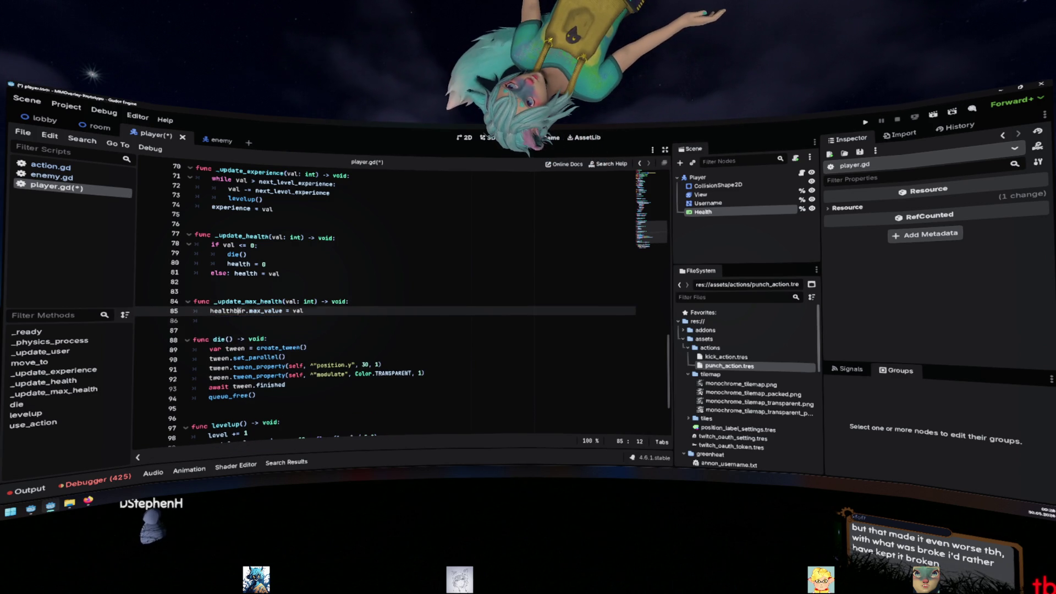
key("ctrl+shift+Right")
Add 'healthbar.value = val' after the else branch in _update_health and save player.gd.
left_click(336, 265)
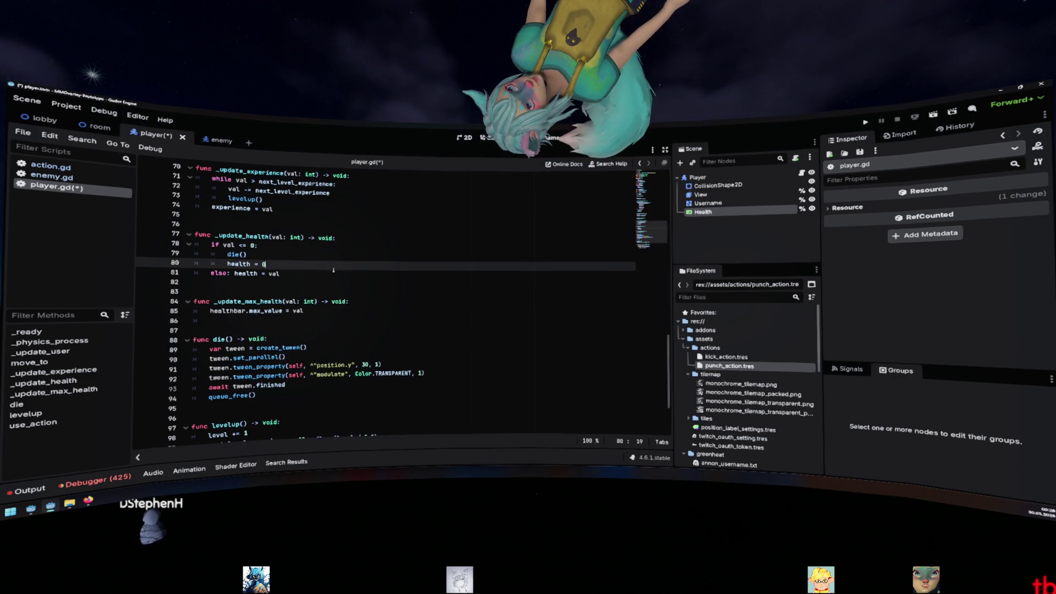
key("Down")
key("End")
key("Return")
type("healthbar.v")
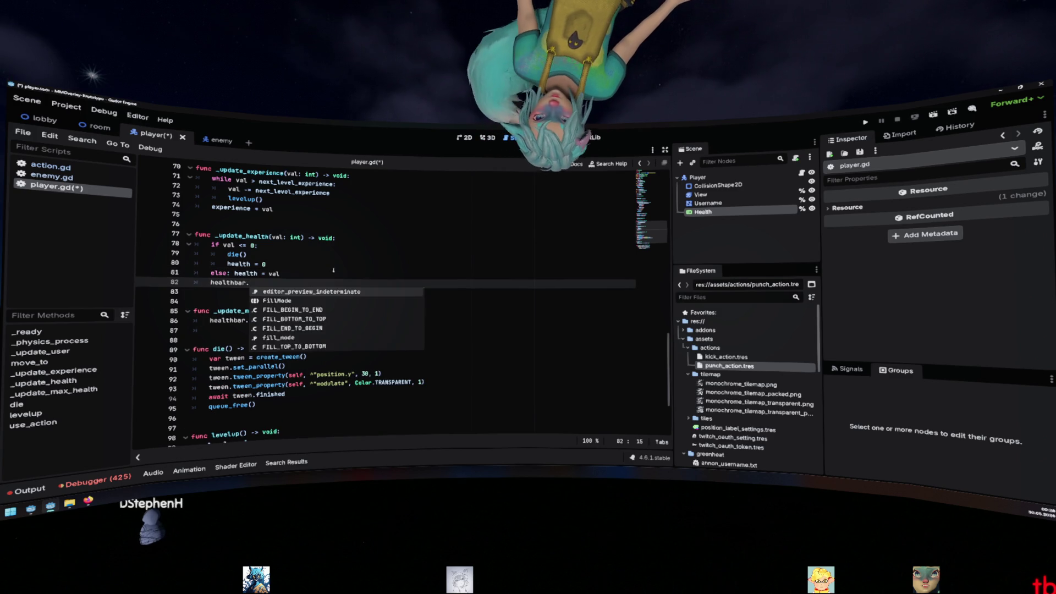
key("Return")
type("= val")
key("Escape")
key("ctrl+s")
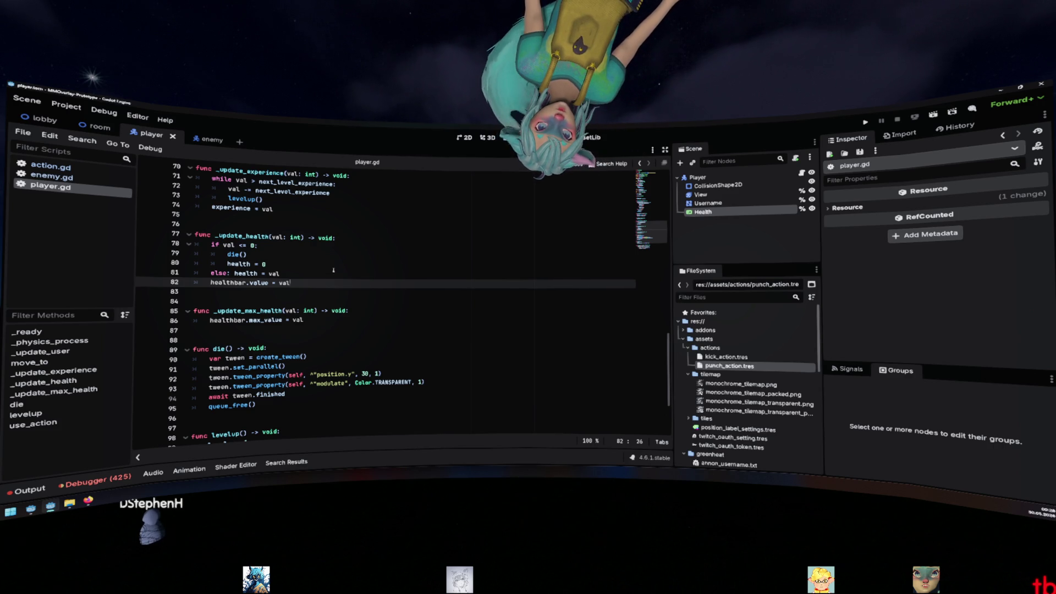
Scroll back up to the speed export line at the top of player.gd.
scroll(333, 270, "up", 4)
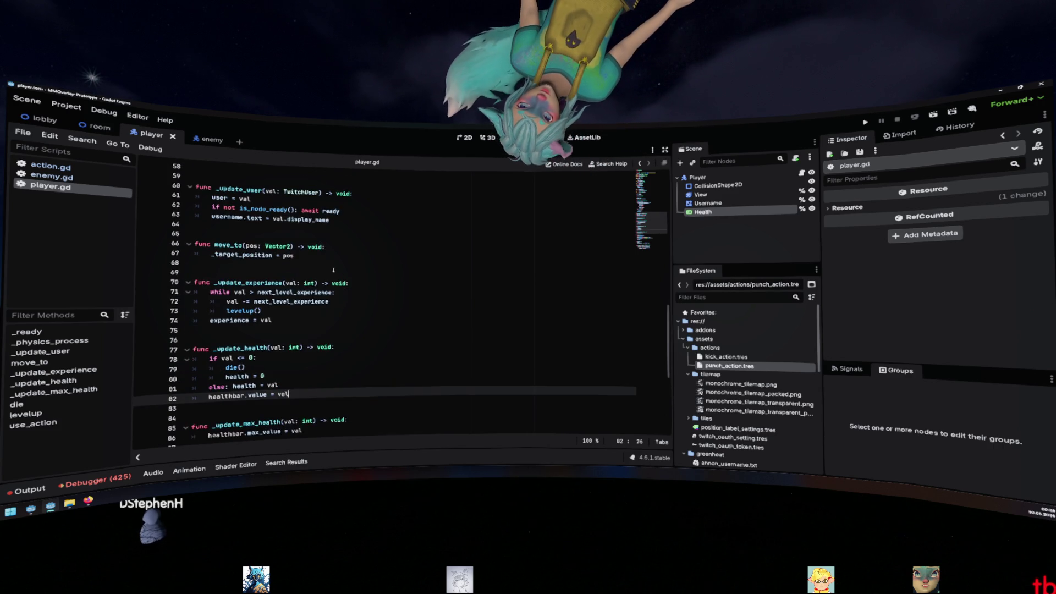
scroll(333, 270, "up", 13)
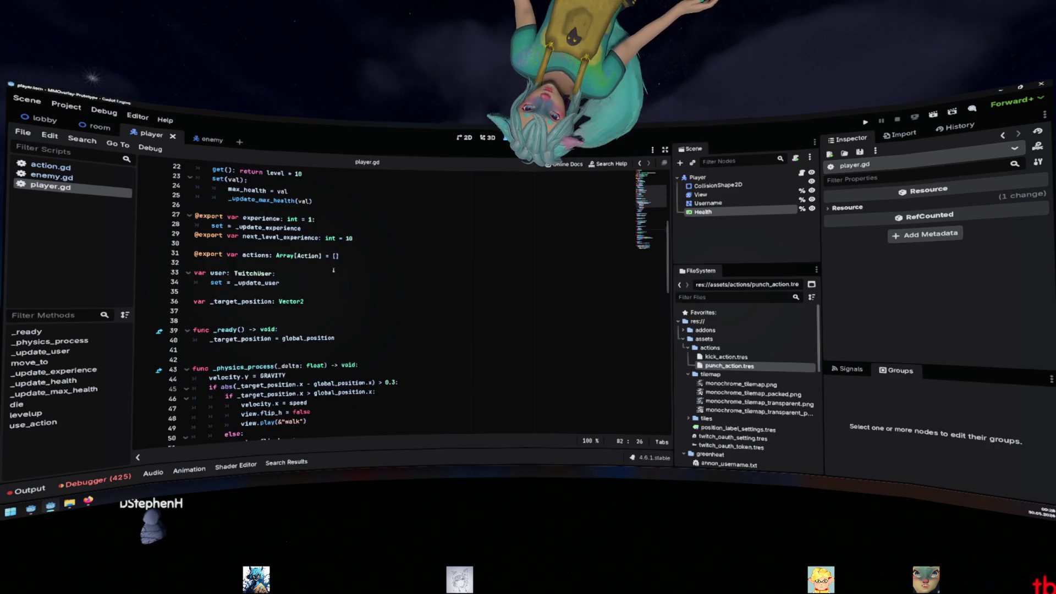
scroll(333, 270, "up", 5)
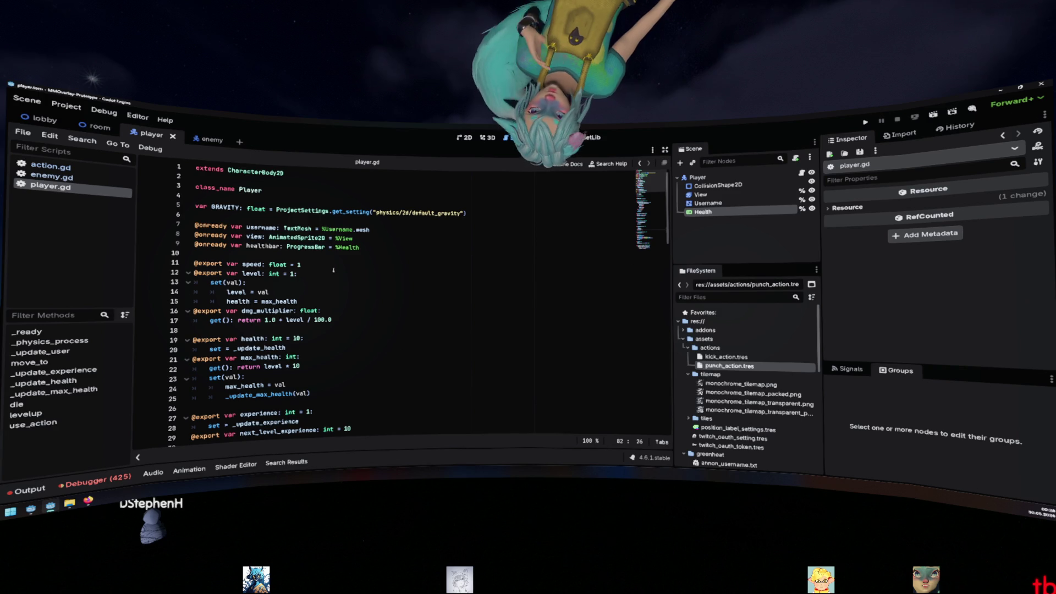
left_click(333, 270)
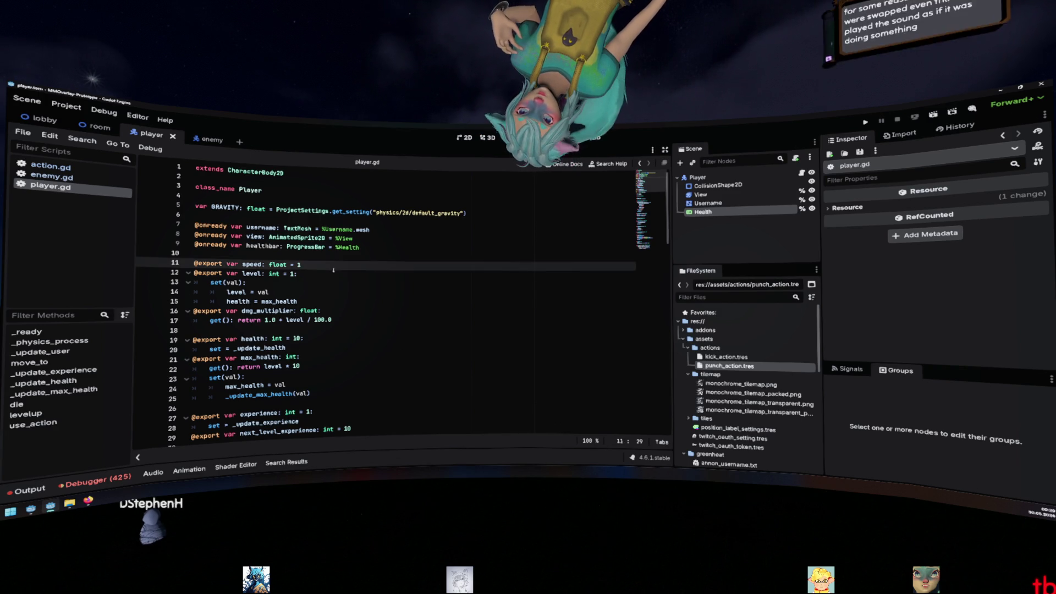
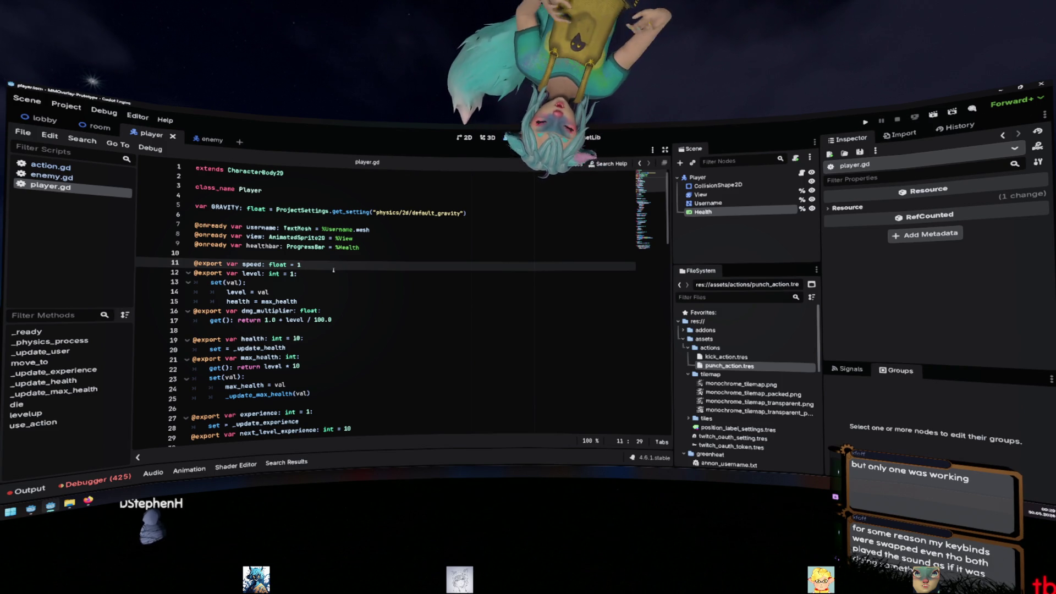
Add 'if not is_node_ready(): await ready' at the start of _update_max_health in player.gd.
left_click(405, 175)
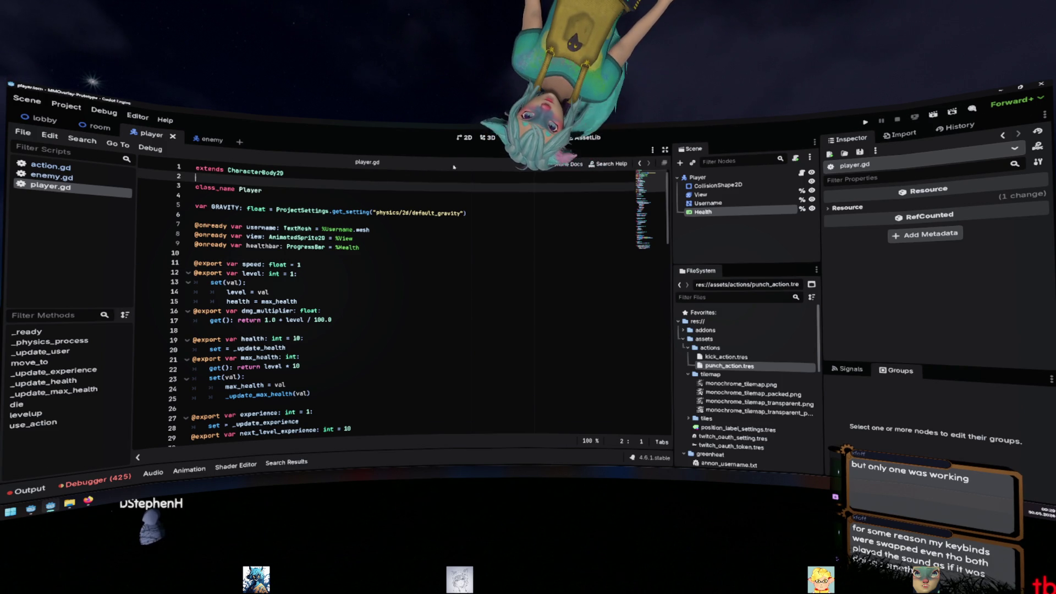
left_click(466, 139)
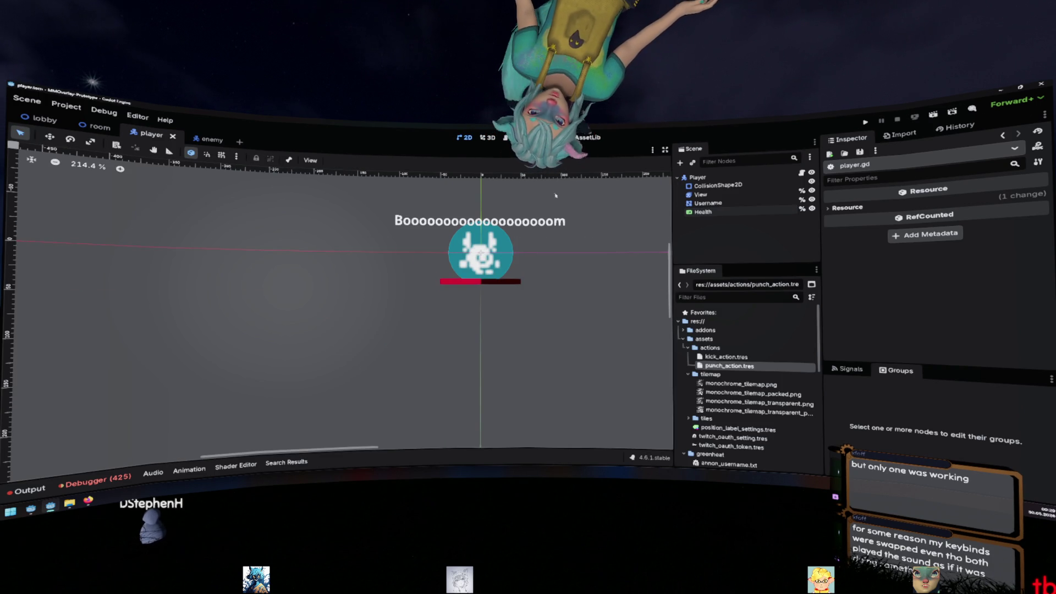
left_click(801, 172)
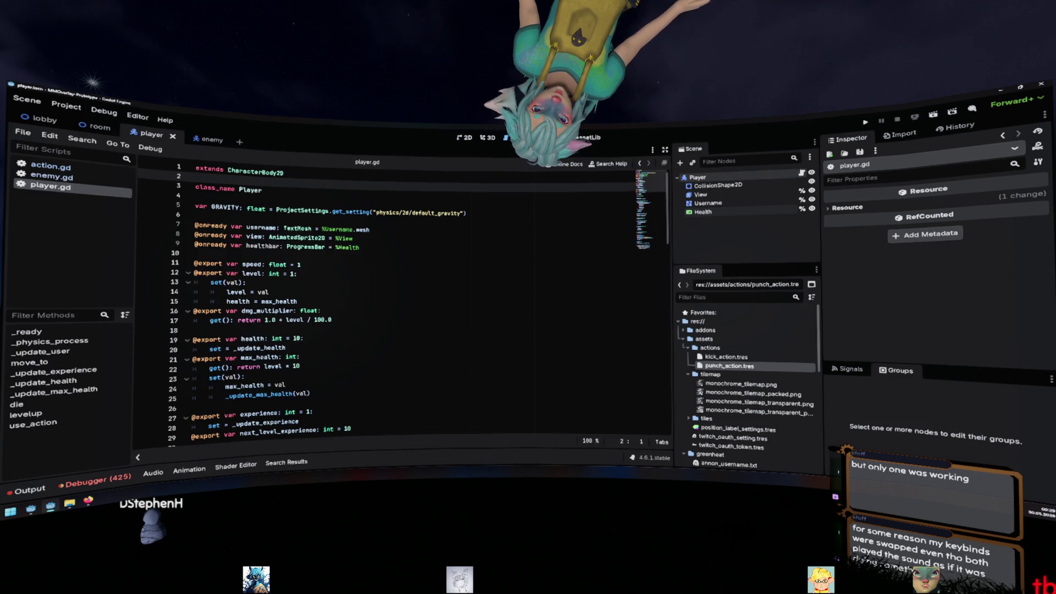
left_click(323, 248)
scroll(323, 247, "down", 20)
left_click(317, 280)
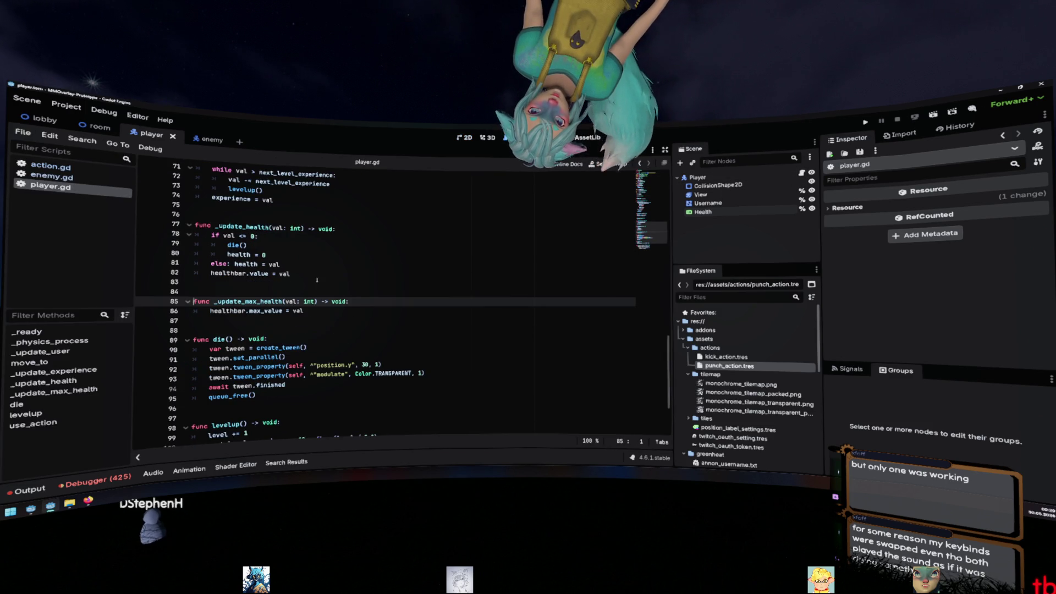
left_click(369, 302)
key("Return")
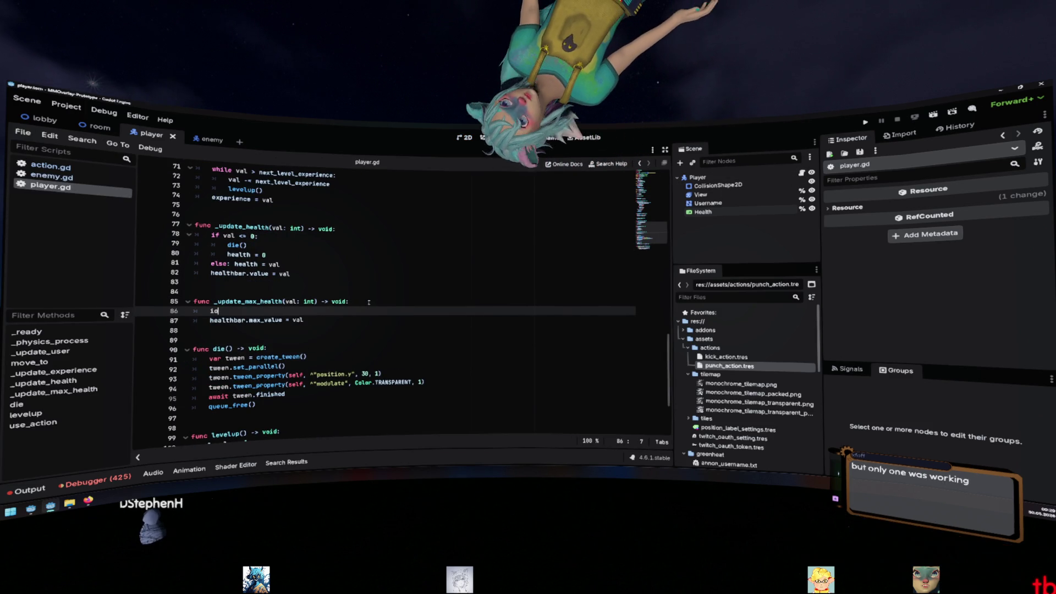
type("if n")
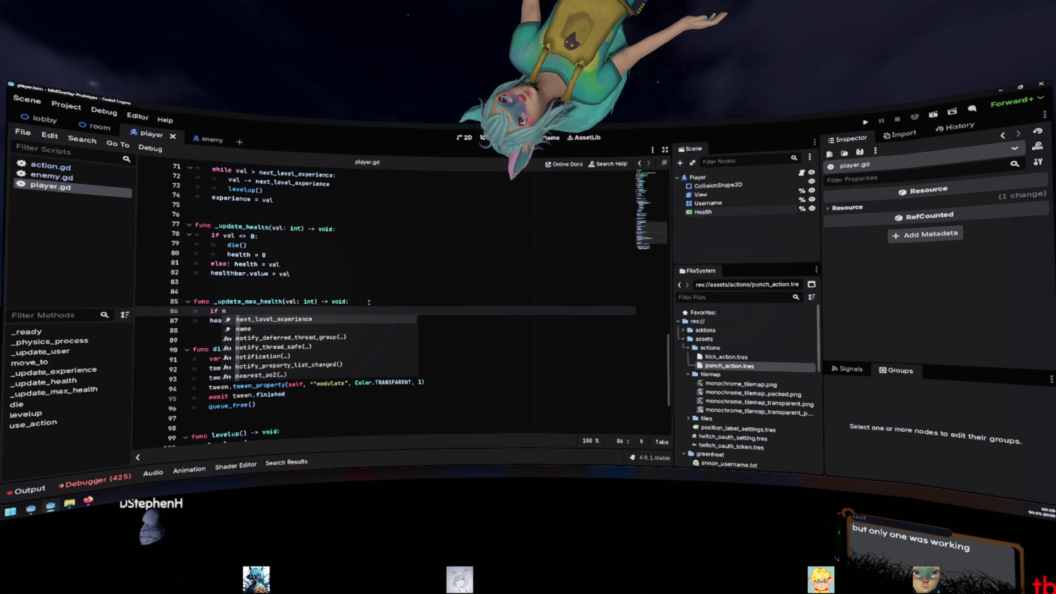
type("ot _is")
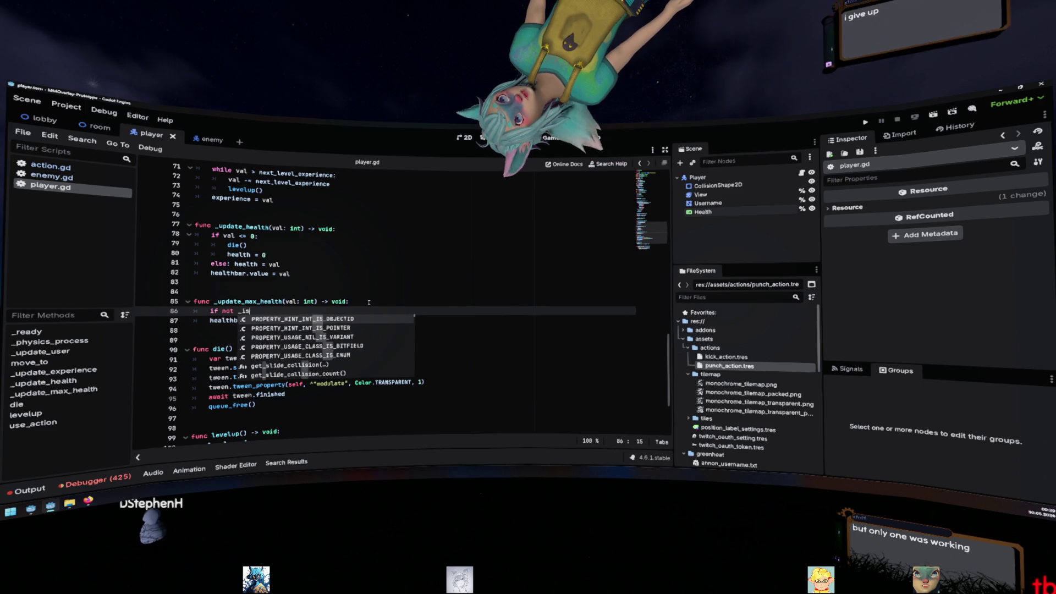
type("_nod")
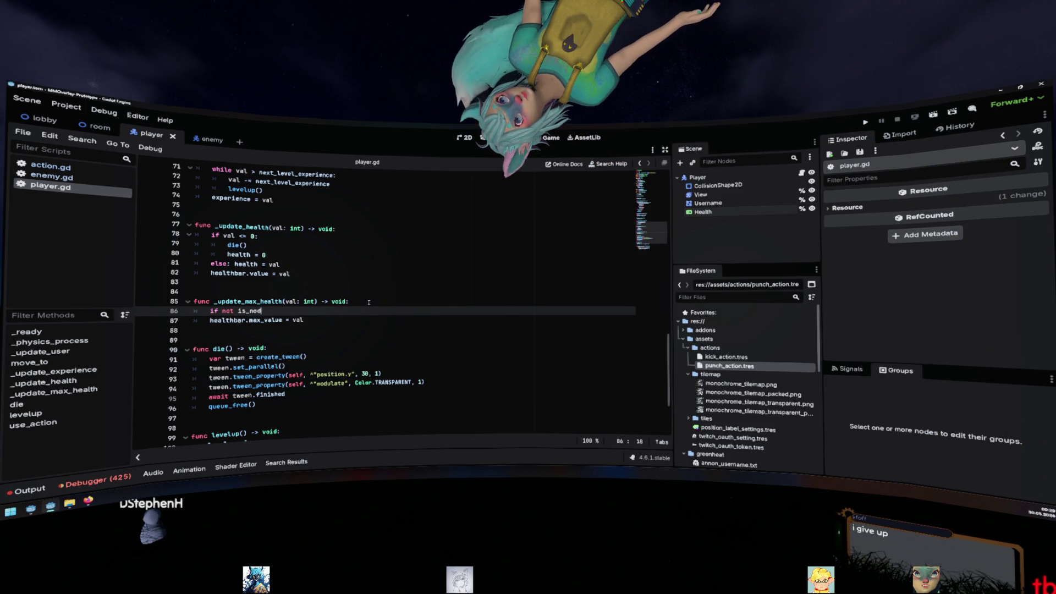
key("BackSpace")
key("BackSpace")
key("BackSpace")
key("Return")
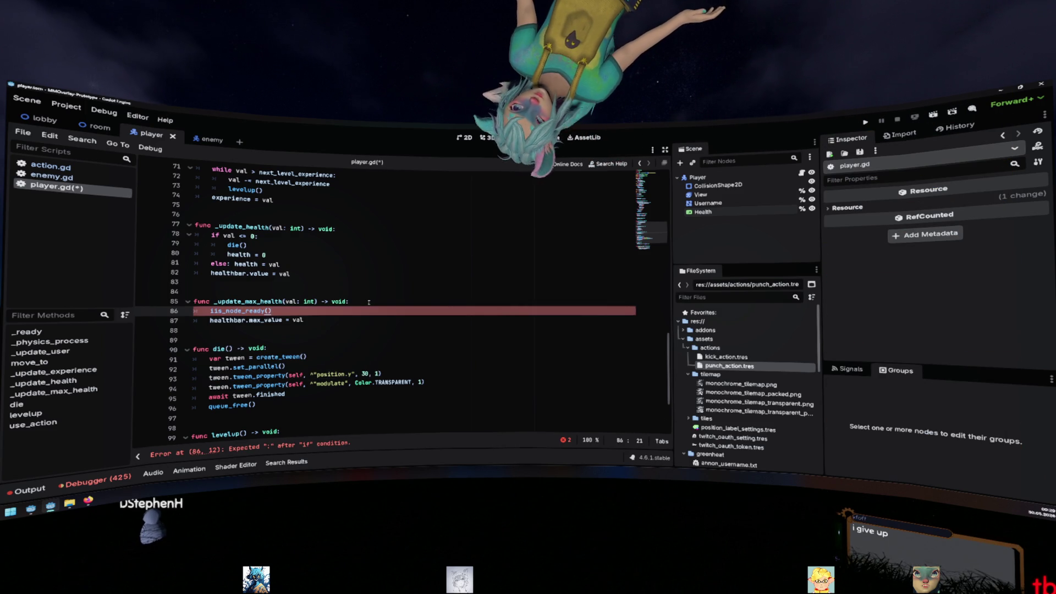
key("ctrl+z")
key("ctrl+z")
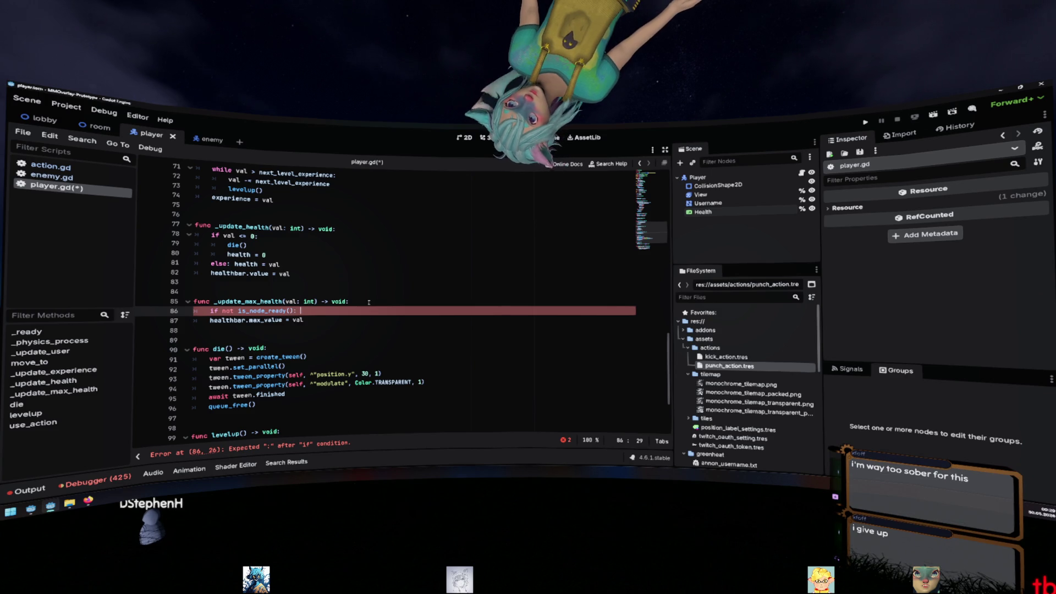
type("await ready")
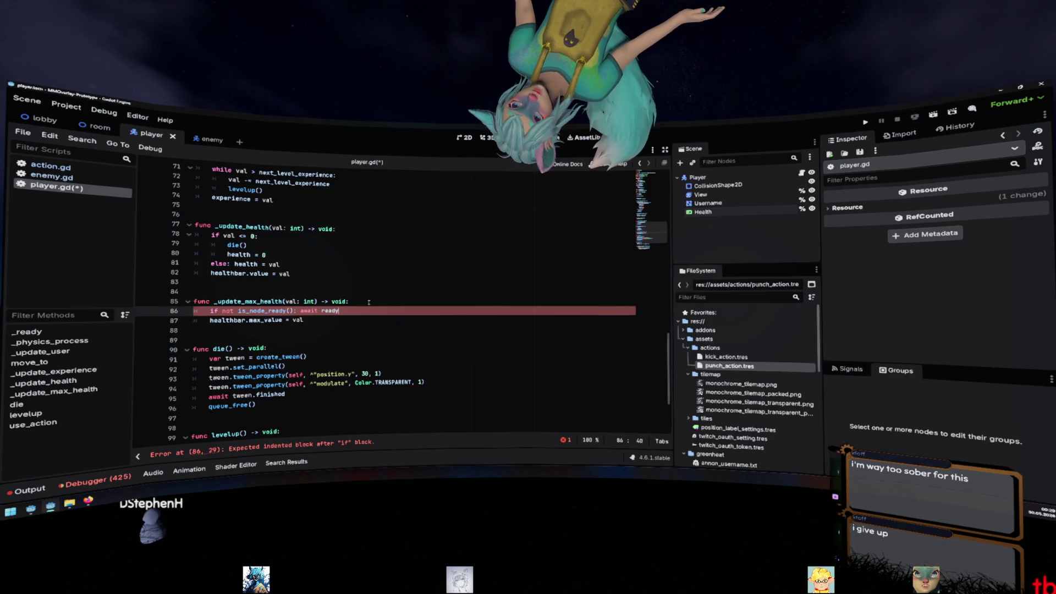
key("Escape")
Paste the same ready check into _update_health and save player.gd.
left_click(371, 228)
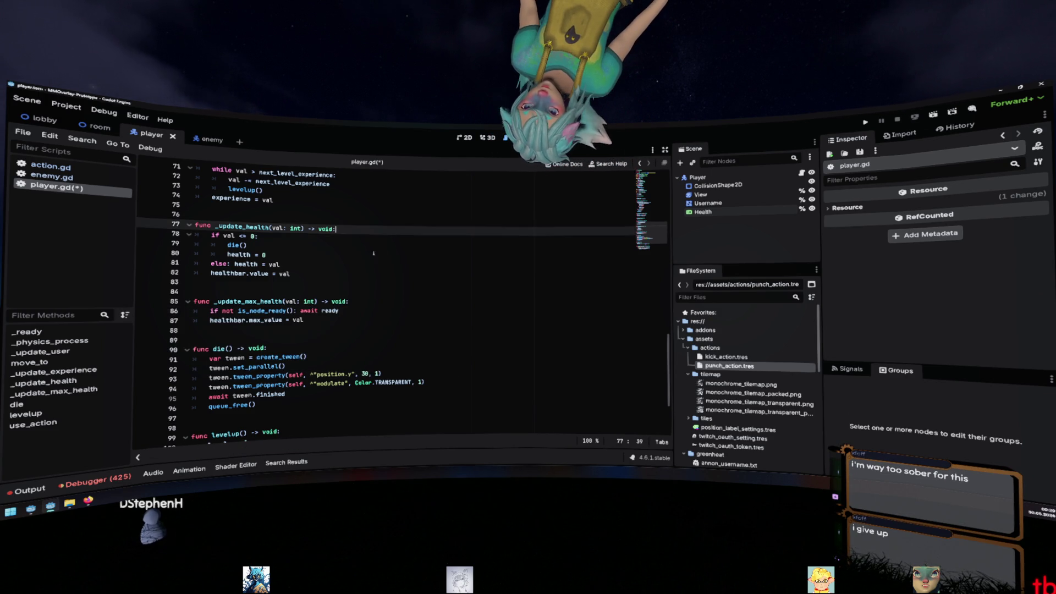
left_click(374, 253)
key("Down")
key("Return")
type("if not is_node_ready(): await ready")
key("ctrl+s")
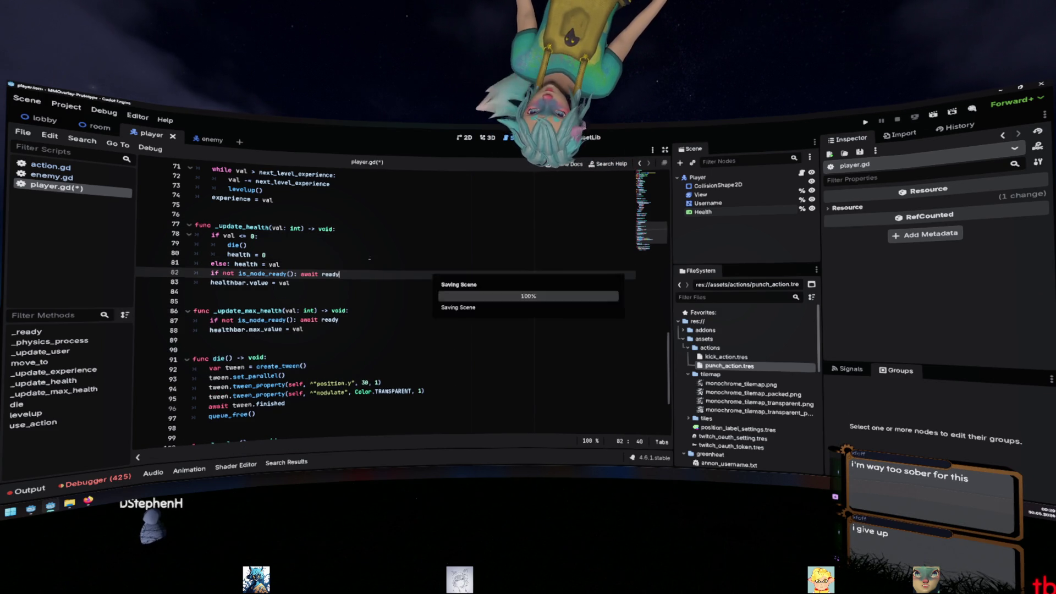
left_click(370, 255)
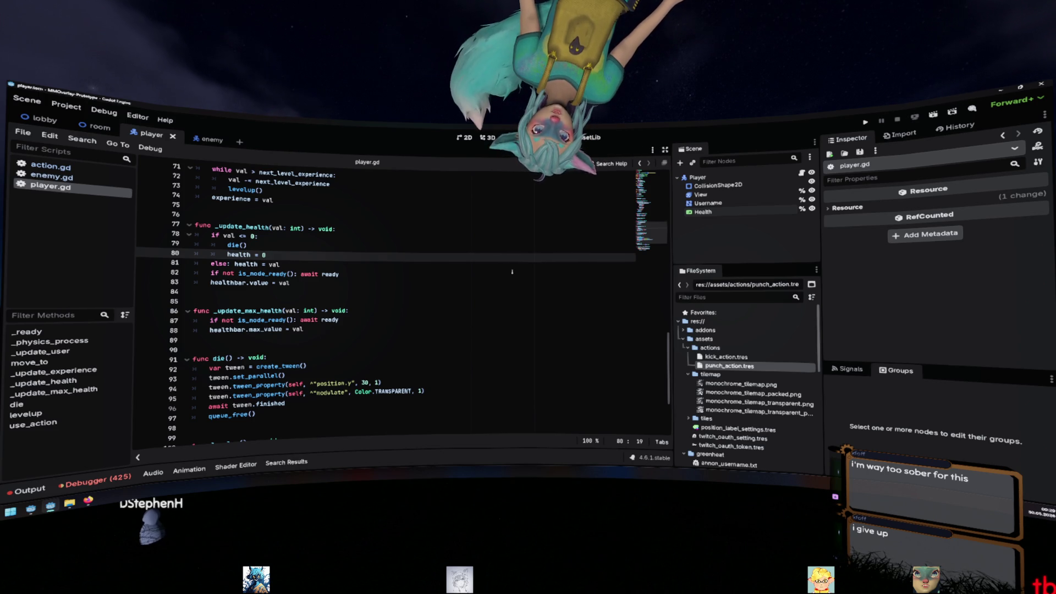
left_click(466, 138)
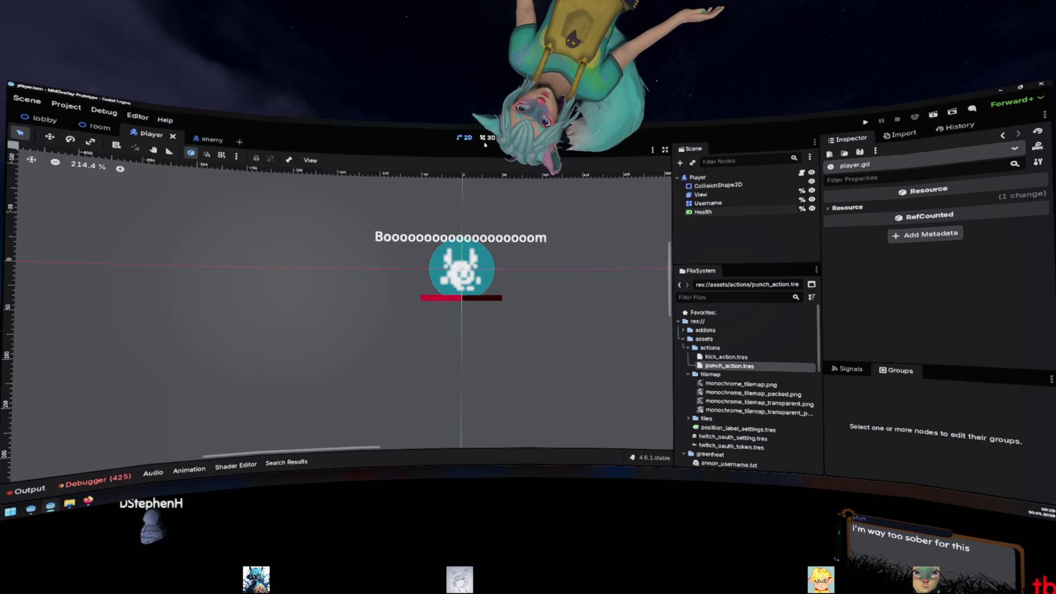
left_click(507, 137)
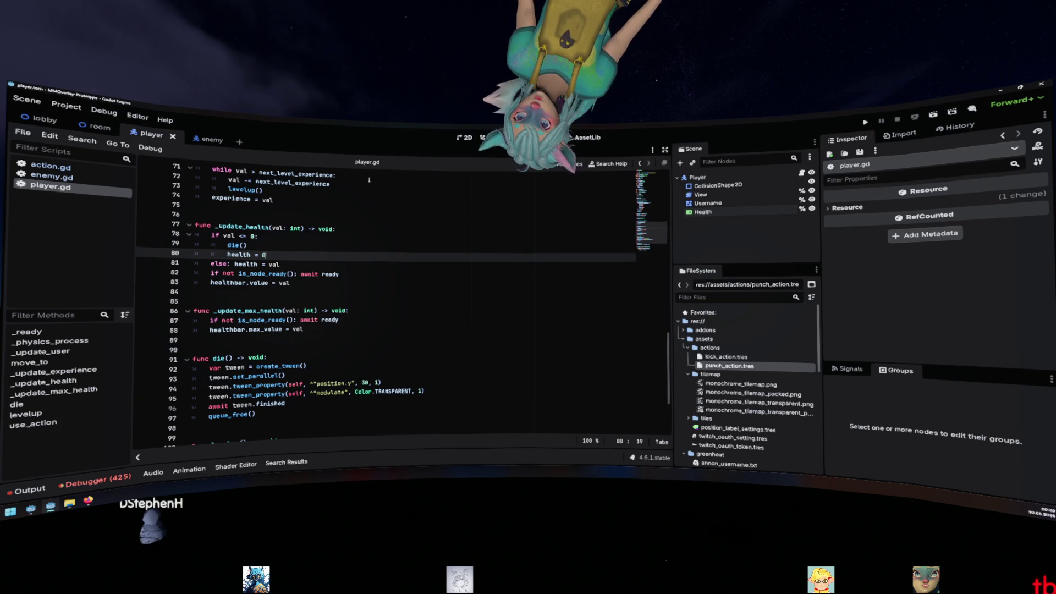
left_click(211, 143)
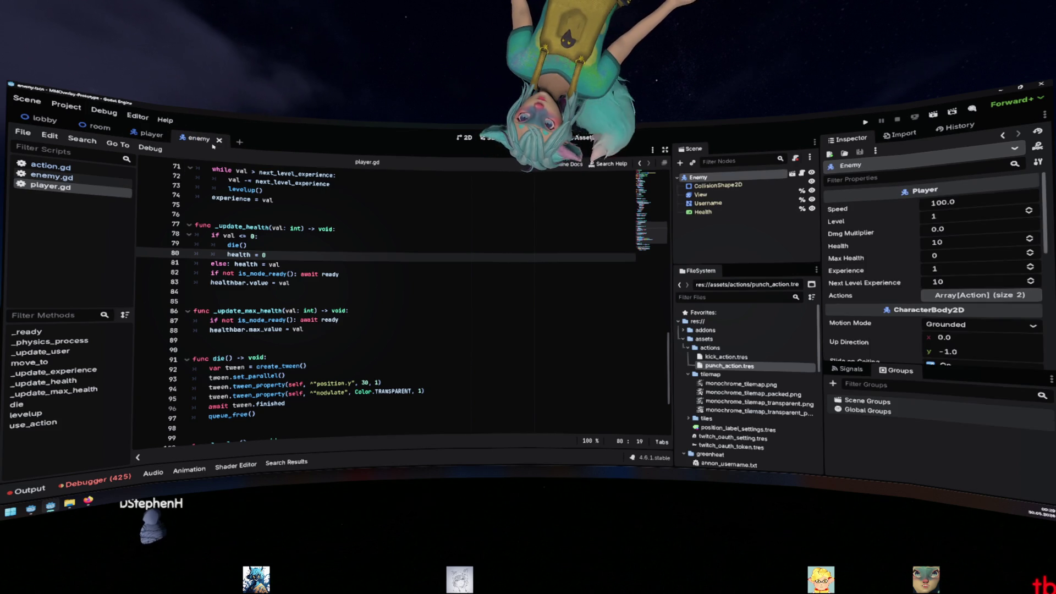
left_click(398, 228)
left_click(149, 134)
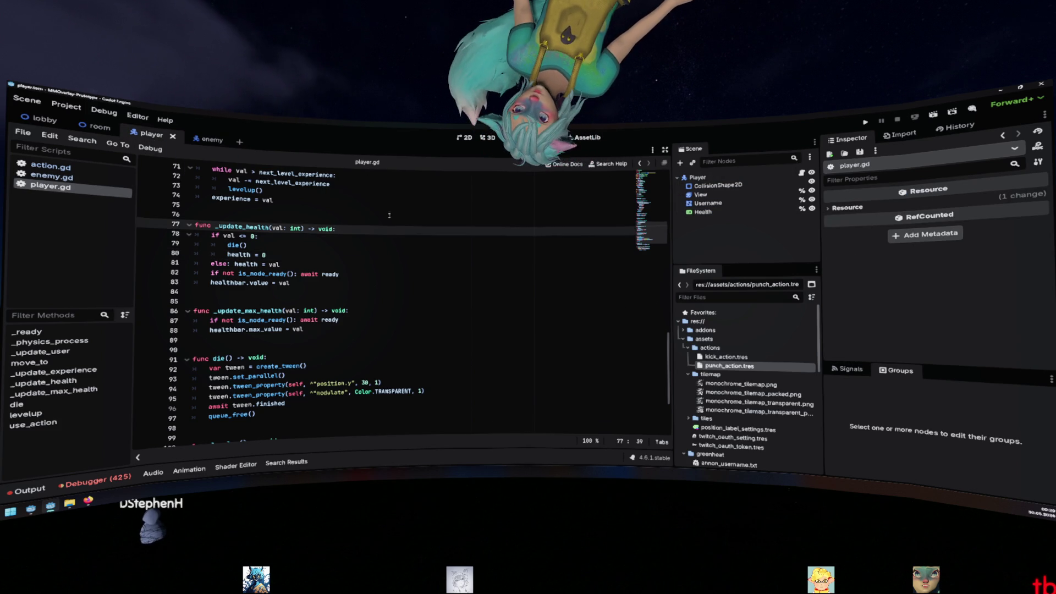
scroll(453, 231, "down", 4)
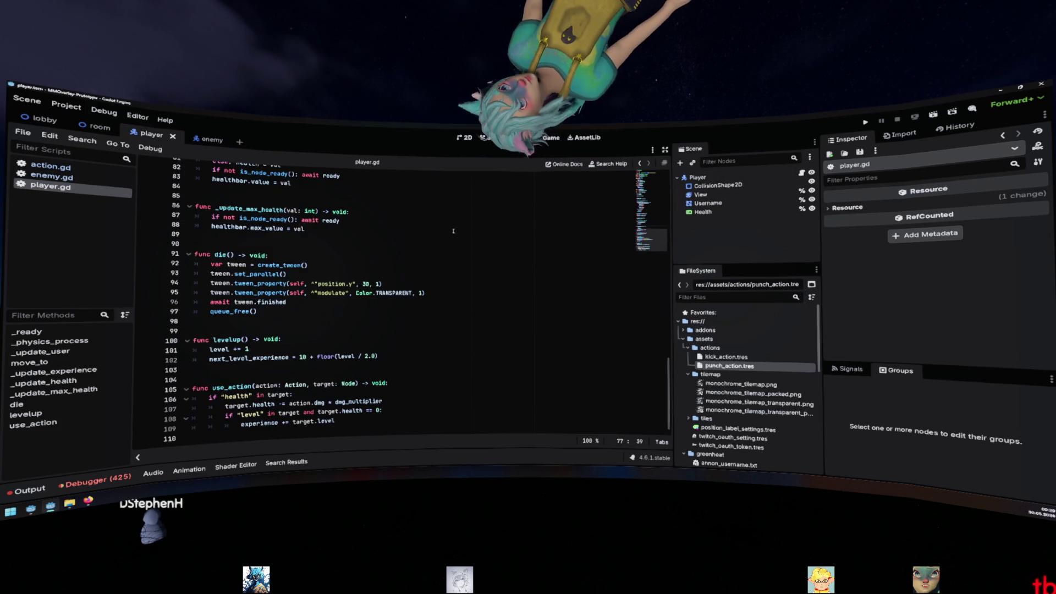
left_click(238, 384)
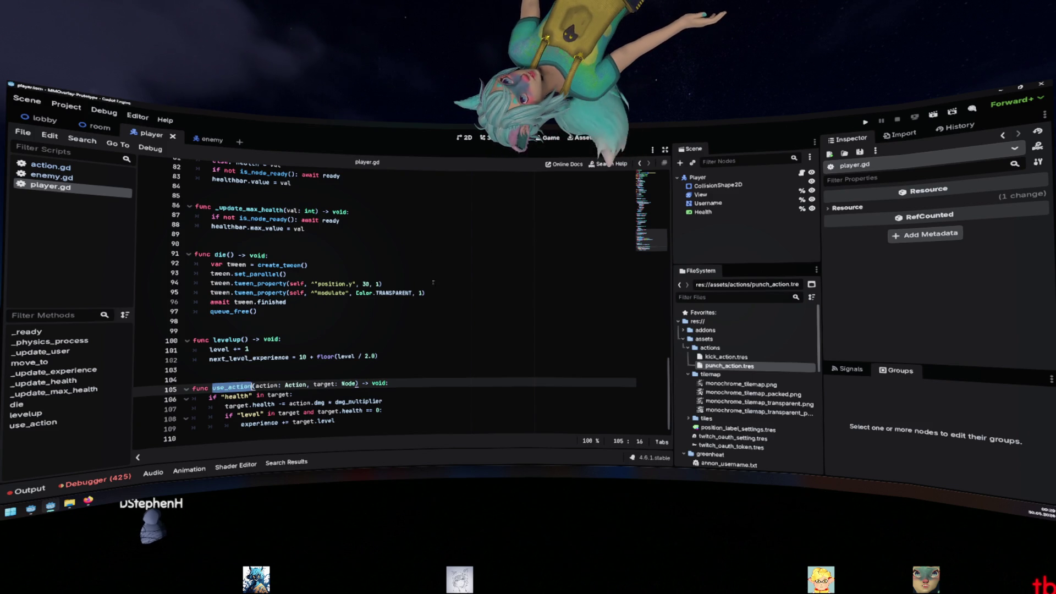
scroll(435, 281, "up", 12)
scroll(435, 281, "up", 11)
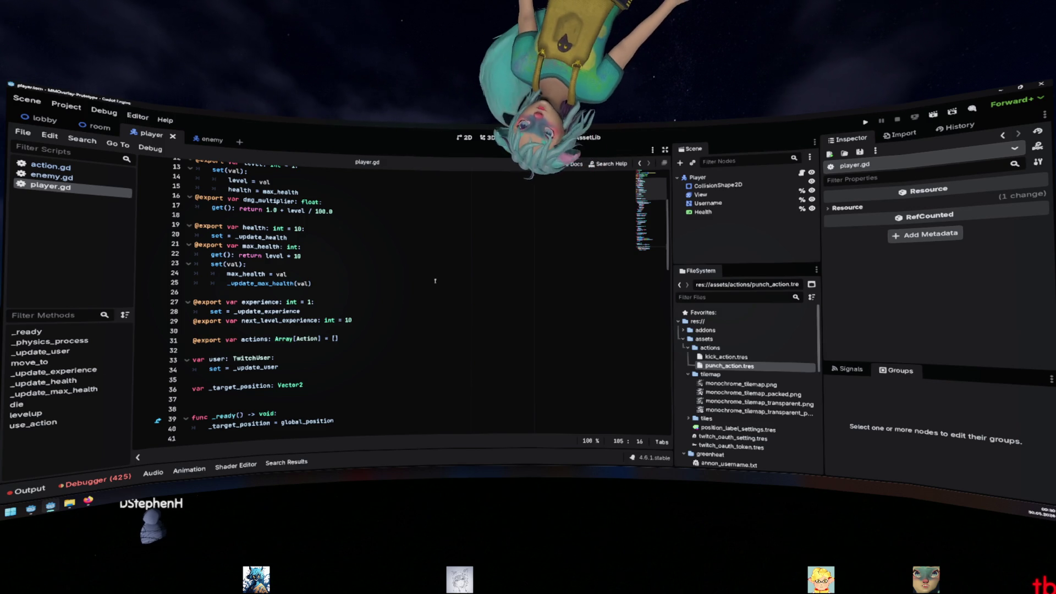
key("ctrl+F1")
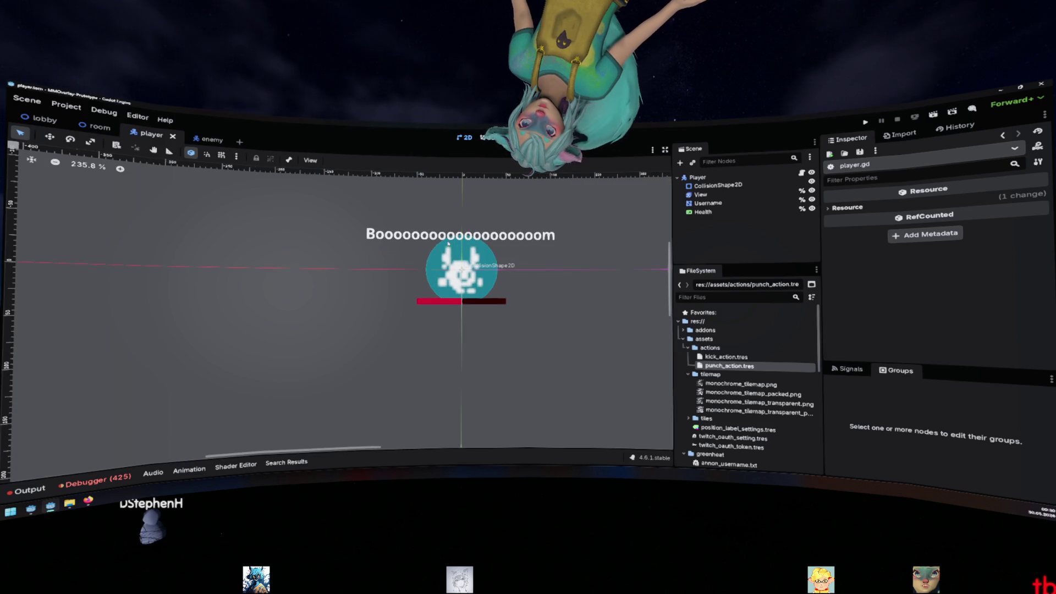
Create a new scene whose root is an Area2D node named FightArea.
mouse_move(542, 220)
left_mouse_down()
mouse_move(420, 245)
mouse_move(494, 270)
left_mouse_up()
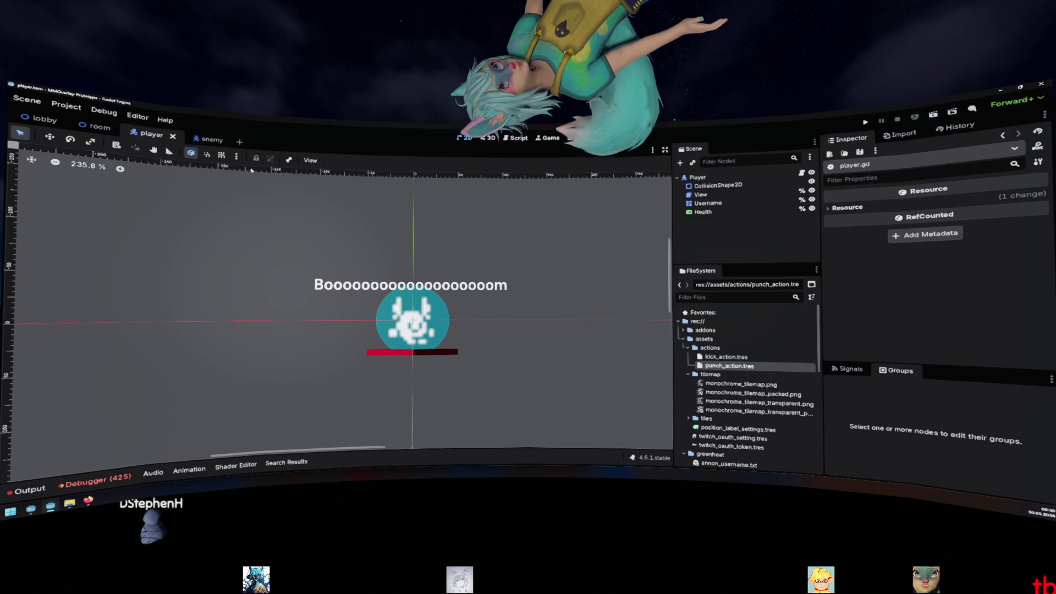
left_click(239, 142)
left_click(719, 184)
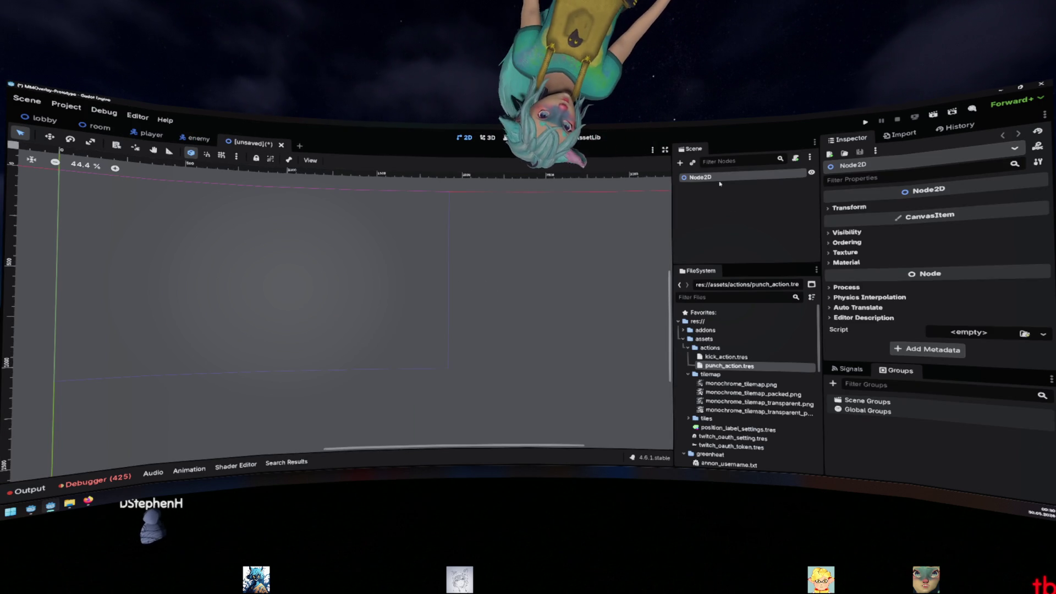
left_click(720, 181)
type("Area2")
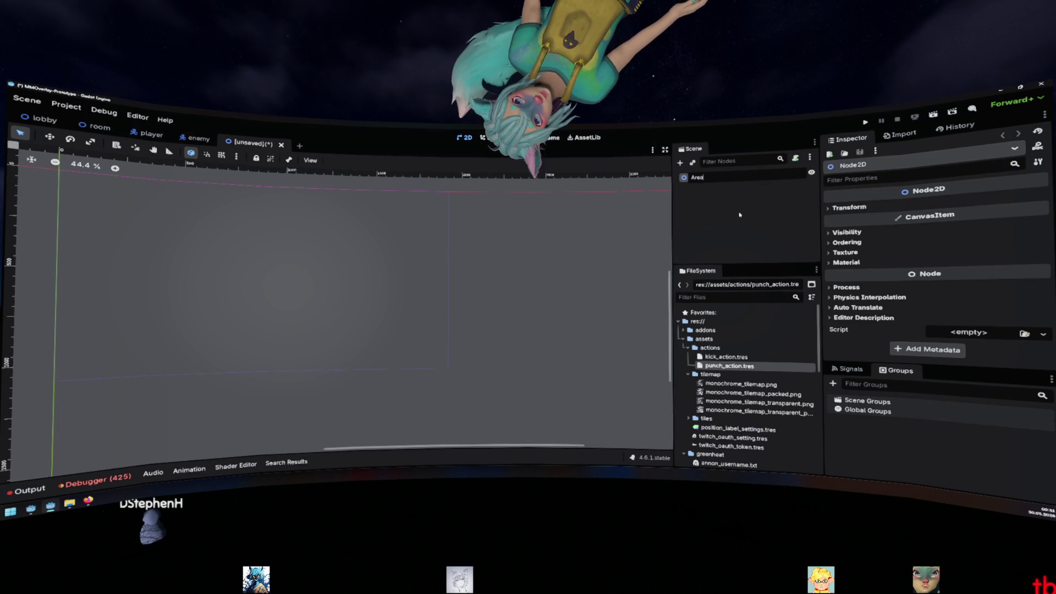
type("D")
key("Return")
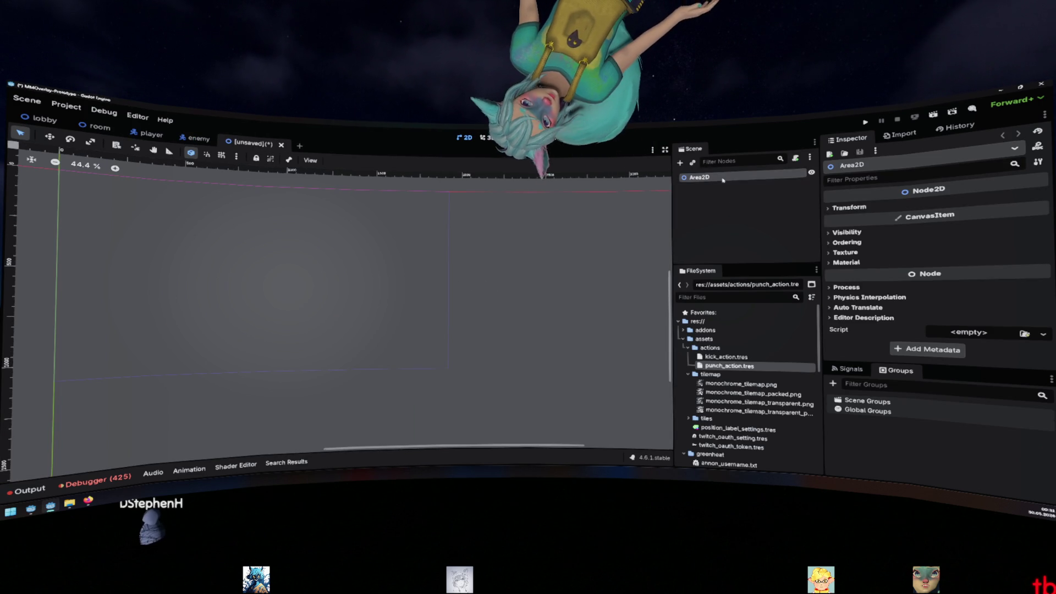
right_click(723, 180)
type("Area2D")
key("Return")
type("FightArea")
key("Return")
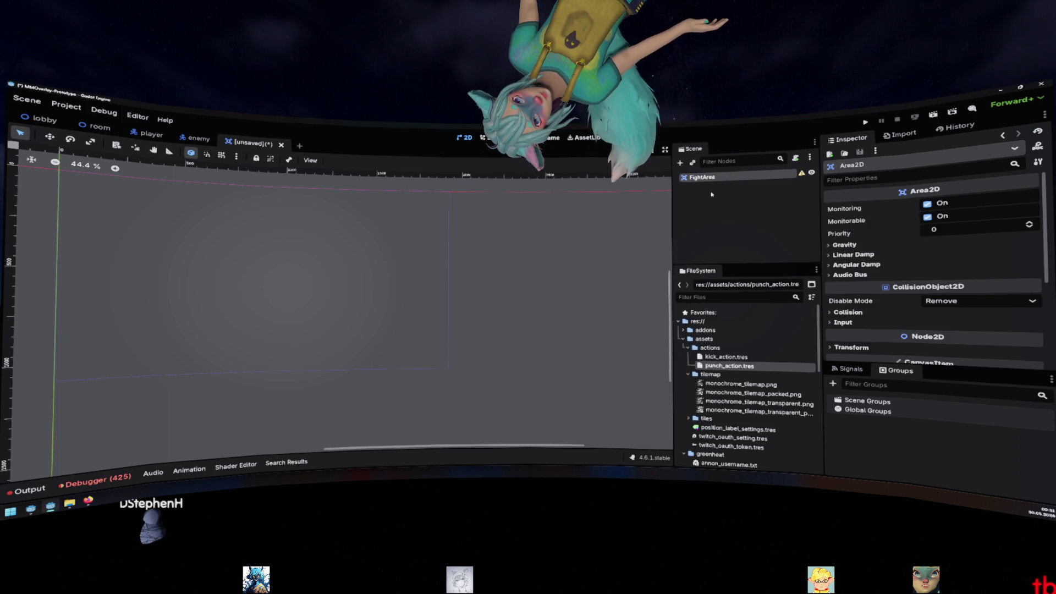
Add a CollisionShape2D child to FightArea with a new RectangleShape2D shape.
right_click(746, 175)
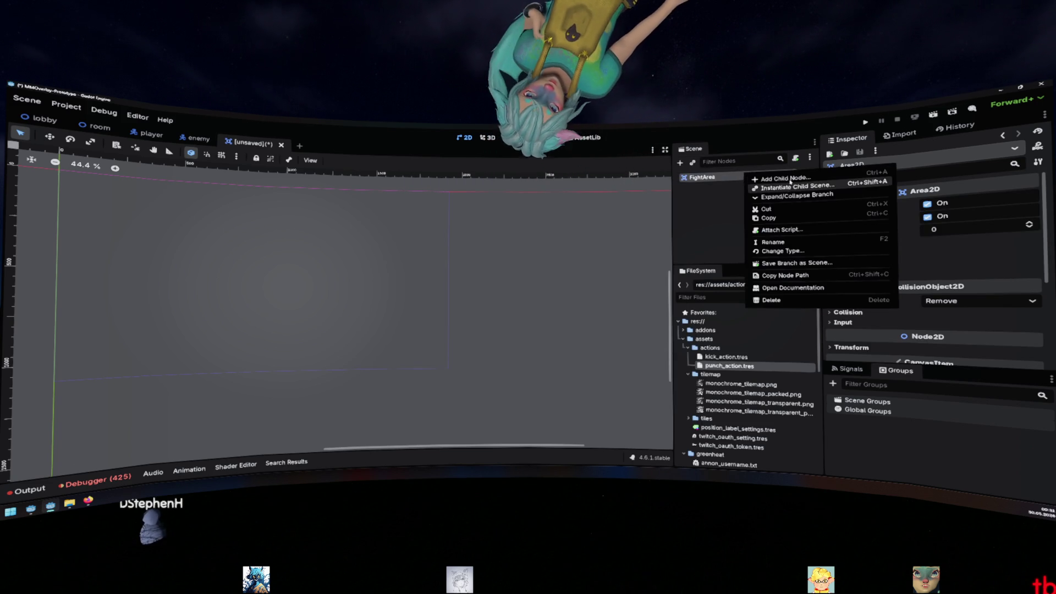
left_click(786, 178)
type("collisionshape")
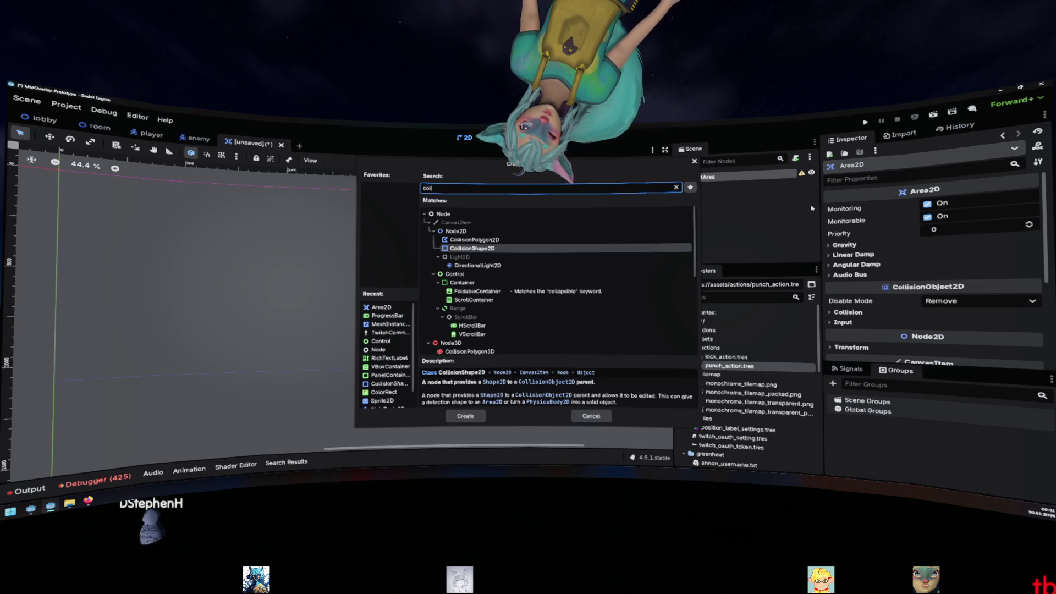
key("Return")
left_click(1030, 197)
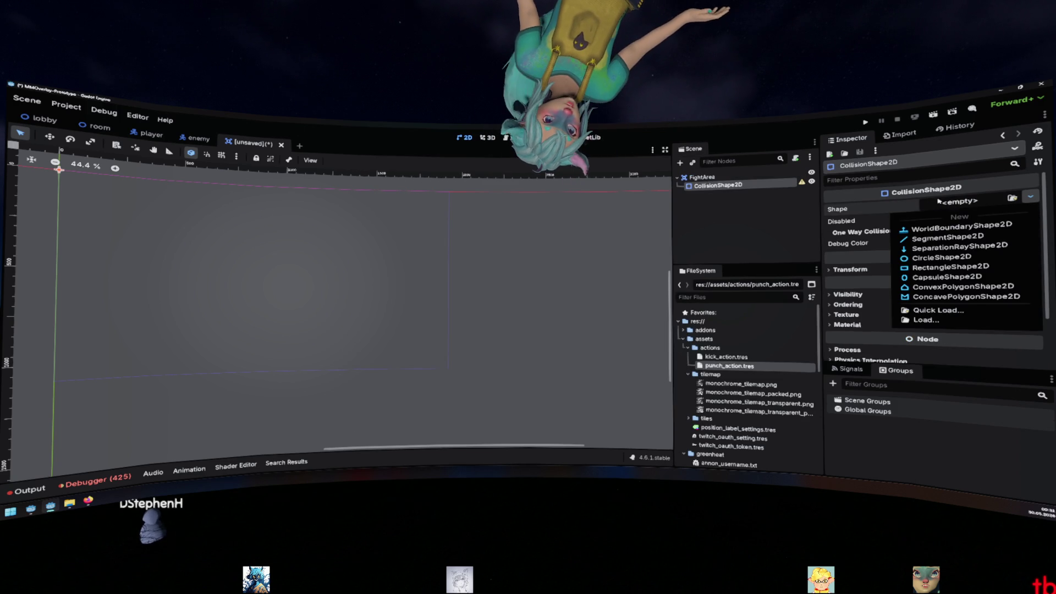
left_click(964, 268)
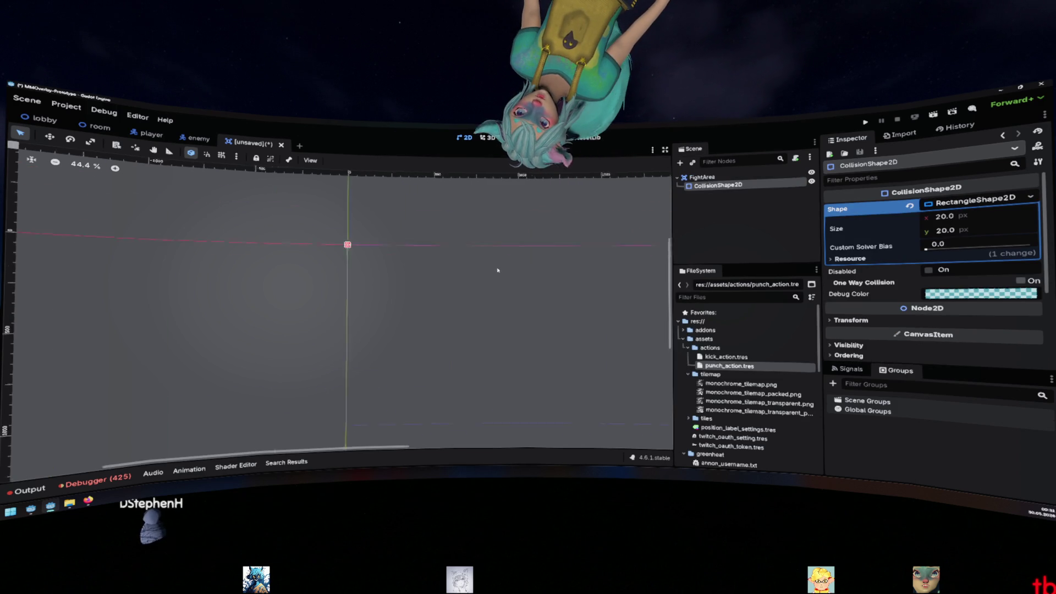
scroll(389, 255, "up", 8)
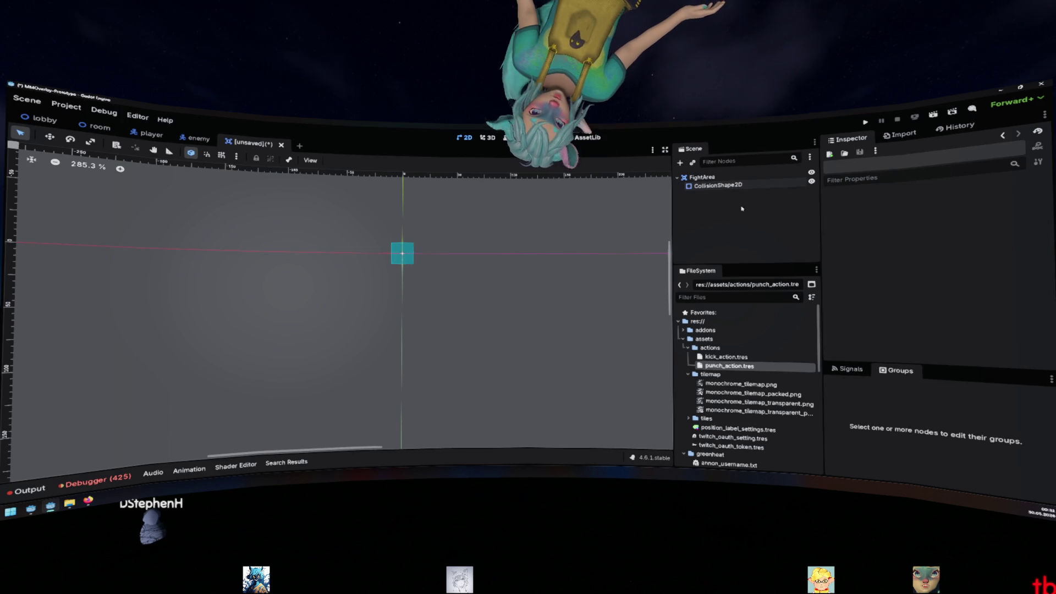
Attach a new script res://fight_area.gd to the FightArea node.
right_click(727, 177)
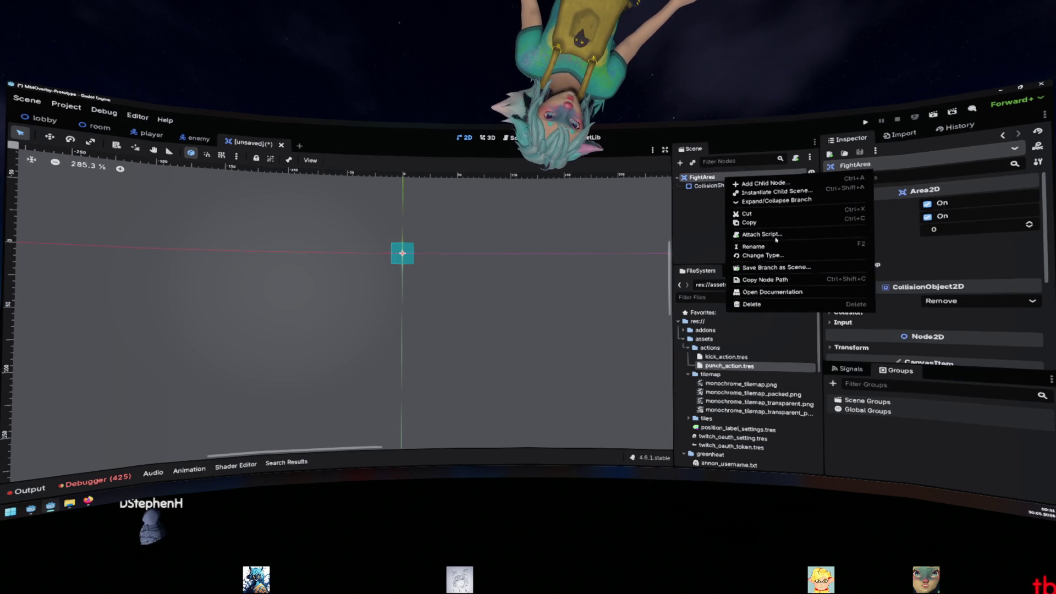
left_click(762, 234)
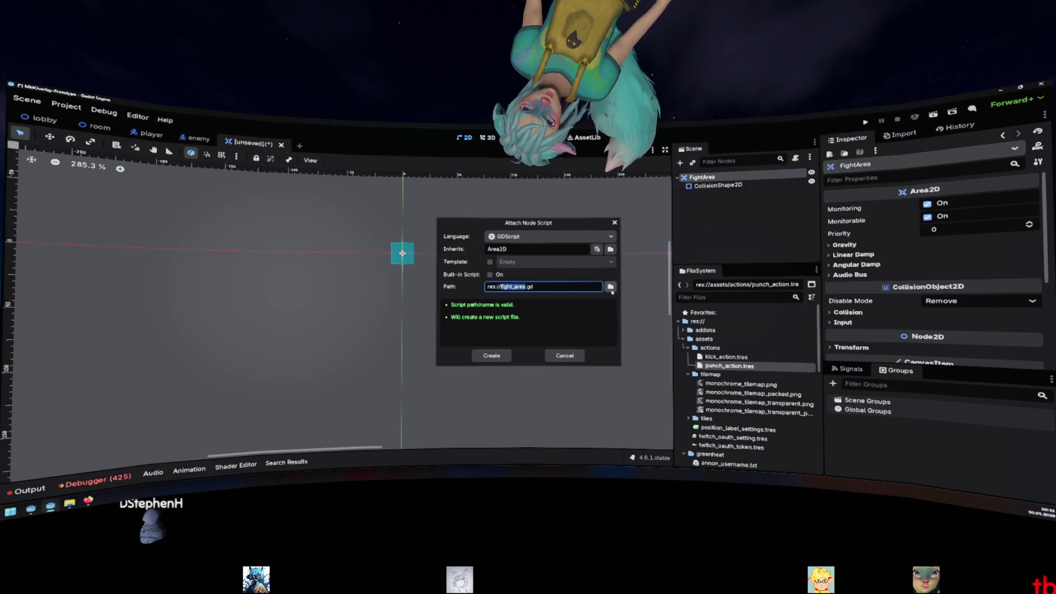
key("Left")
key("Return")
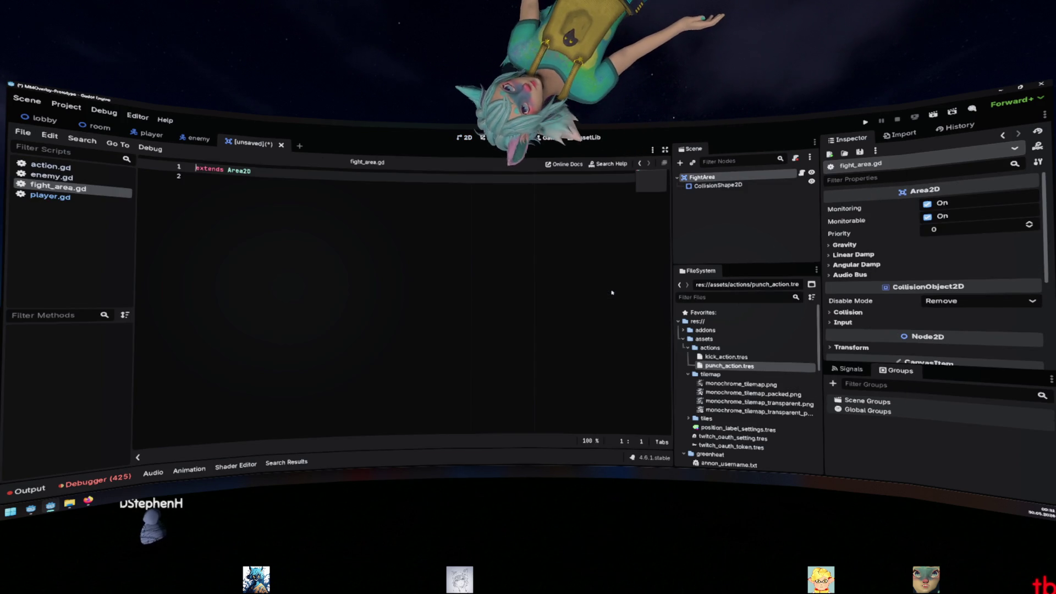
left_click(475, 258)
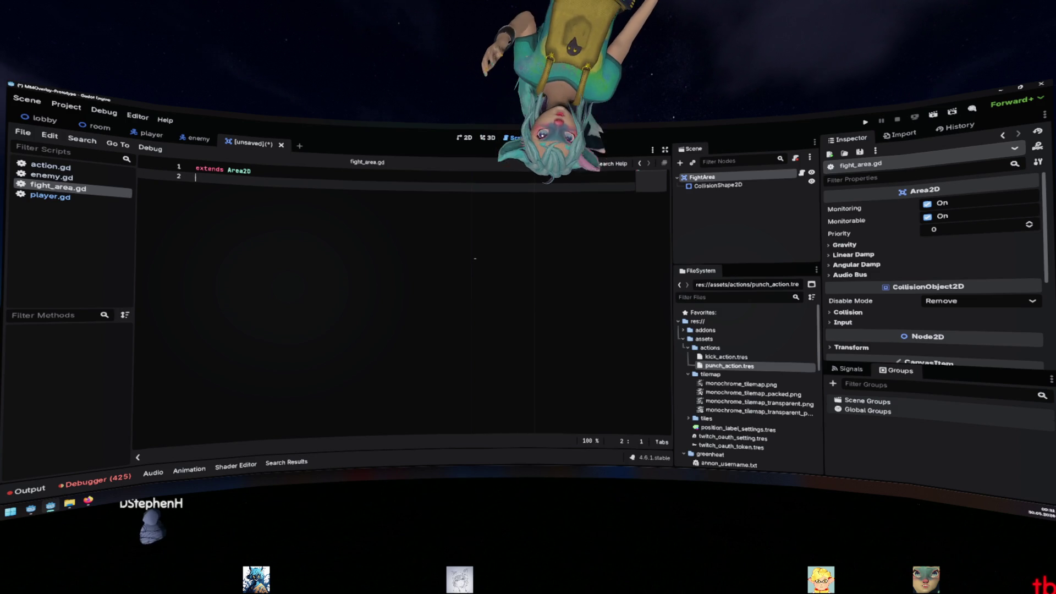
Declare 'var fighters: Array[Player] = []' below the extends line.
key("Return")
type("var ")
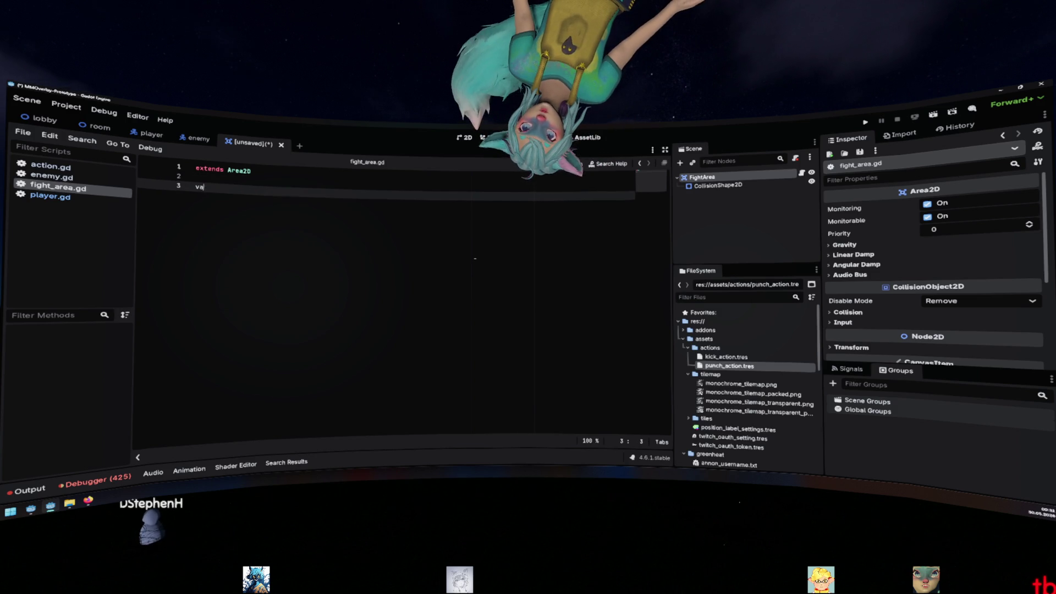
type("player:")
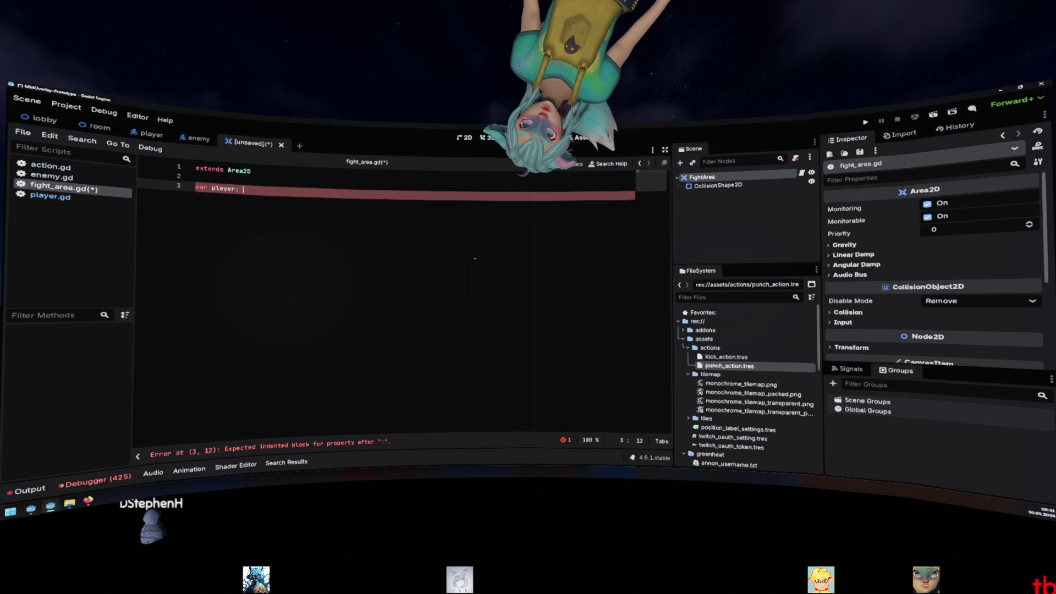
type(" ARray[]")
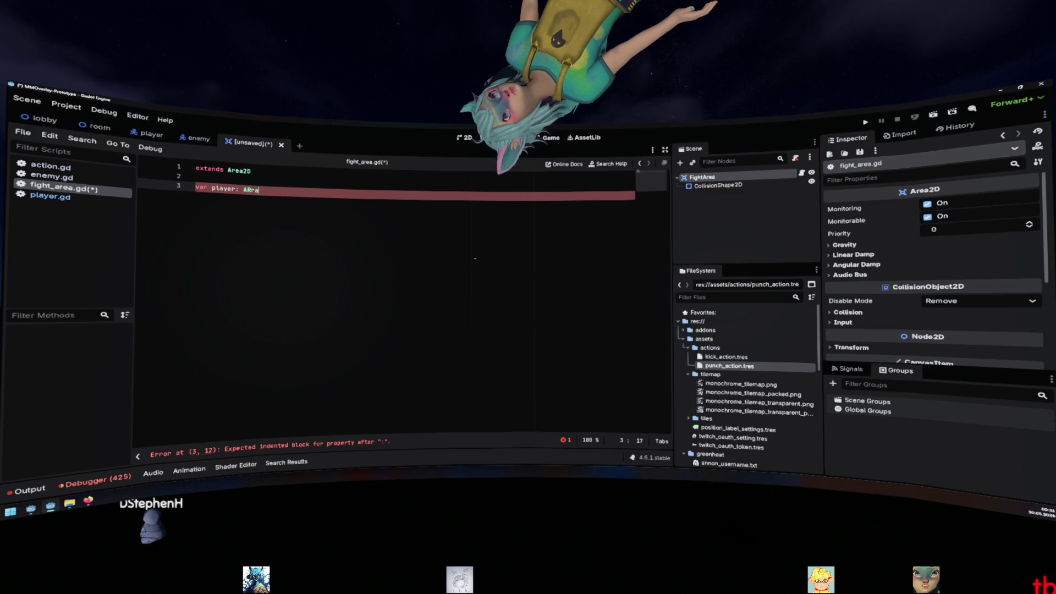
key("ctrl+shift+Right")
type("fighters")
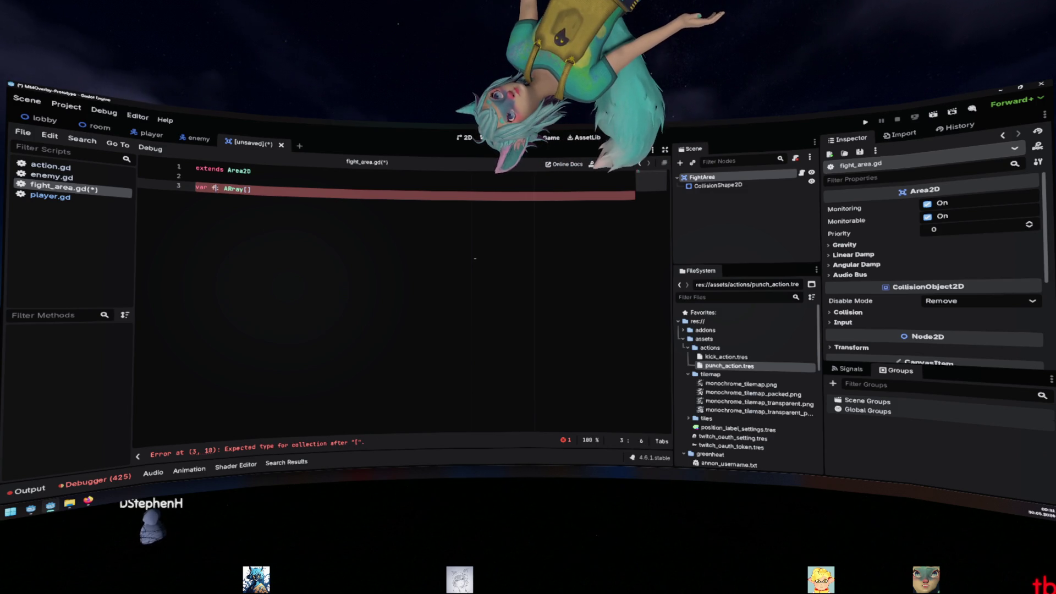
left_click(274, 191)
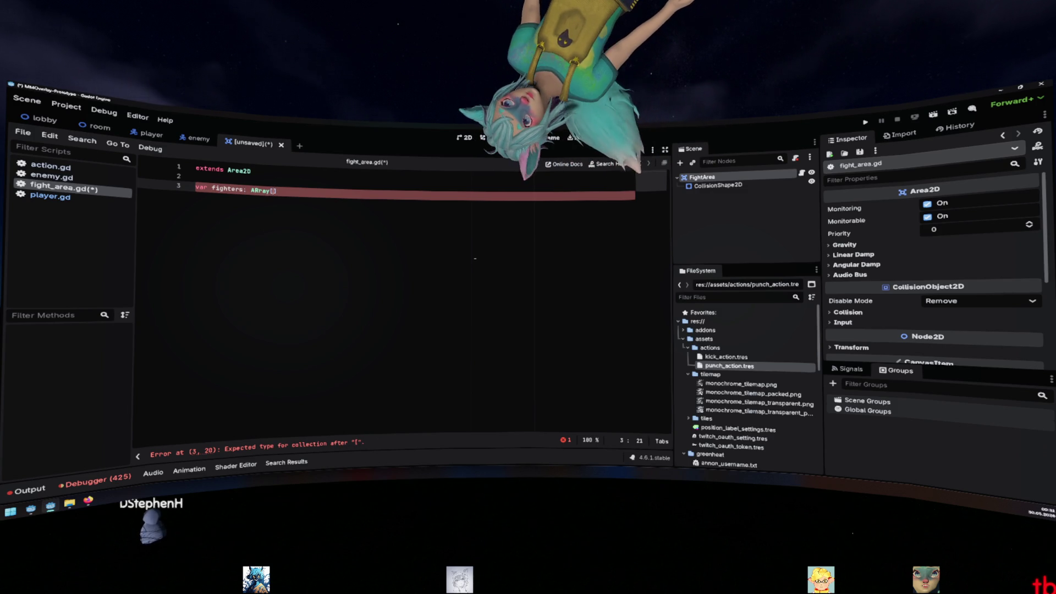
double_click(257, 190)
type("Array[P")
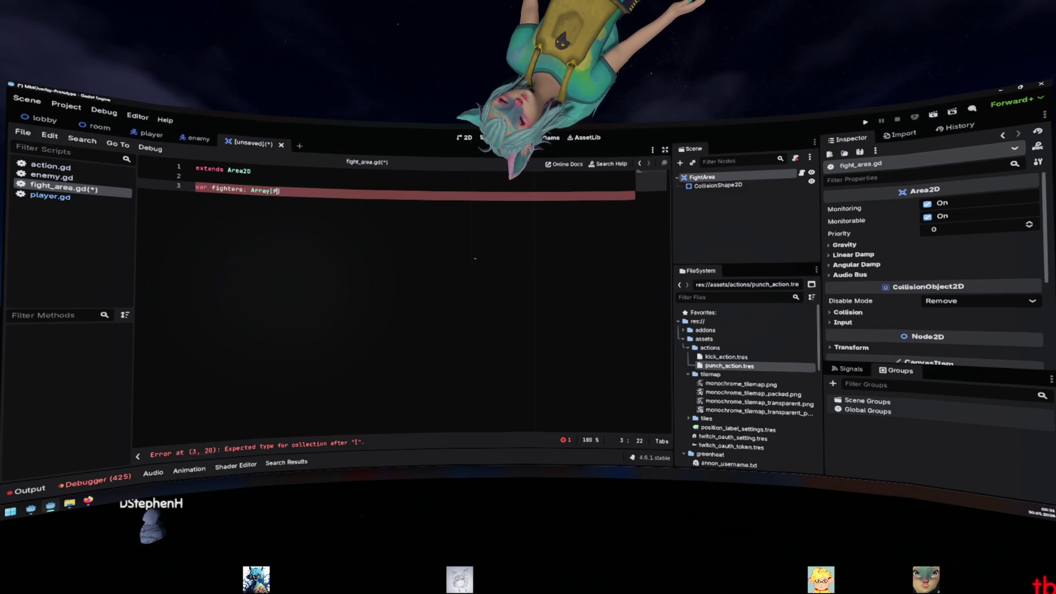
type("layer")
key("Return")
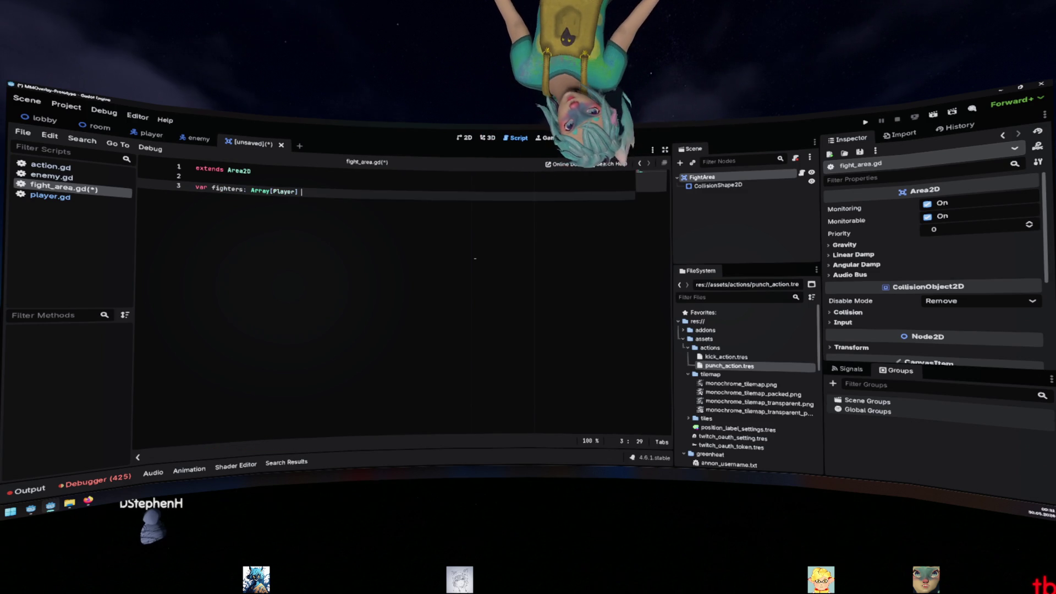
type("[]")
Add a function header 'func add_fighter(player: Player) -> void:'.
key("Return")
key("Return")
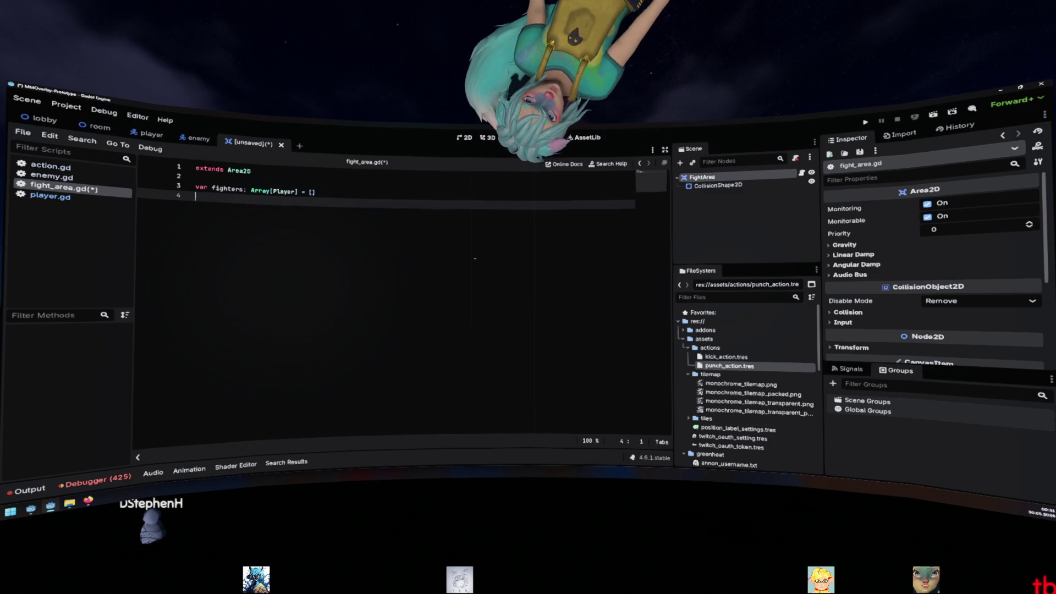
type("func")
key("BackSpace")
key("BackSpace")
key("BackSpace")
type("add_fighter")
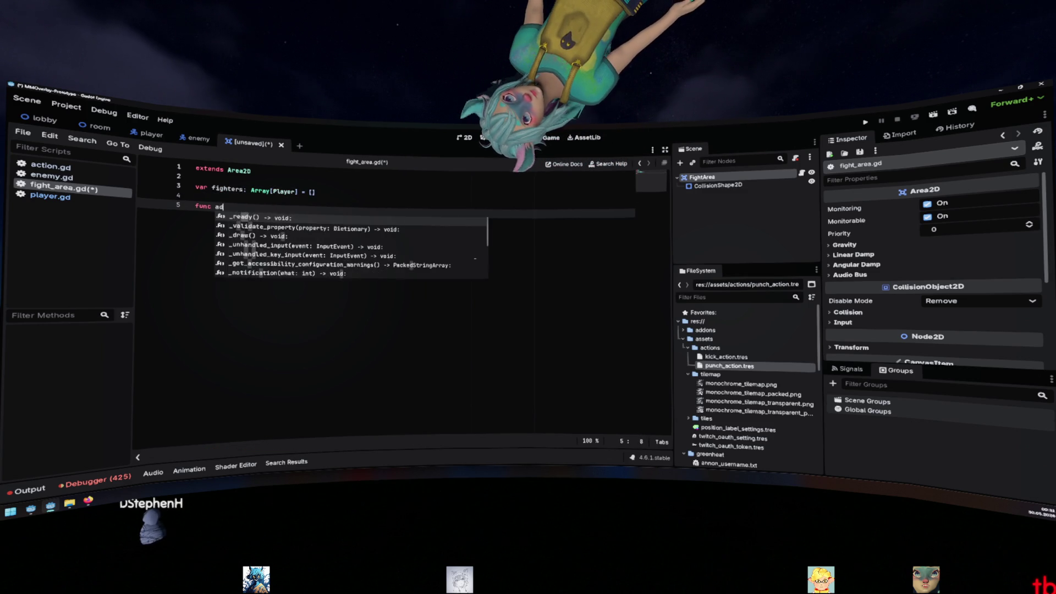
type("(p")
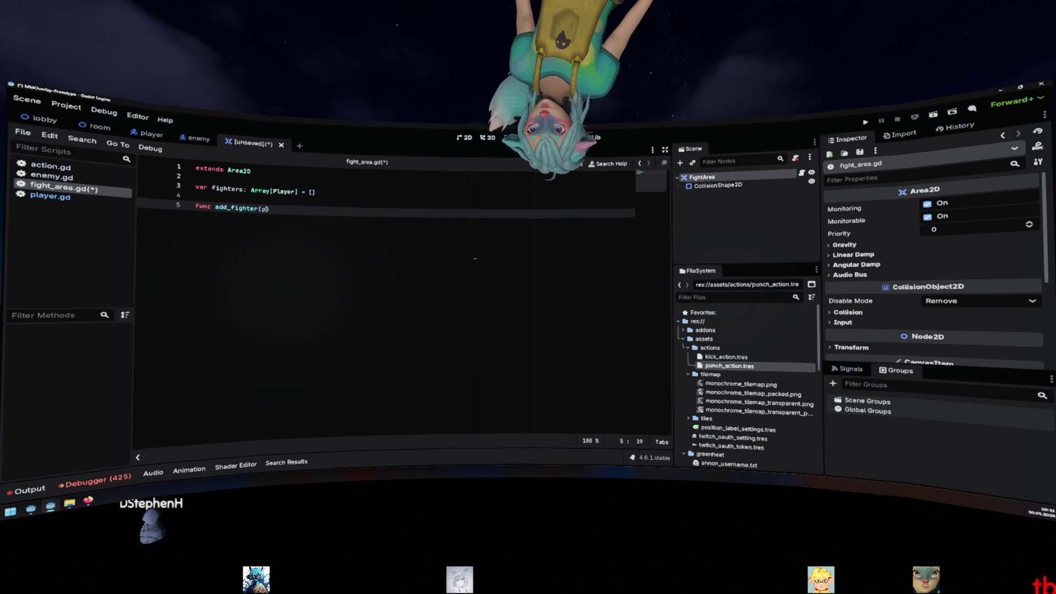
type("layer: Player")
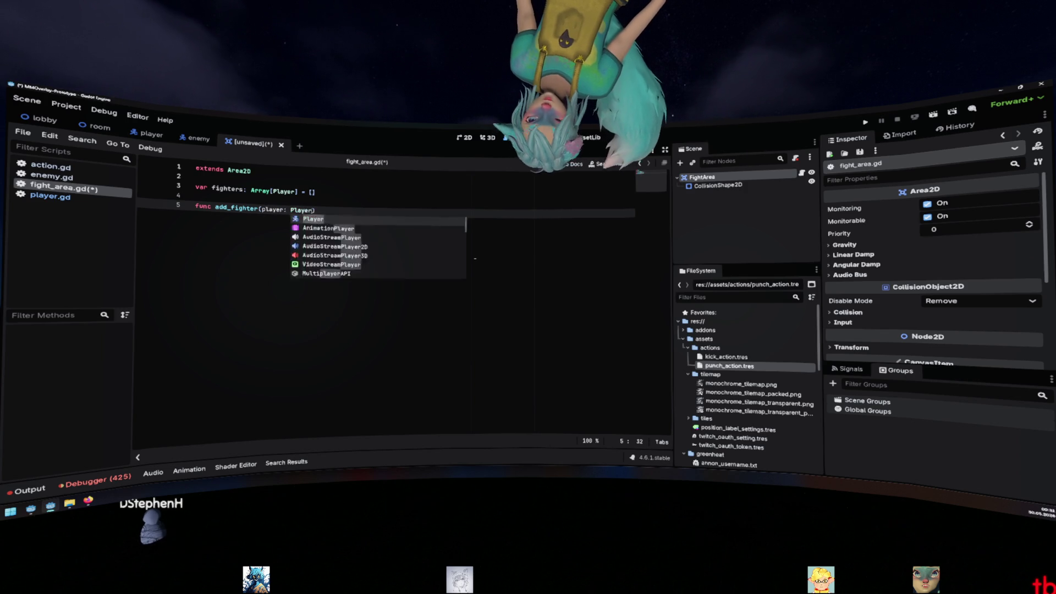
type(") -> void:")
key("Return")
key("Return")
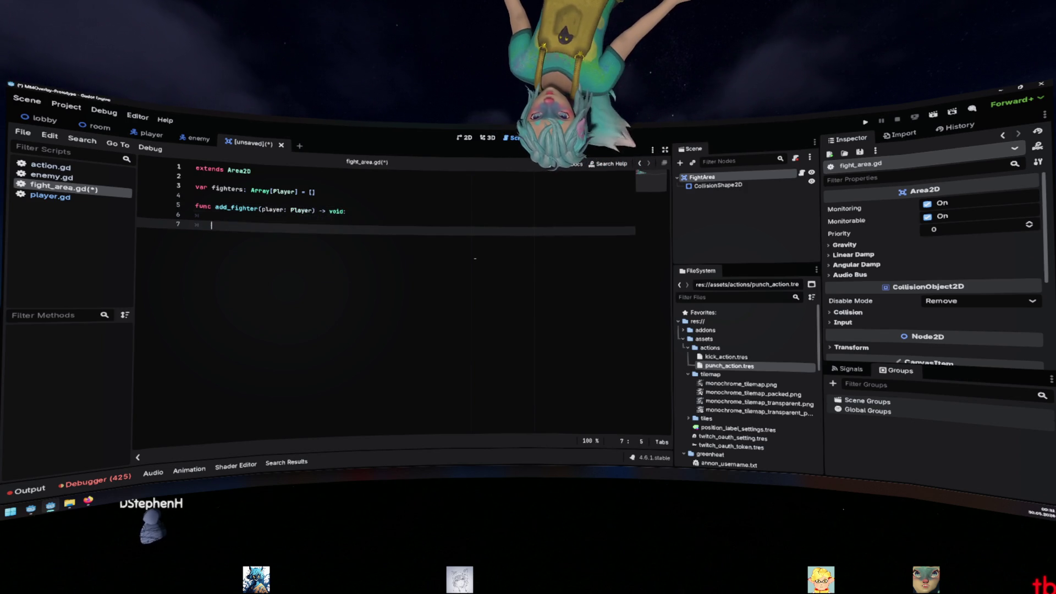
key("Up")
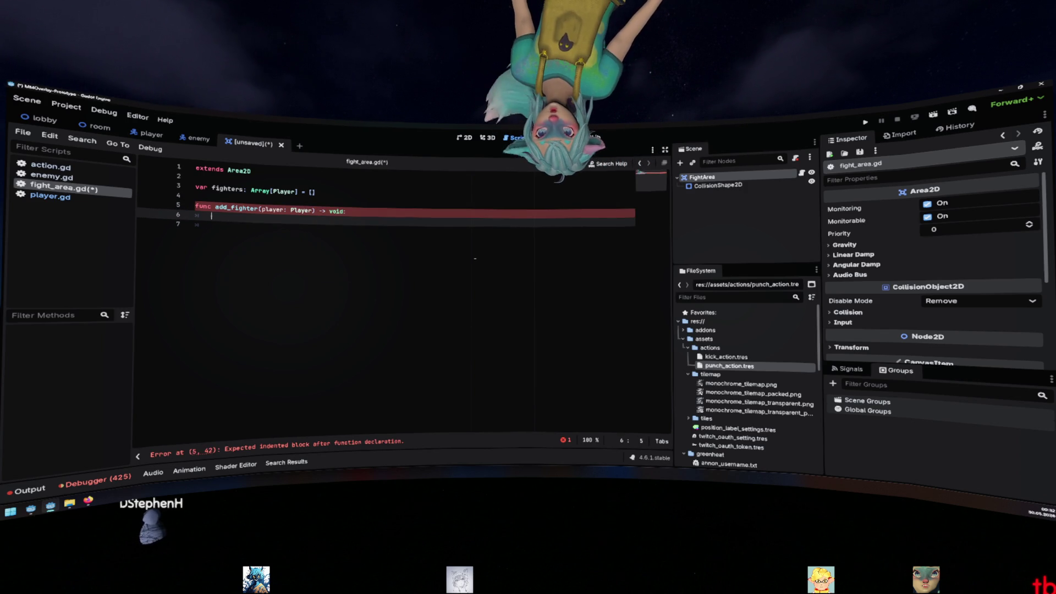
In add_fighter, connect player.tree_exited to remove_fighter.bind(player).
type("layer.tre")
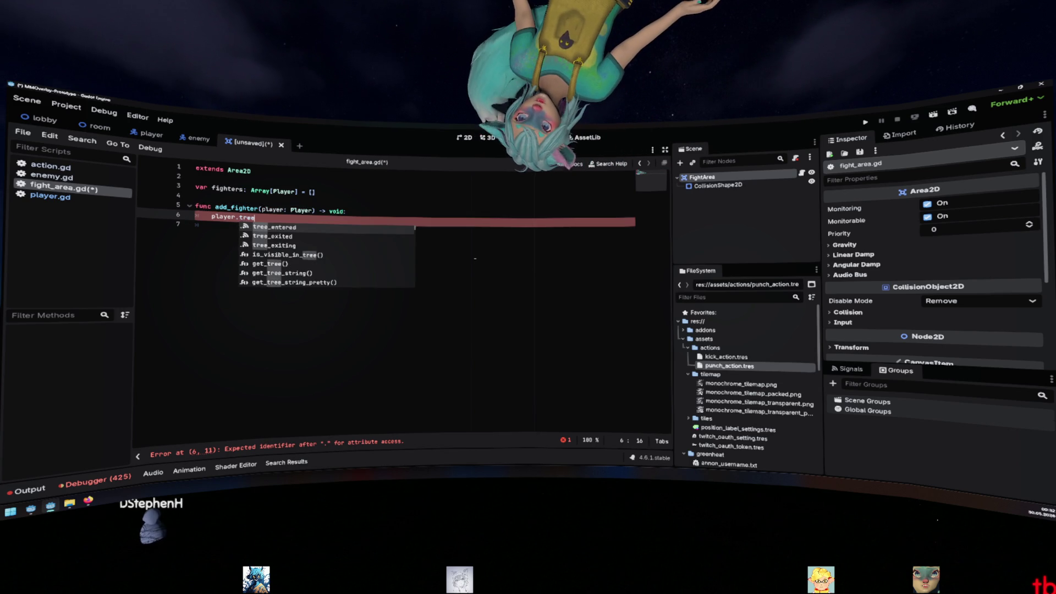
type("e")
key("Down")
key("Return")
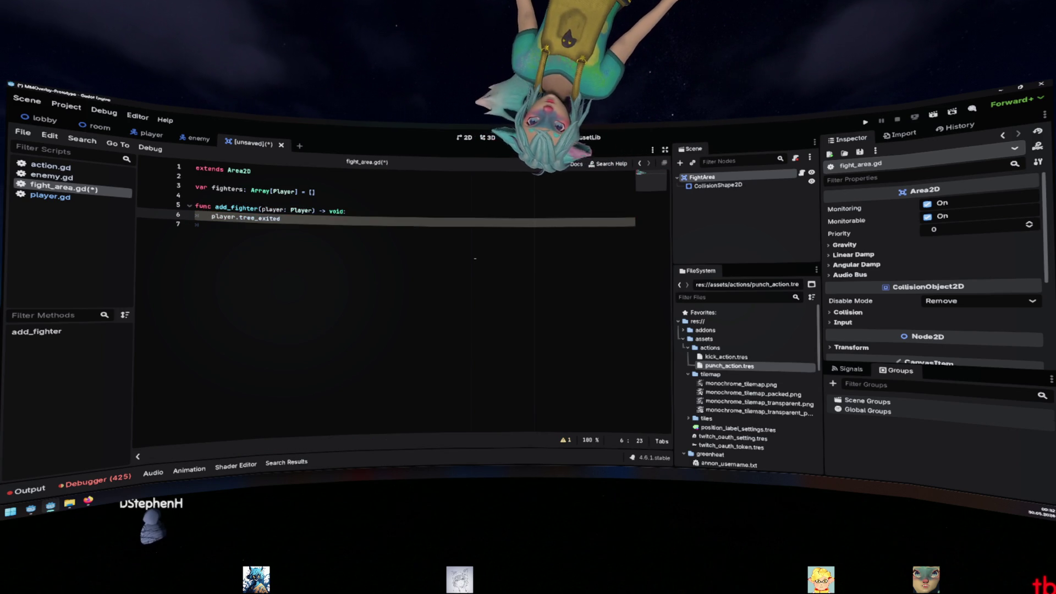
type(".")
key("Return")
type("remove_figh")
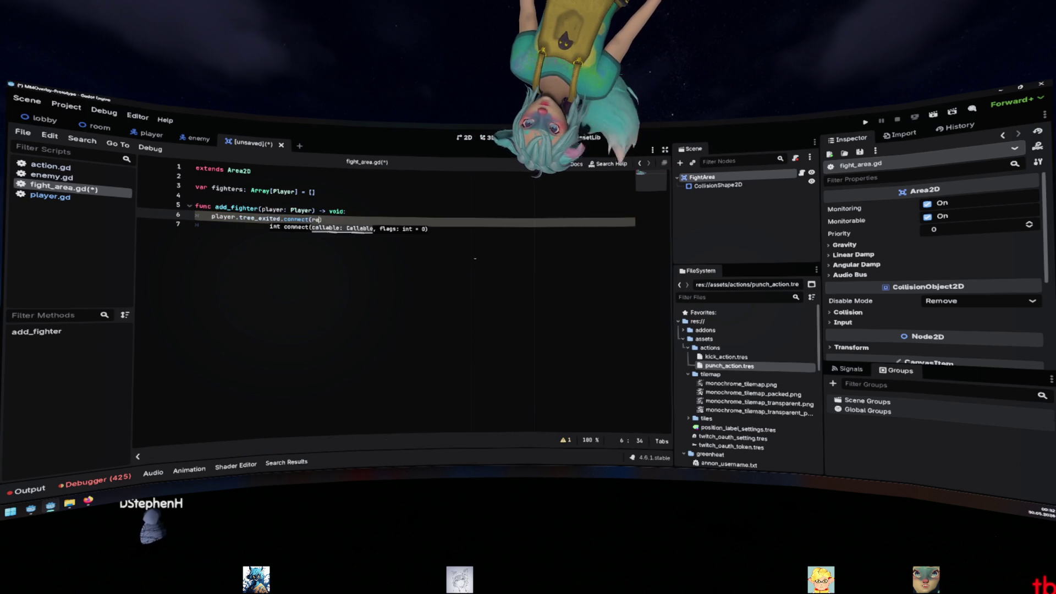
type("ter.bi")
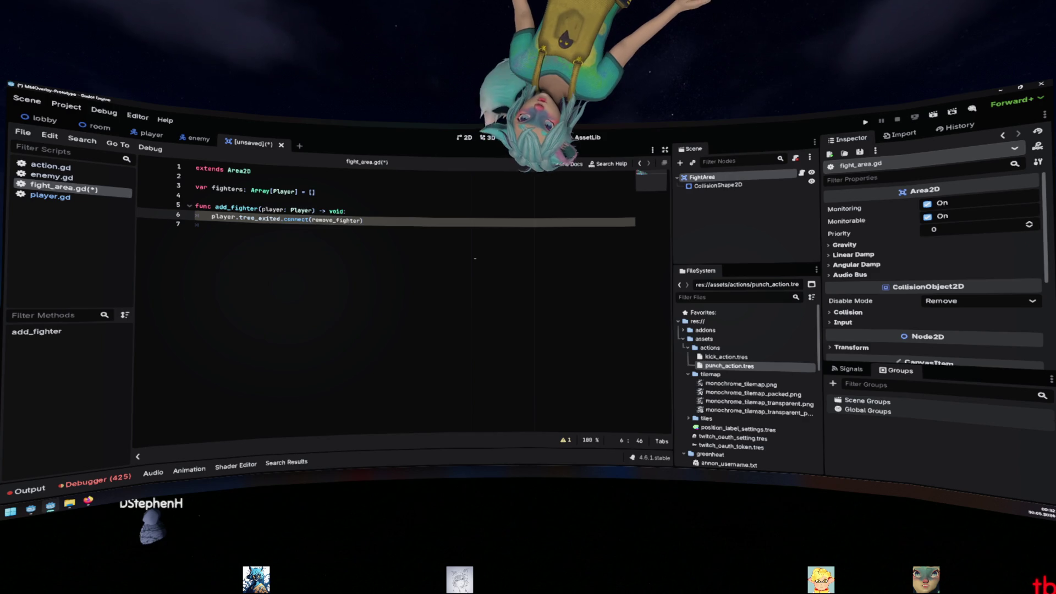
type("nd(player")
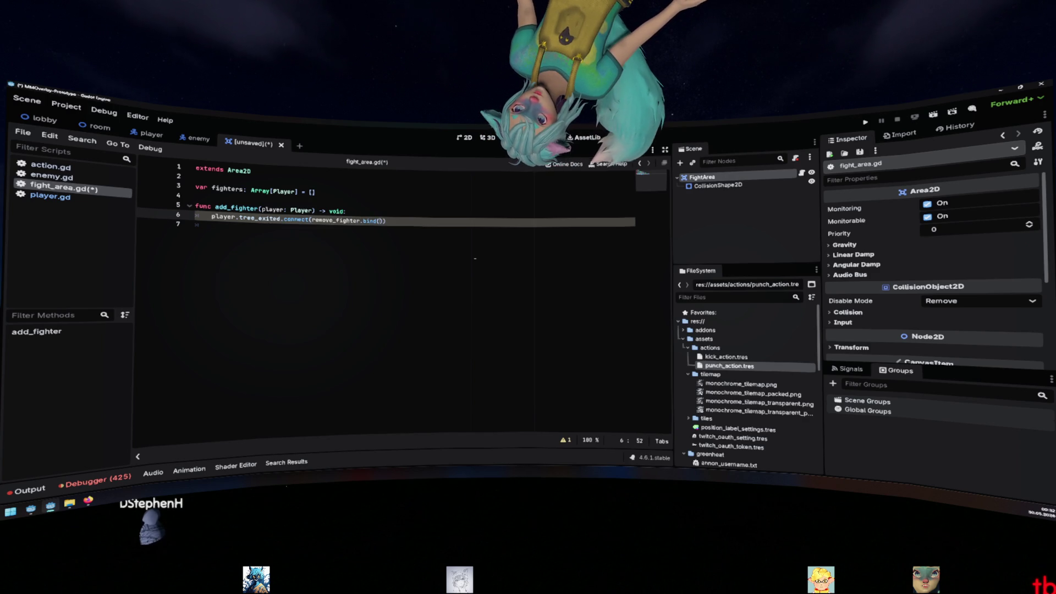
key("ctrl+Left")
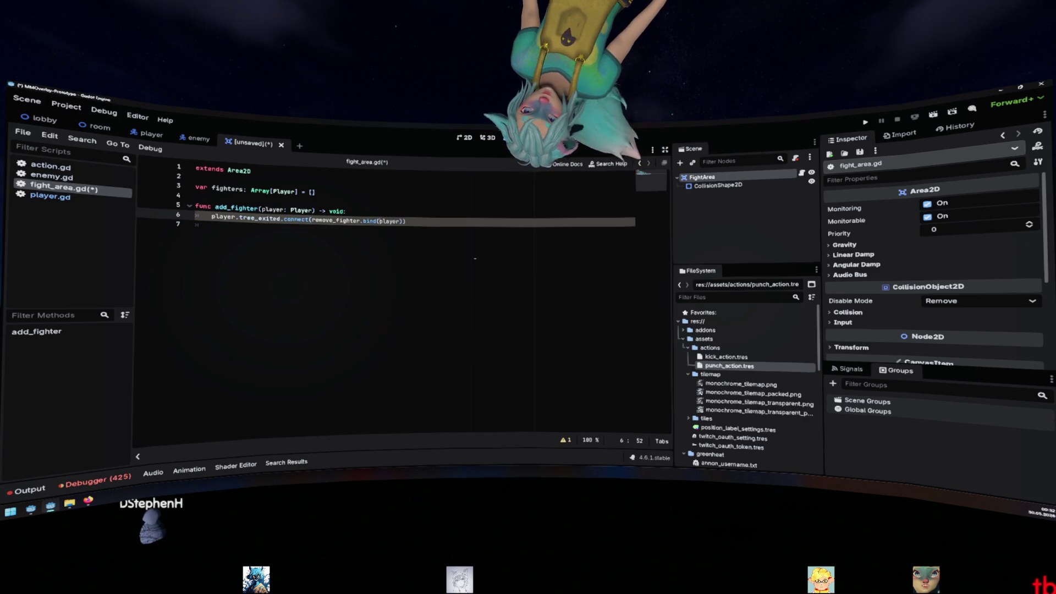
key("Down")
key("Return")
key("Return")
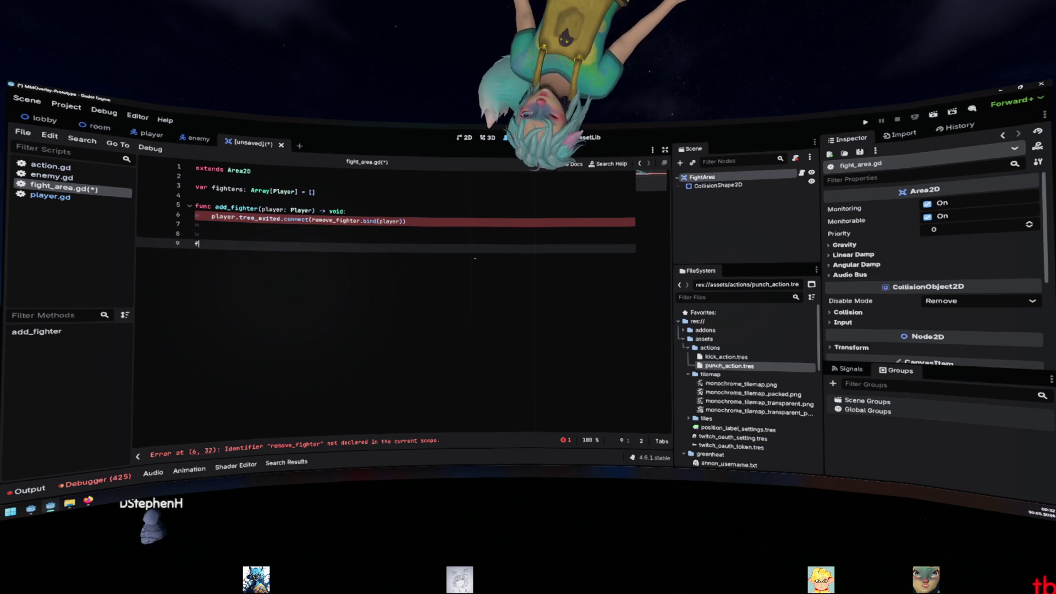
Define a function 'func remove_fighter(player: Player)' below add_fighter.
key("BackSpace")
type("func remove_fighter() -> v")
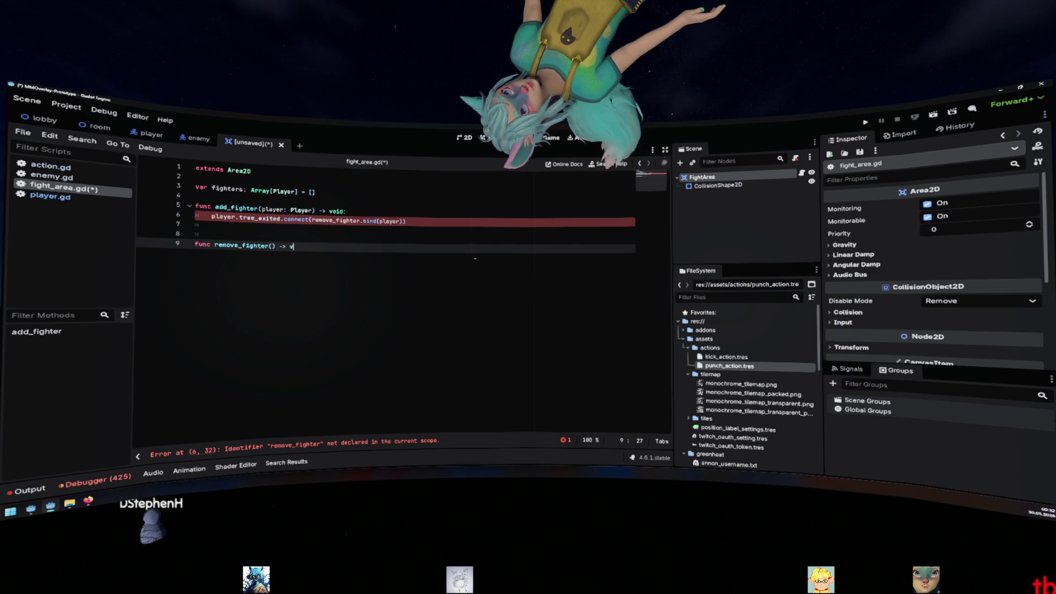
type("oid:")
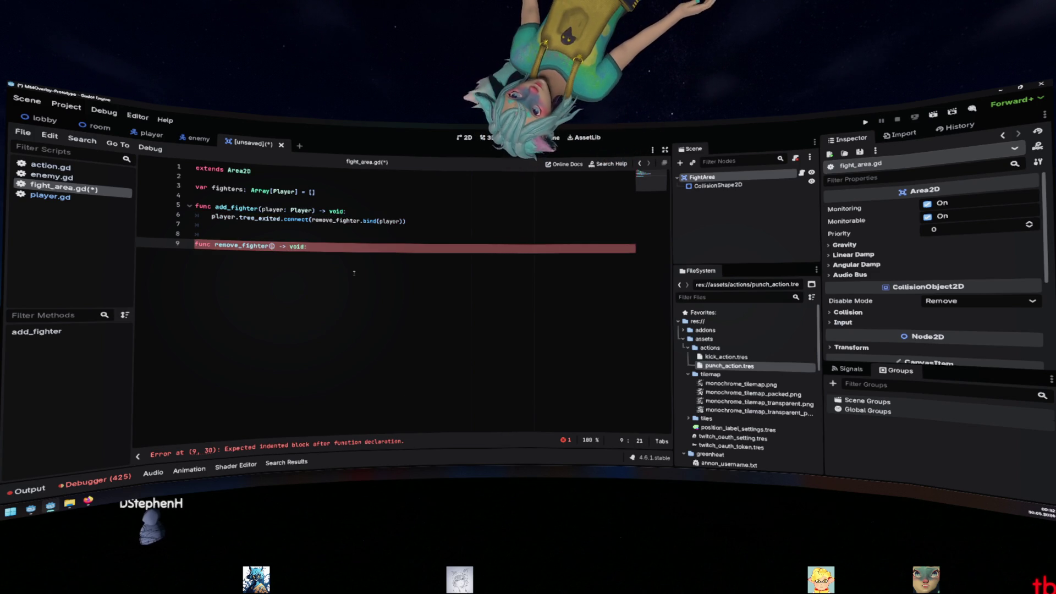
type("player: Player")
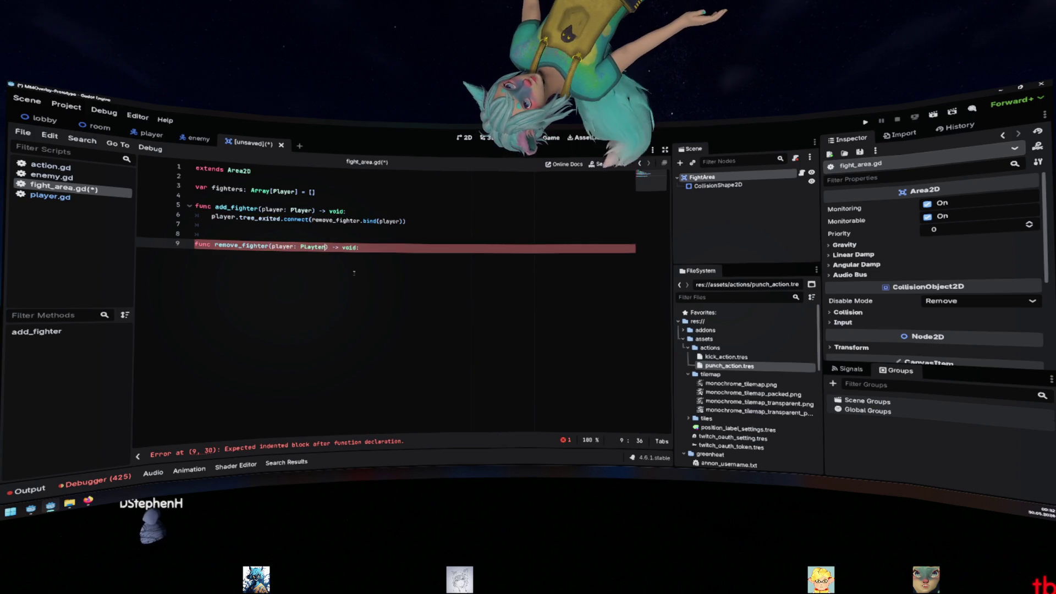
key("BackSpace")
key("BackSpace")
key("BackSpace")
type("er")
key("End")
key("Return")
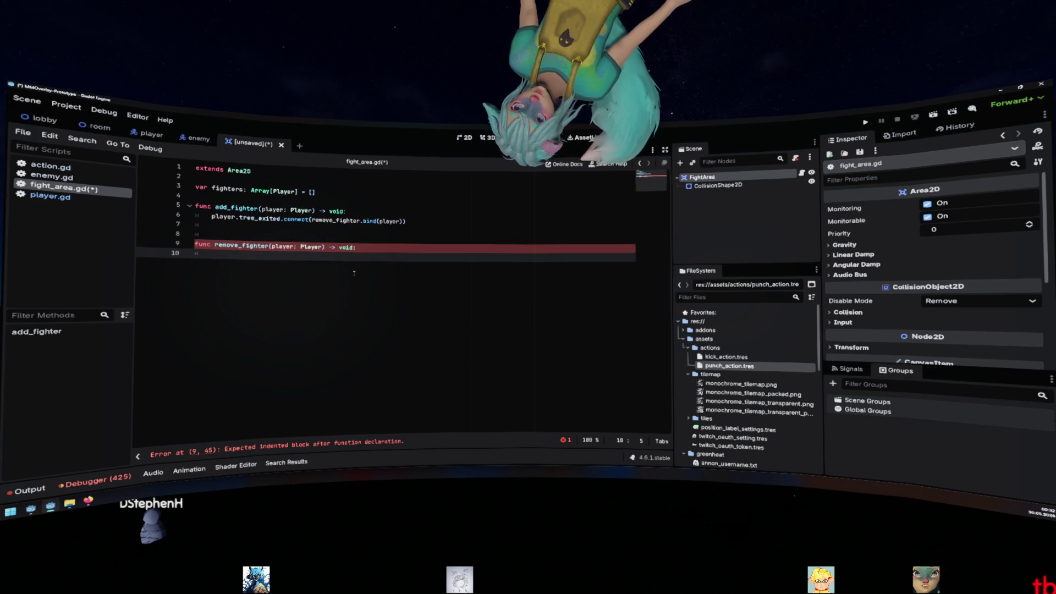
Make remove_fighter's body 'fighters.erase(player)', choosing erase from the array method suggestions.
type("fighters.")
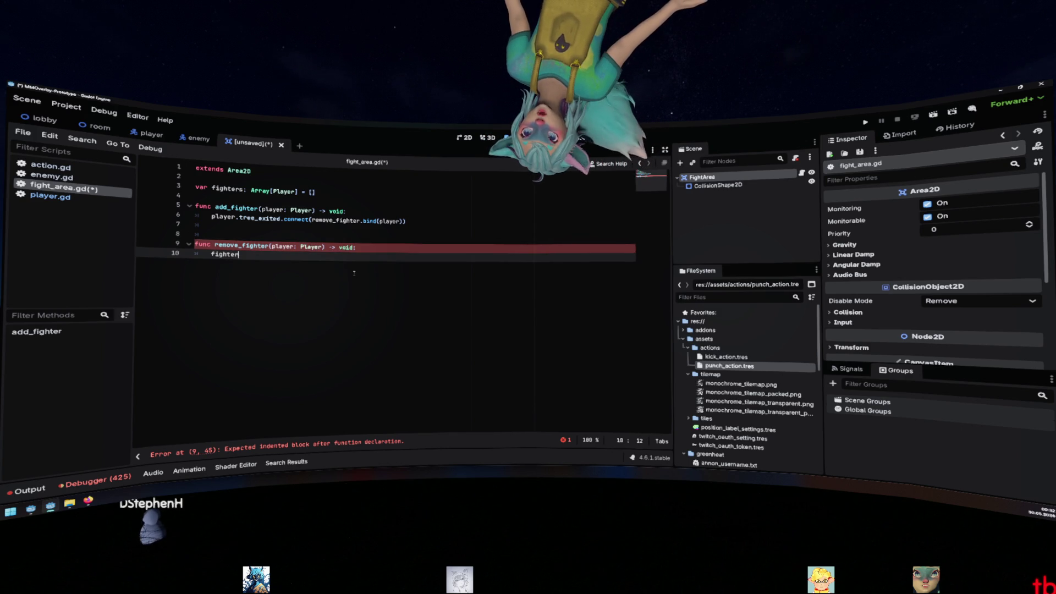
type("remopve")
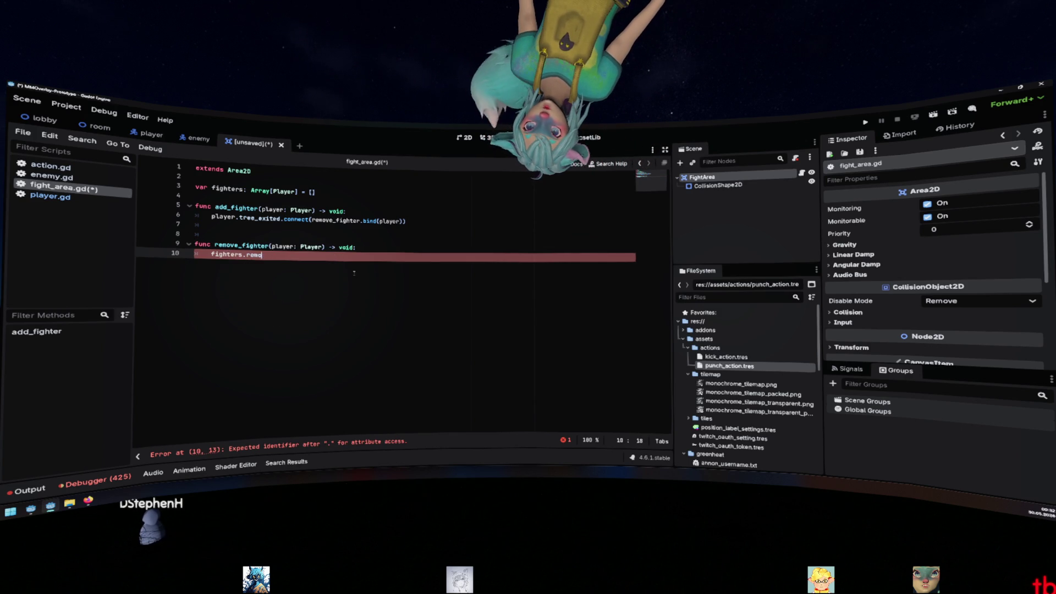
key("BackSpace")
key("BackSpace")
type("ve(player)")
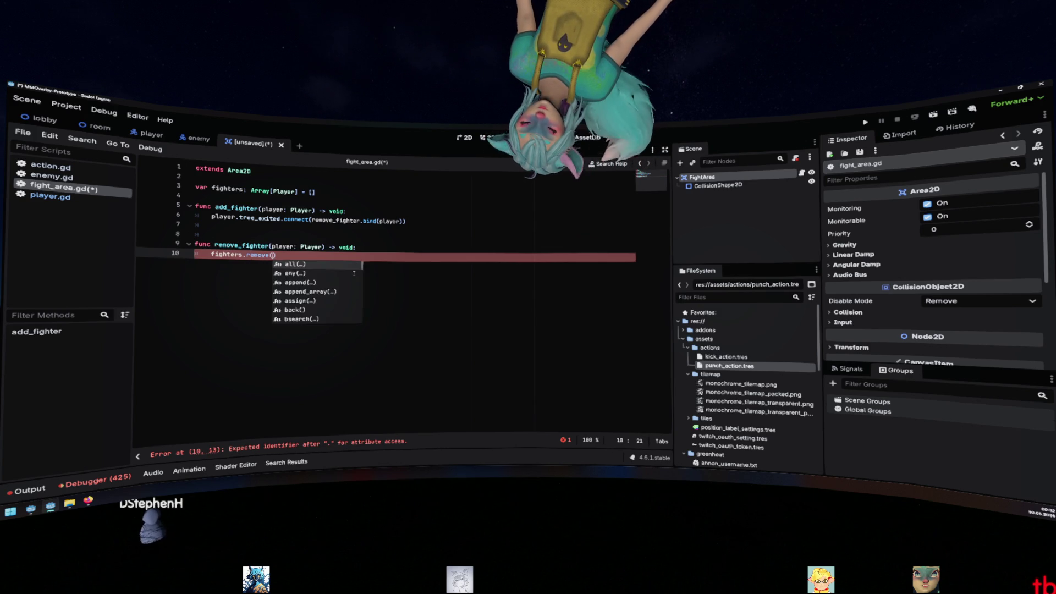
key("Up")
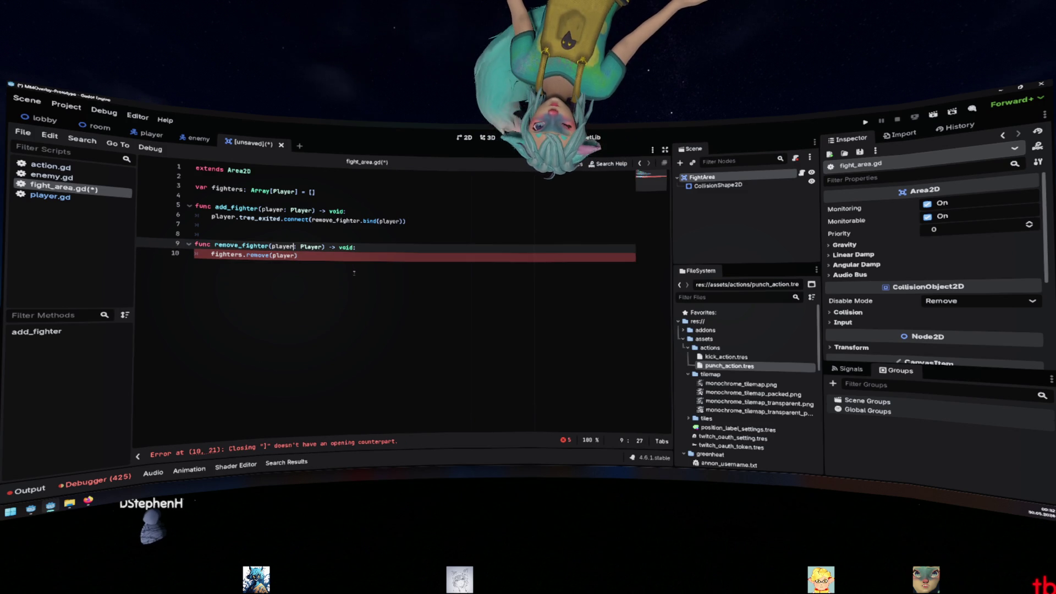
double_click(258, 262)
type("bsearch")
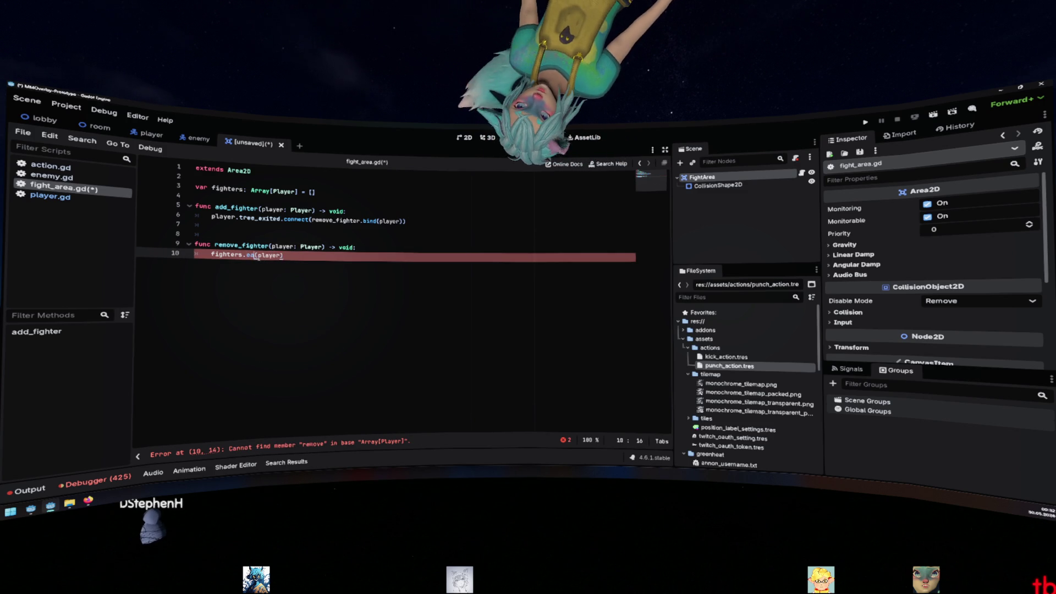
key("Return")
key("ctrl+BackSpace")
type("ear")
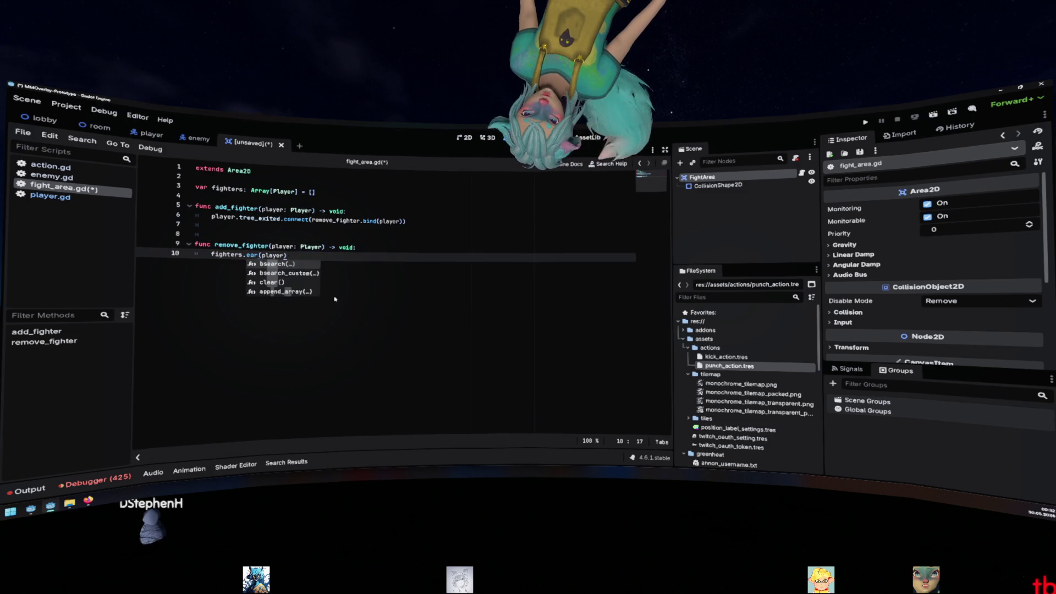
key("ctrl+BackSpace")
type("remove")
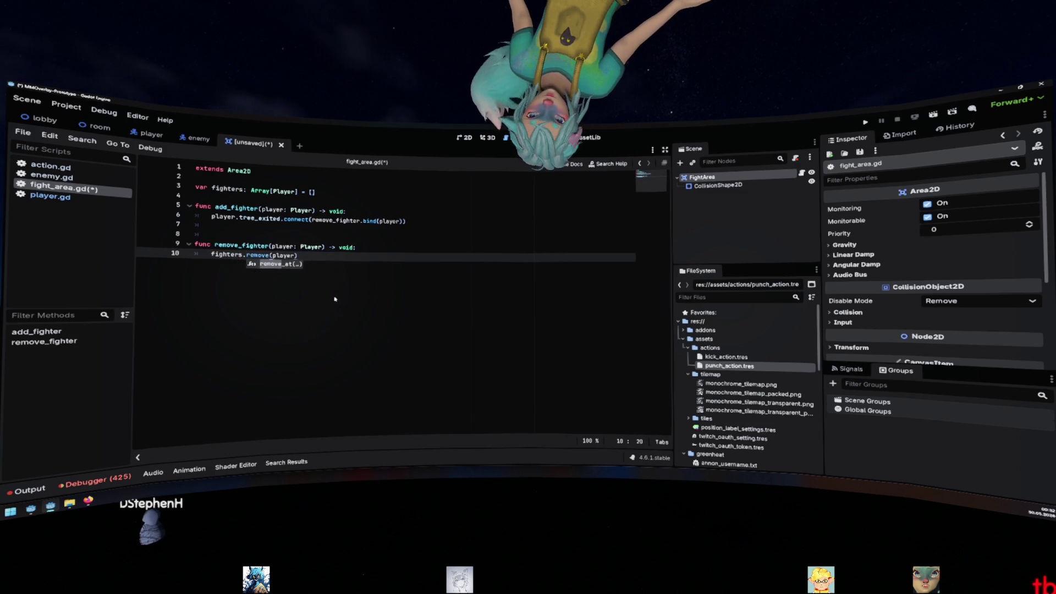
key("ctrl+shift+Left")
key("Escape")
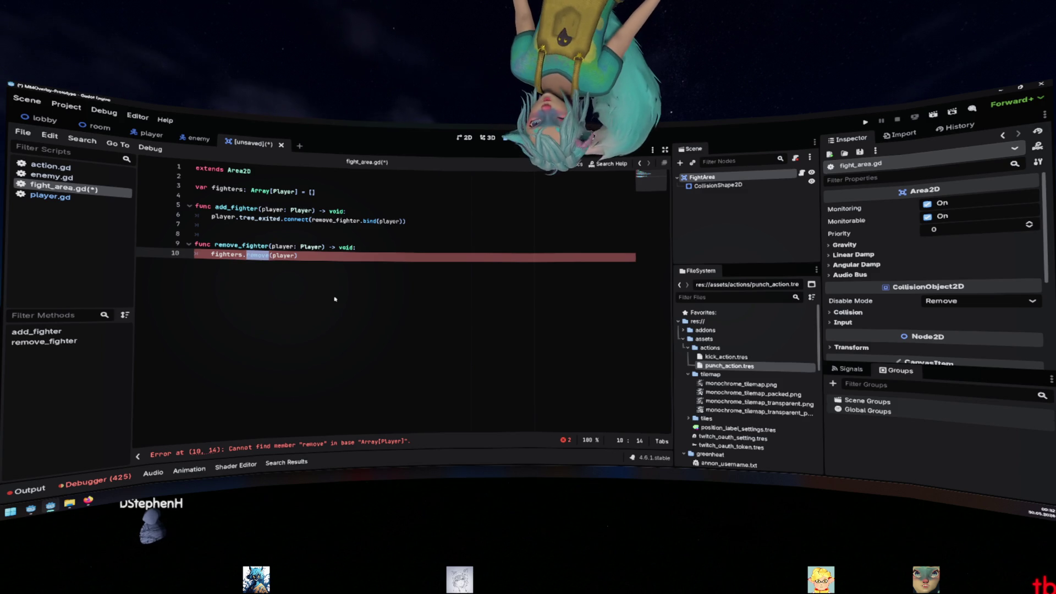
key("Left")
key("ctrl+space")
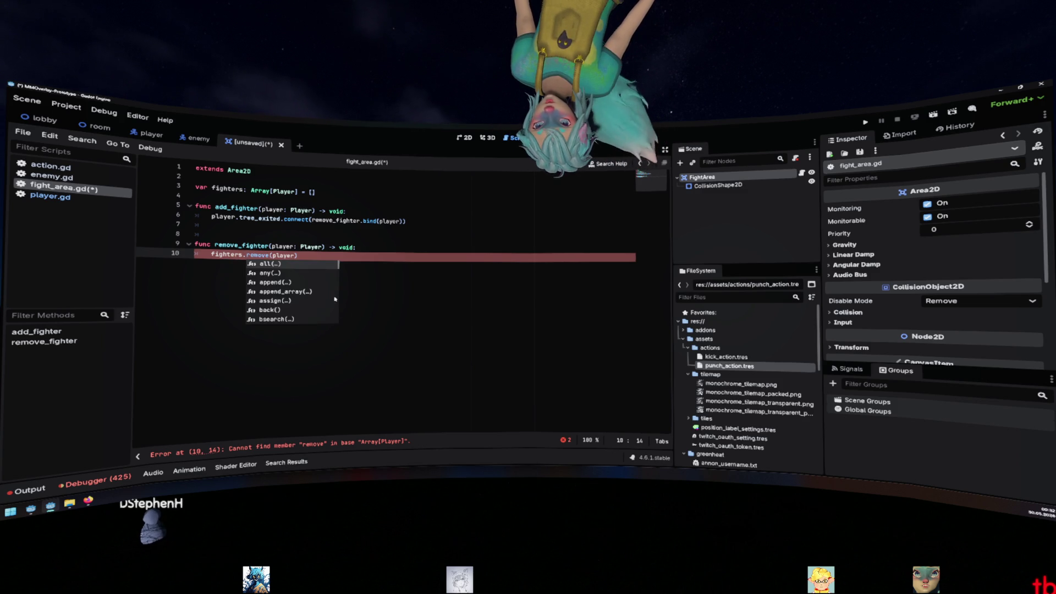
key("Down")
key("Down")
key("Down")
key("Down")
key("Down")
key("Down")
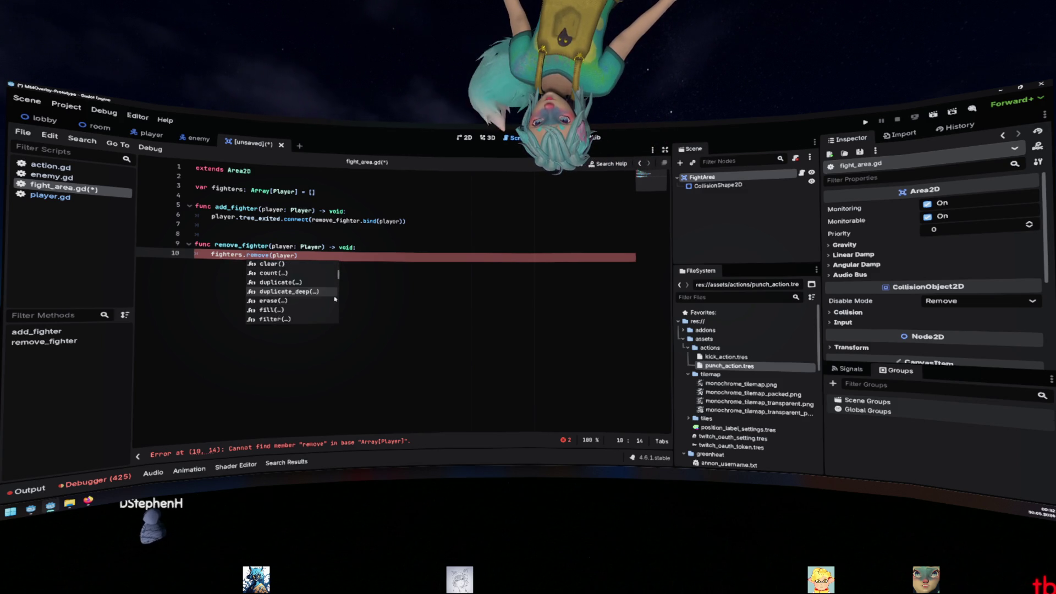
key("Return")
key("Up")
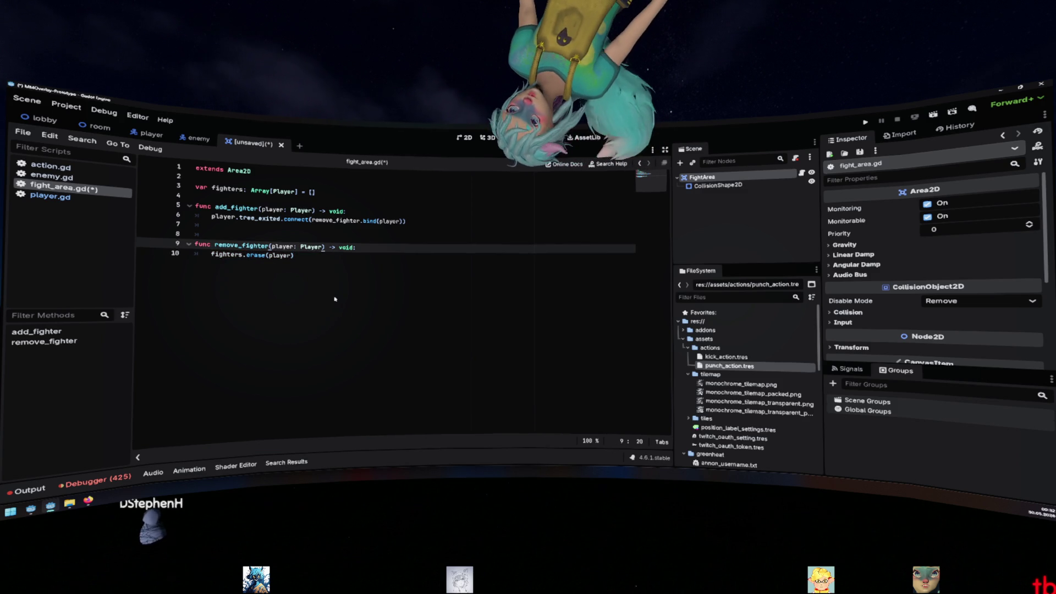
Open a new line after the connect call in add_fighter.
left_click(313, 220)
key("End")
key("Return")
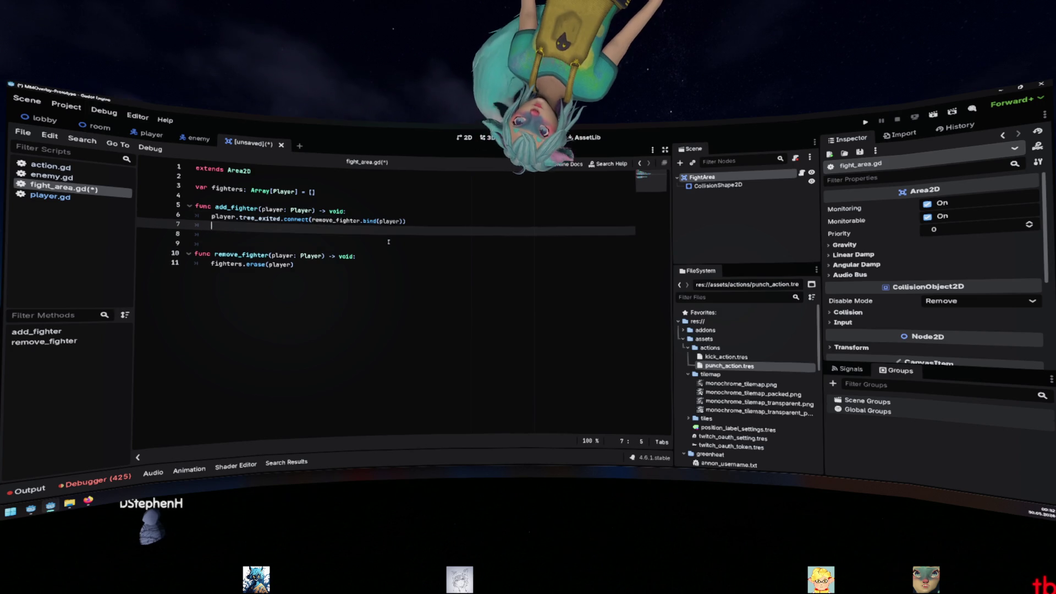
Add 'fighters.append(player)' after the connect call in add_fighter.
type("fighers.app")
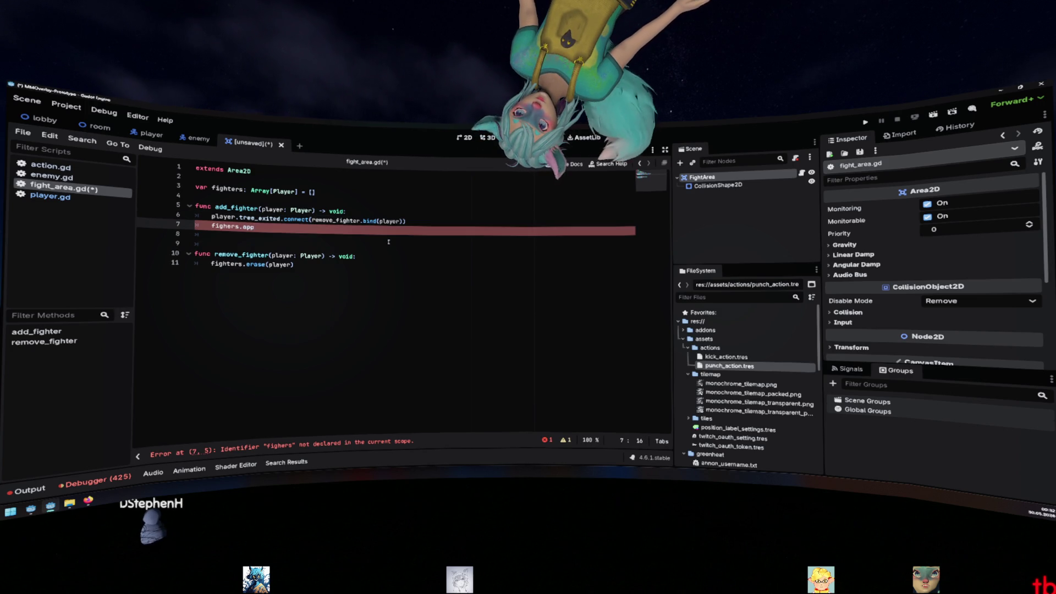
key("BackSpace")
key("BackSpace")
key("BackSpace")
type("t")
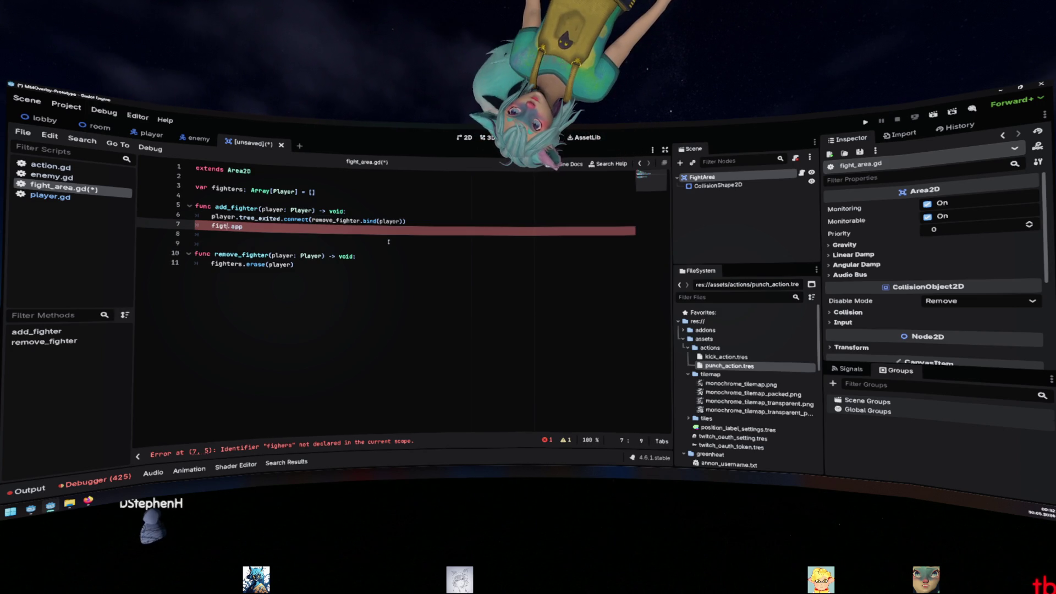
key("Return")
key("End")
key("ctrl+space")
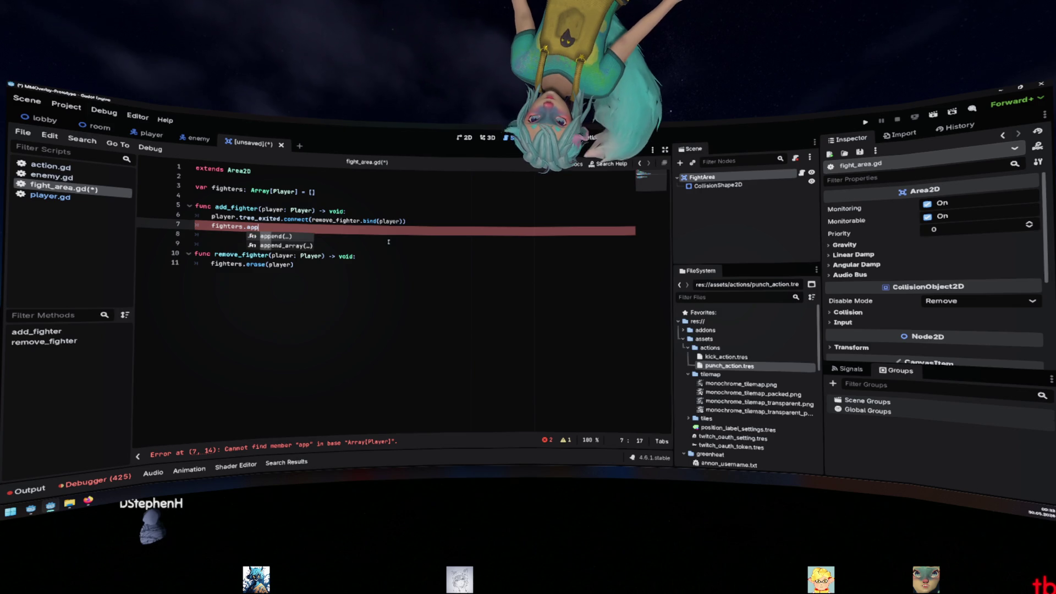
key("Return")
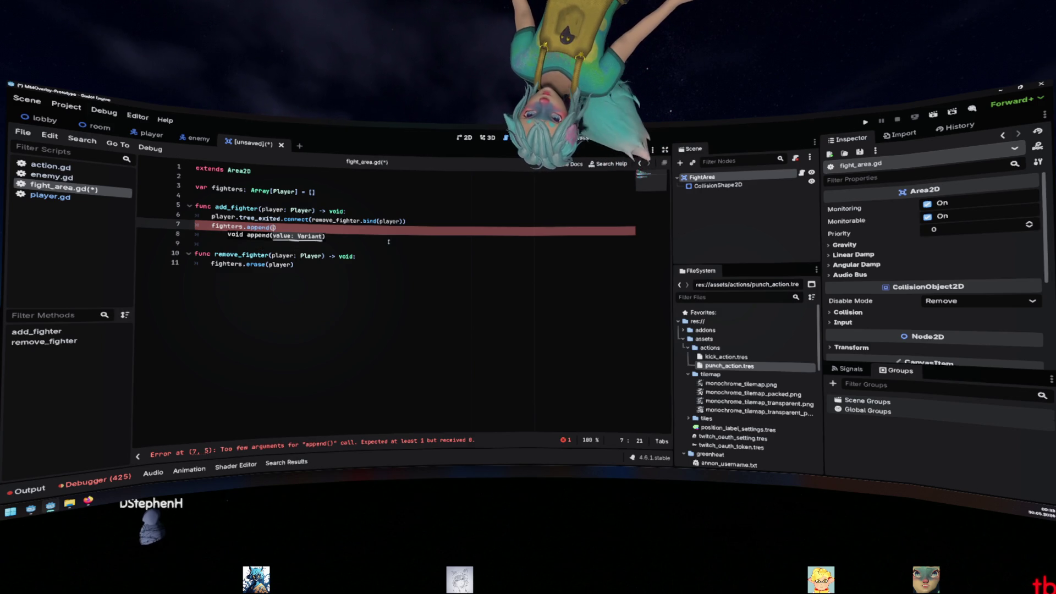
type("player")
key("ctrl+Left")
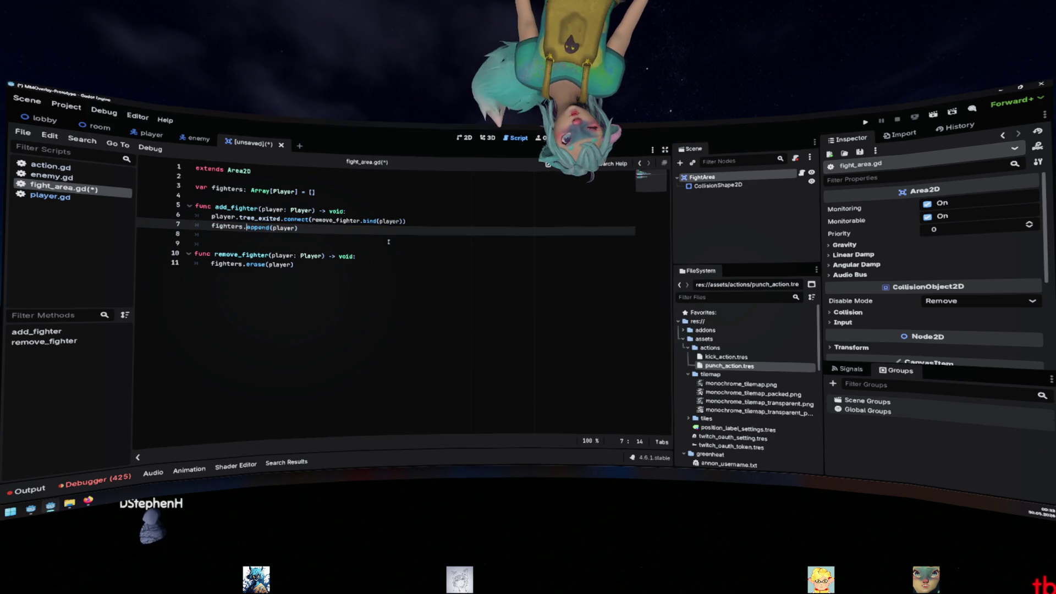
Insert 'if fighters.has(player): return' above the connect line, then begin a reposition(player) call.
key("ctrl+shift+Return")
type("fighters")
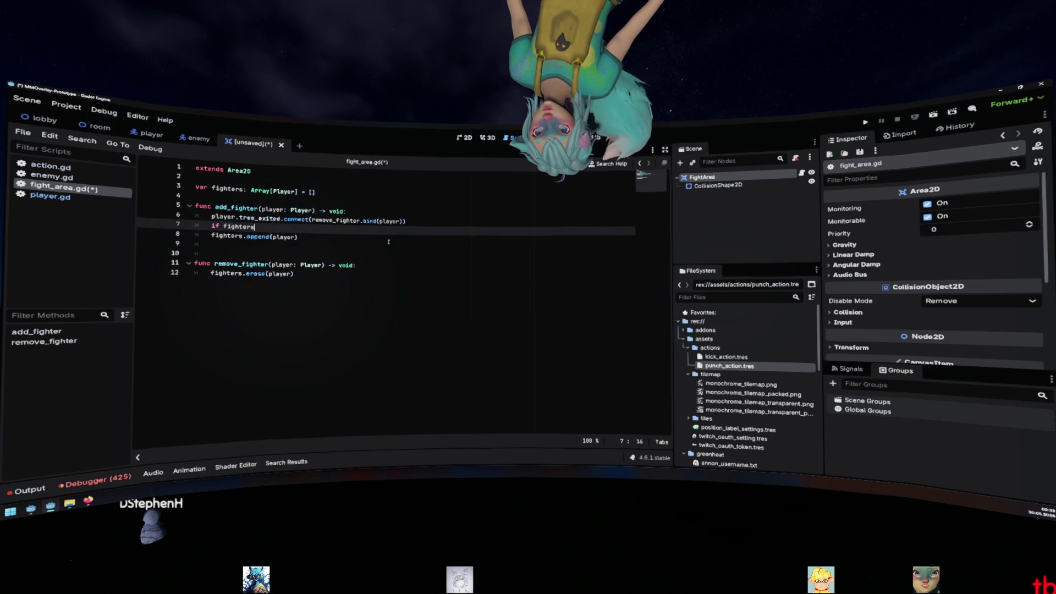
key("ctrl+BackSpace")
key("ctrl+BackSpace")
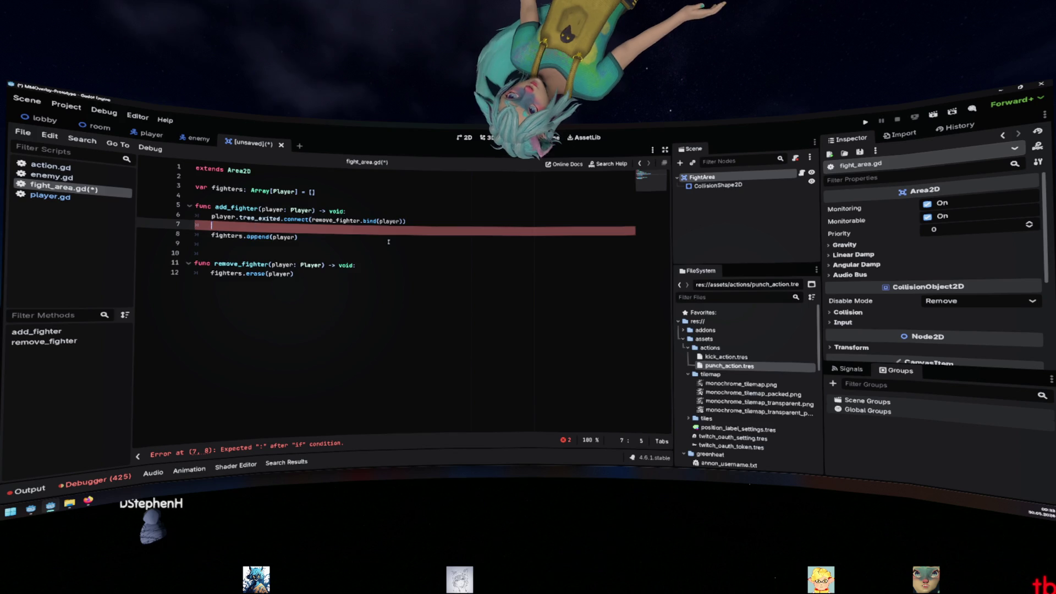
key("Up")
key("ctrl+shift+Return")
type("if fighters")
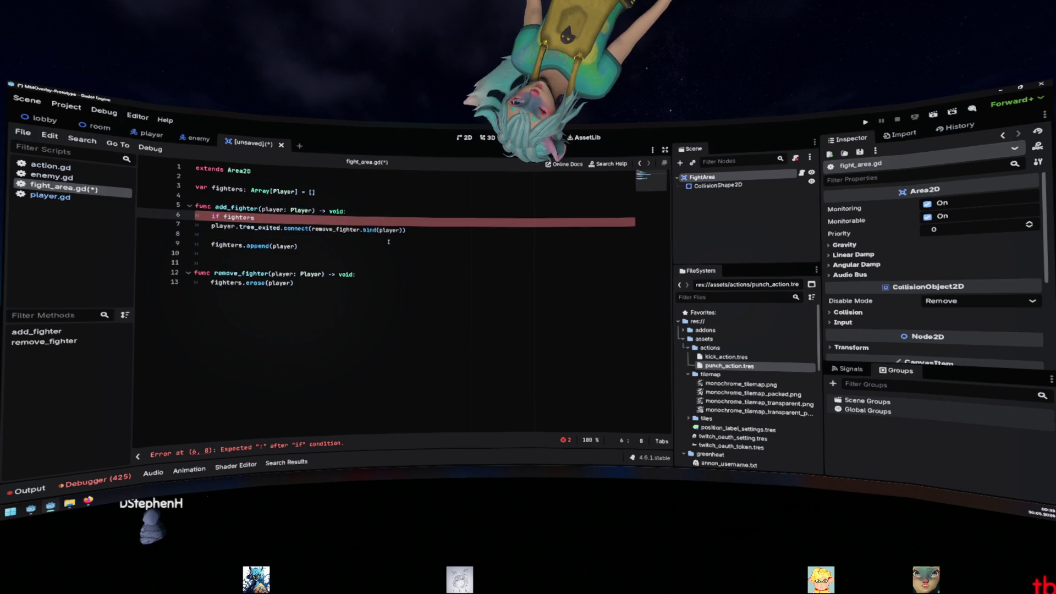
type(".has")
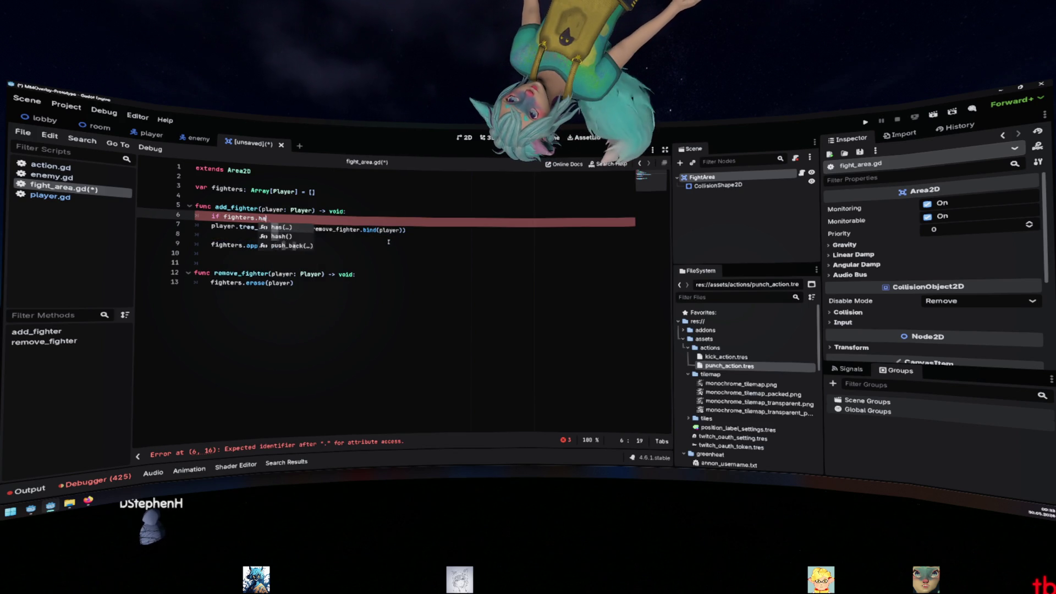
type("(player): re")
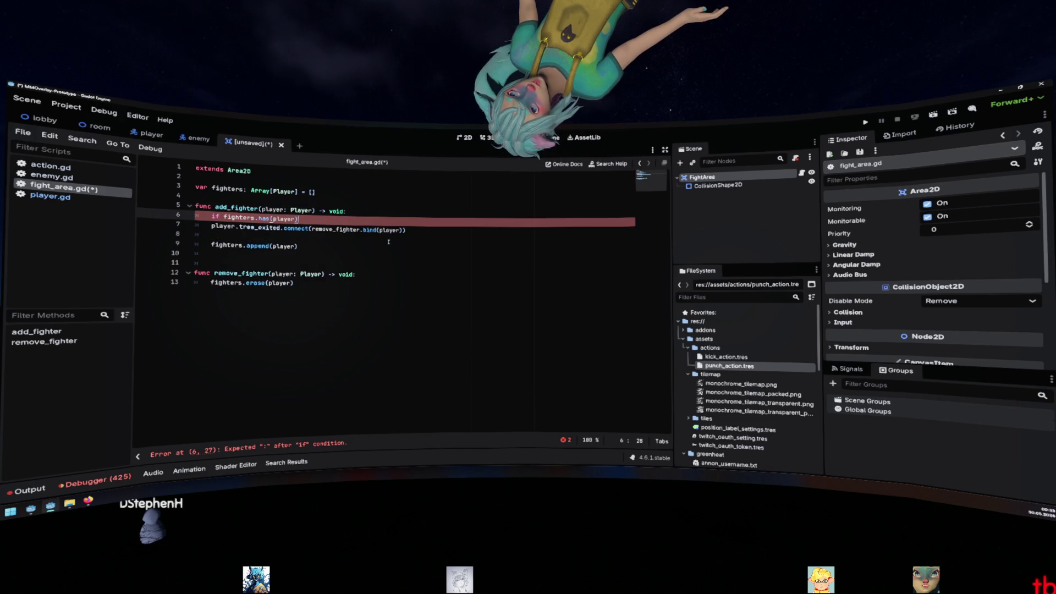
type("turn")
key("Down")
key("Down")
key("BackSpace")
key("BackSpace")
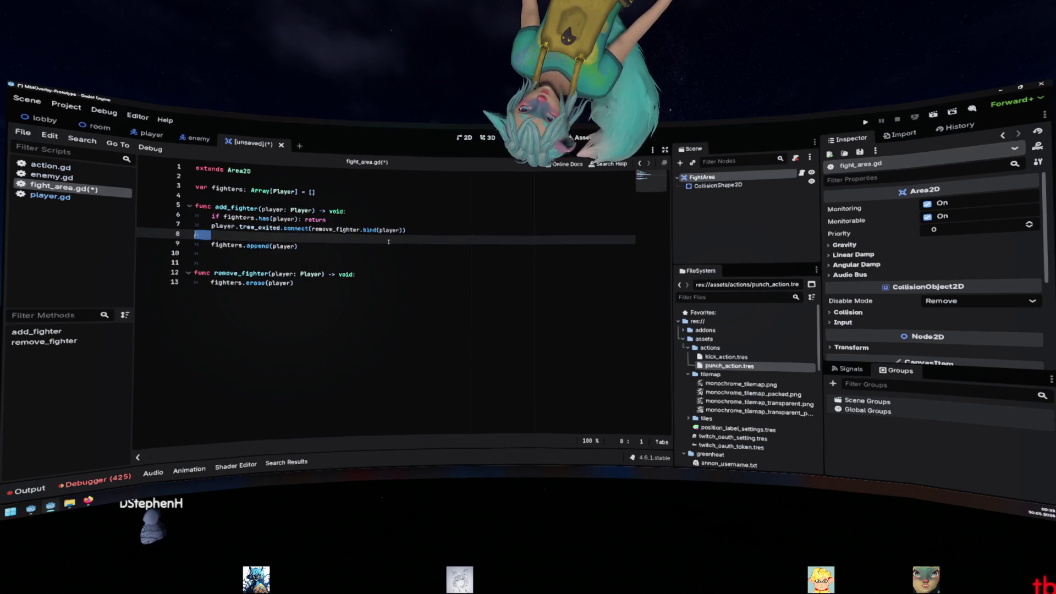
key("Down")
key("Down")
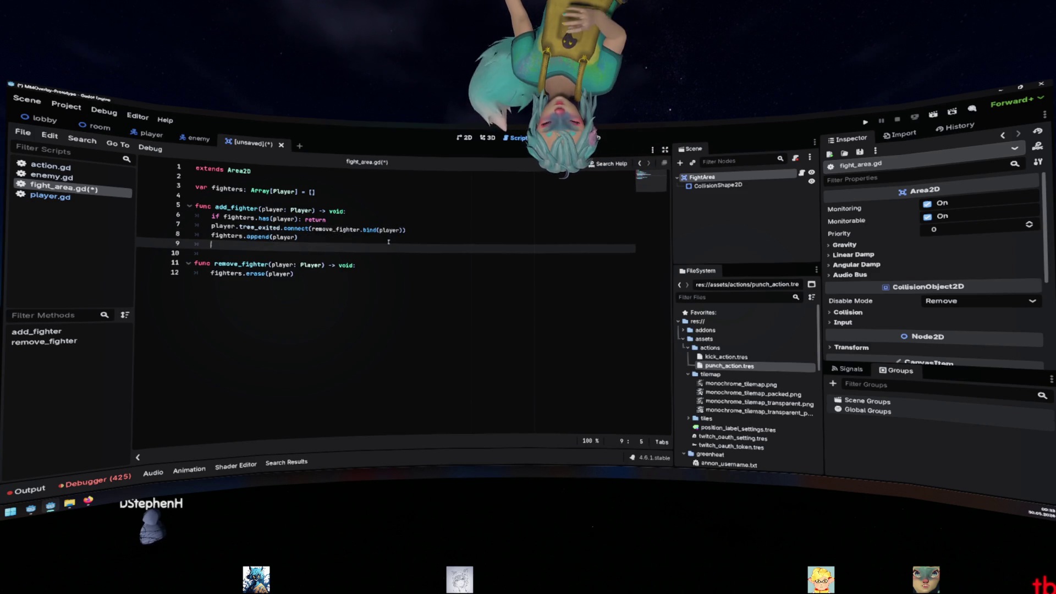
type("reposition")
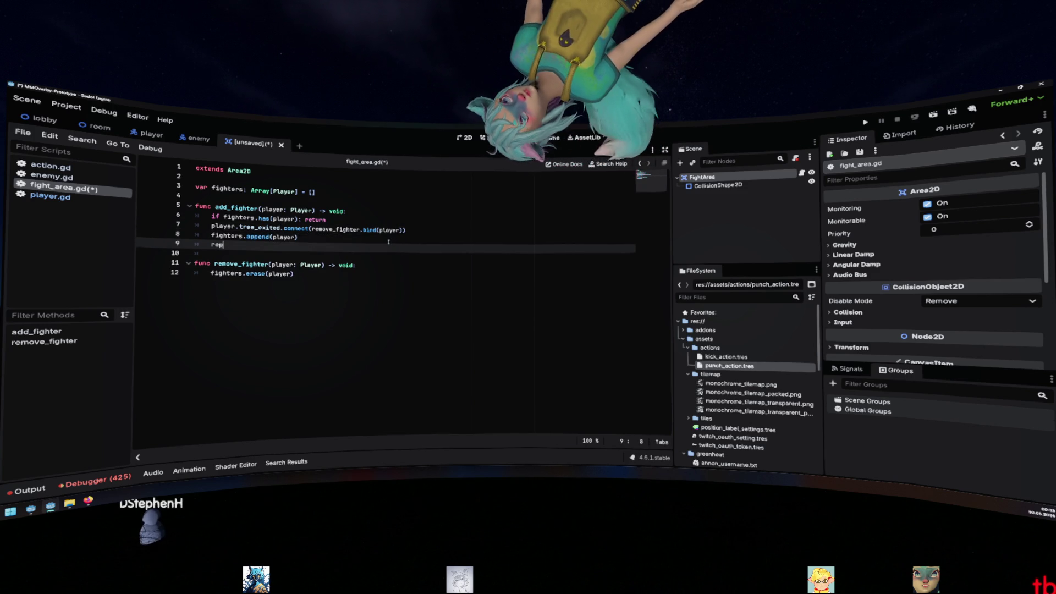
type("(player)")
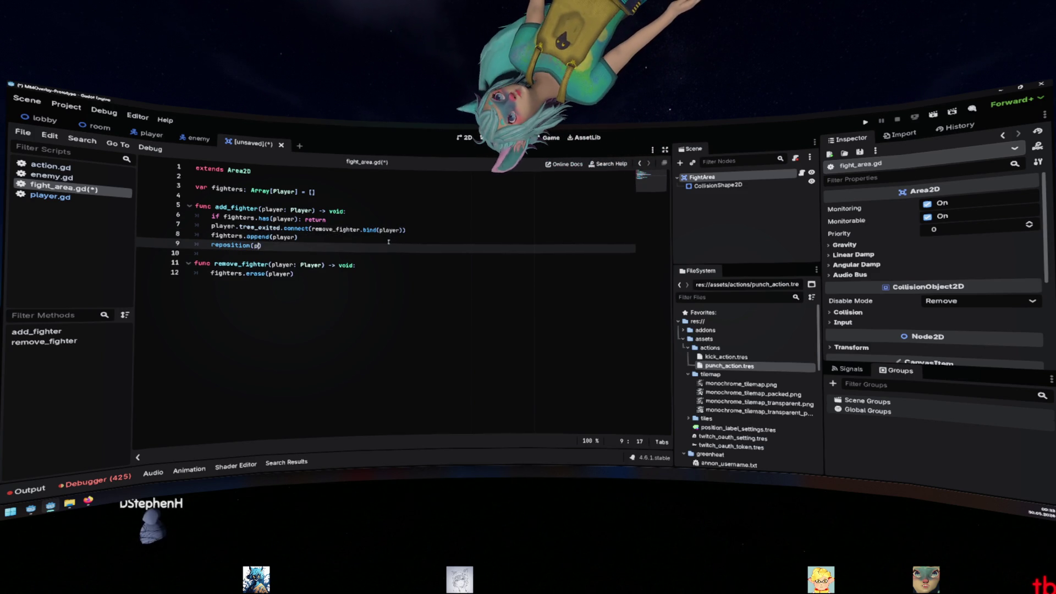
Add a new function 'func _reposition(player: Player) -> void:' at the end of fight_area.gd.
key("Home")
type("_")
key("Escape")
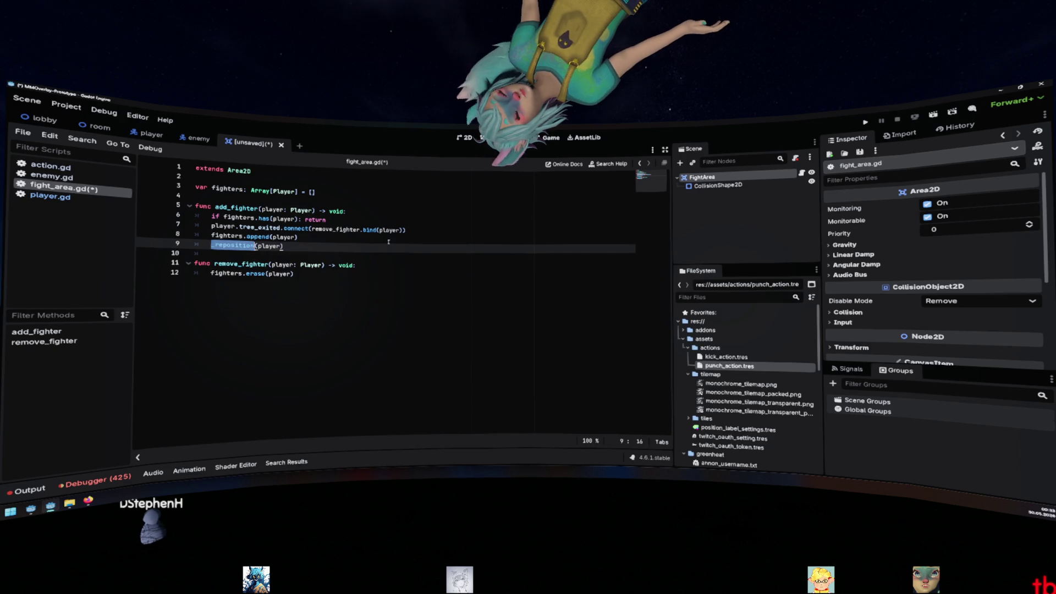
key("ctrl+End")
key("Return")
key("Return")
key("Return")
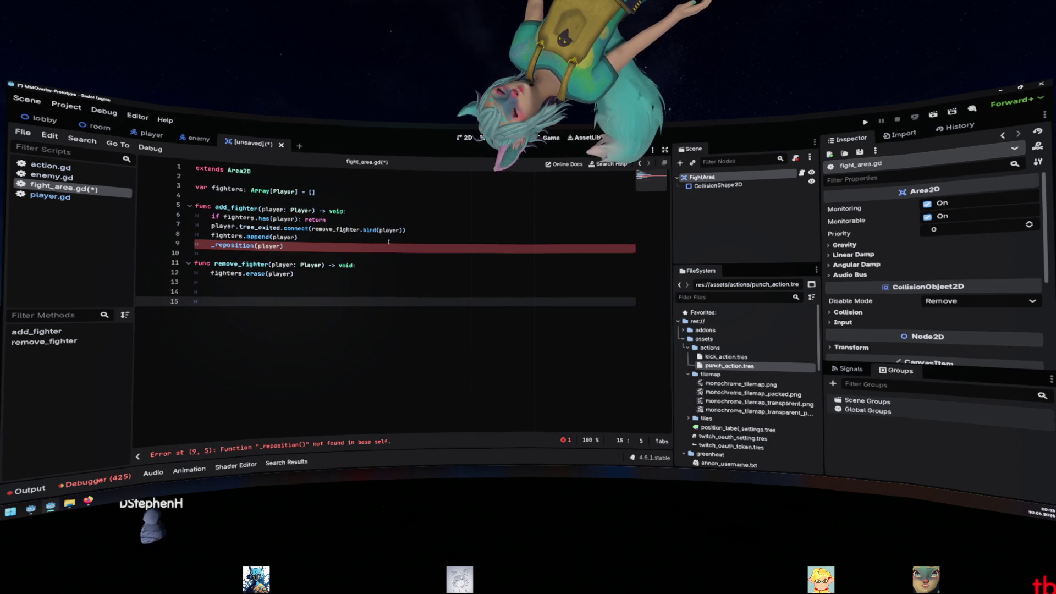
key("BackSpace")
type("func _reposition(pla")
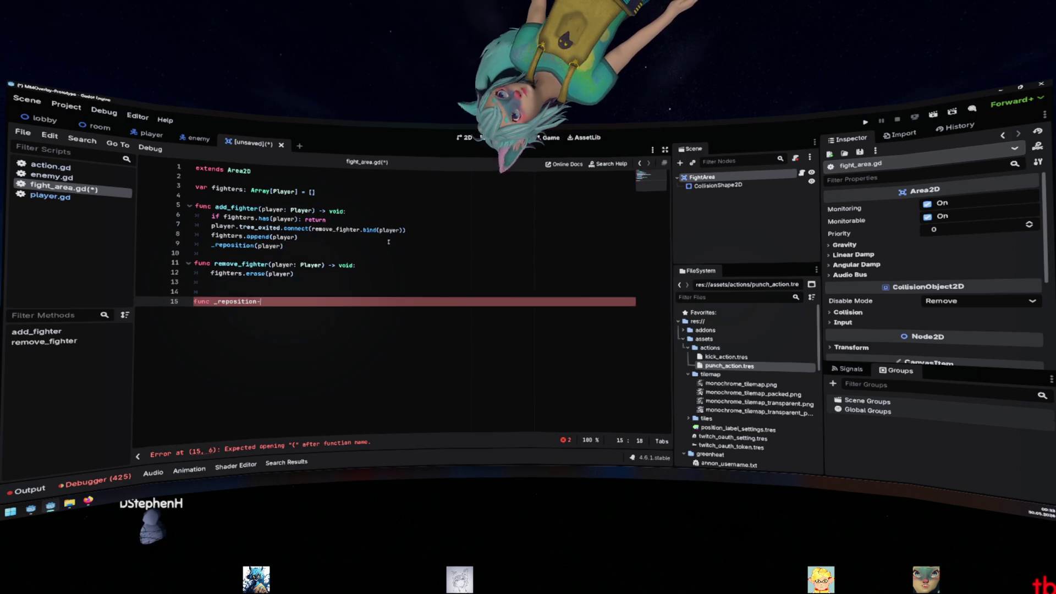
type("yer: Player) -> vo")
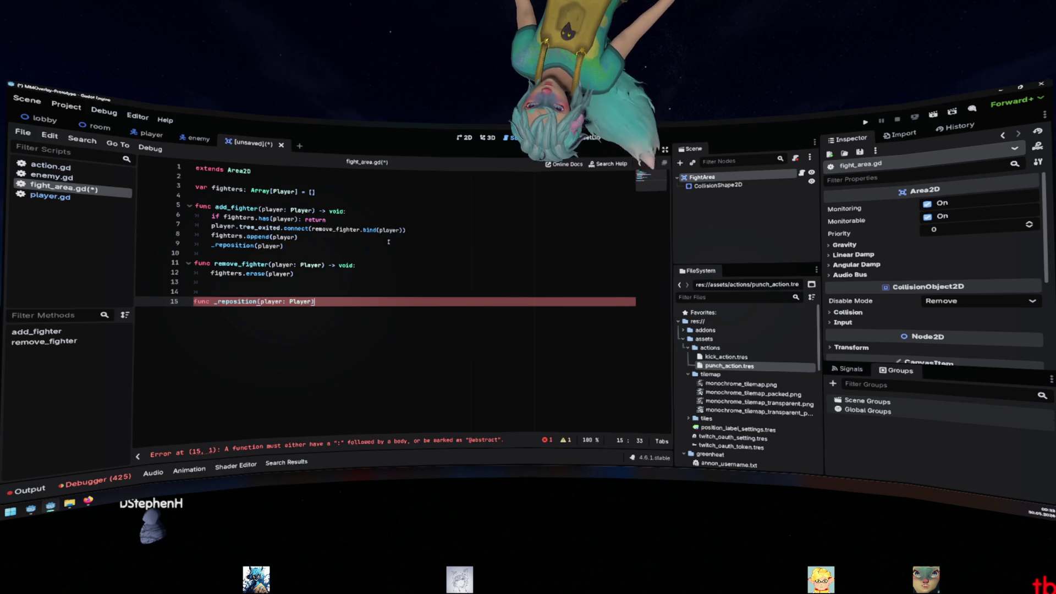
type("id:")
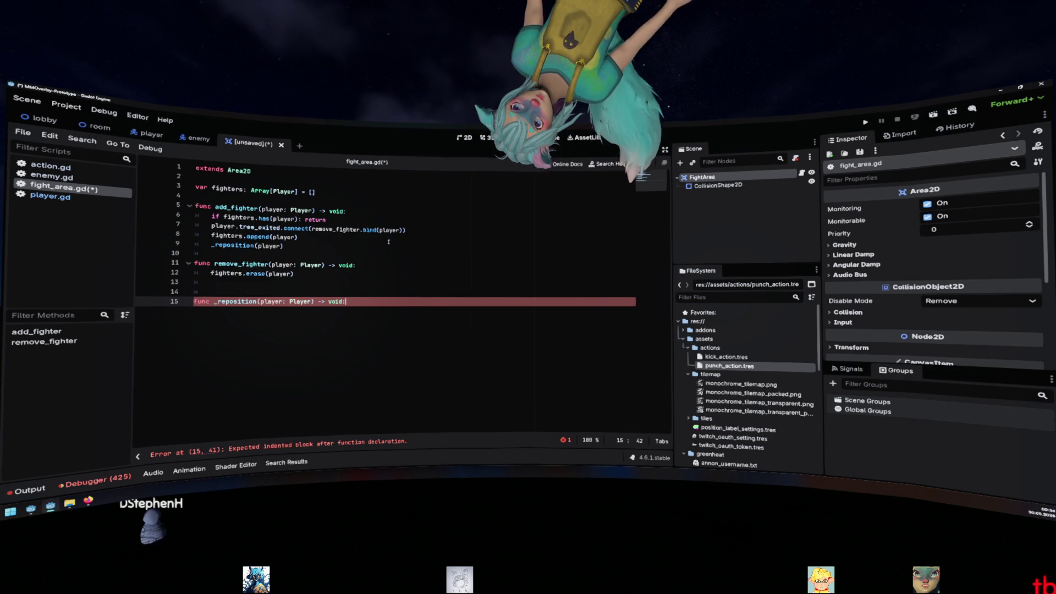
Write the 'Which side' and 'Depending on amount of fighters' comments inside _reposition.
key("Return")
key("BackSpace")
key("BackSpace")
type("Which side")
key("Return")
type("##")
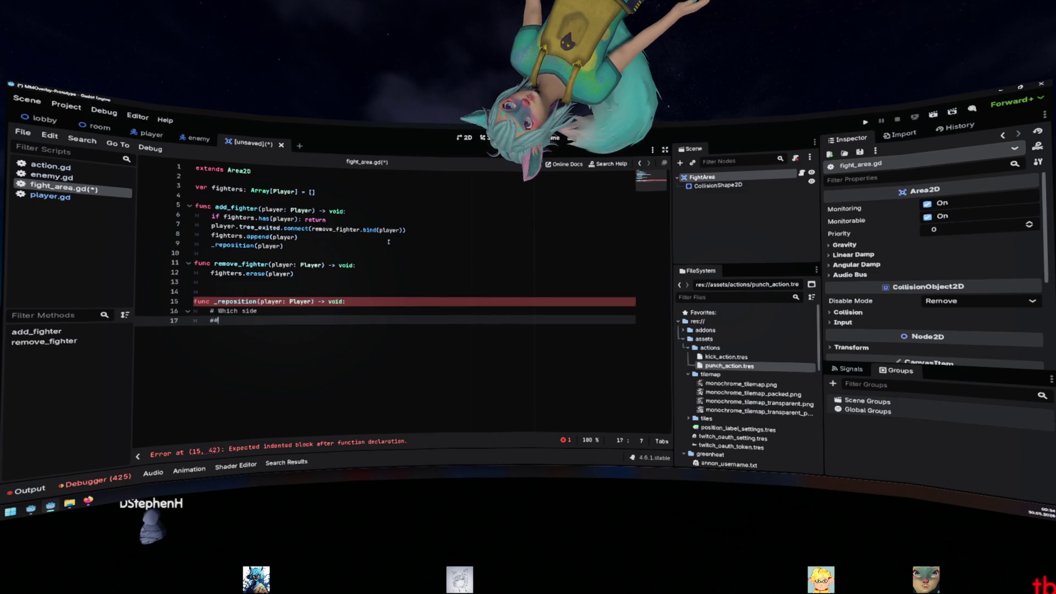
type("epending on an")
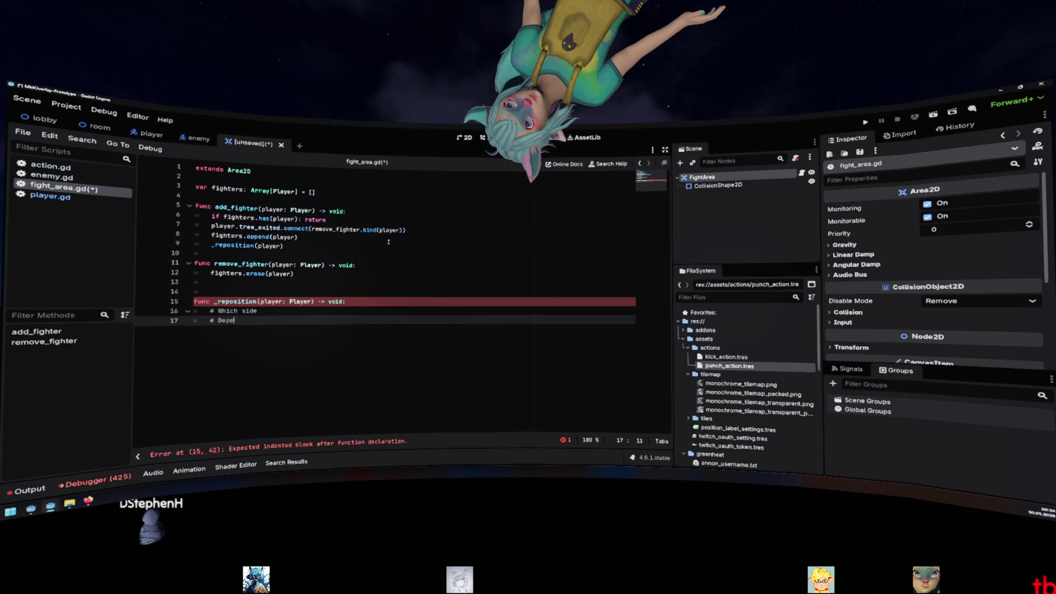
type("ount of fighters")
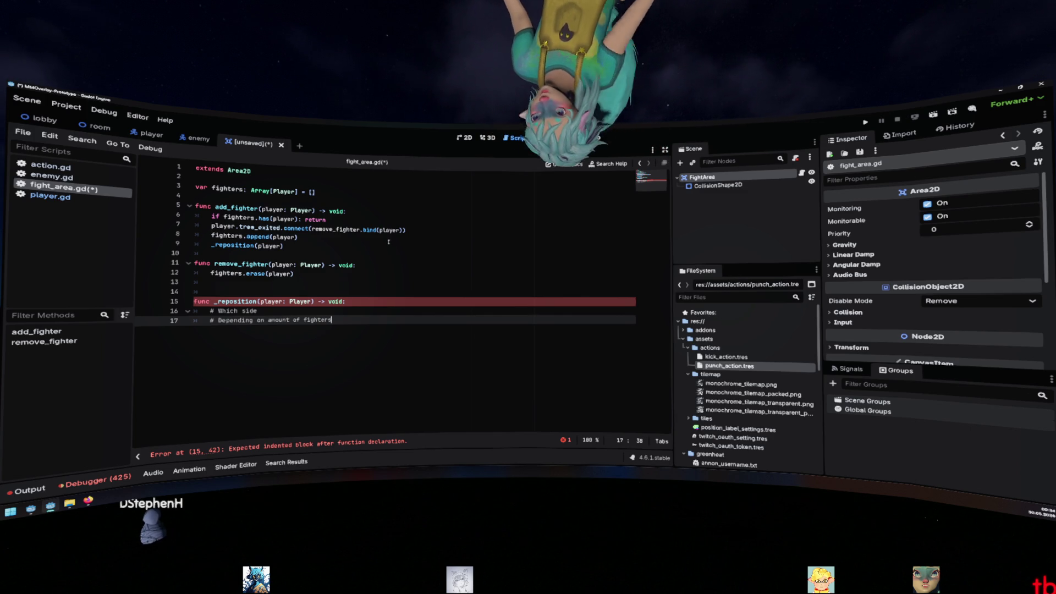
Start a 'var side: int' declaration below the Which side comment.
key("Up")
key("Return")
type("var")
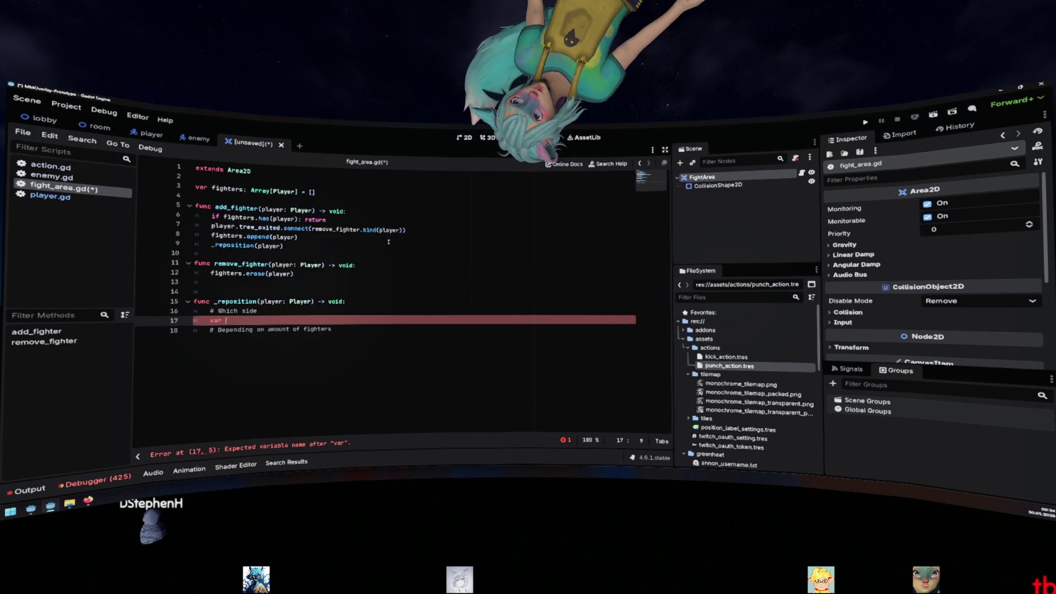
type(" side = ")
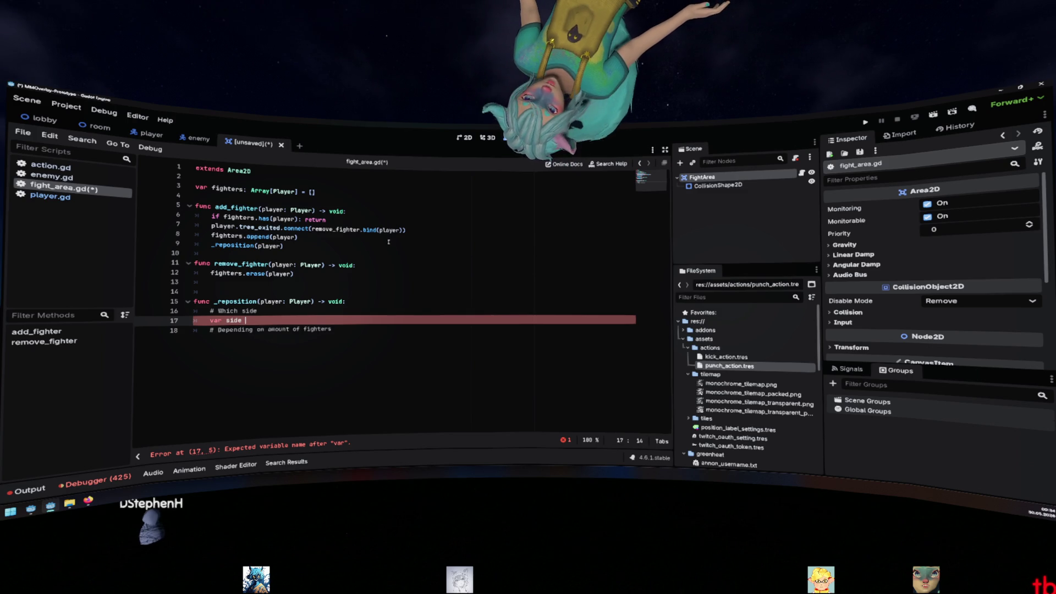
type("playt")
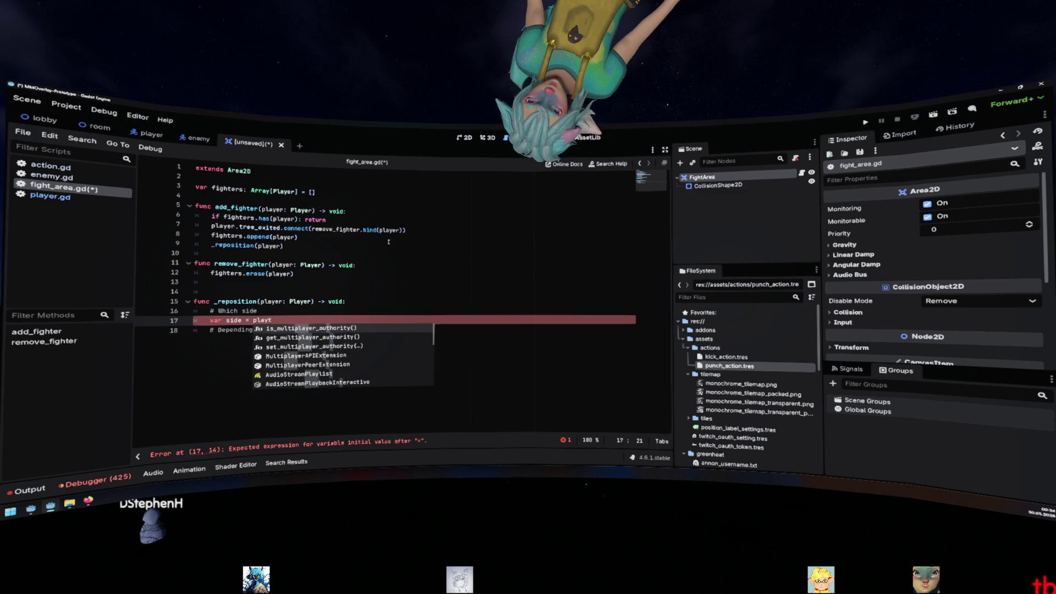
key("BackSpace")
key("BackSpace")
key("BackSpace")
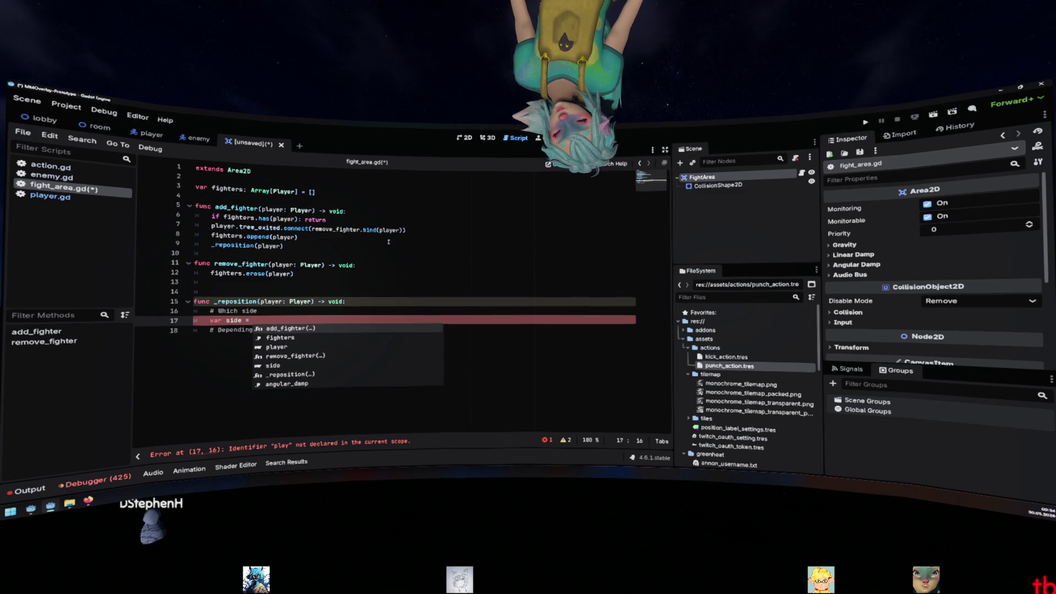
key("Left")
key("Left")
key("Left")
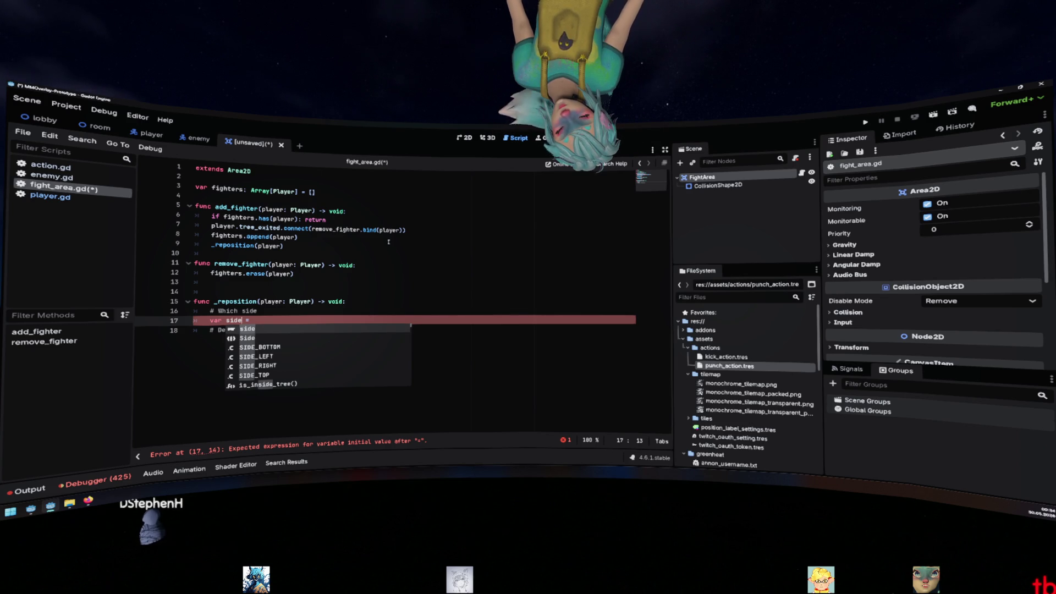
type(": int")
key("End")
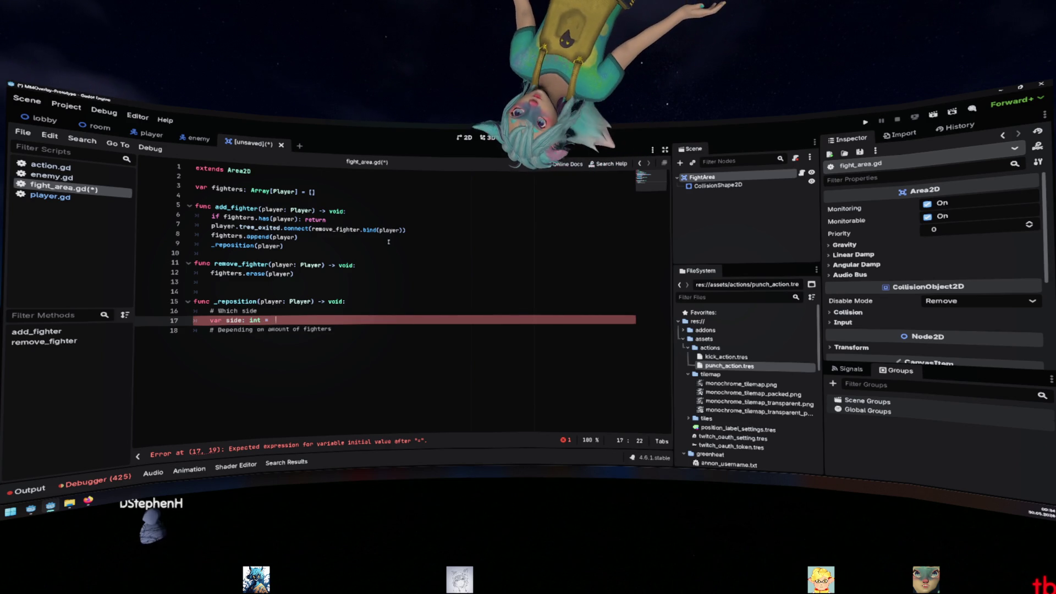
key("BackSpace")
key("BackSpace")
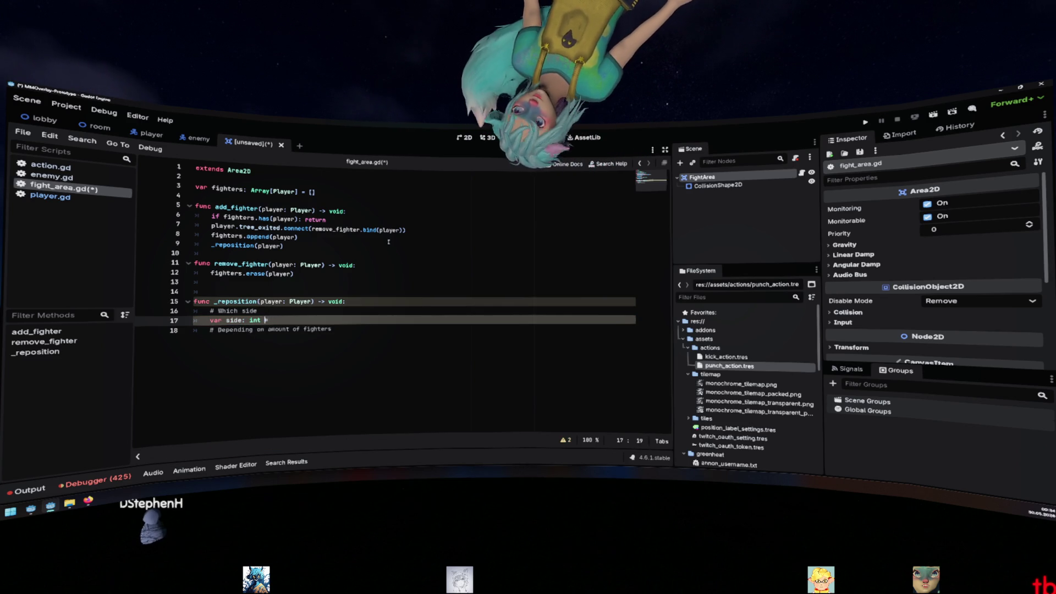
Rework the line into 'var is_enemy: bool = player is Enemy'.
key("ctrl+shift+Left")
type("bool =")
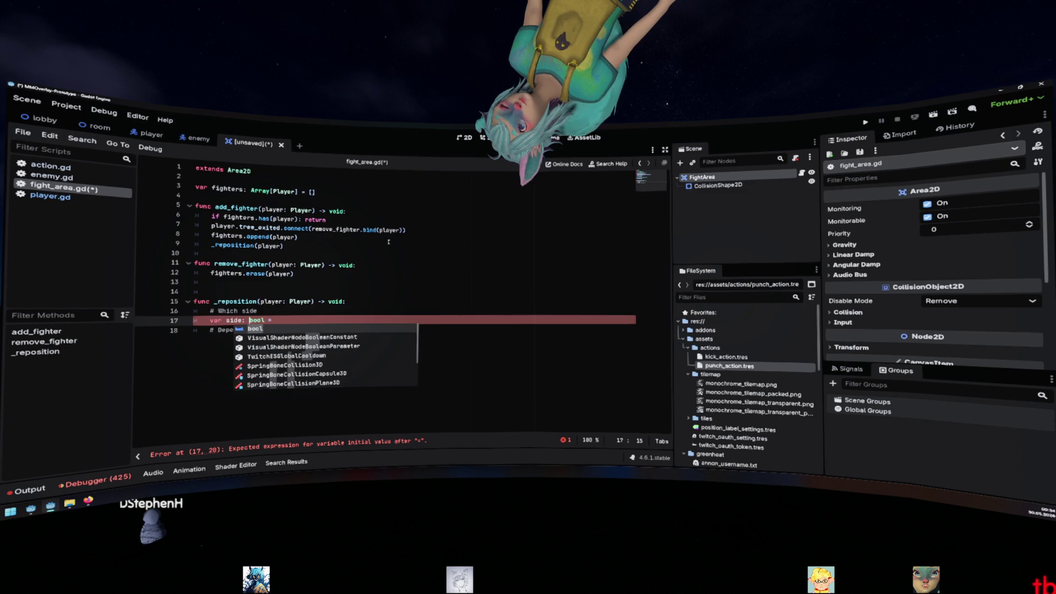
key("Left")
key("Left")
key("ctrl+BackSpace")
type("is_enemy")
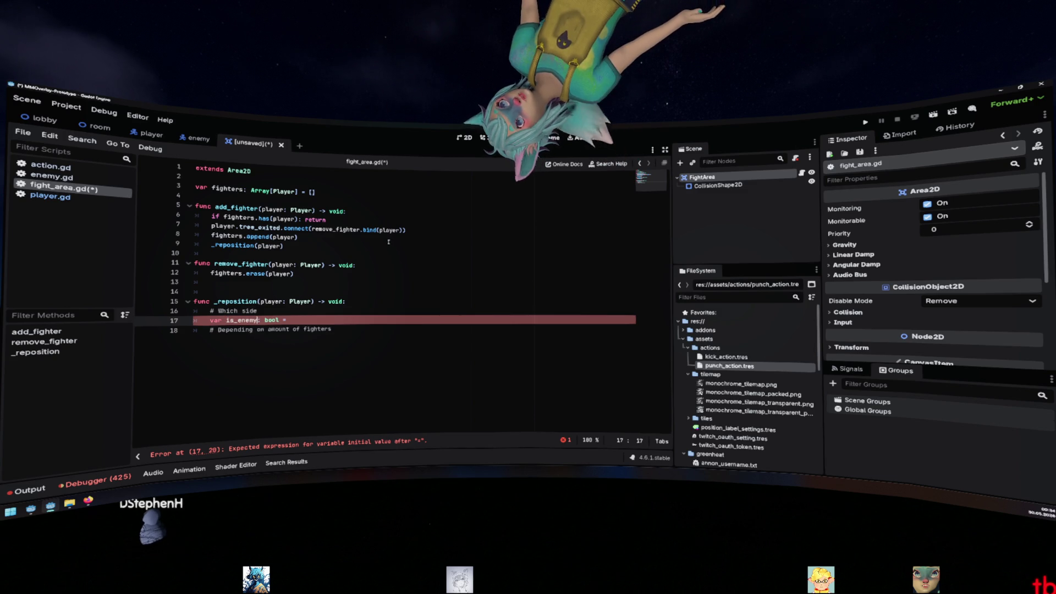
key("End")
type("[;a")
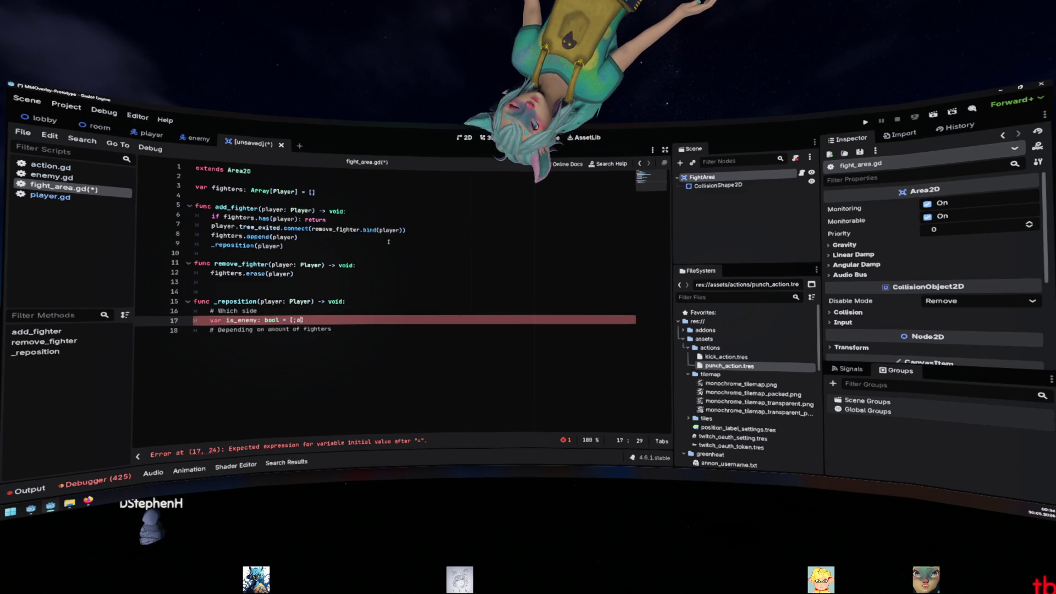
key("BackSpace")
key("BackSpace")
key("BackSpace")
type("player")
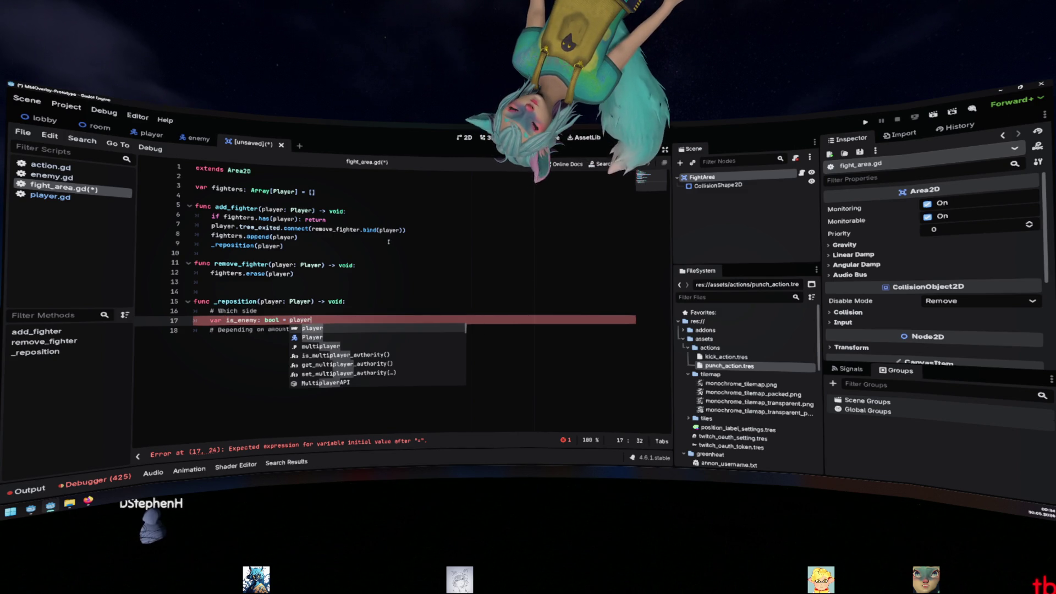
type(" is Ene")
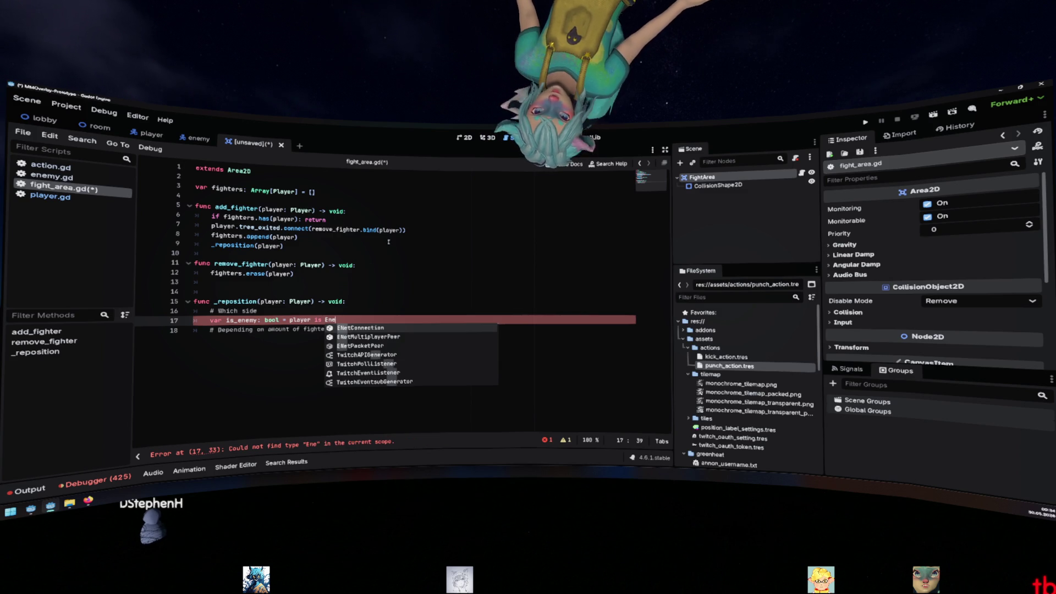
type("em")
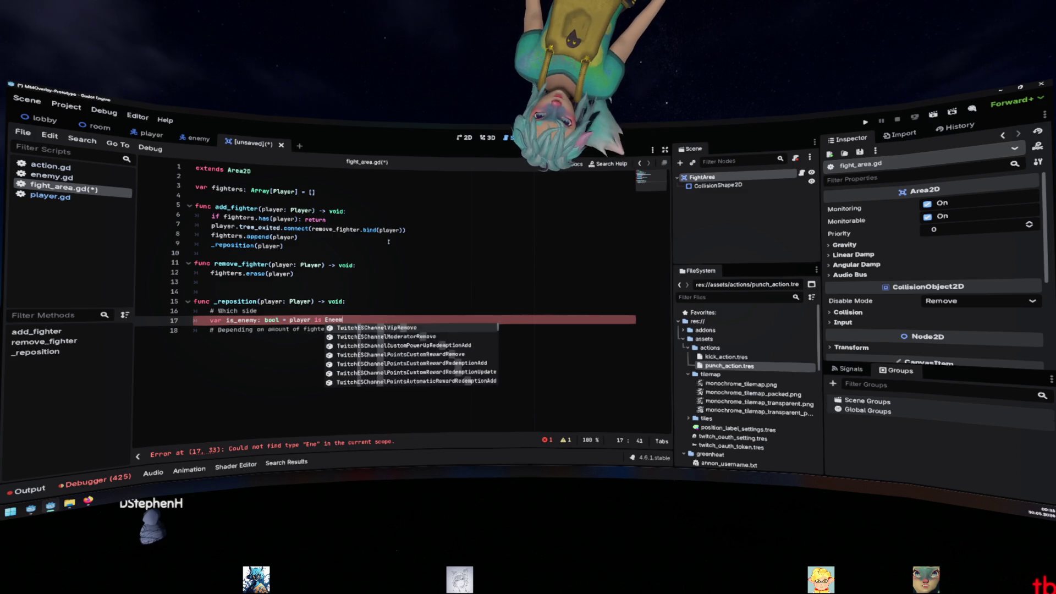
type("t")
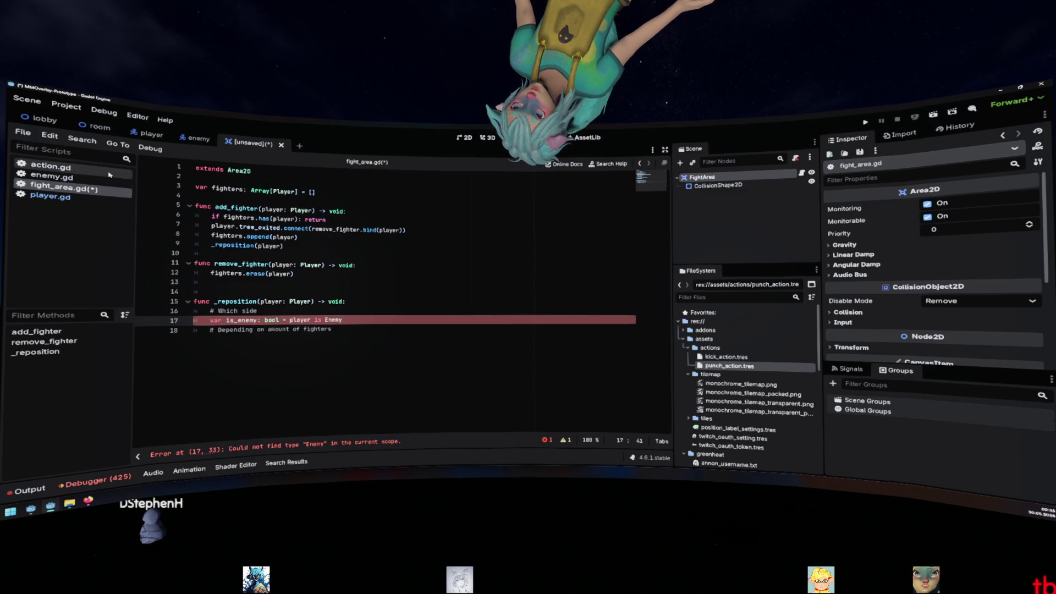
In enemy.gd, add a class_name Enemy line beneath extends Player.
left_click(52, 176)
key("Return")
key("Return")
key("Up")
type("class_name Enemey")
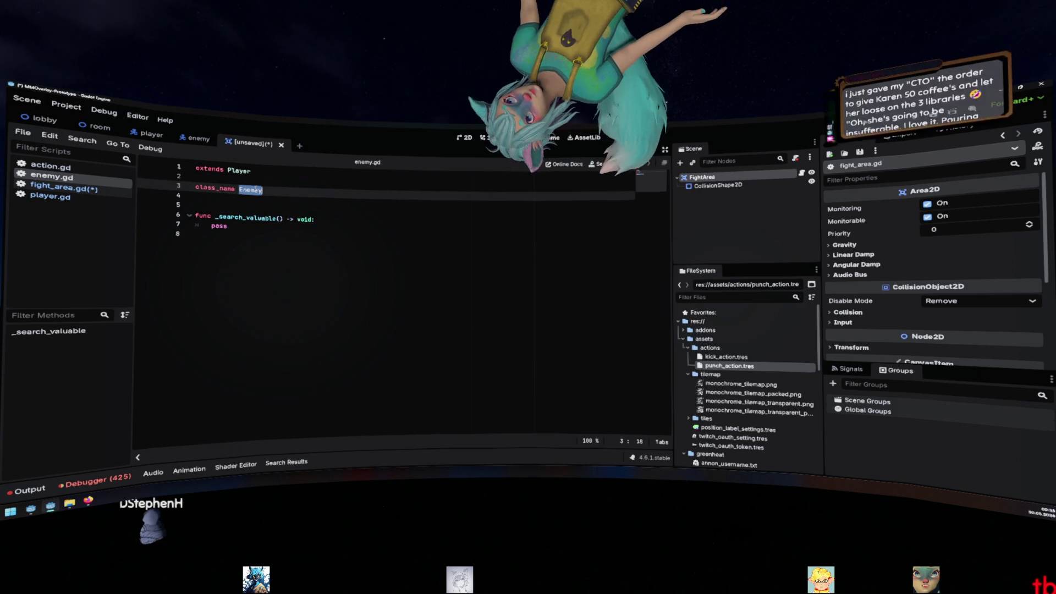
Match the is_enemy check to the Enemey class name, add a blank line, and save the scene.
key("ctrl+shift+Left")
key("alt+Left")
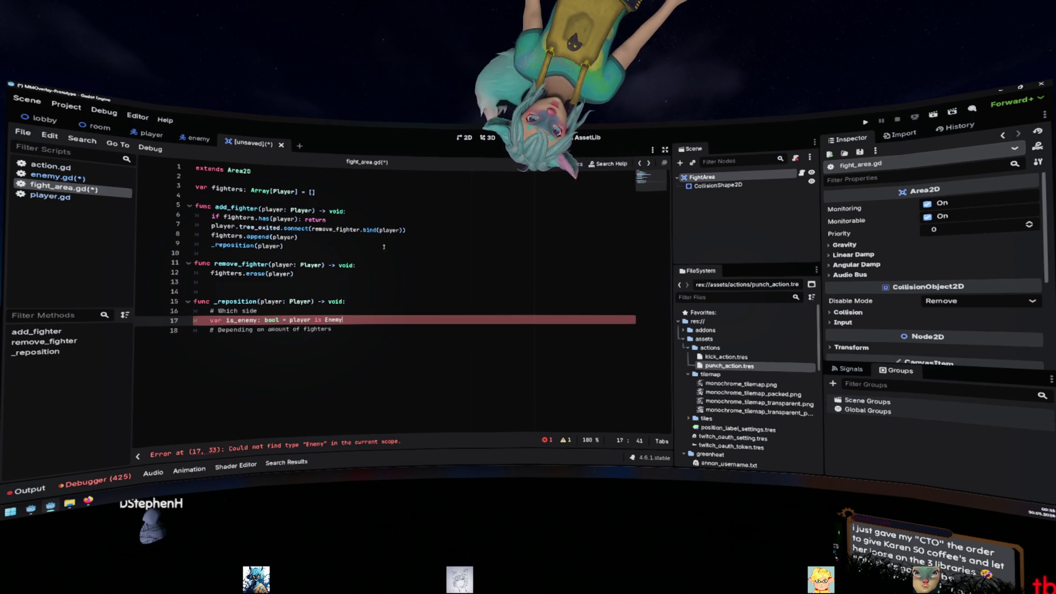
type("e")
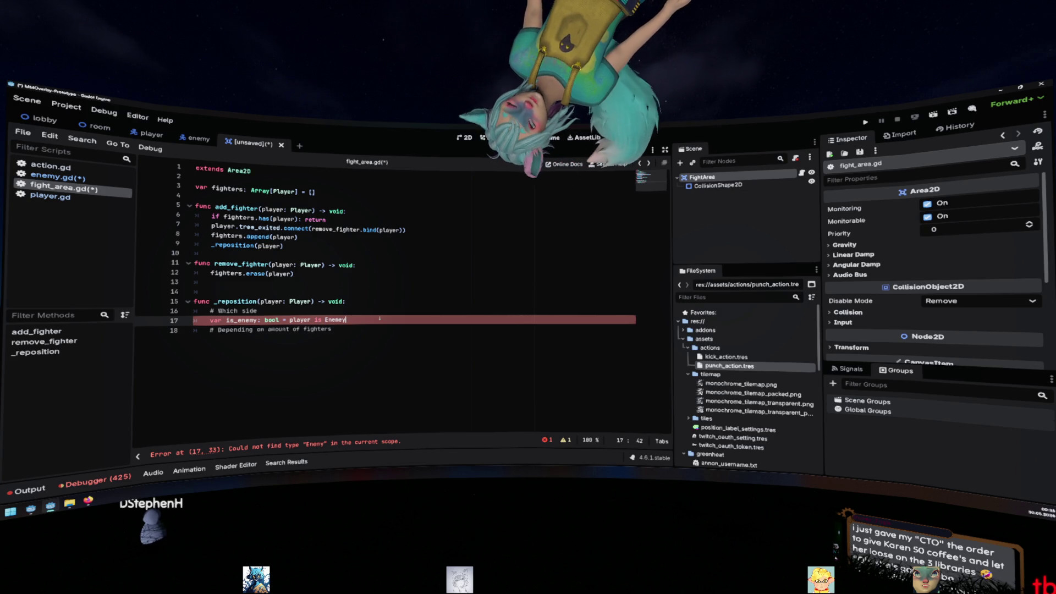
key("Return")
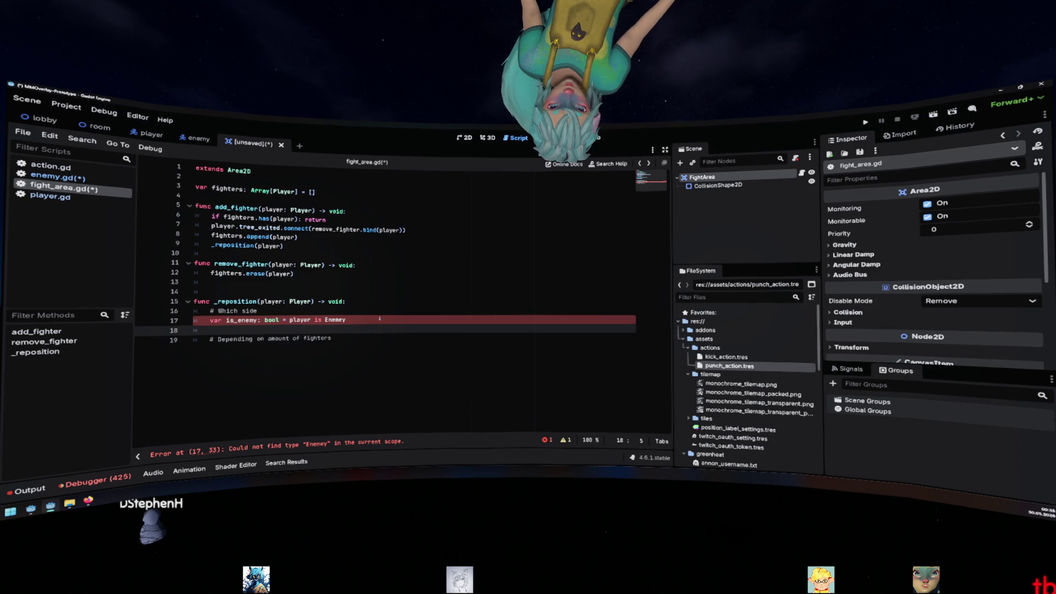
key("ctrl+s")
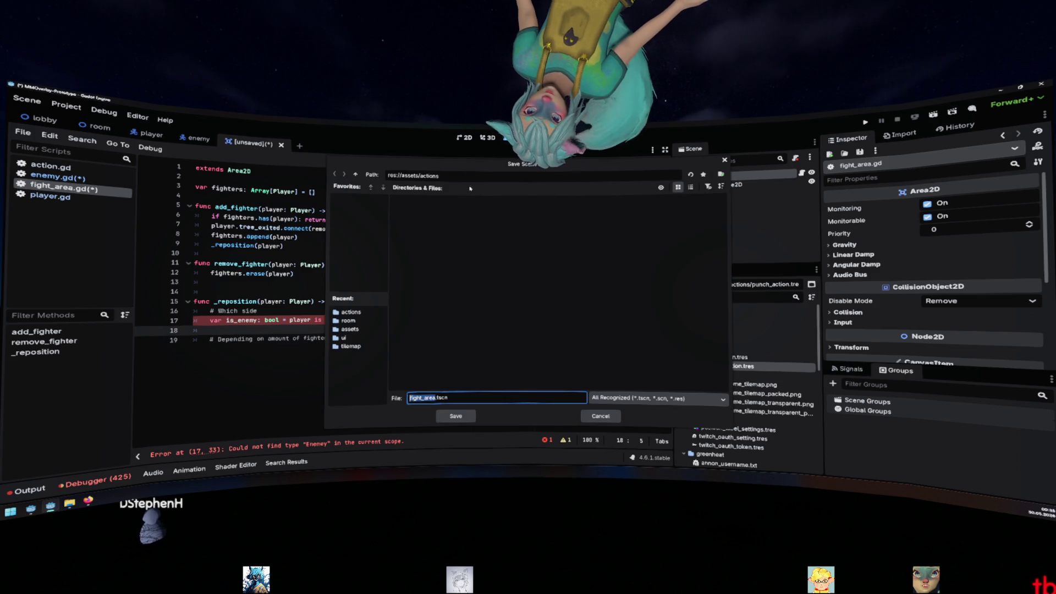
Save the FightArea scene as fight_area.tscn in a folder under res://.
left_click(355, 174)
left_click(356, 174)
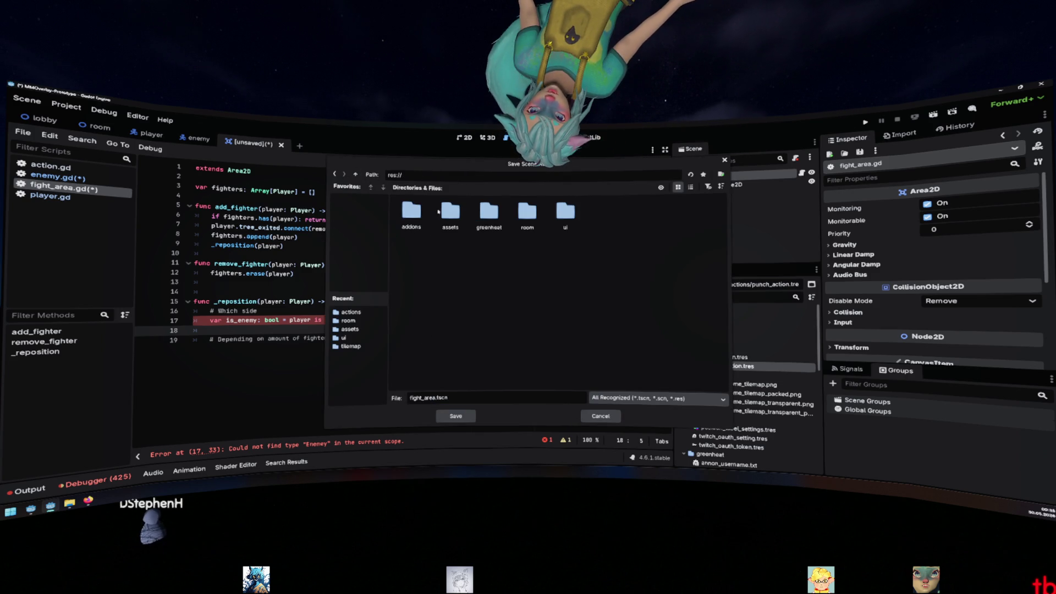
double_click(527, 211)
left_click(456, 416)
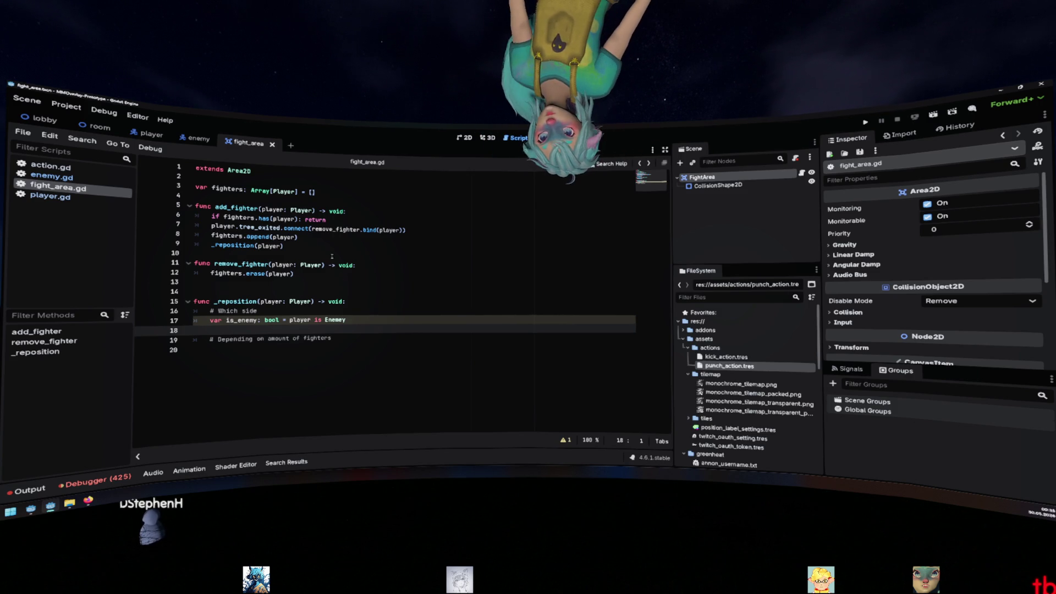
left_click(353, 212)
key("Up")
key("Up")
key("Up")
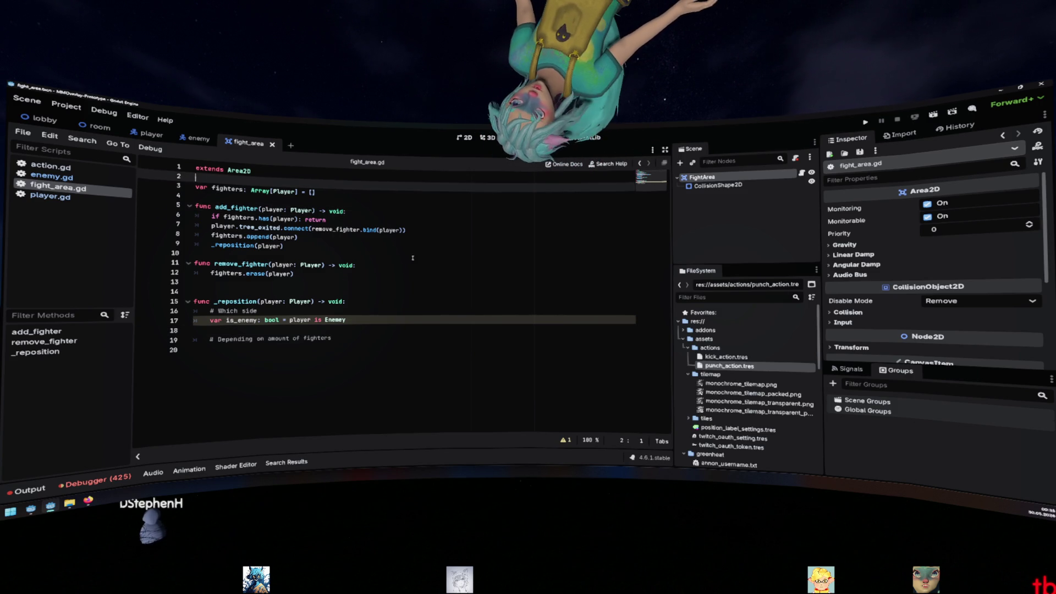
key("Return")
type("var tiles_")
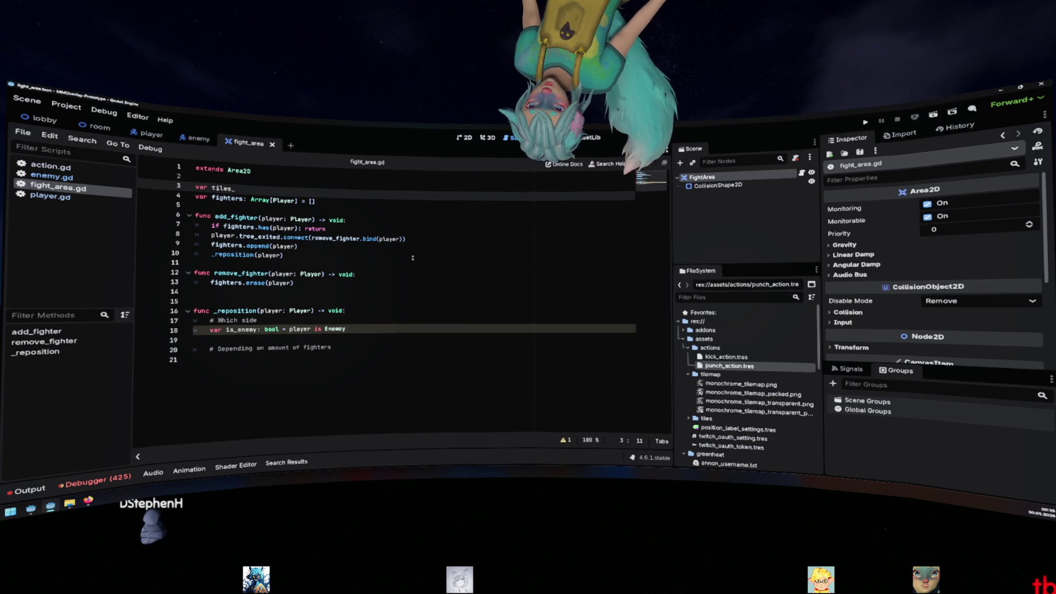
key("Home")
type("@expor")
type("t")
key("End")
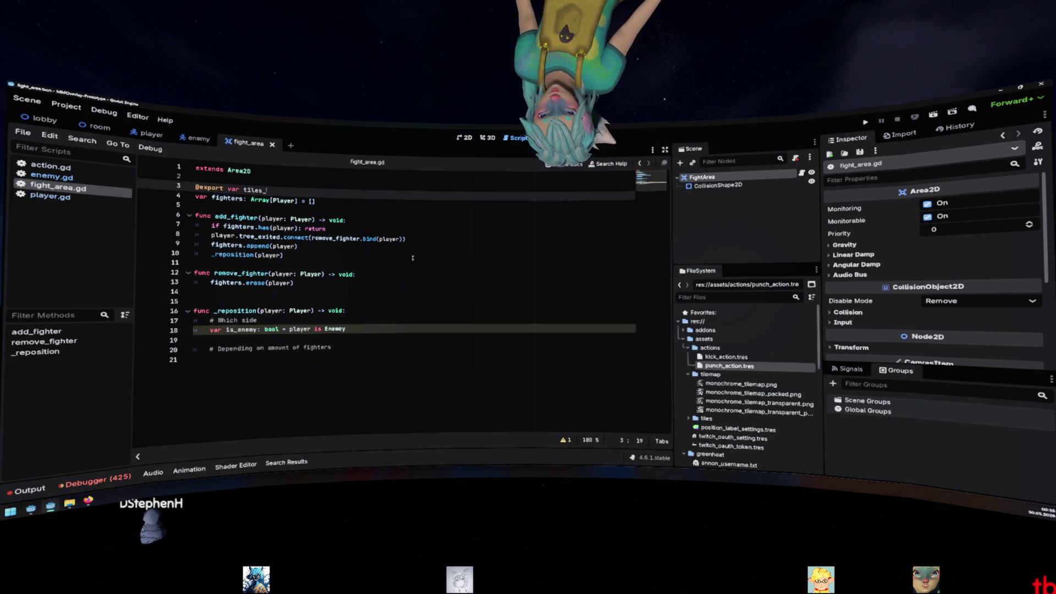
type("TileS")
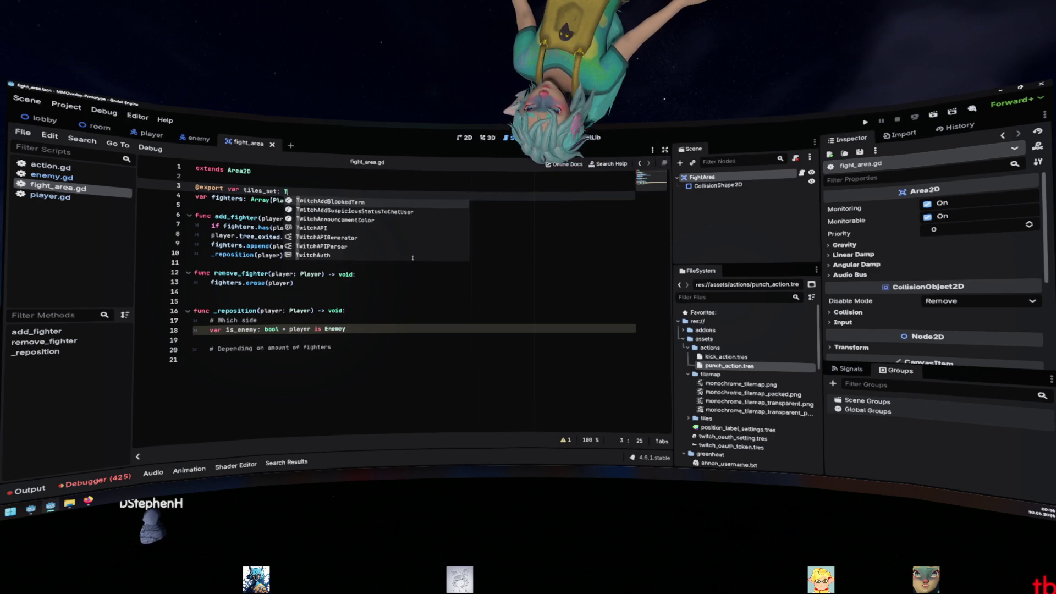
key("Return")
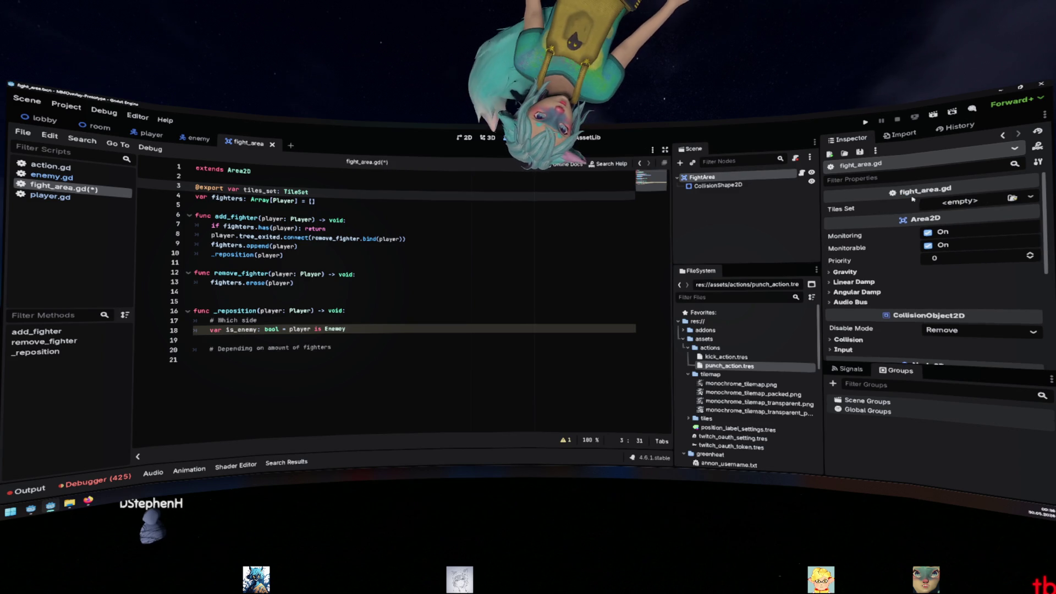
Quick-load room_1_tiles into FightArea's Tiles Set property and save the script.
left_click(1022, 196)
left_click(990, 239)
double_click(550, 202)
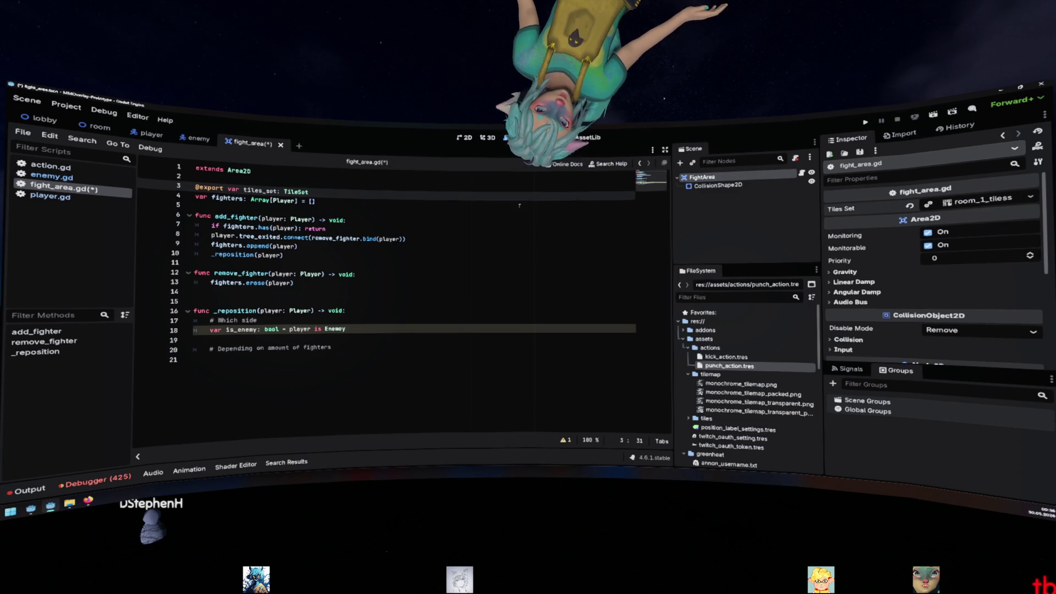
key("ctrl+s")
left_click(400, 341)
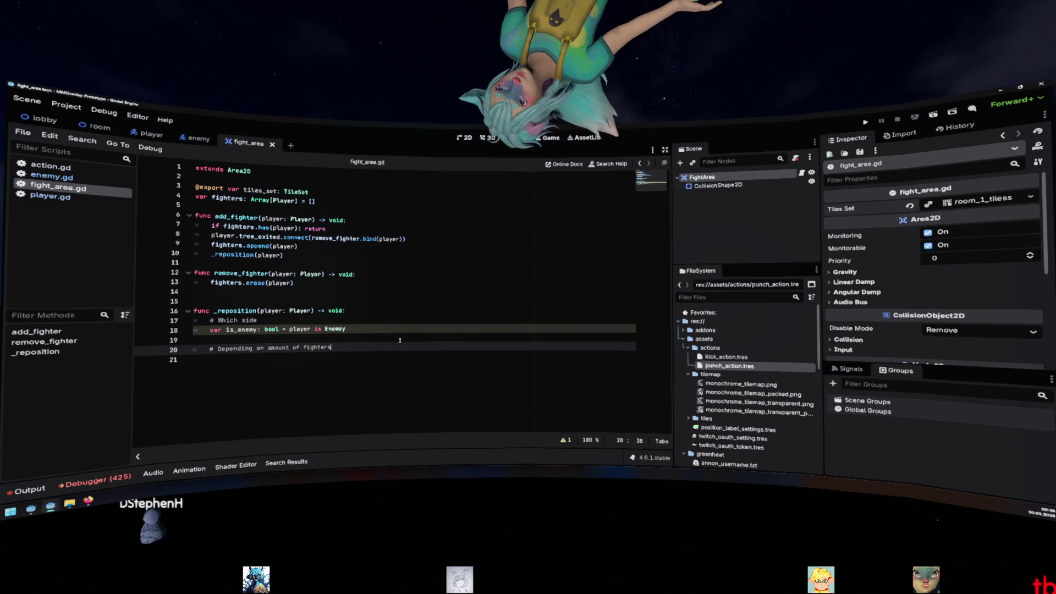
Write a tiles_set.tile_size.x line under the amount-of-fighters comment, dropping the stray equals sign.
key("Return")
type("iles_set.")
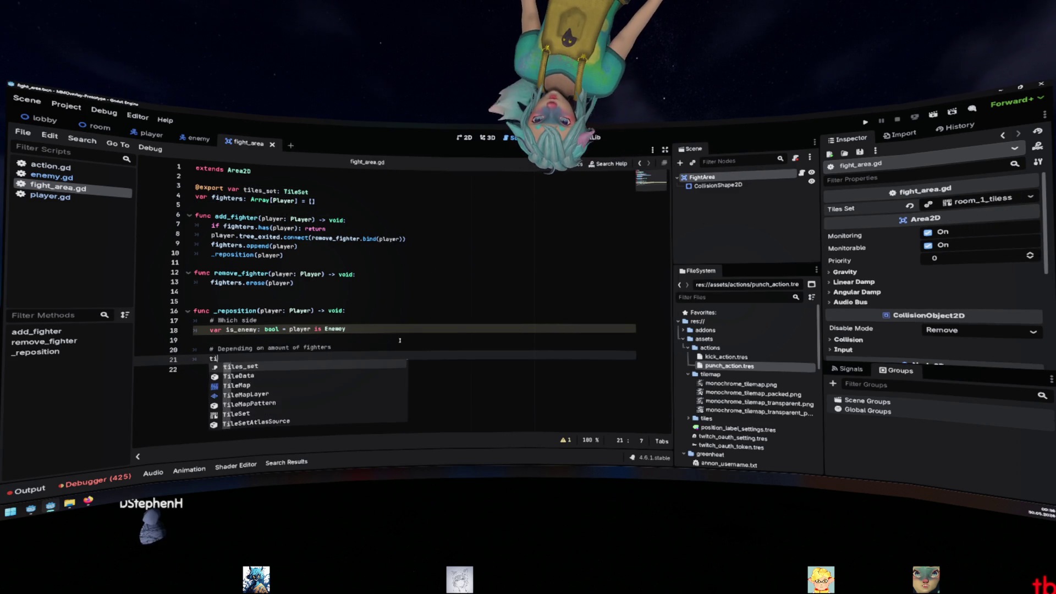
type("til")
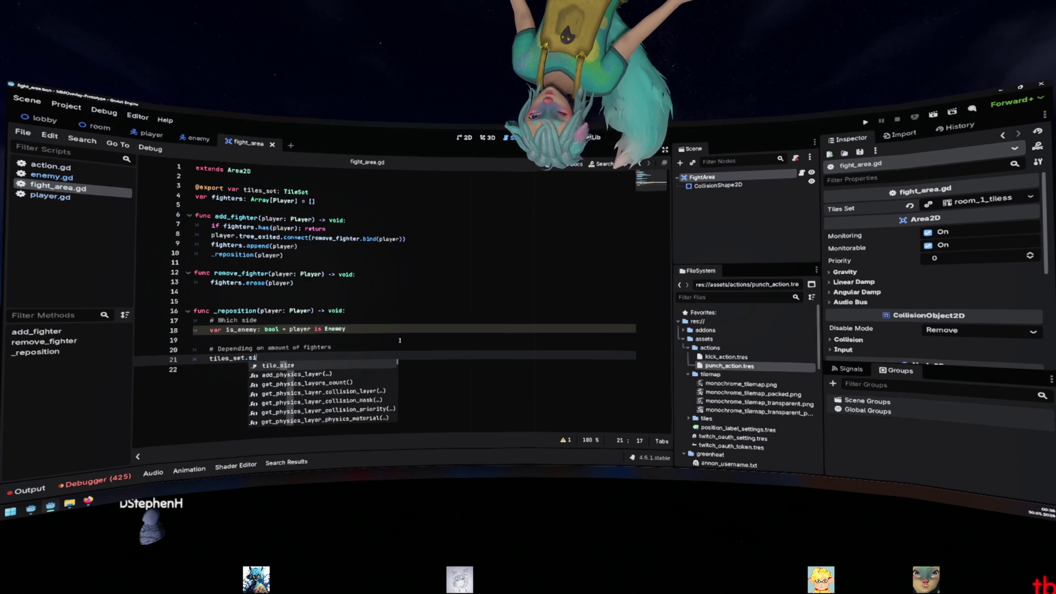
type("e_sh")
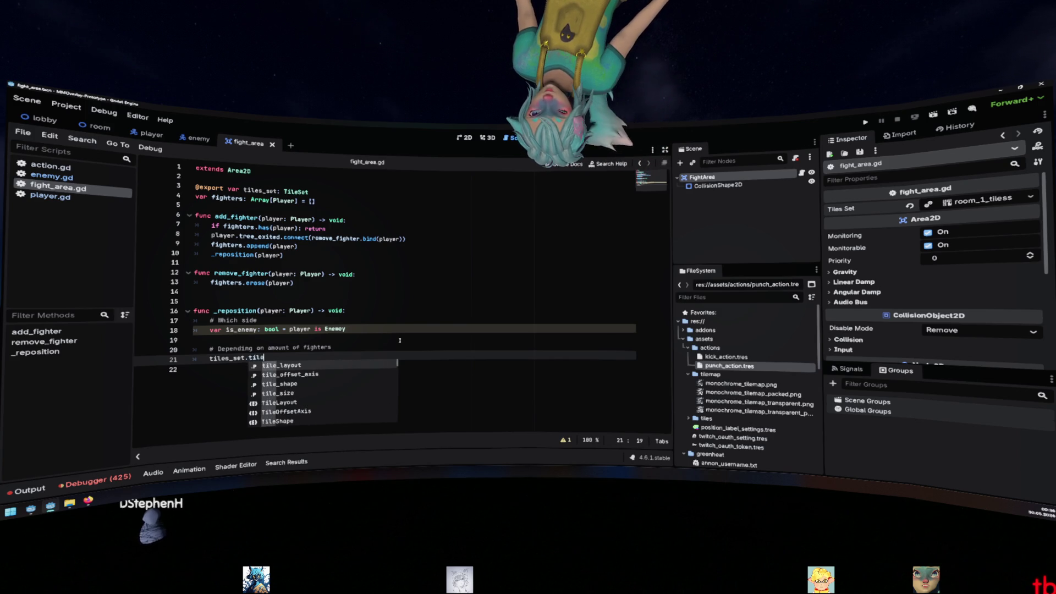
key("BackSpace")
type("ize")
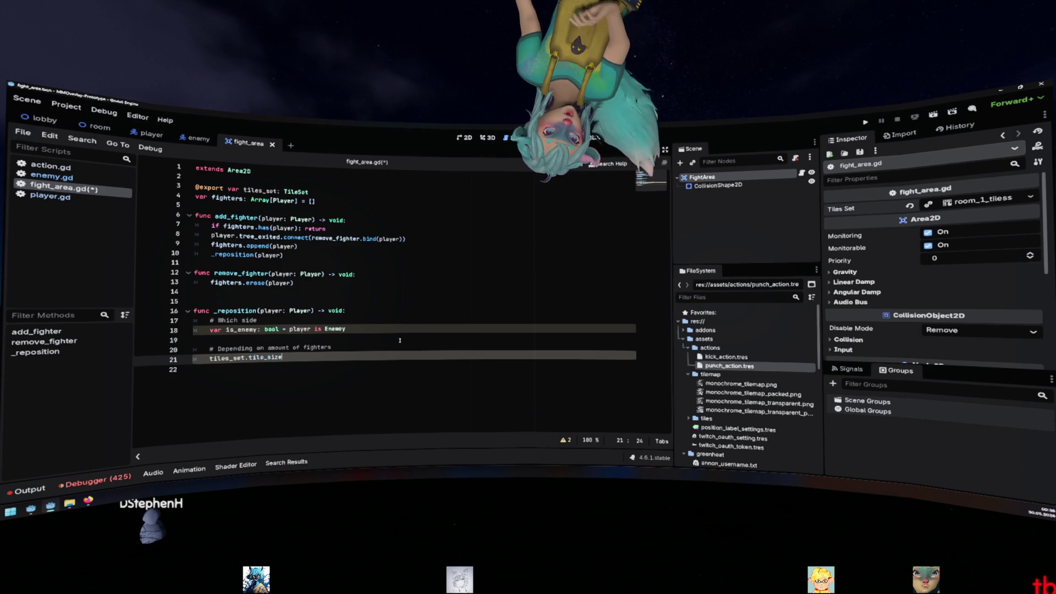
key("ctrl+space")
key("Escape")
key("BackSpace")
key("BackSpace")
key("BackSpace")
key("ctrl+space")
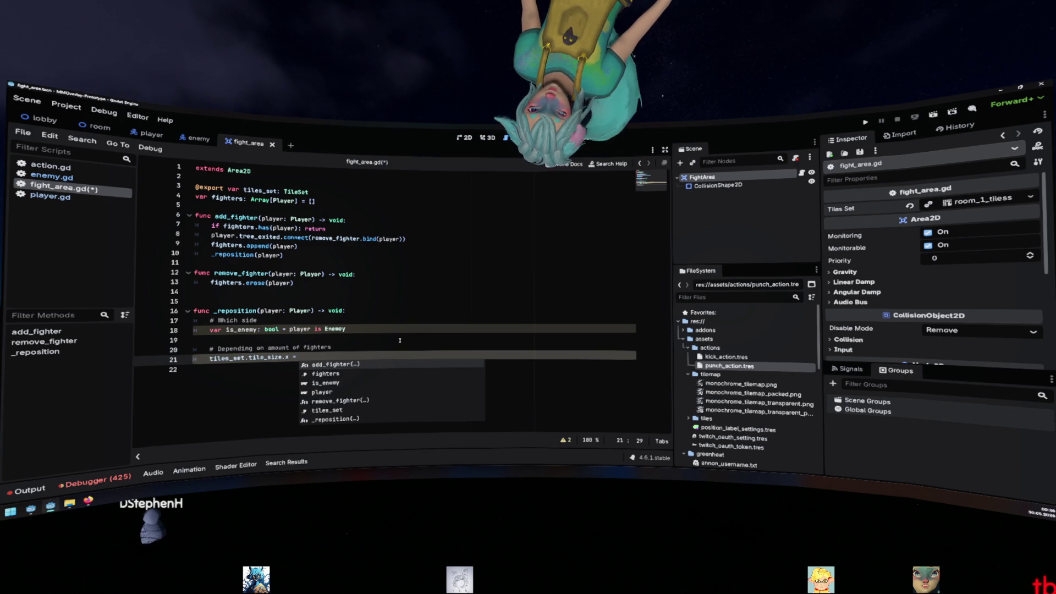
key("Escape")
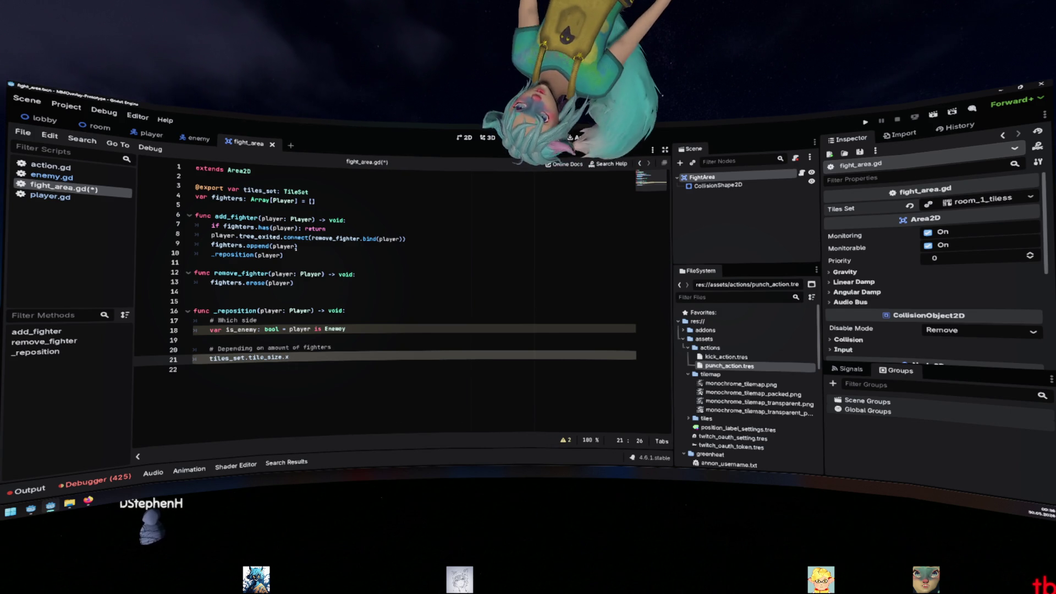
double_click(227, 197)
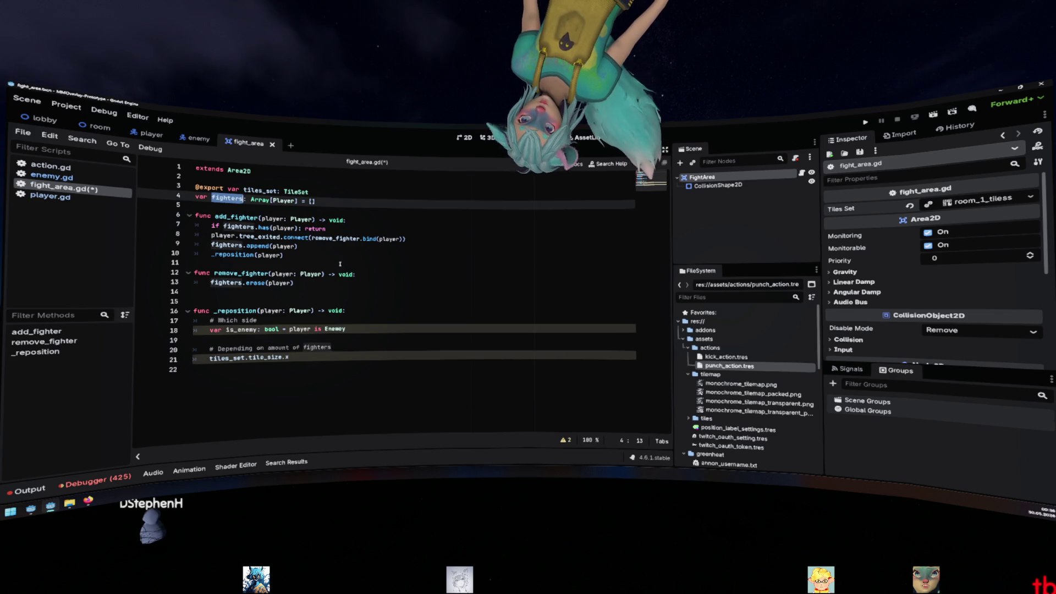
Declare 'var _left_side: Array[Player] = []' below the fighters variable.
left_click(334, 202)
key("Return")
key("Return")
type("var _e")
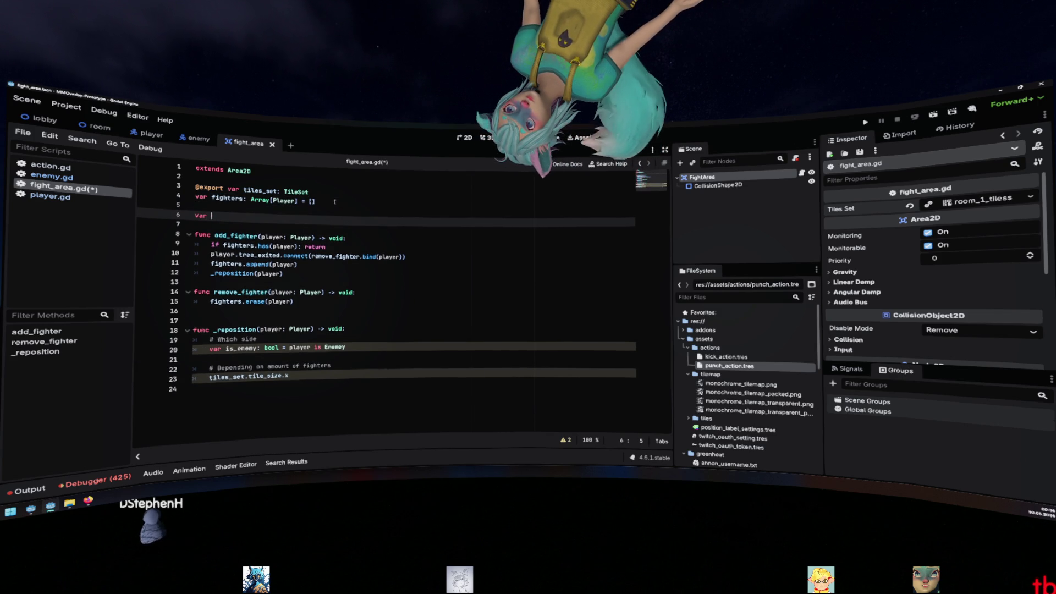
type("nemies: A")
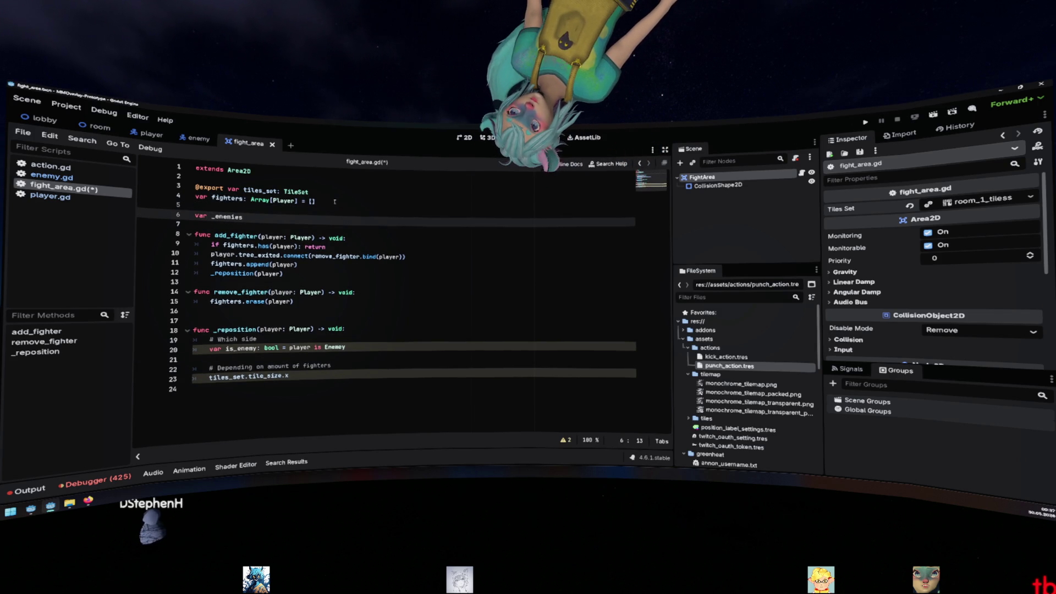
type("rray")
key("ctrl+Left")
key("ctrl+Left")
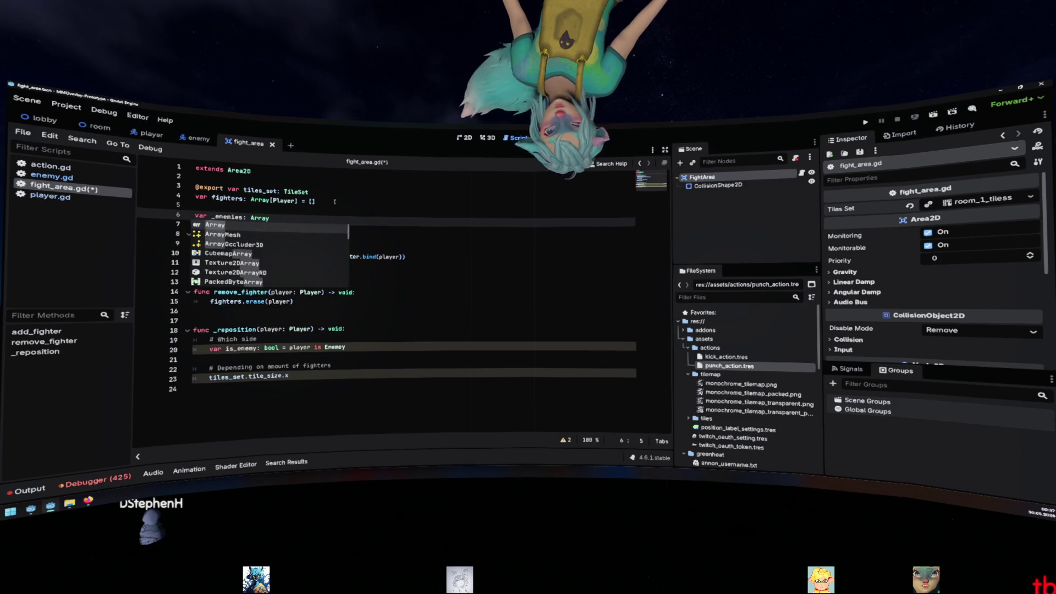
key("ctrl+shift+Right")
type("_left_siz")
type("e")
key("End")
key("Up")
key("Up")
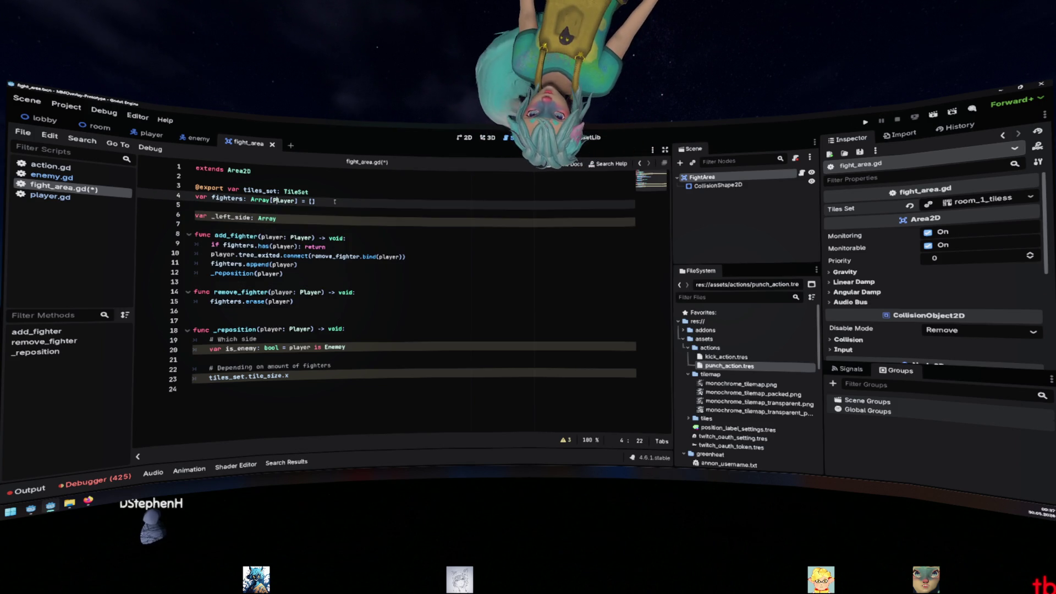
key("ctrl+shift+Right")
key("ctrl+shift+Right")
key("ctrl+shift+Right")
key("ctrl+shift+Left")
key("ctrl+shift+Left")
key("ctrl+shift+Left")
key("ctrl+shift+Right")
key("ctrl+shift+Right")
key("ctrl+c")
key("Down")
key("Down")
key("End")
key("ctrl+shift+Left")
key("ctrl+v")
type("] = ")
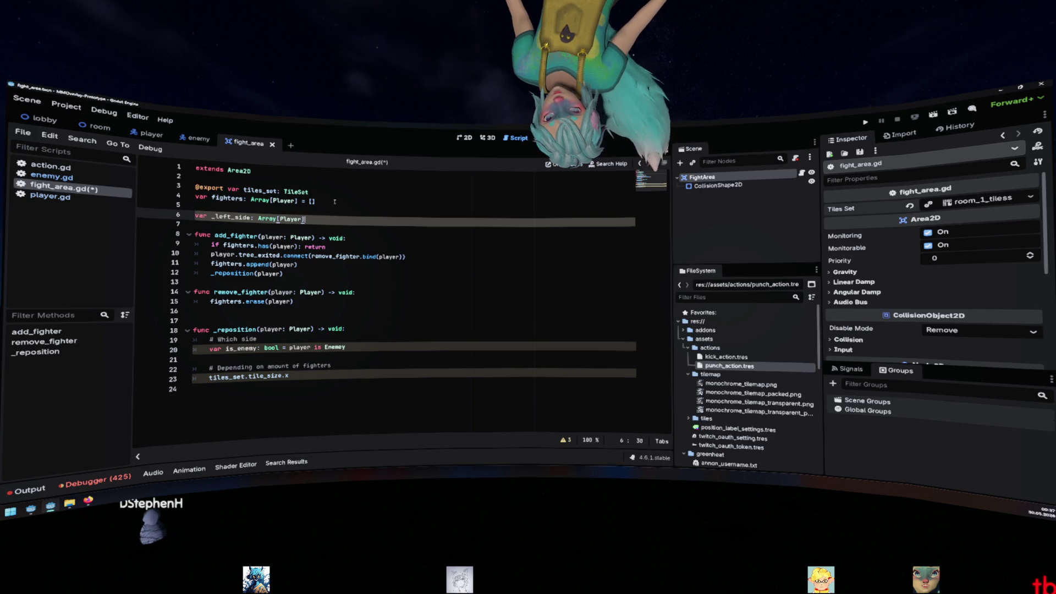
type("[]")
Duplicate that line and rename the copy to _right_side.
key("ctrl+shift+d")
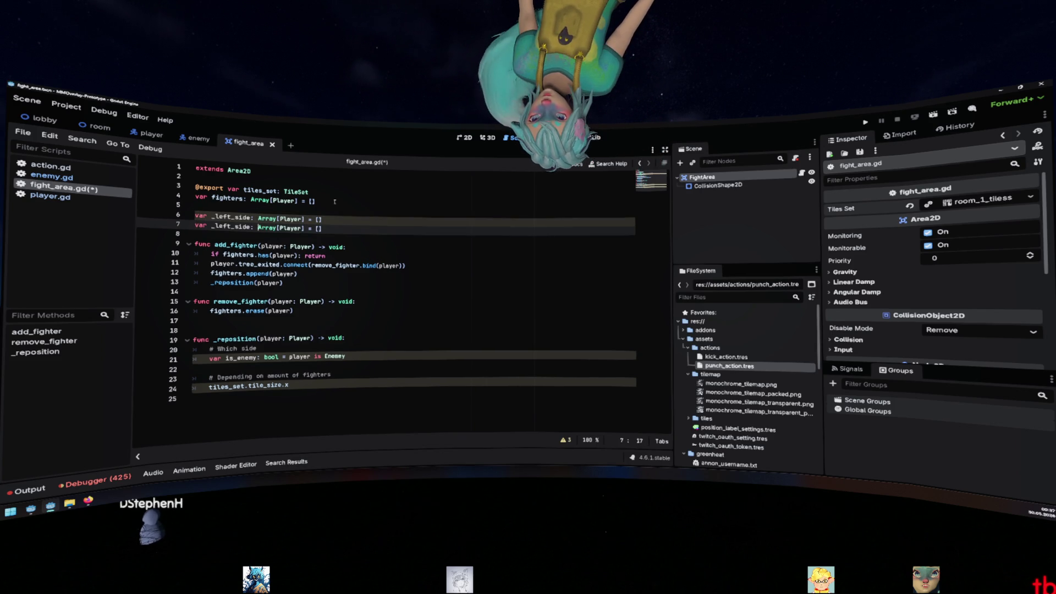
key("Delete")
key("Delete")
key("Delete")
type("right")
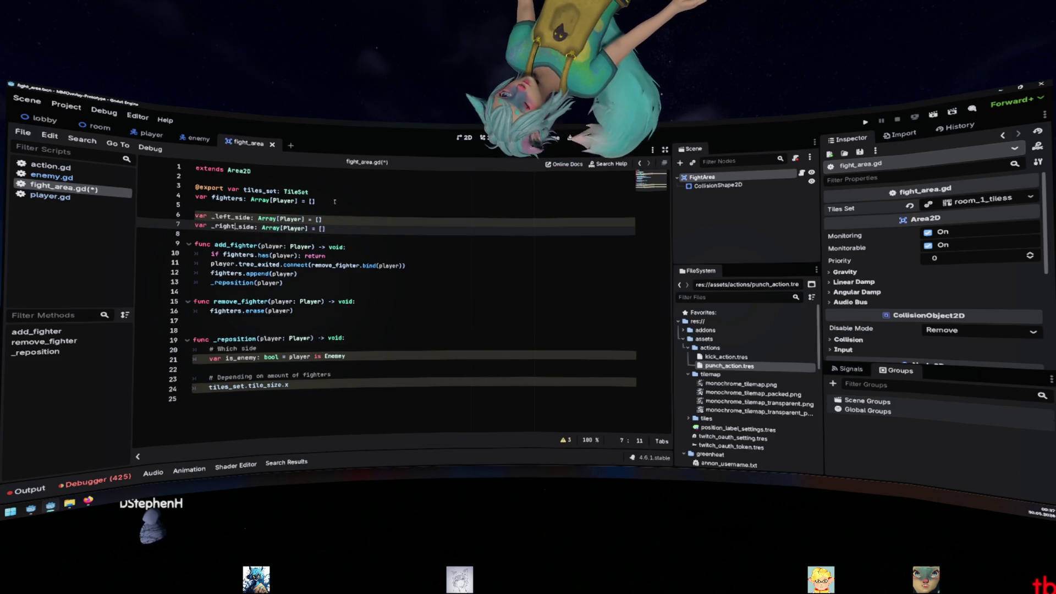
left_click(324, 315)
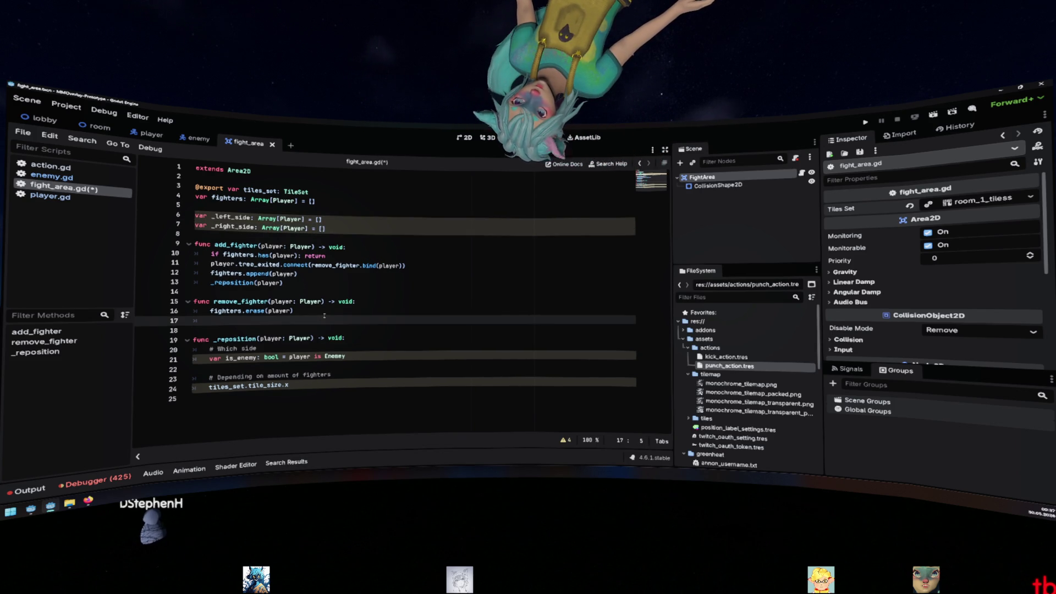
Add '_left_side.erase(player)' and '_right_side.erase(player)' to remove_fighter.
type("t_side.erase(")
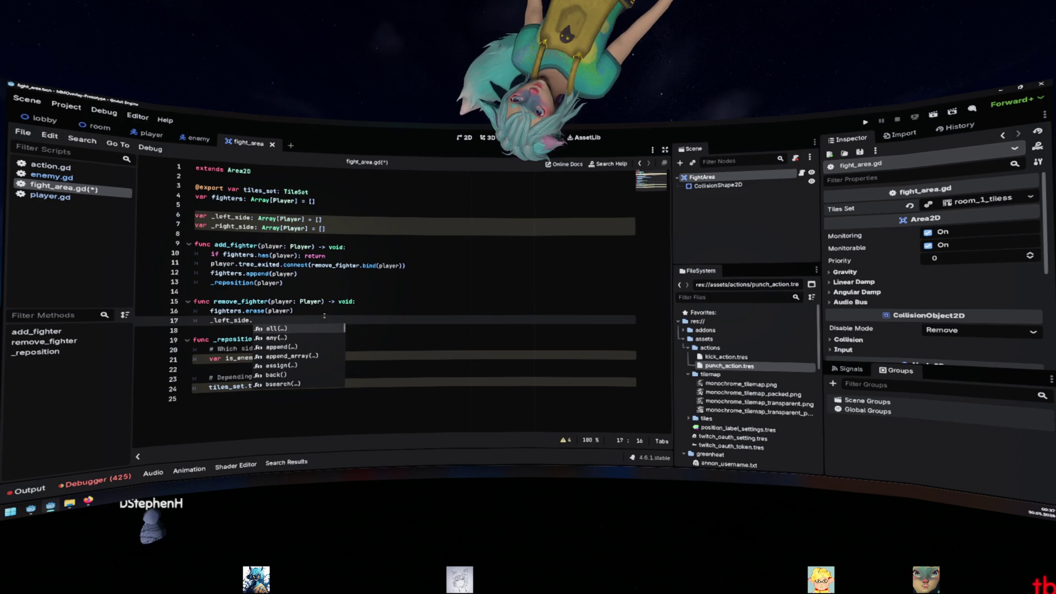
type("player")
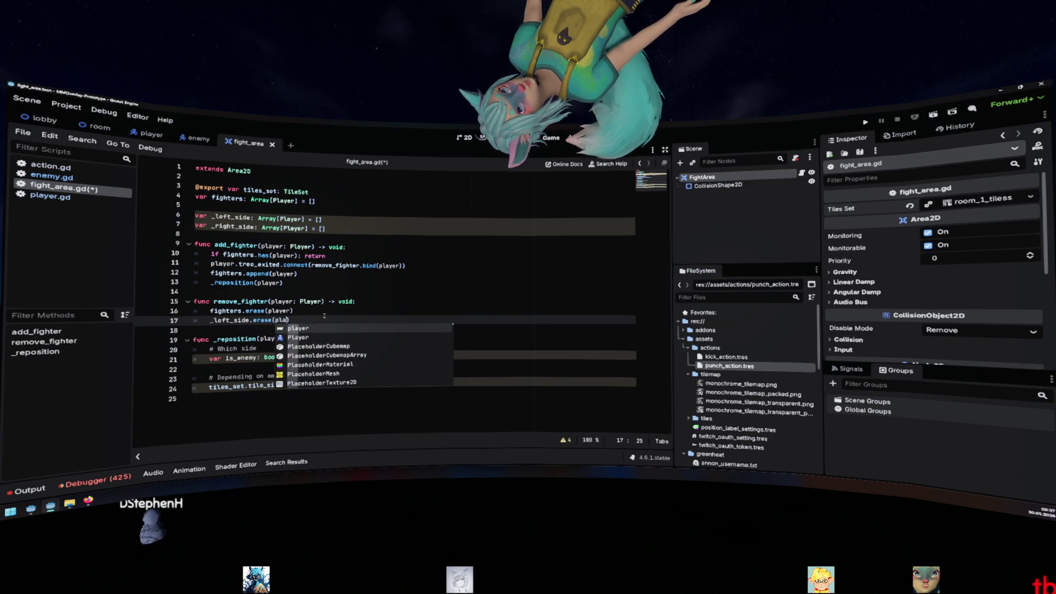
key("Return")
type("_left_side.erase(player")
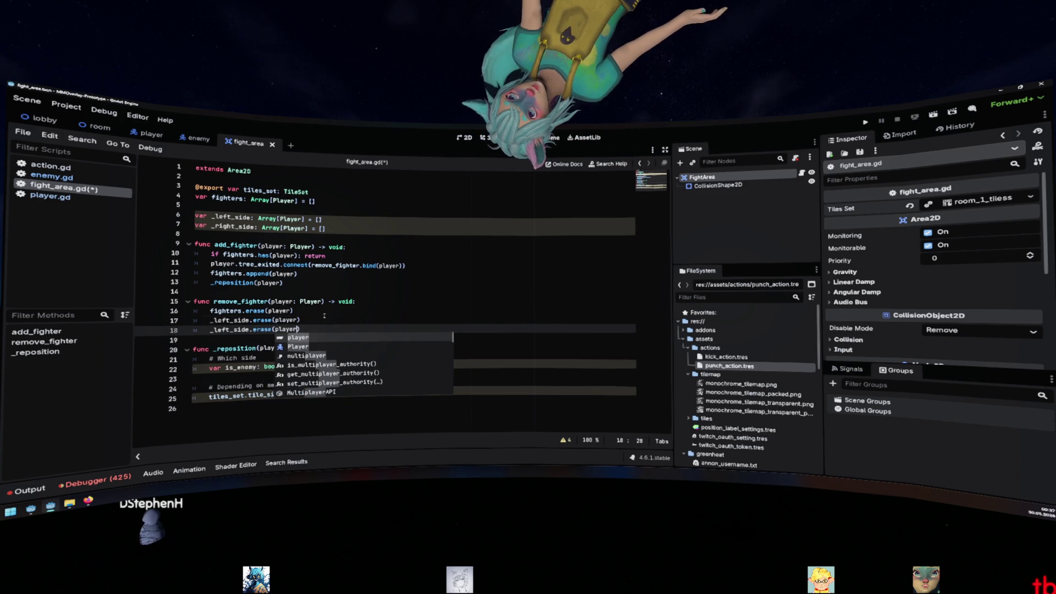
key("Left")
key("Left")
key("Left")
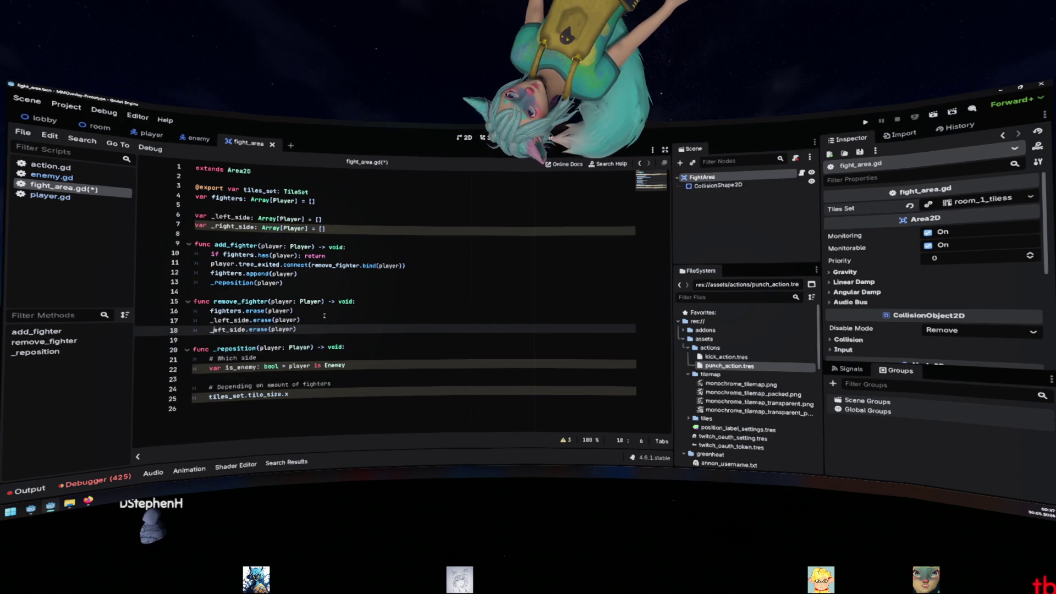
key("Delete")
key("Delete")
key("Delete")
type("righ")
type("t")
key("Escape")
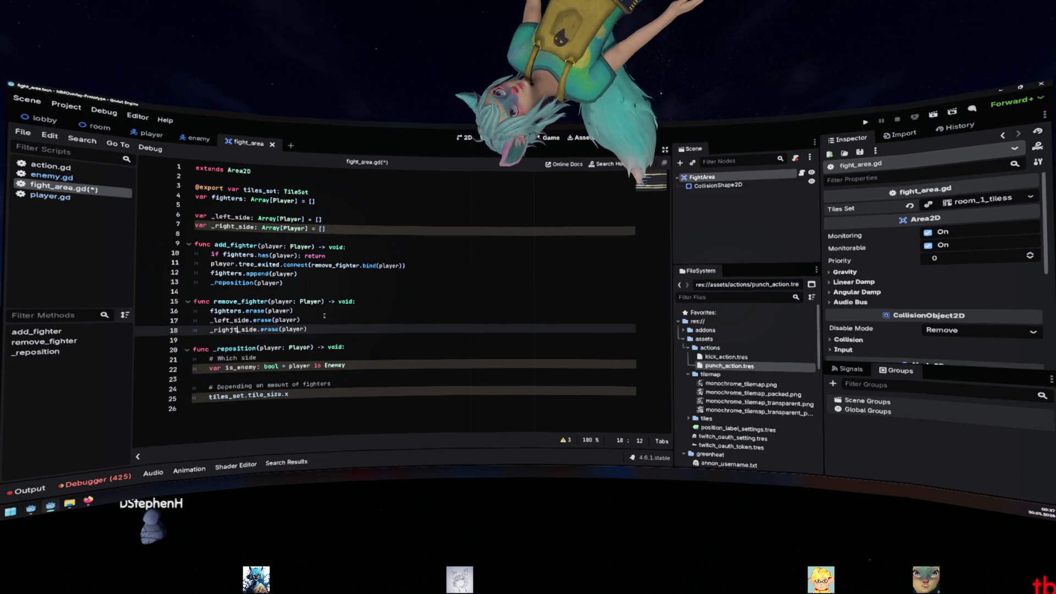
Insert blank lines before _reposition and remove_fighter to separate the functions.
key("Down")
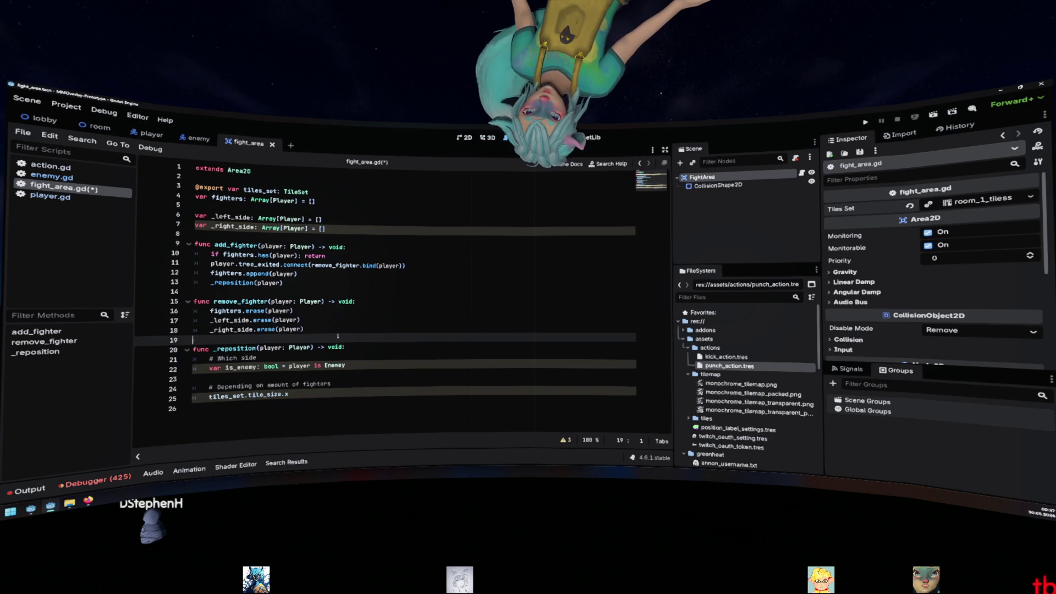
key("Return")
left_click(341, 292)
key("Return")
left_click(336, 247)
left_click(308, 236)
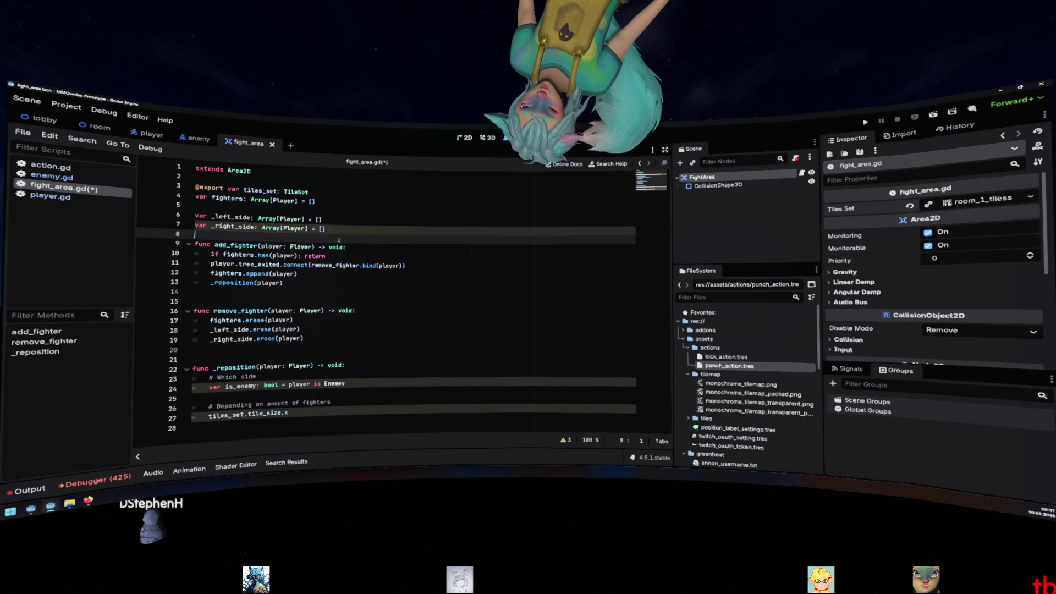
Add 'if is_enemy: _left_side.append(player)' after the is_enemy declaration.
key("Return")
double_click(237, 226)
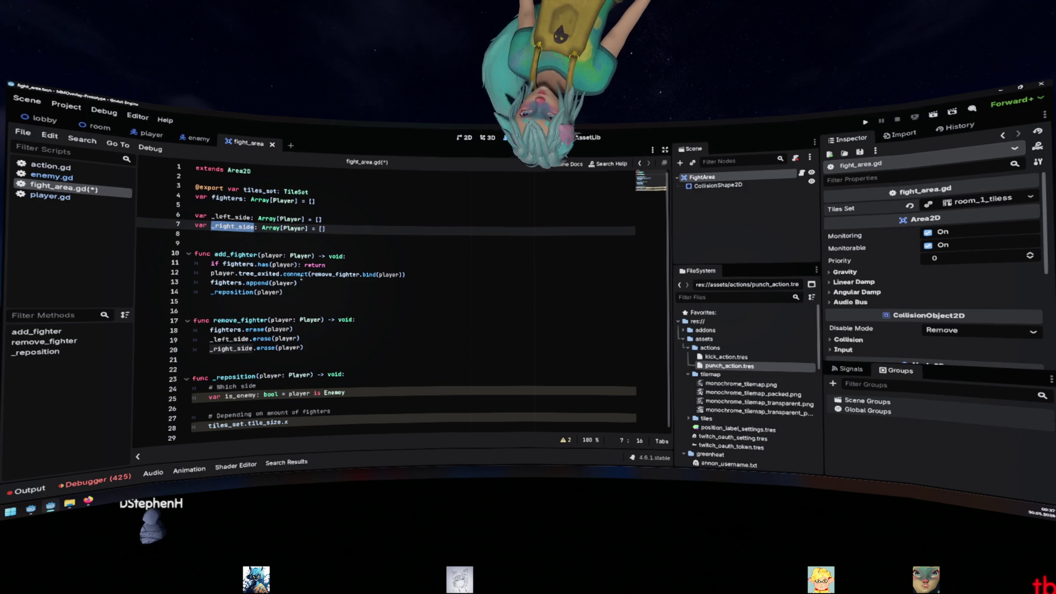
left_click(332, 286)
left_click(408, 390)
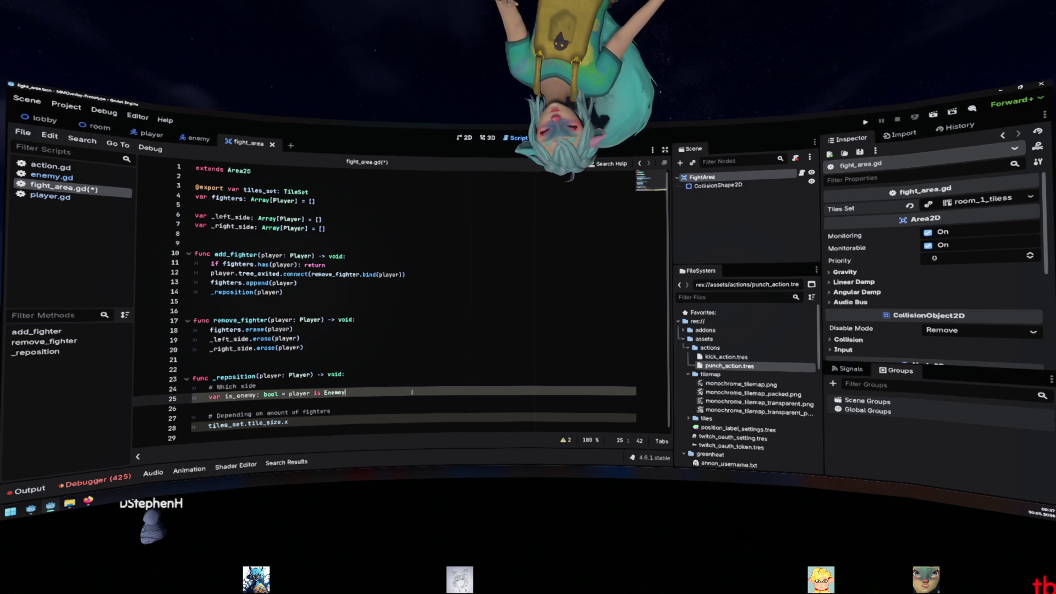
key("Return")
type("is_enemy")
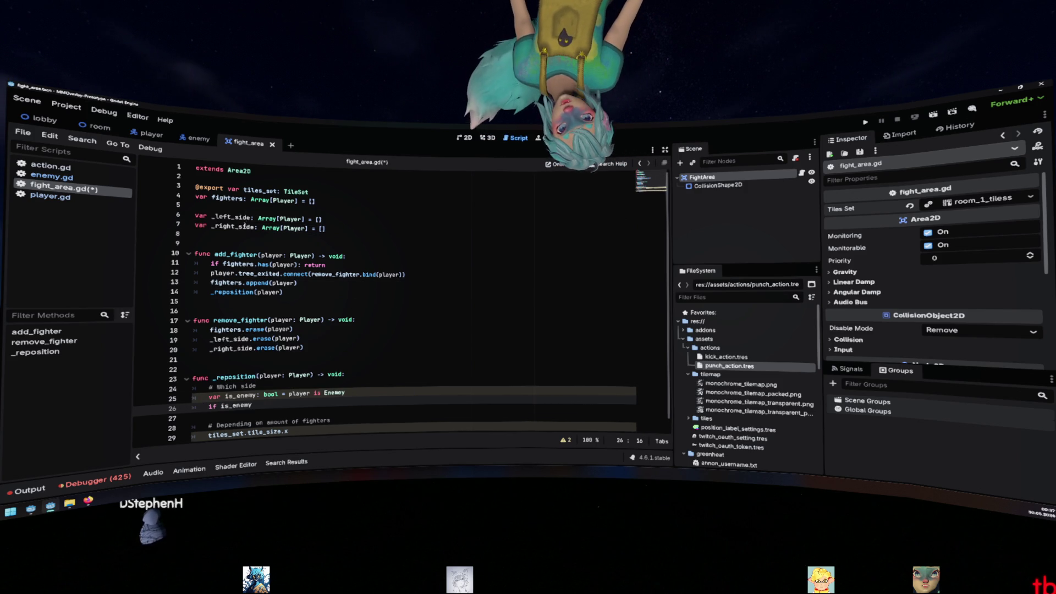
double_click(242, 217)
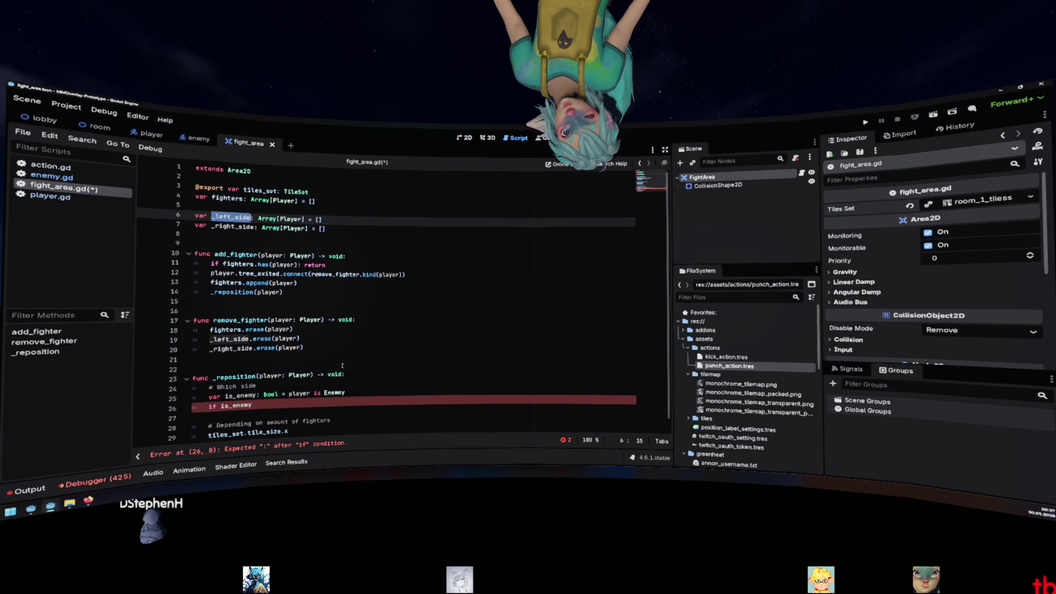
left_click(284, 401)
type(":")
key("ctrl+v")
type(".append(pl")
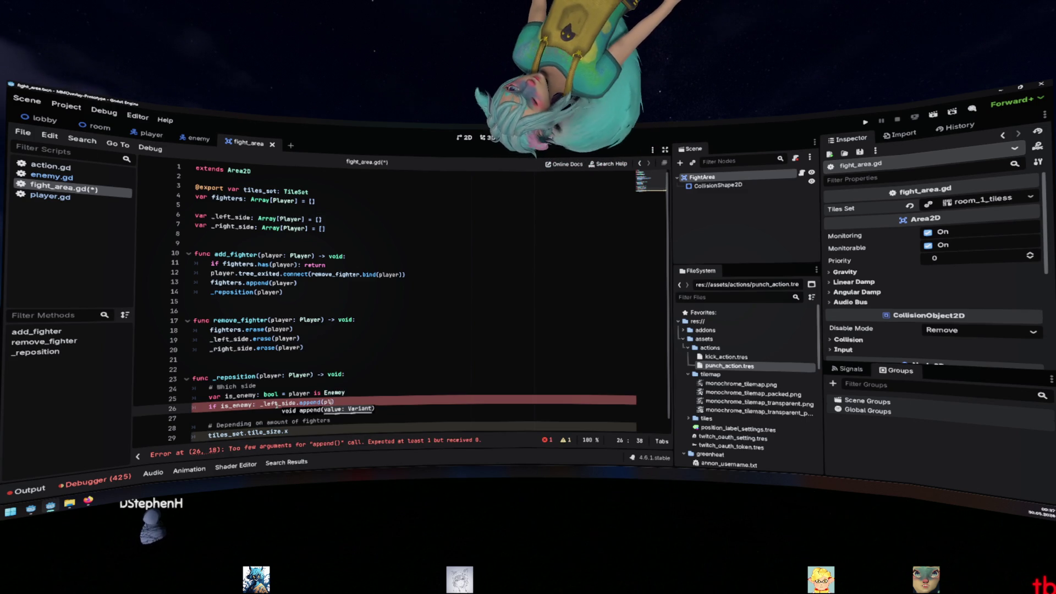
type("ayer")
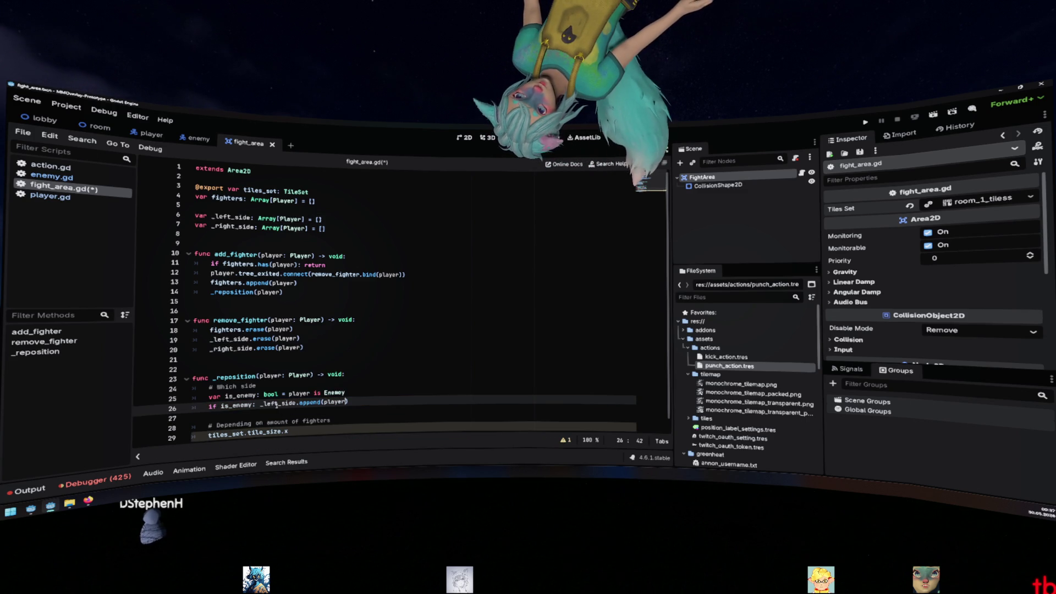
Add an else branch appending the player to _right_side.
key("ctrl+shift+d")
key("Home")
key("ctrl+shift+Right")
key("ctrl+shift+Right")
type("else")
key("Right")
key("Right")
key("ctrl+shift+Right")
type("_rig")
key("Return")
scroll(356, 421, "down", 1)
left_click(355, 421)
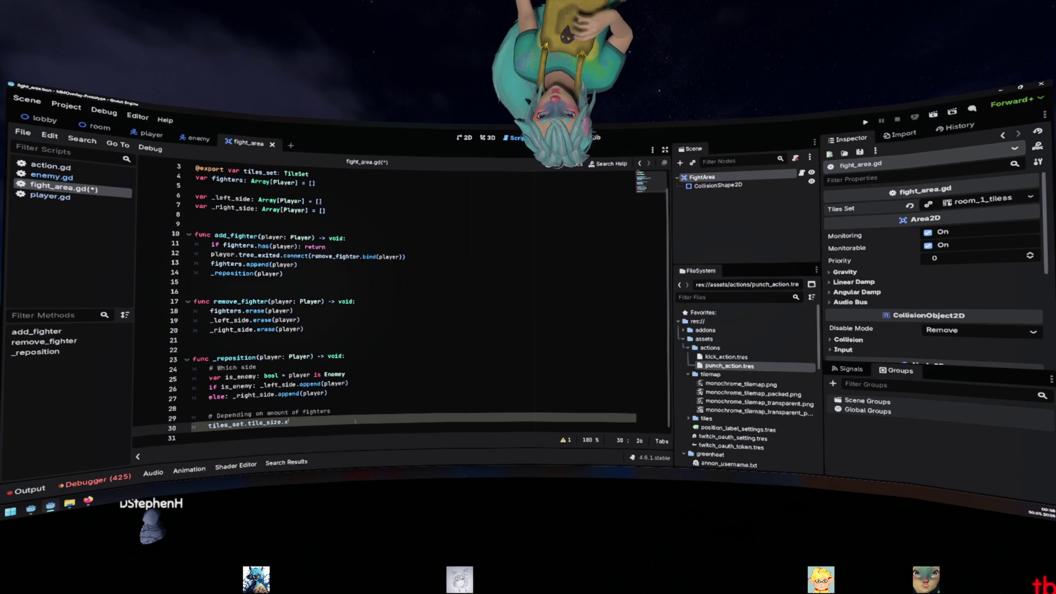
left_click(261, 385)
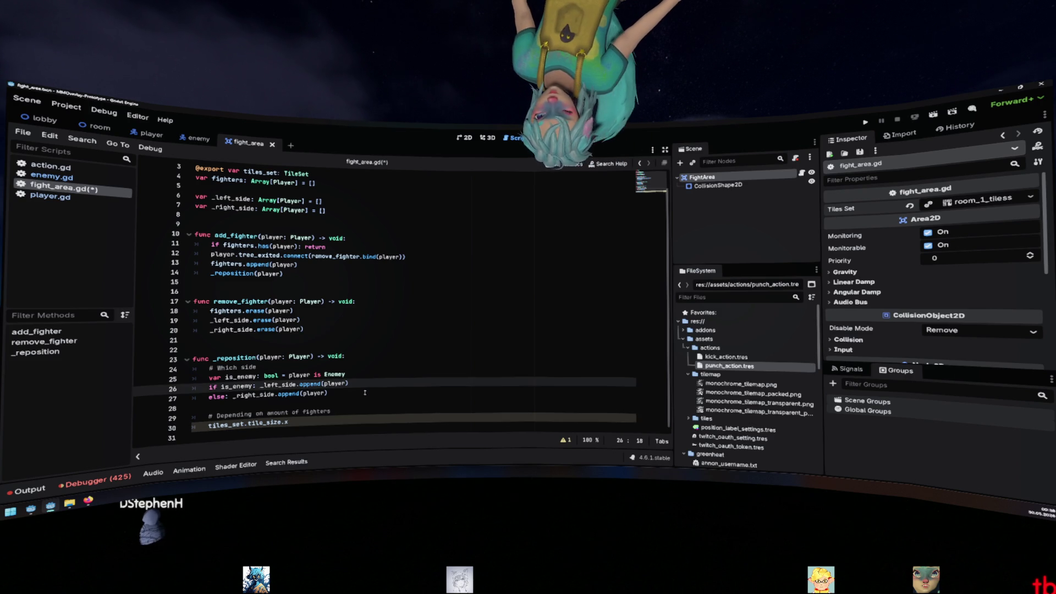
Move the if and else branch bodies onto their own indented lines.
key("Return")
key("Down")
key("Right")
key("Right")
key("Return")
key("Down")
key("Down")
key("Down")
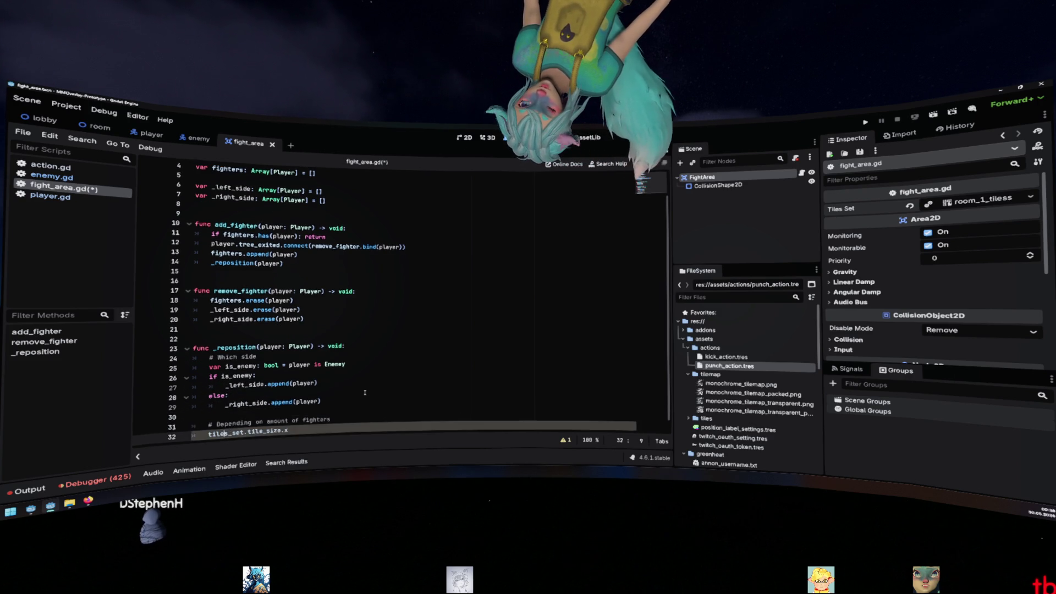
Cut the tiles_set.tile_size.x line and declare 'var tile_size = tiles_set.tile_size.x' above the if.
key("ctrl+x")
key("Up")
key("Up")
key("Up")
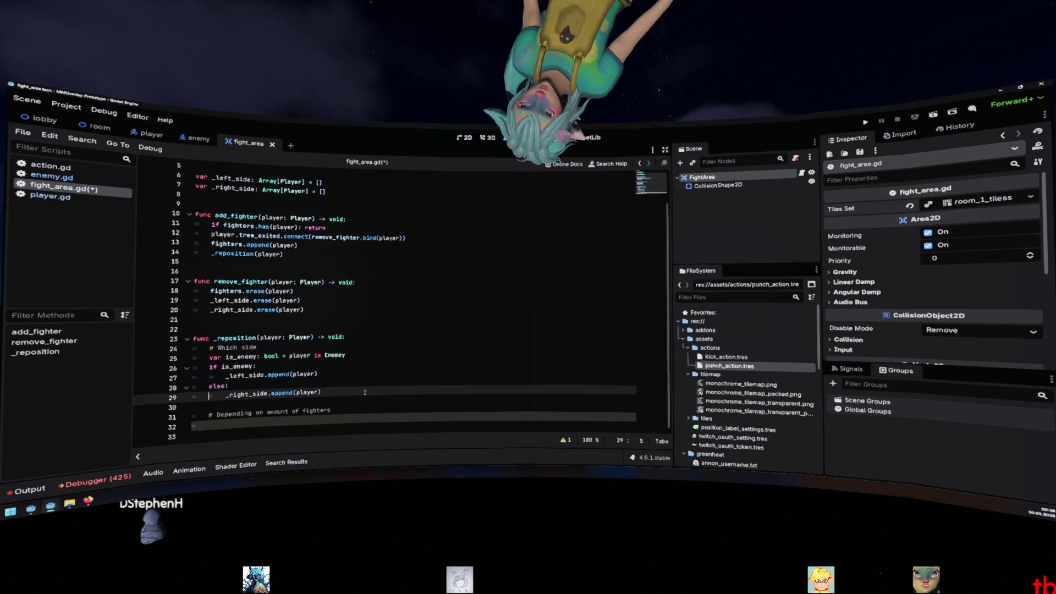
key("Up")
key("ctrl+v")
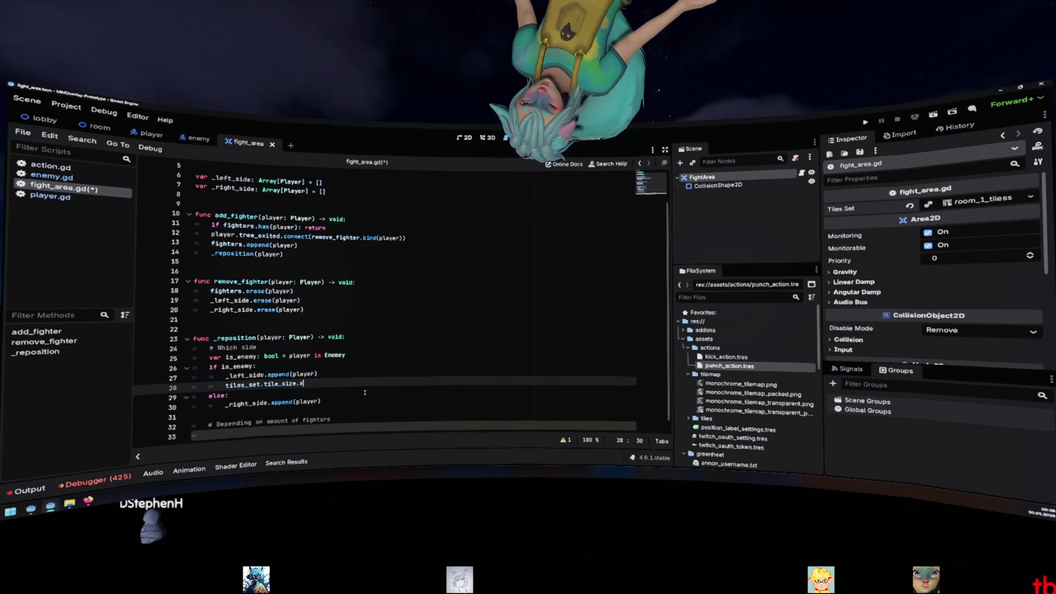
key("shift+Home")
key("BackSpace")
key("Up")
key("Up")
key("ctrl+shift+Return")
type("var tiles")
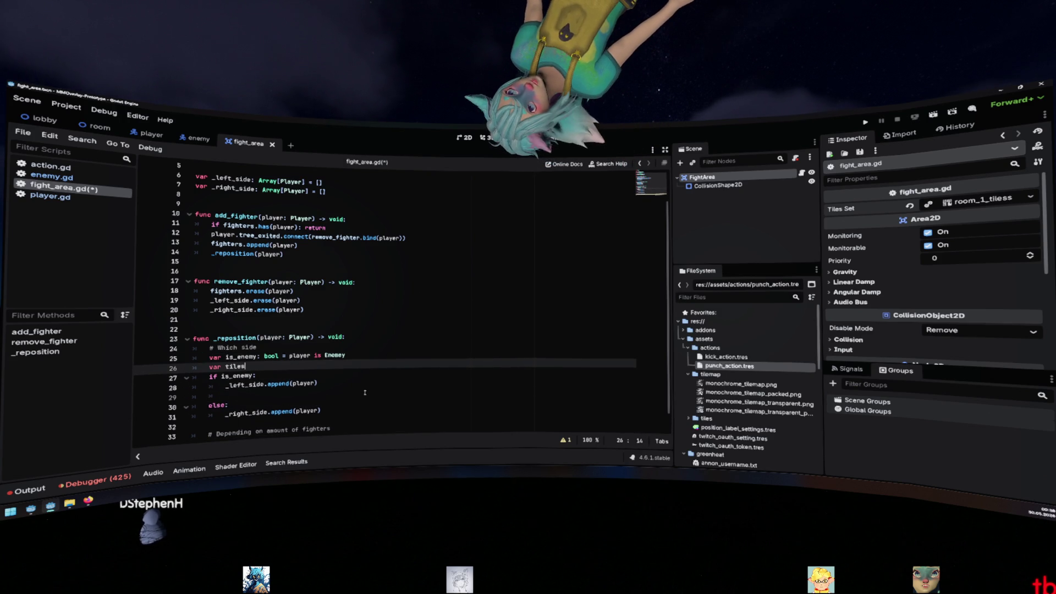
type("_size")
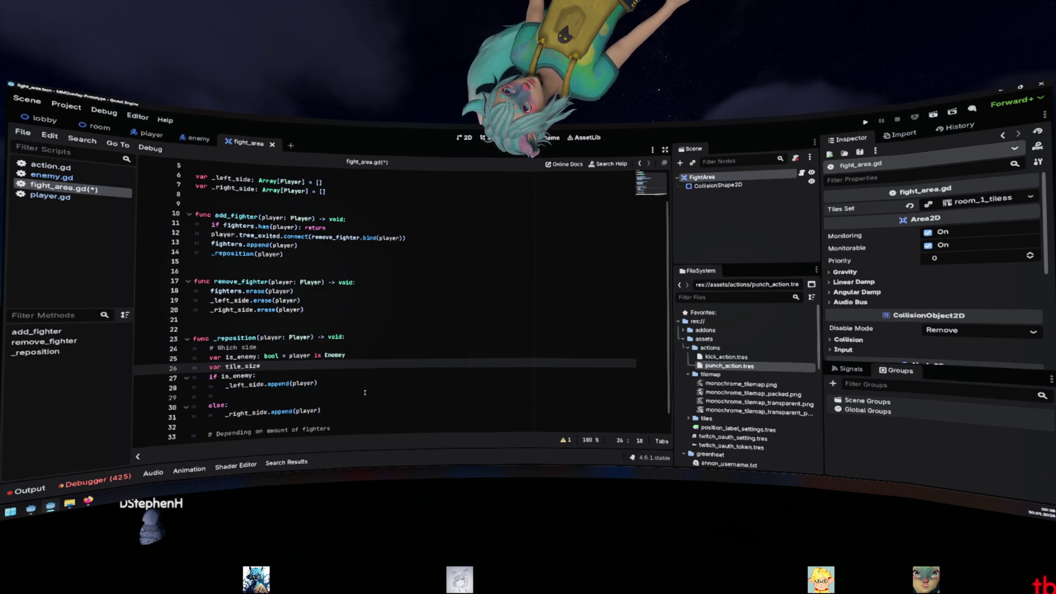
type("= tiles_set.tile_size.x")
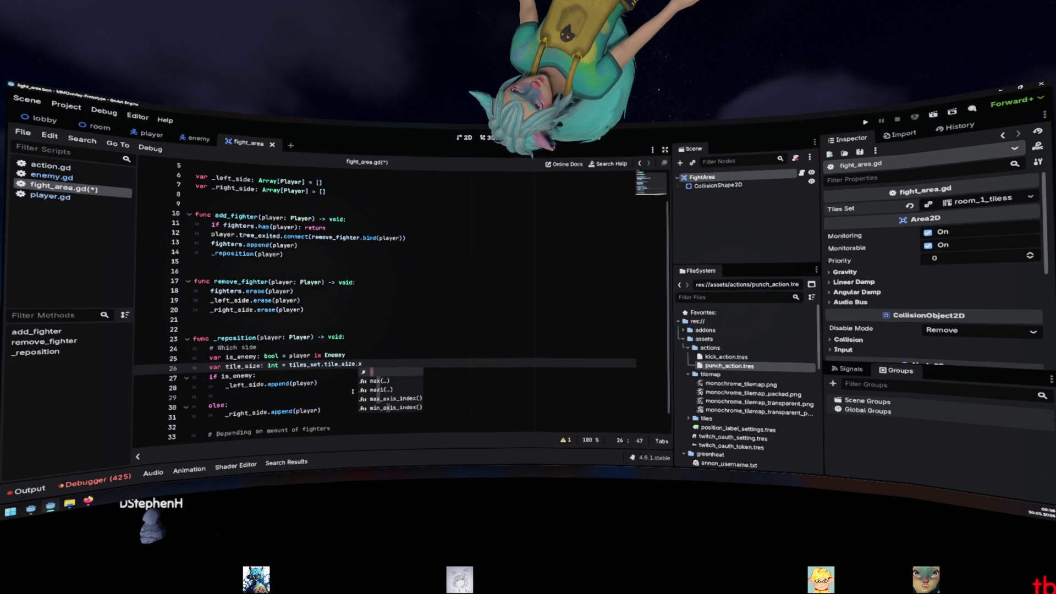
key("Escape")
left_click(286, 391)
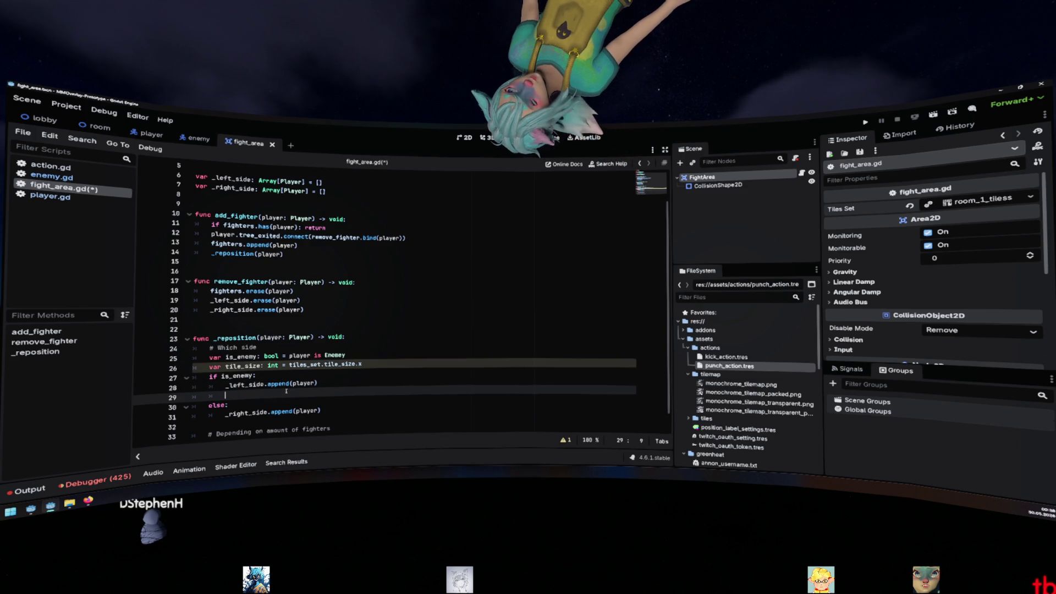
Check the TileSet tile_size documentation and settle on int as tile_size's type.
double_click(273, 366)
type("float")
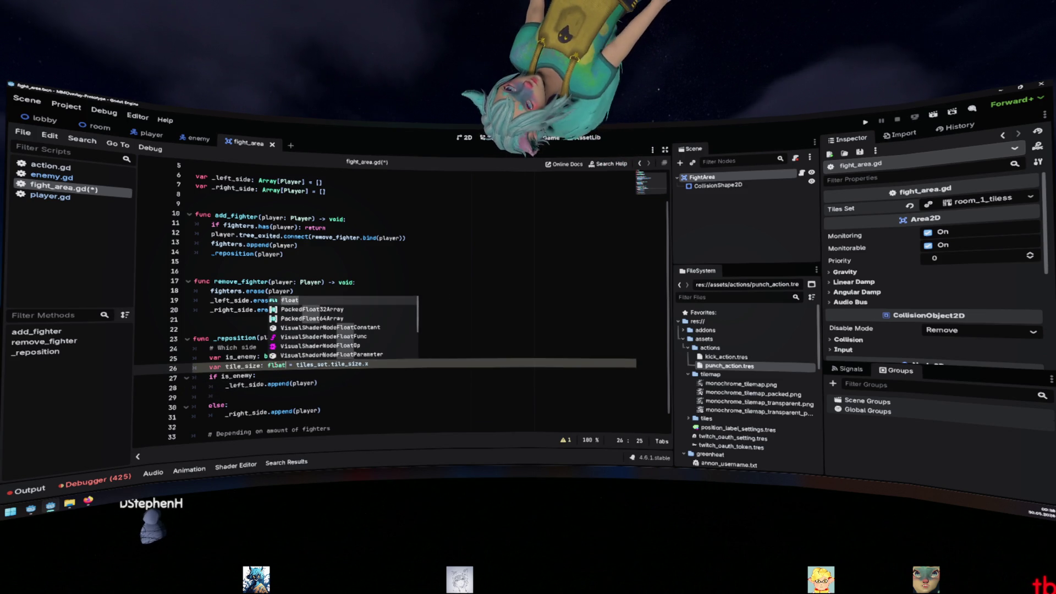
key("Left")
key("Left")
key("Left")
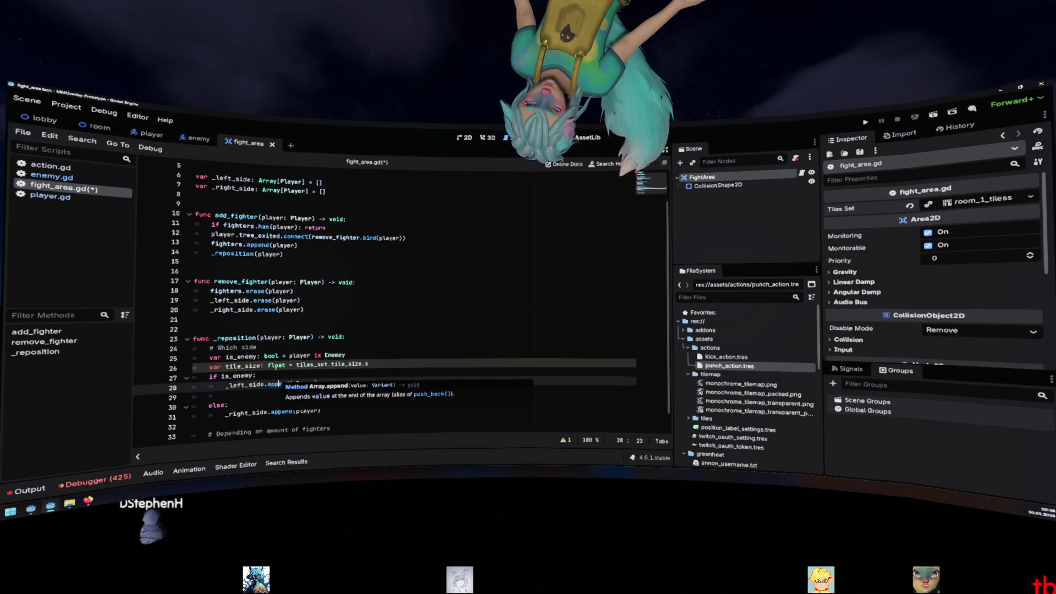
left_click(562, 439)
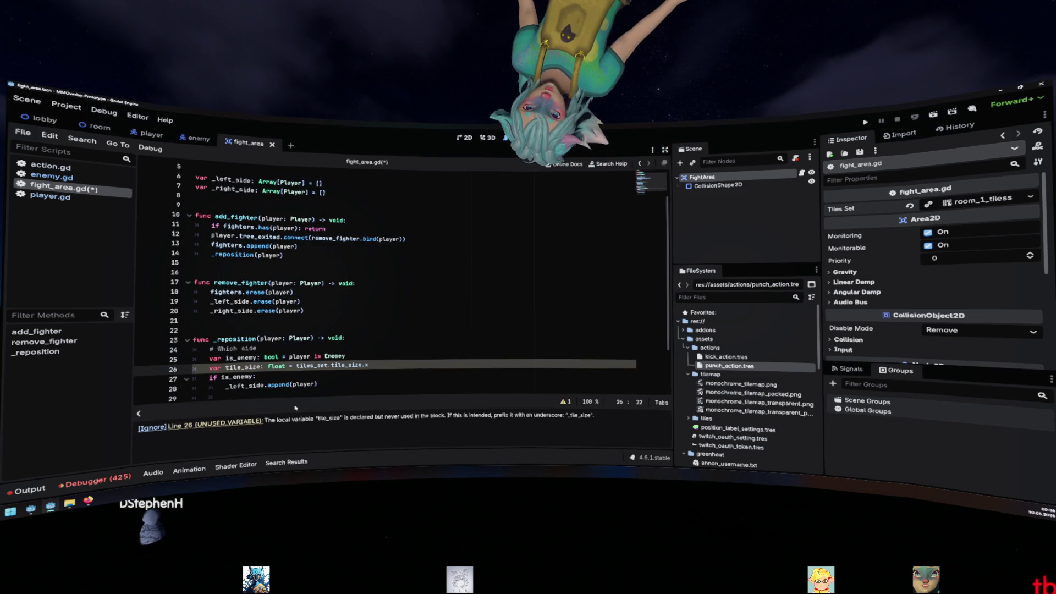
left_click(316, 330)
scroll(323, 304, "down", 2)
left_click(353, 311, "ctrl")
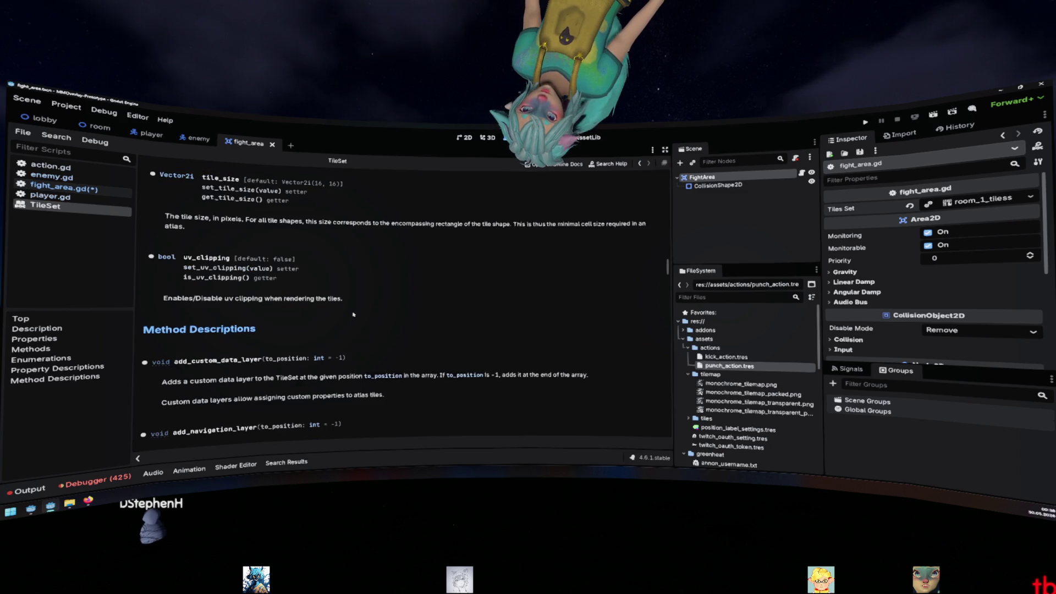
key("alt+Left")
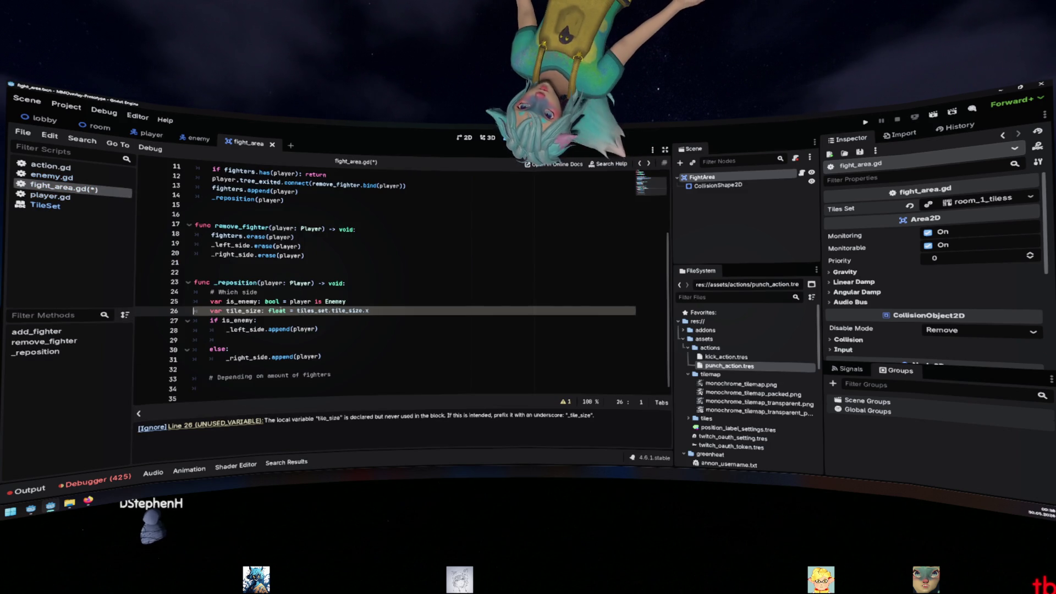
double_click(278, 311)
type("int")
key("Escape")
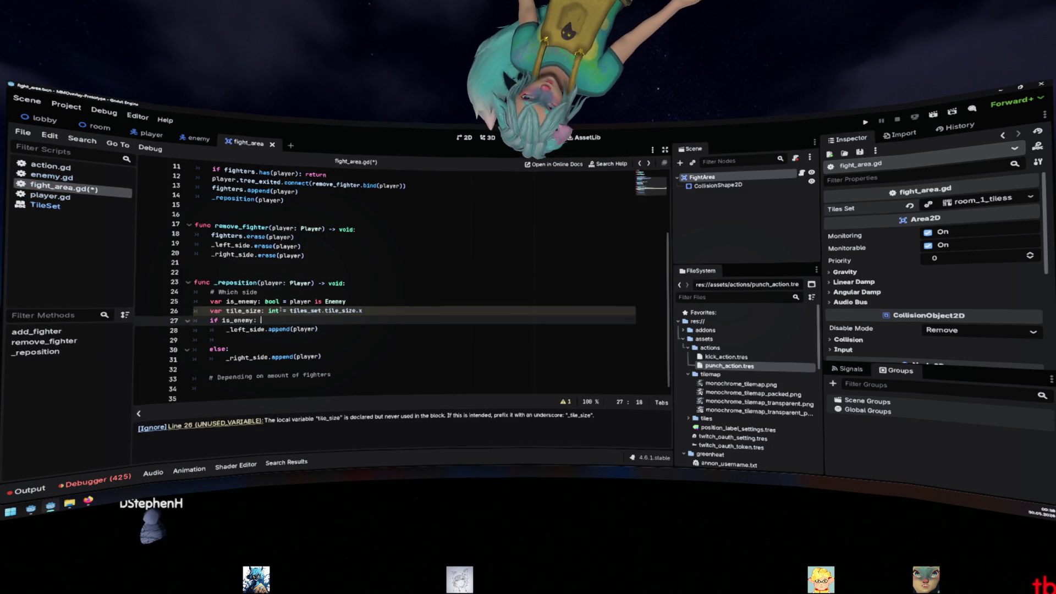
Place the caret after the _right_side declaration near the top of the script.
key("Down")
key("Down")
key("Down")
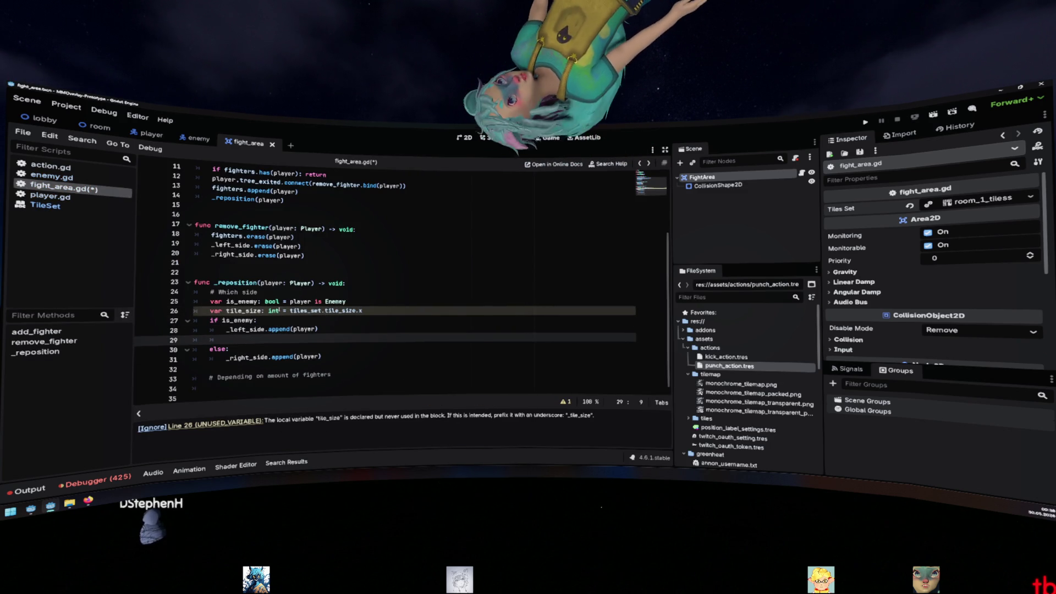
type("play")
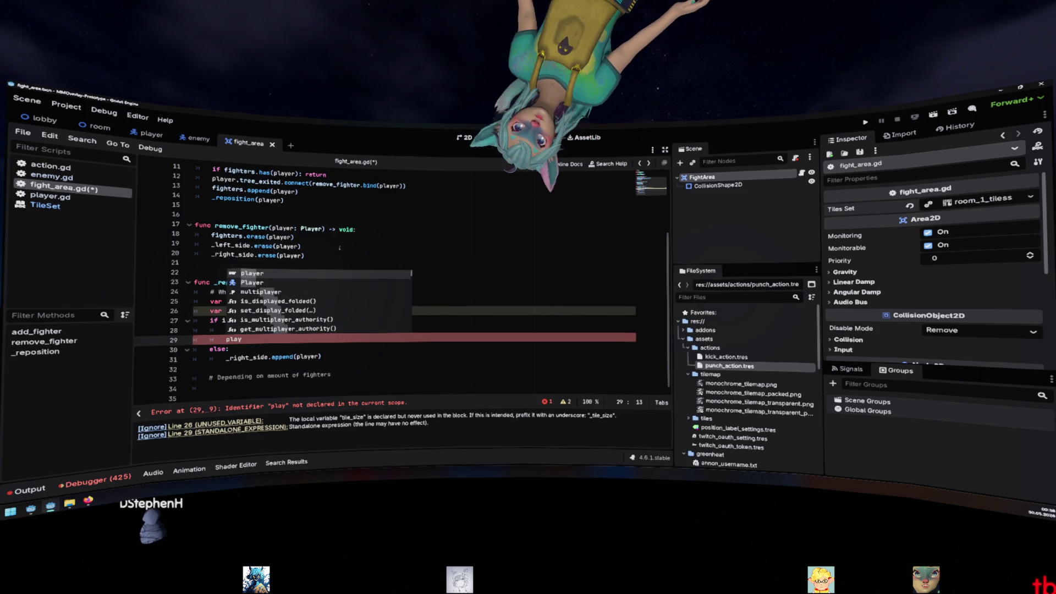
key("BackSpace")
key("BackSpace")
key("BackSpace")
key("Up")
key("Up")
key("Up")
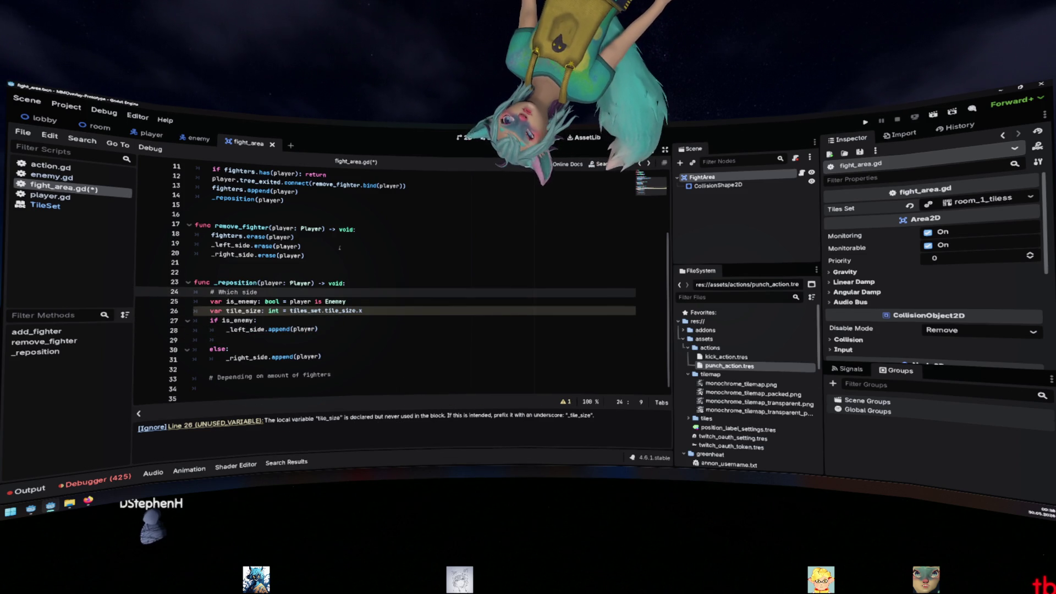
scroll(344, 242, "up", 4)
left_click(352, 232)
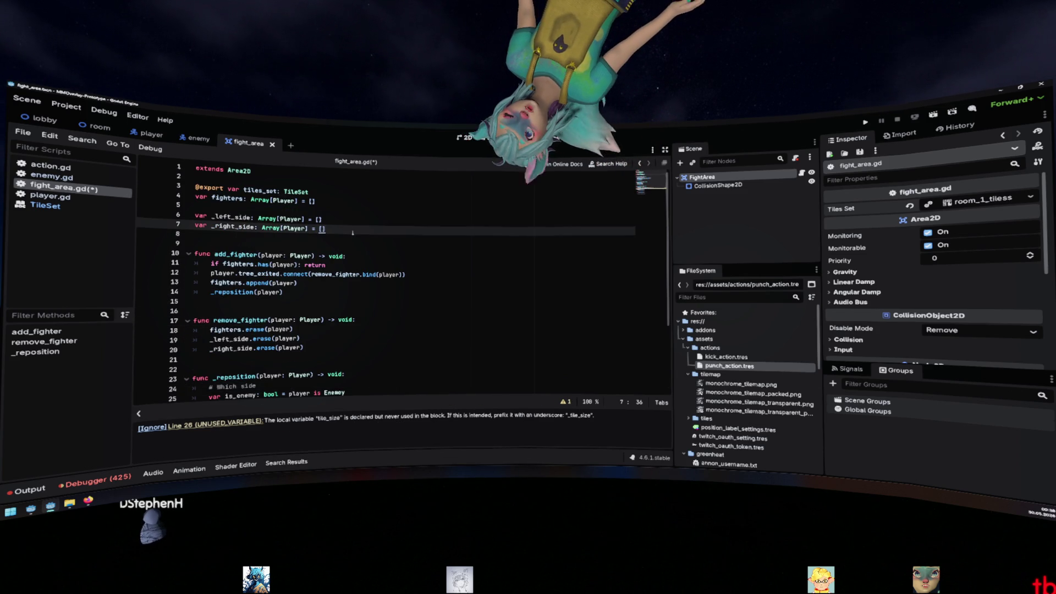
Declare 'var current_position' with a get(): block below the side arrays.
key("Return")
key("Return")
type("va")
key("Escape")
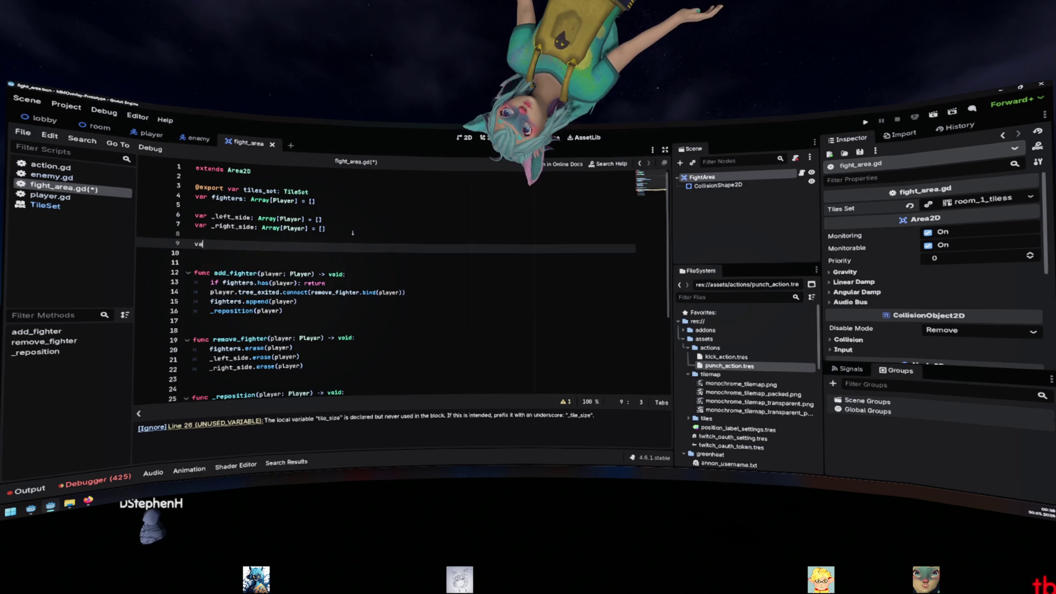
type("r current_posit")
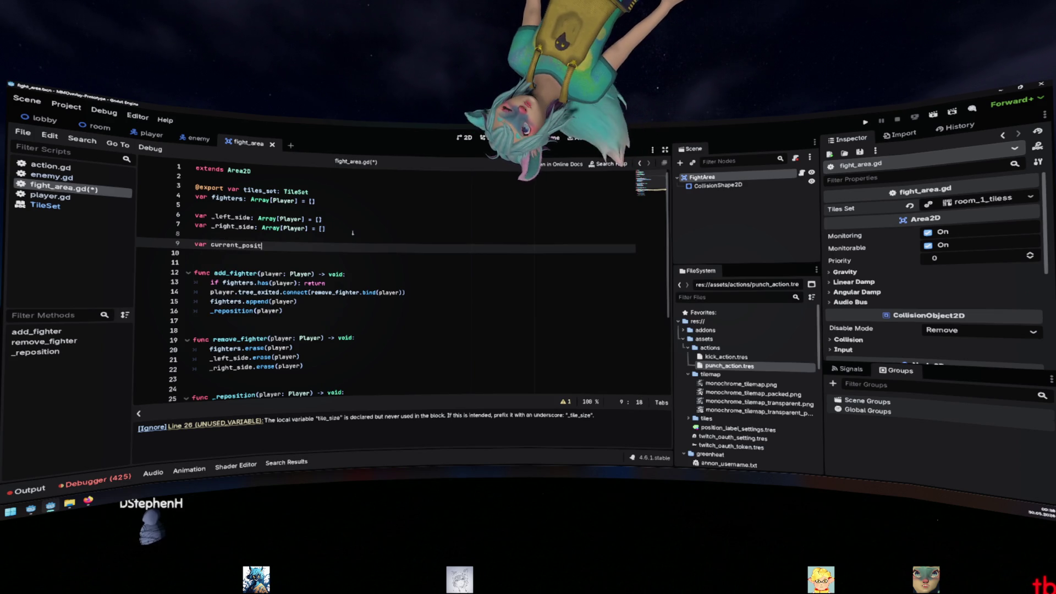
type("ion: Vect")
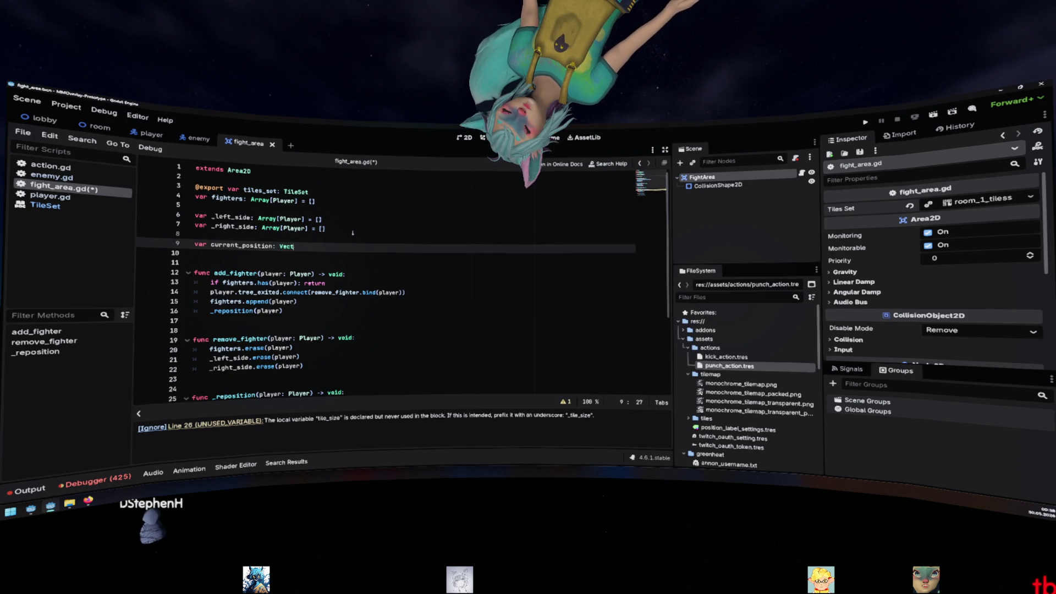
key("Escape")
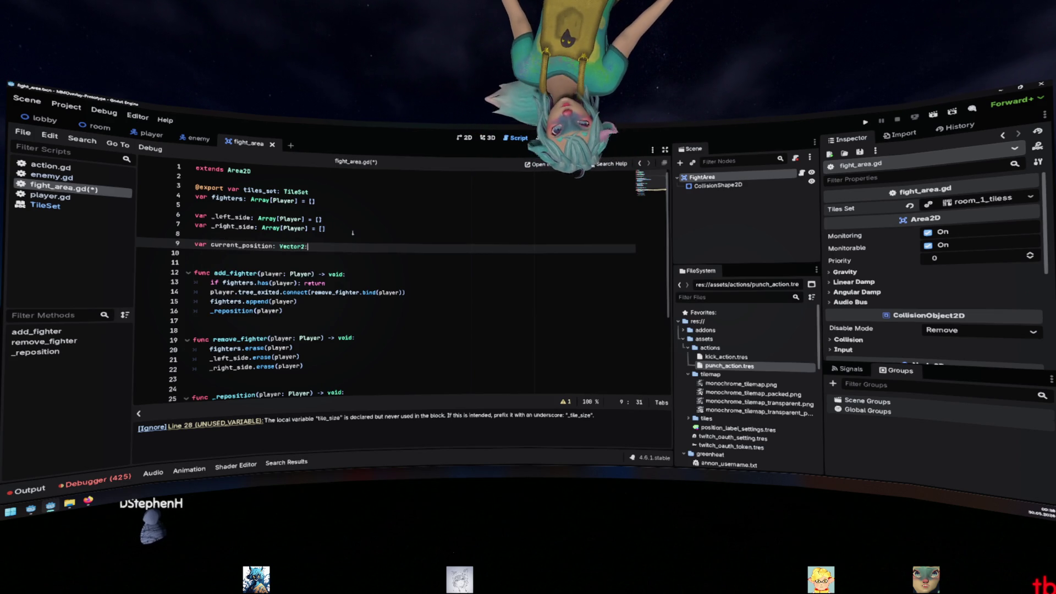
key("Return")
type("get():")
key("Return")
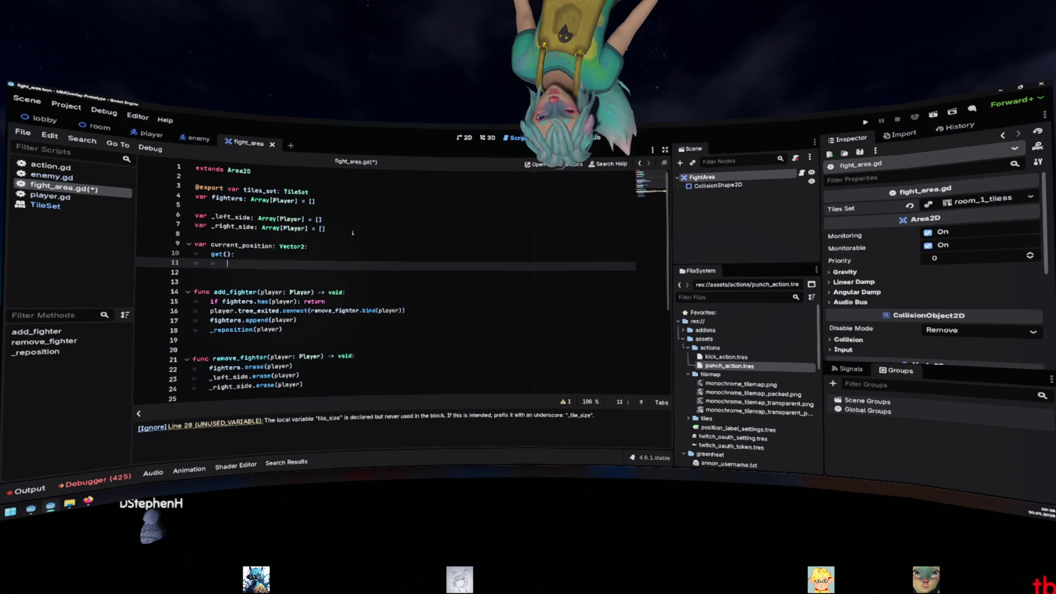
Make the getter return global_position.floor(), replacing the mistaken posmod completion.
key("Up")
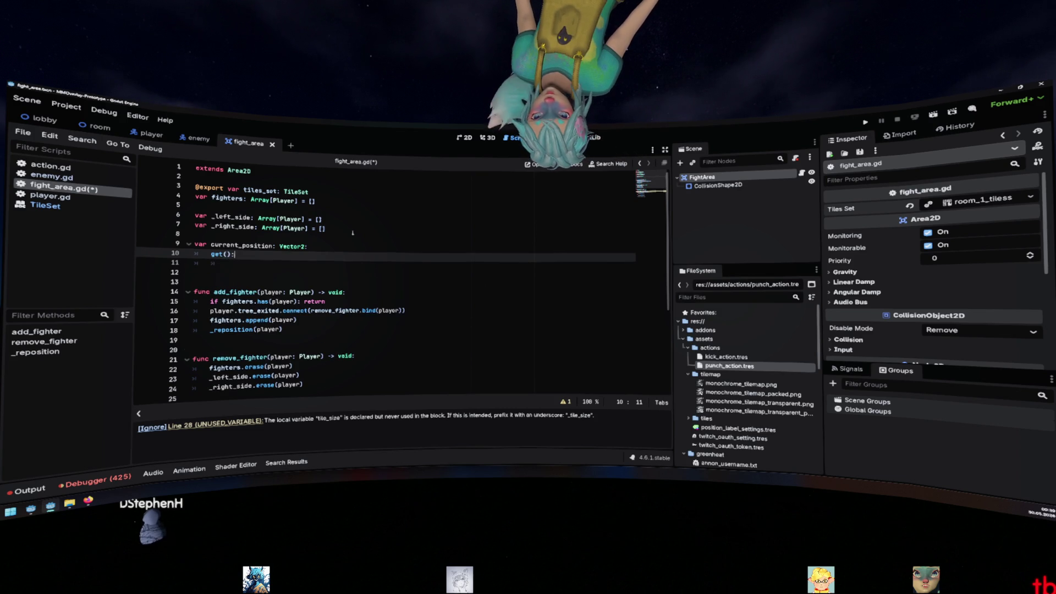
type("return p")
key("BackSpace")
type("global_position.")
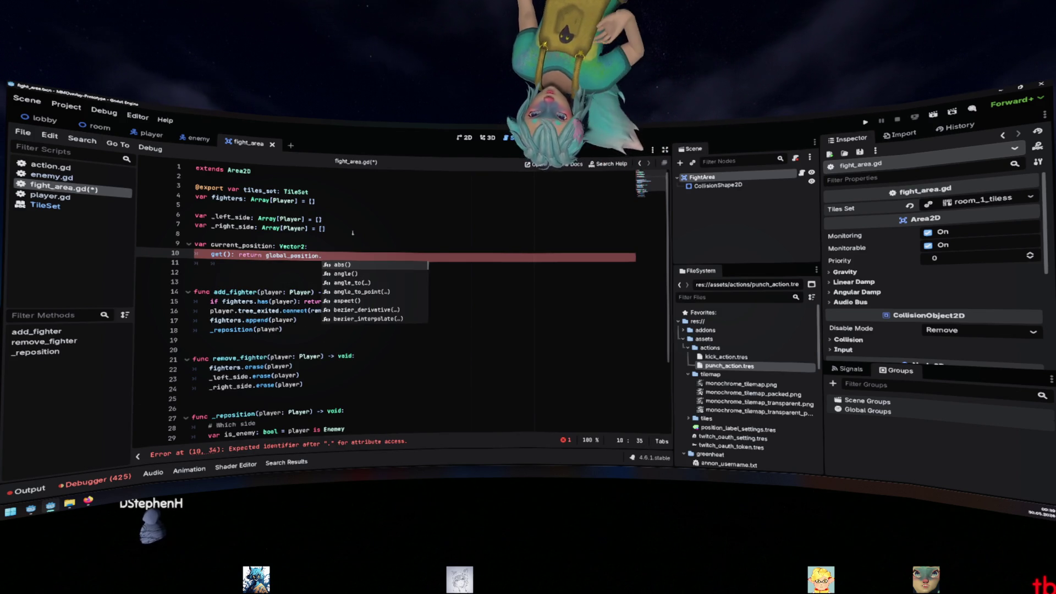
type("mod")
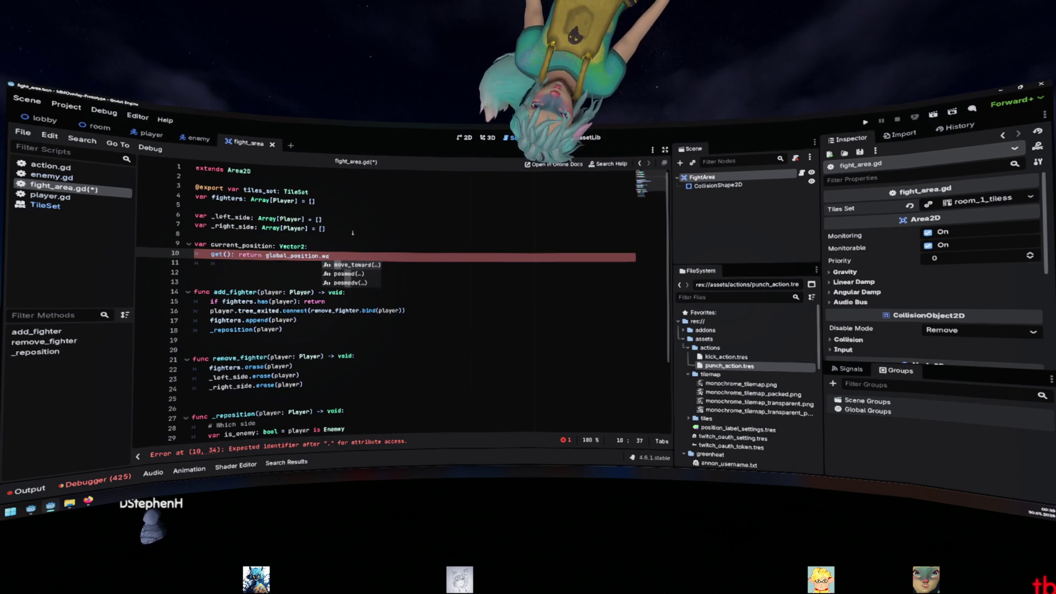
key("Return")
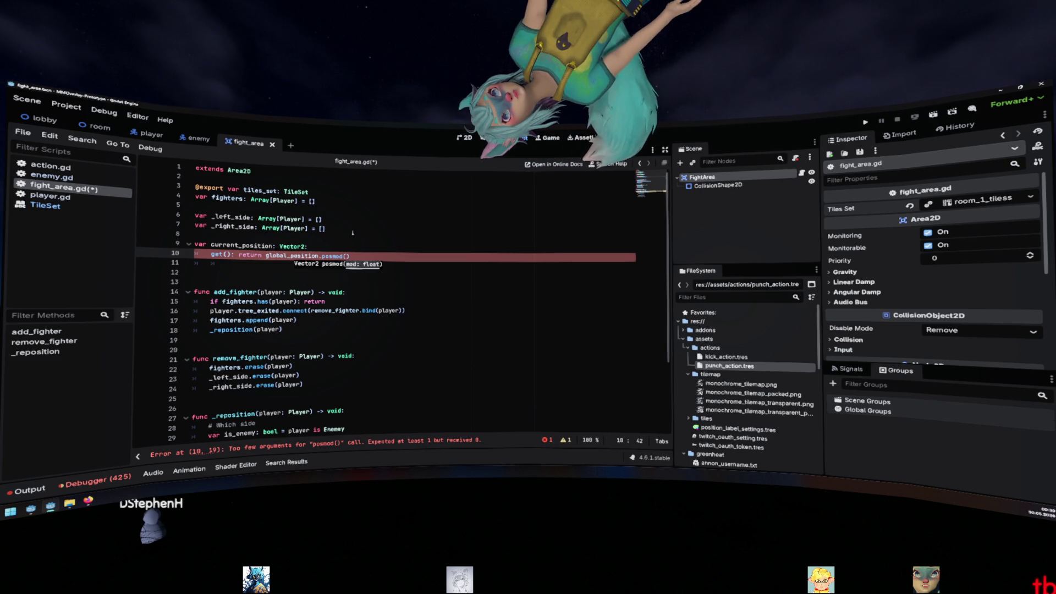
key("Delete")
key("Delete")
key("Delete")
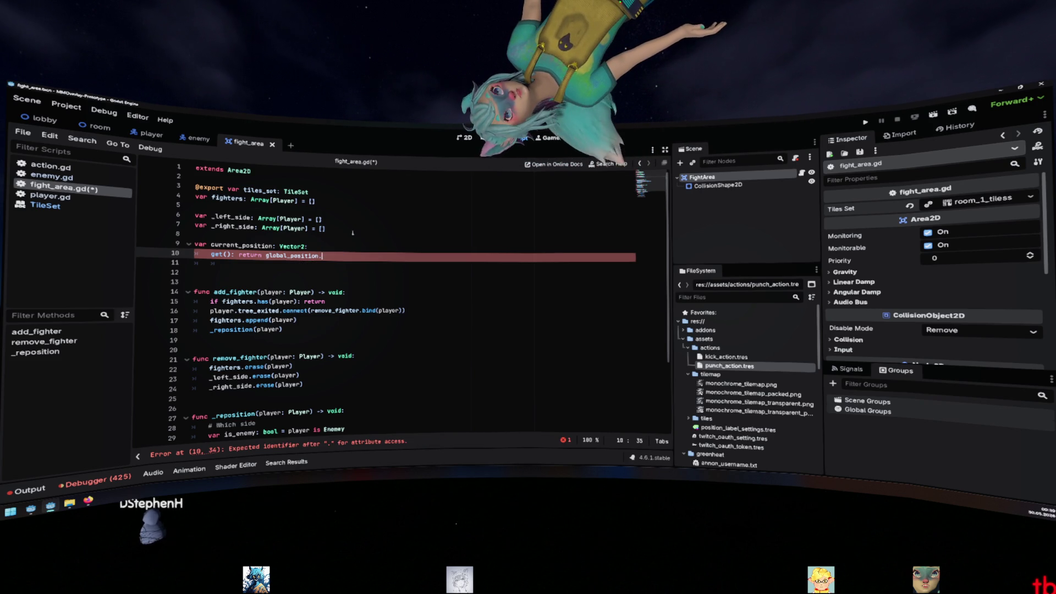
key("ctrl+space")
type("fl")
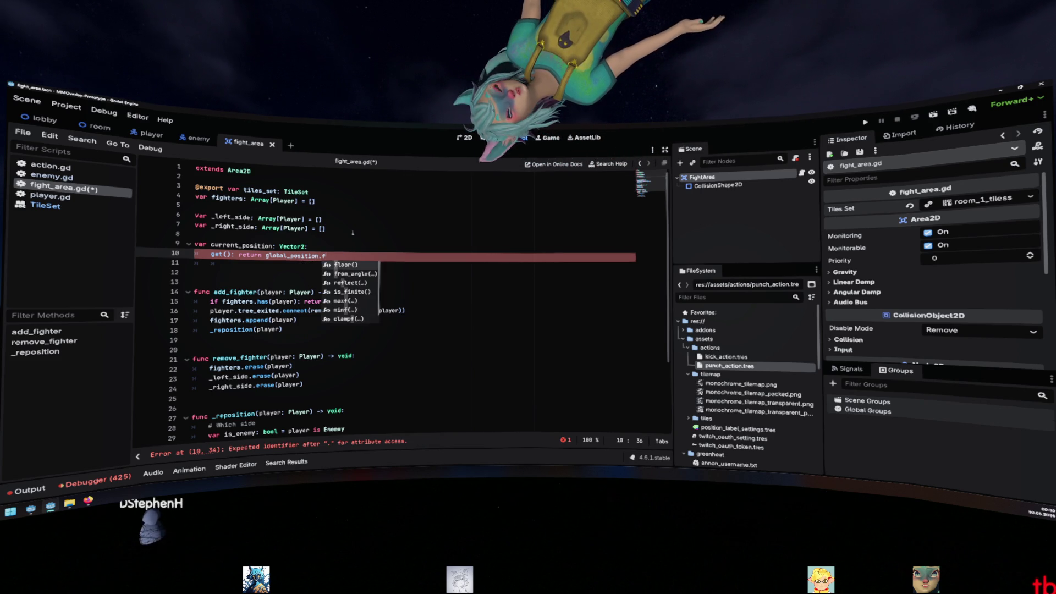
key("Return")
Read the Vector2 floor() documentation on rounding down, then return to fight_area.gd.
left_click(337, 255, "ctrl")
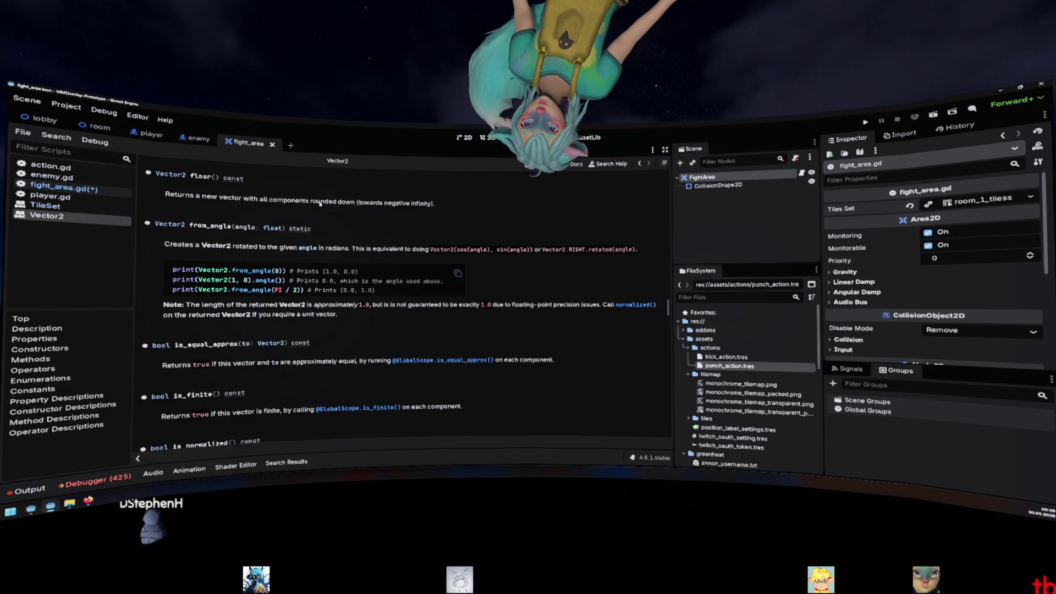
left_click_drag(435, 204, 364, 203)
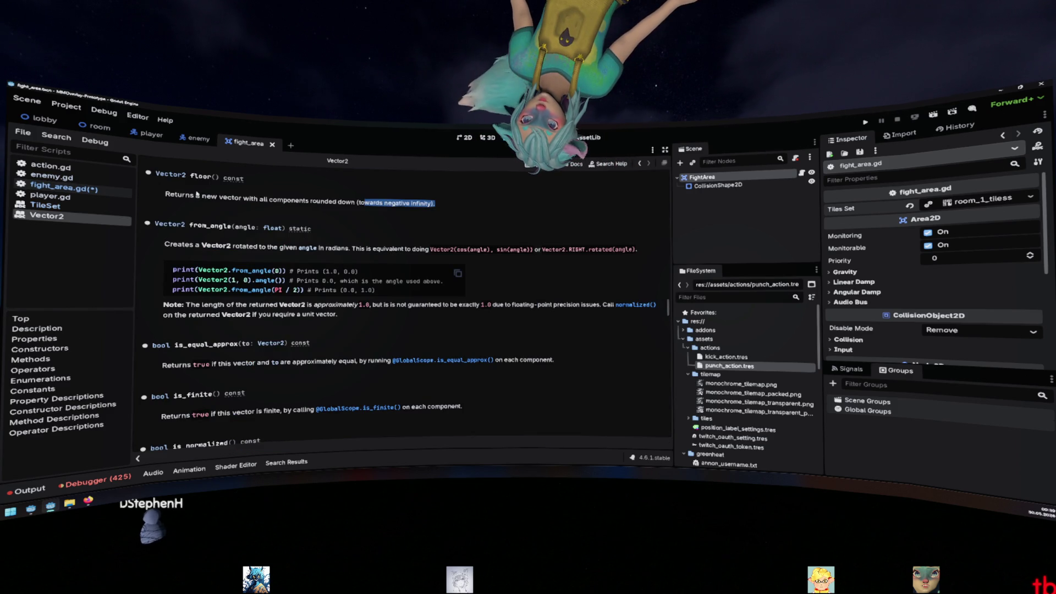
key("alt+Left")
double_click(291, 255)
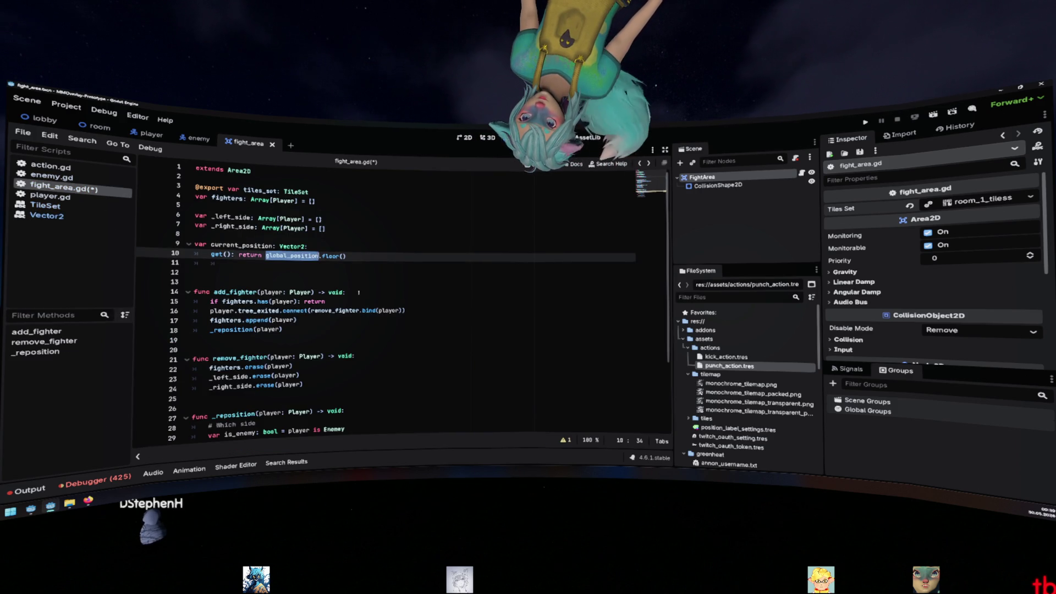
scroll(371, 277, "down", 2)
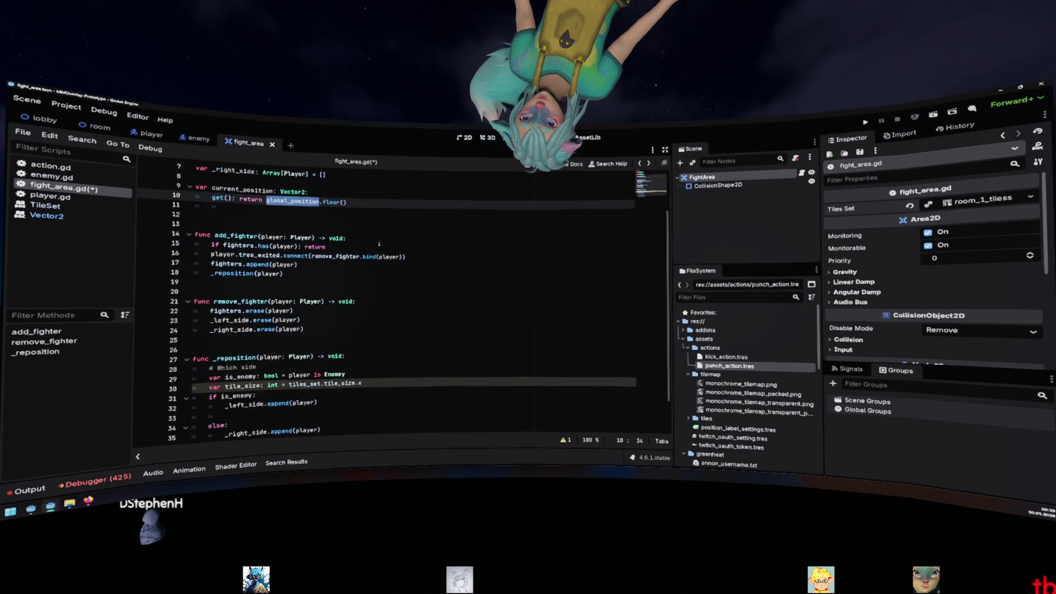
scroll(222, 214, "up", 1)
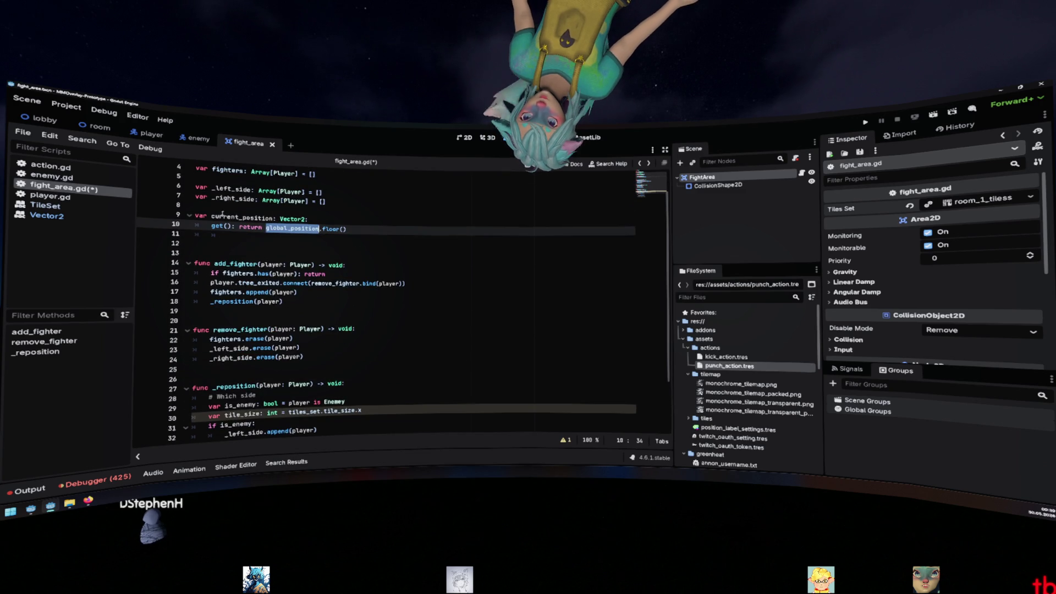
Recheck the floor() docs, the current_position declaration and the tile_size line.
left_click(329, 229, "ctrl")
key("alt+Left")
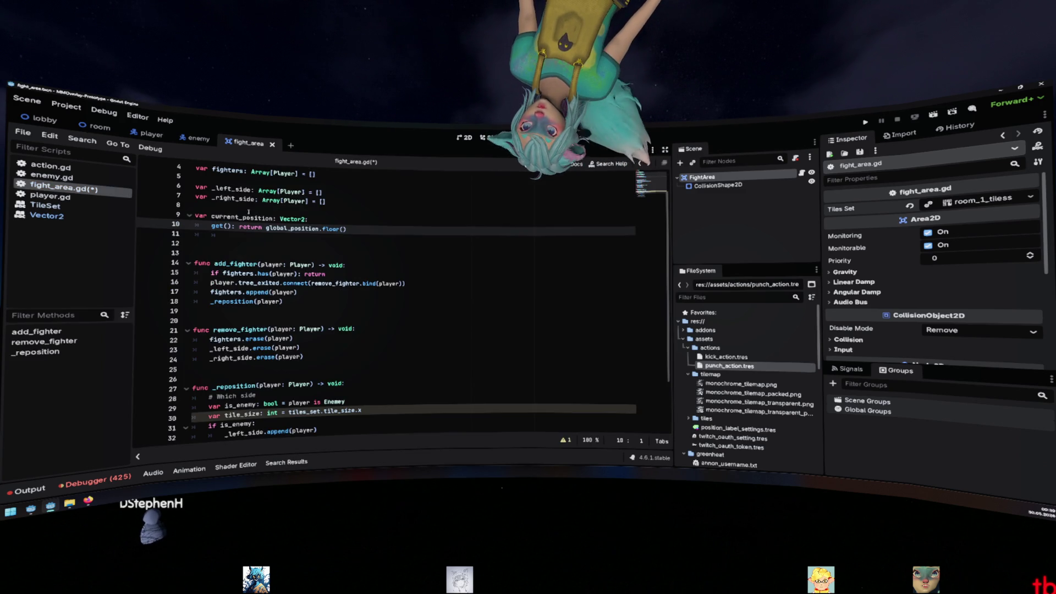
left_click(260, 220)
scroll(332, 266, "down", 2)
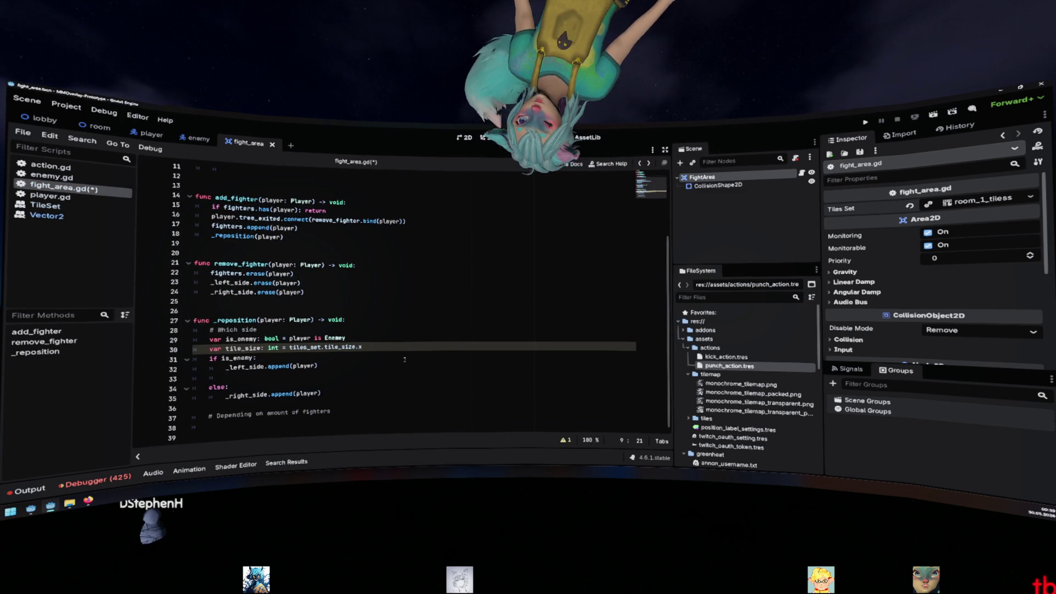
left_click(427, 365)
left_click(430, 347)
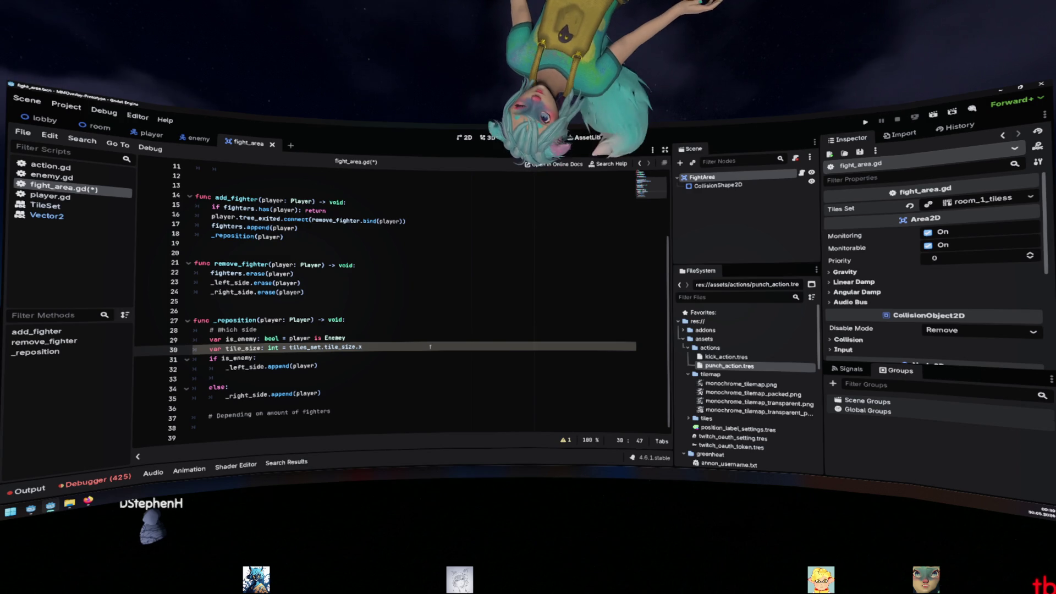
left_click(424, 365)
After the left-side append, add 'player.global_position = current_position + tile_size * _left_side.count()'.
key("Return")
type("player.")
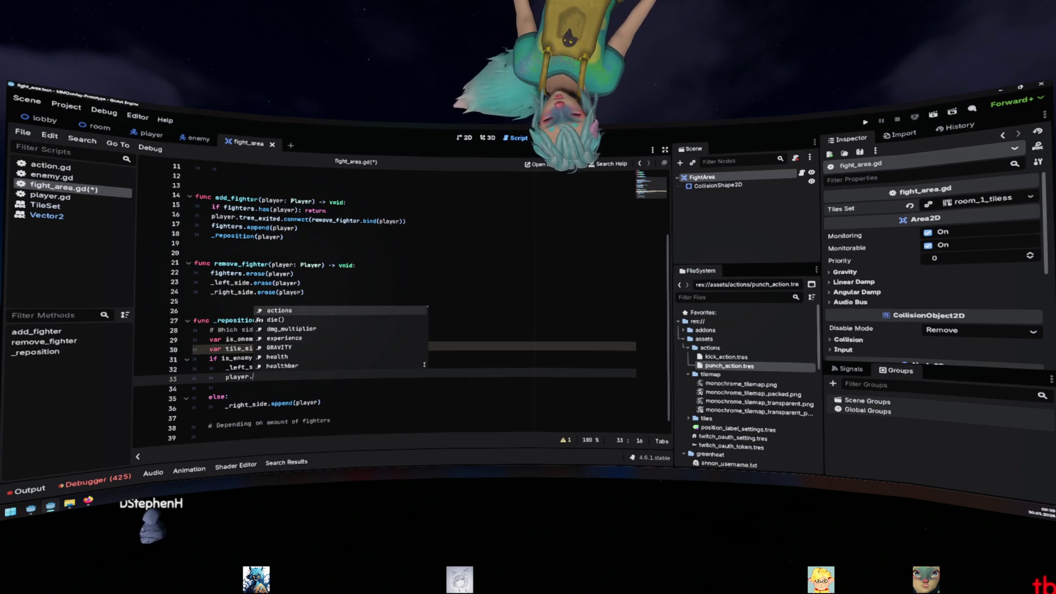
type("global_position = ")
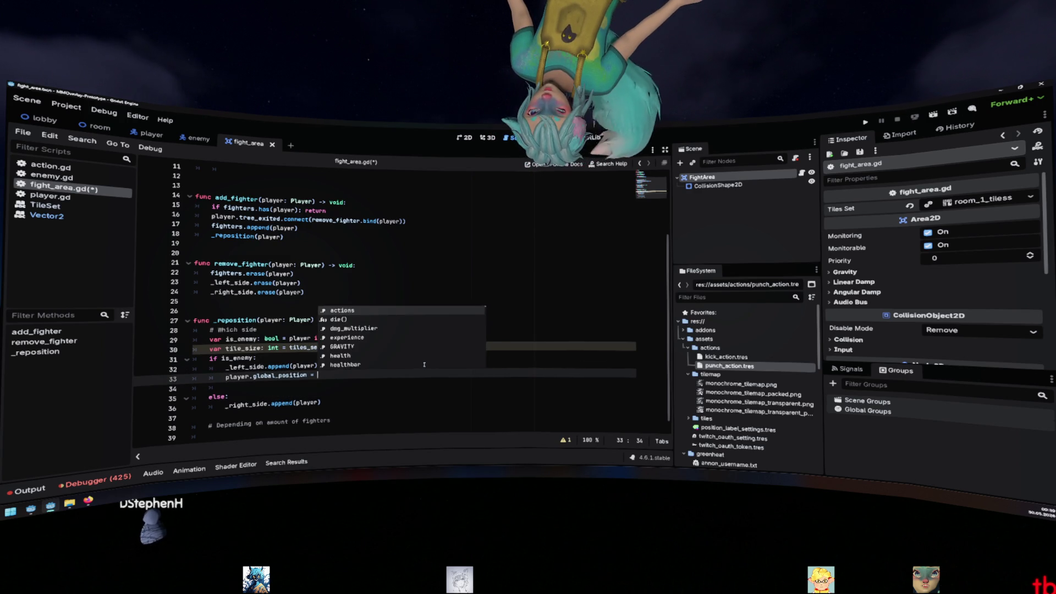
type("current_position +")
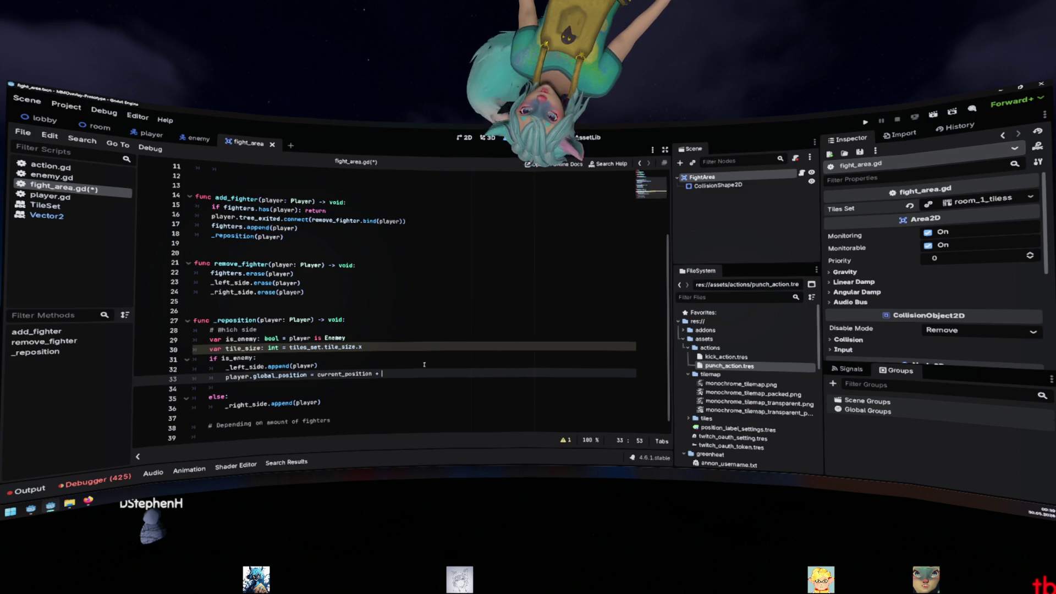
double_click(339, 347)
key("ctrl+c")
left_click(385, 373)
key("ctrl+v")
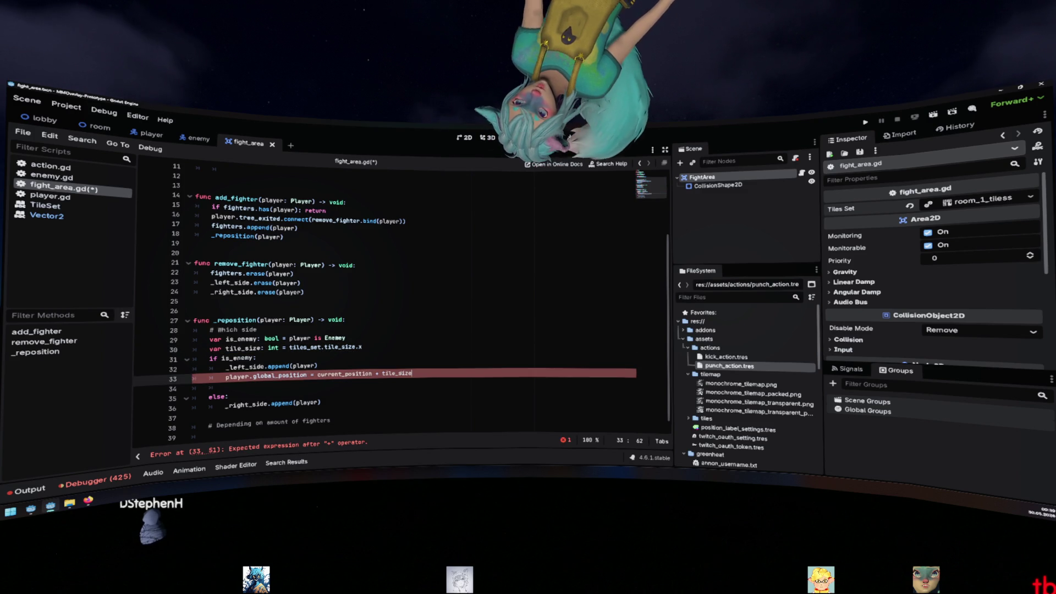
type("* _le")
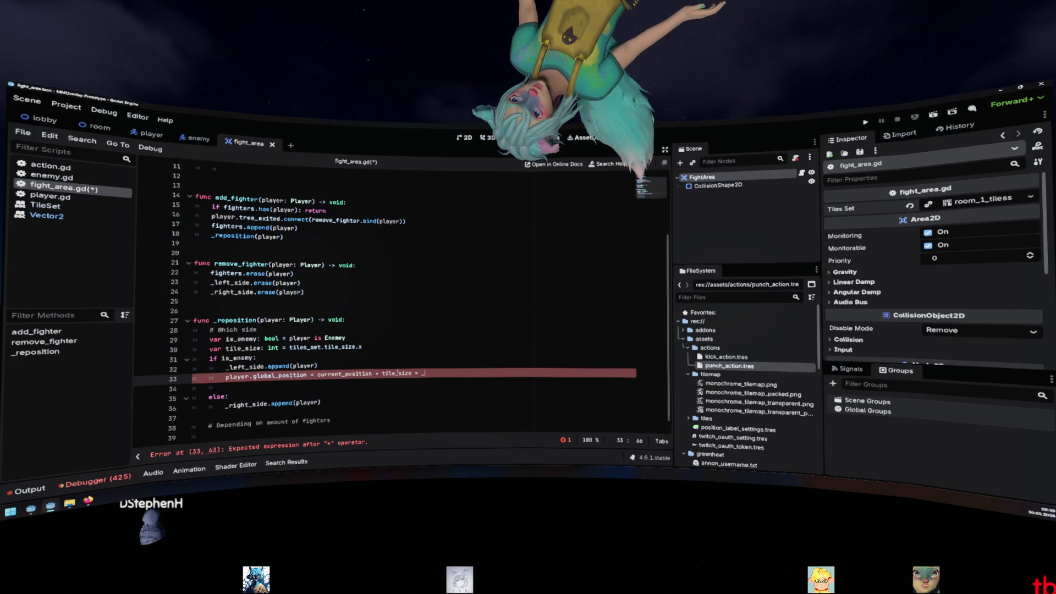
type("ft_side.")
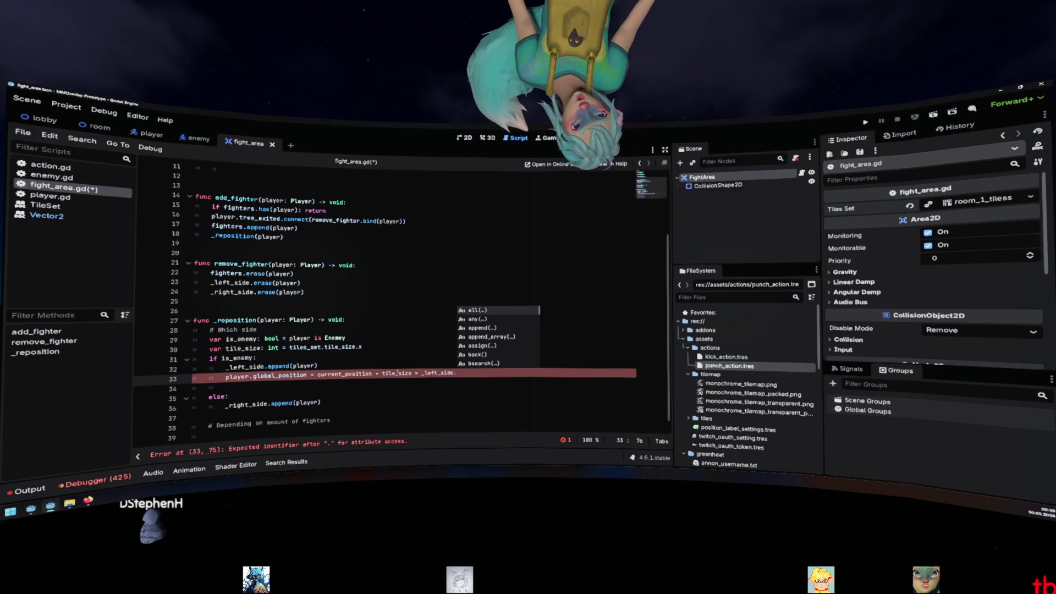
type("c")
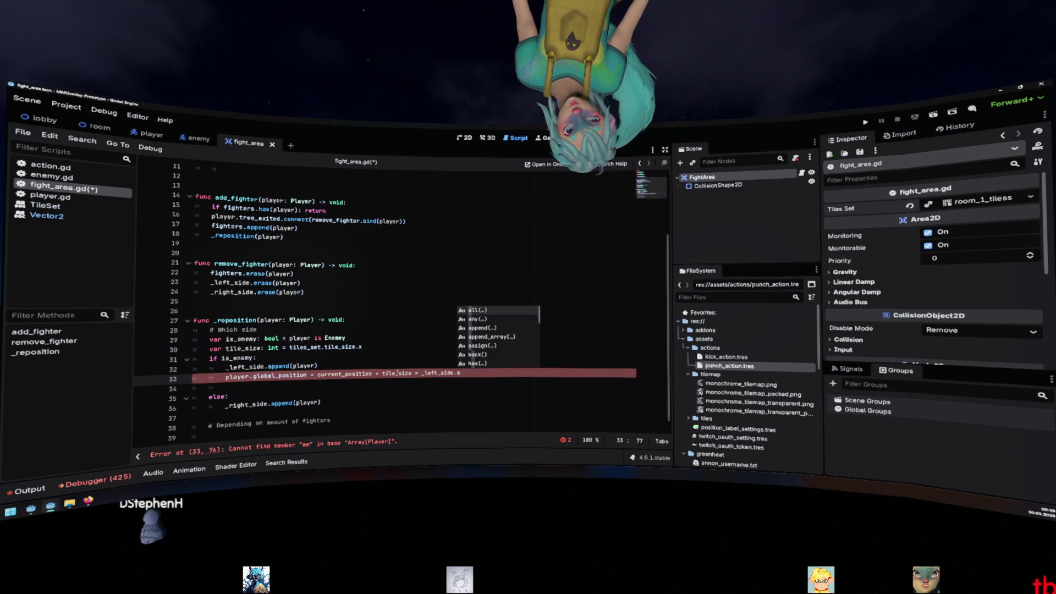
key("Down")
key("Return")
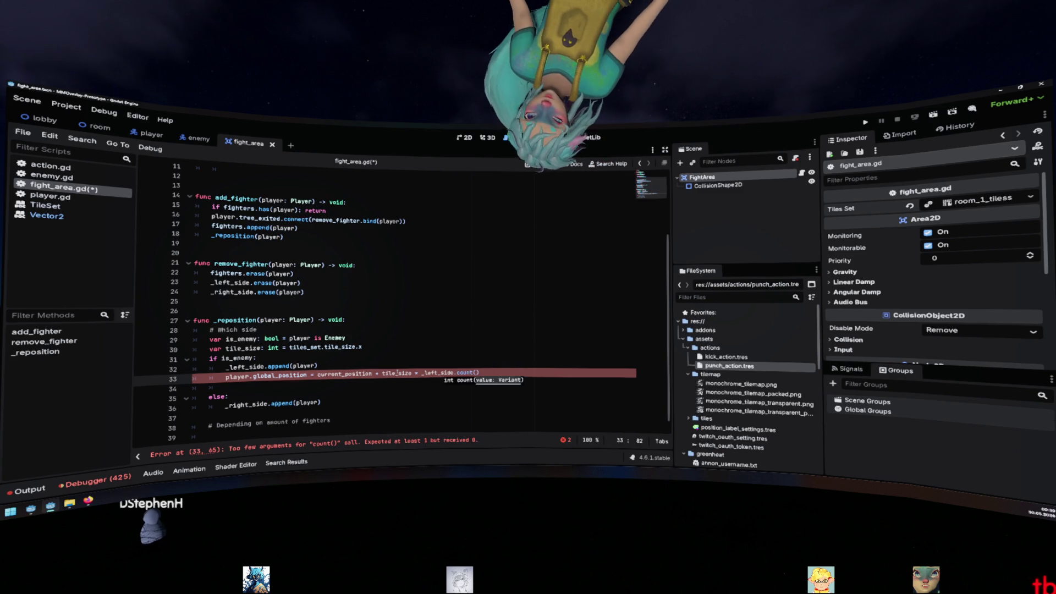
Replace count() with _left_side.size() and remove the empty line below.
key("BackSpace")
key("BackSpace")
key("BackSpace")
type("le")
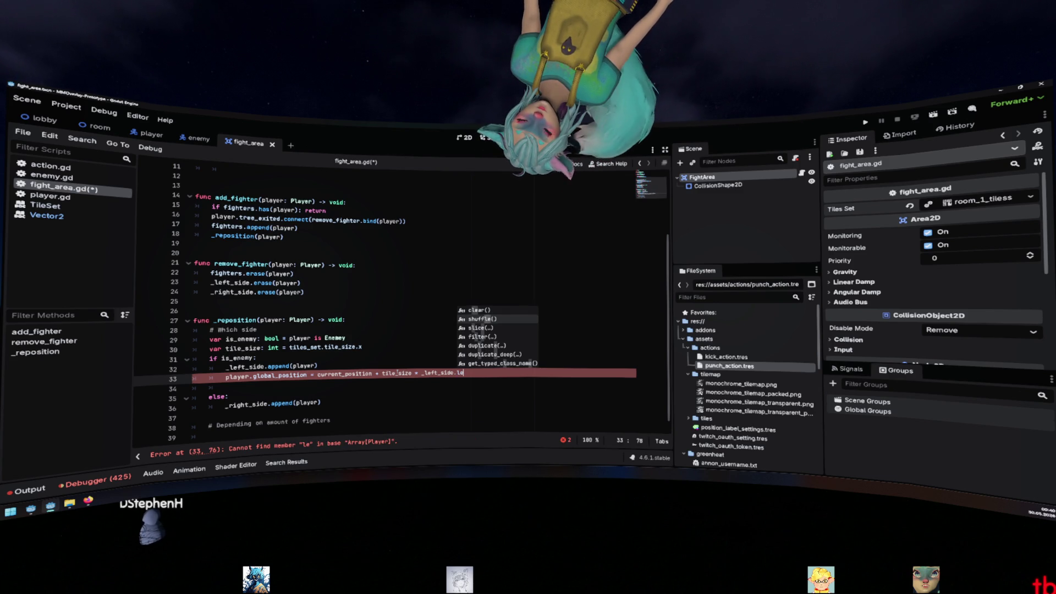
type("ng")
key("BackSpace")
key("BackSpace")
key("BackSpace")
type("size")
key("Return")
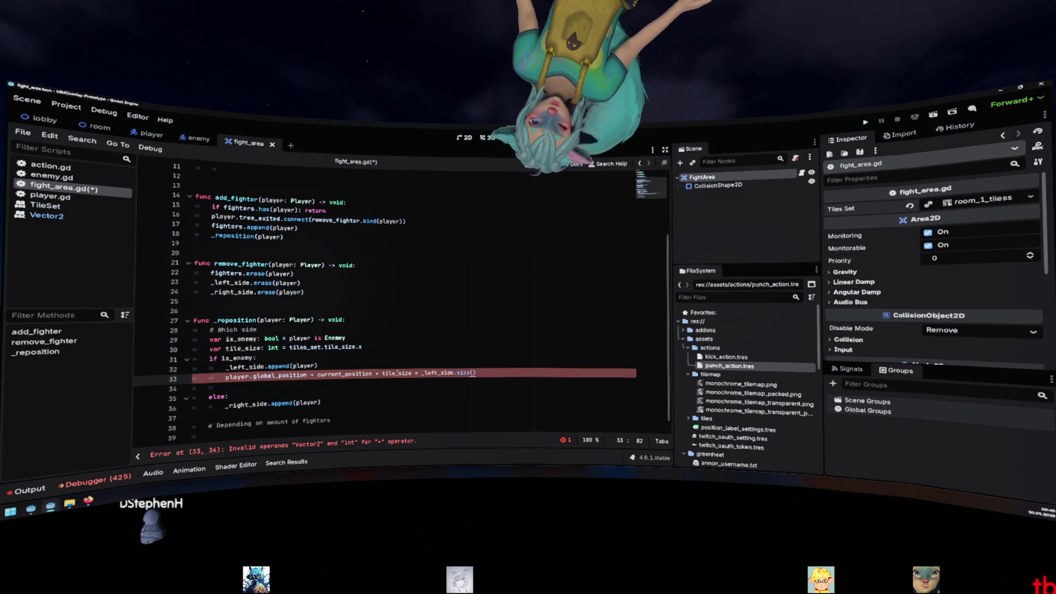
key("Down")
key("shift+Home")
key("BackSpace")
key("BackSpace")
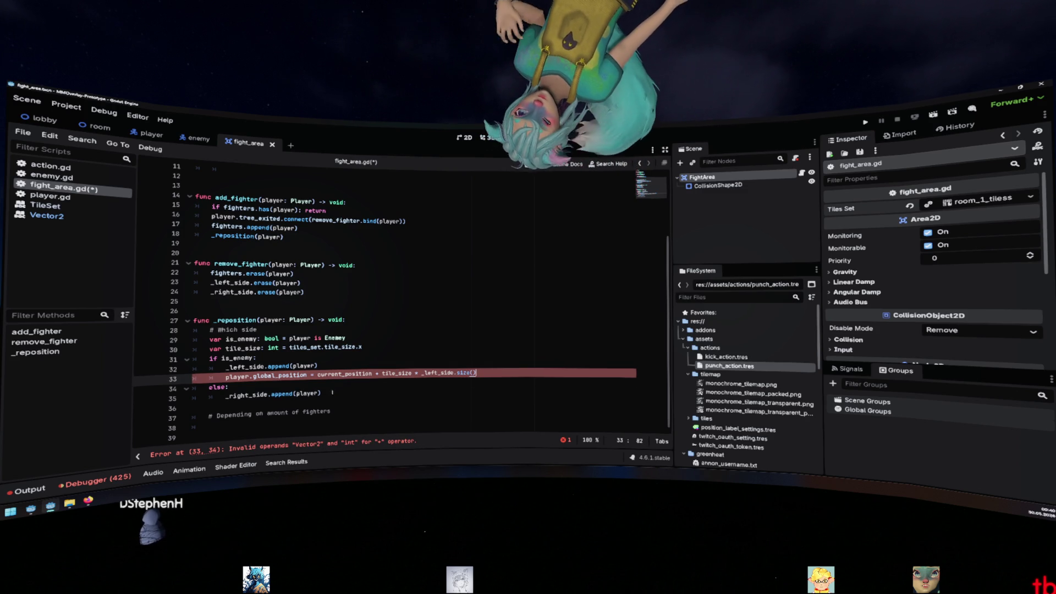
Wrap the offset as Vector2(tile_size * _left_side.size(), 0) on line 33.
double_click(367, 373)
left_click(383, 374)
type("ector2(")
key("End")
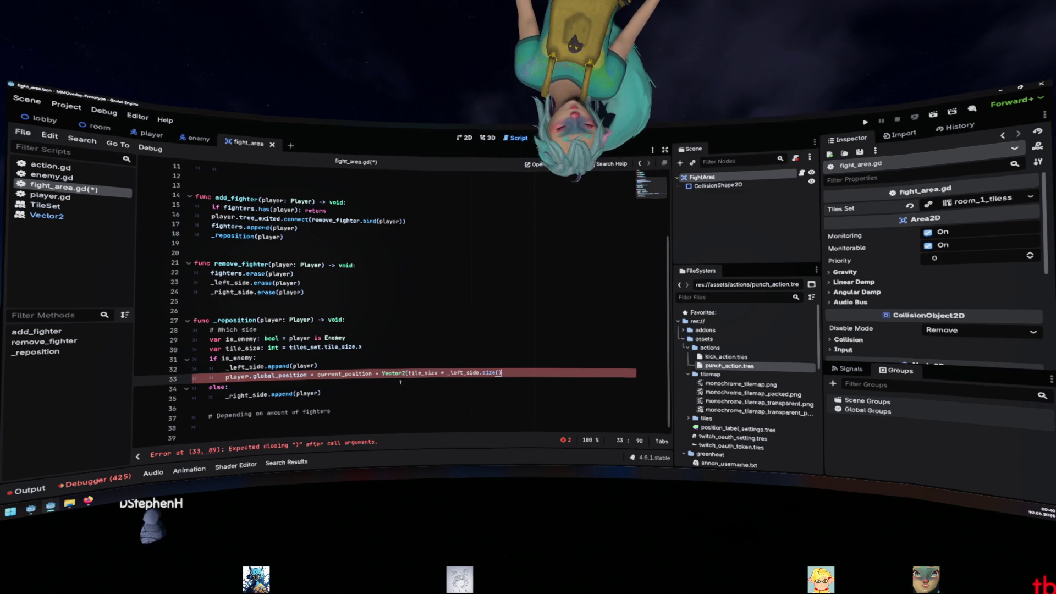
type(", 0")
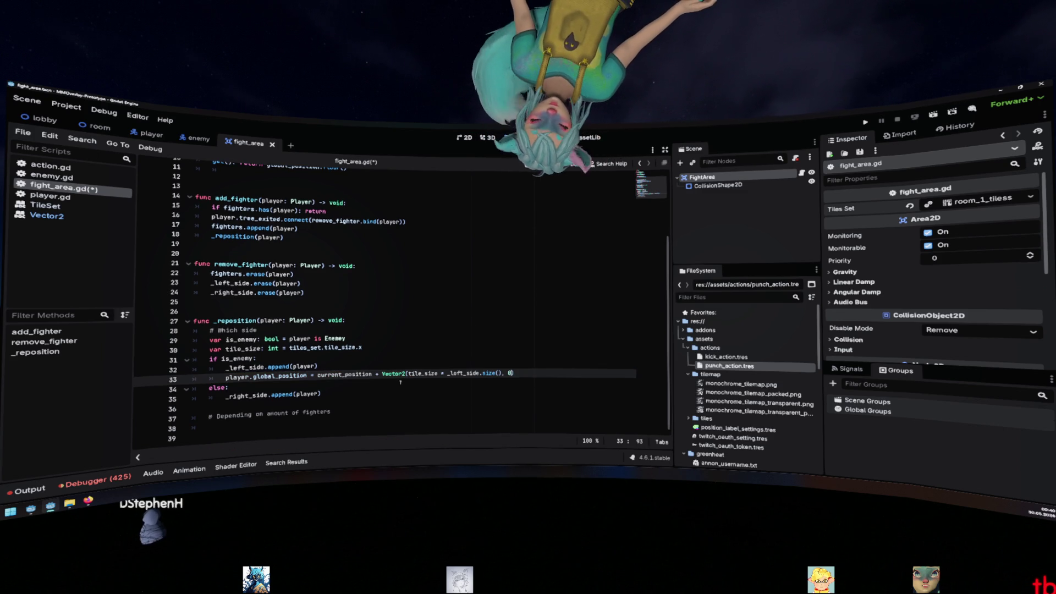
key("Down")
key("Down")
key("Home")
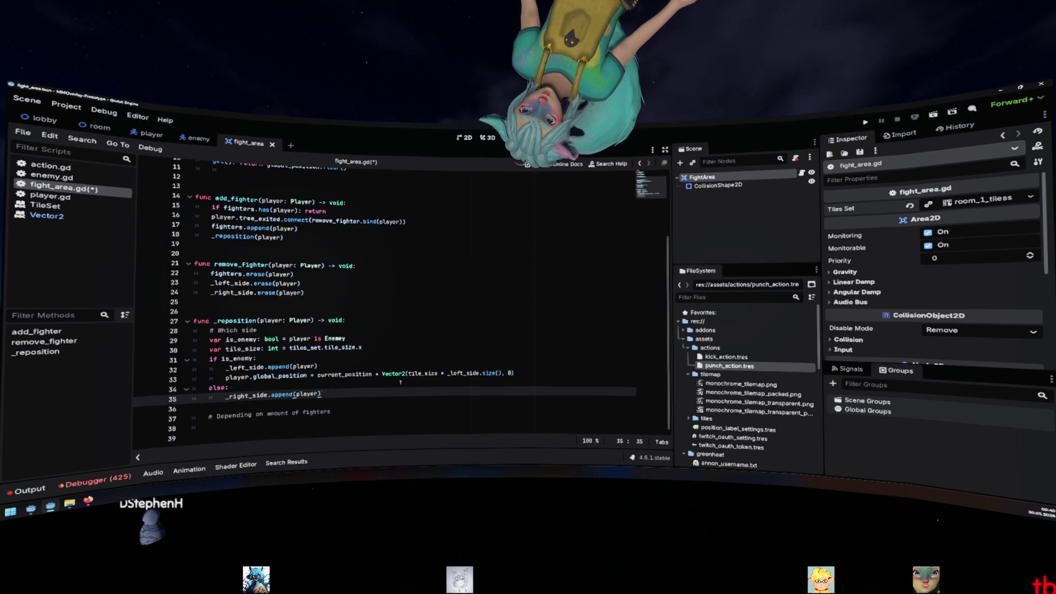
Paste the positioning line into the else branch using side.size(), with 'side = _right_side' above it.
key("Return")
key("ctrl+v")
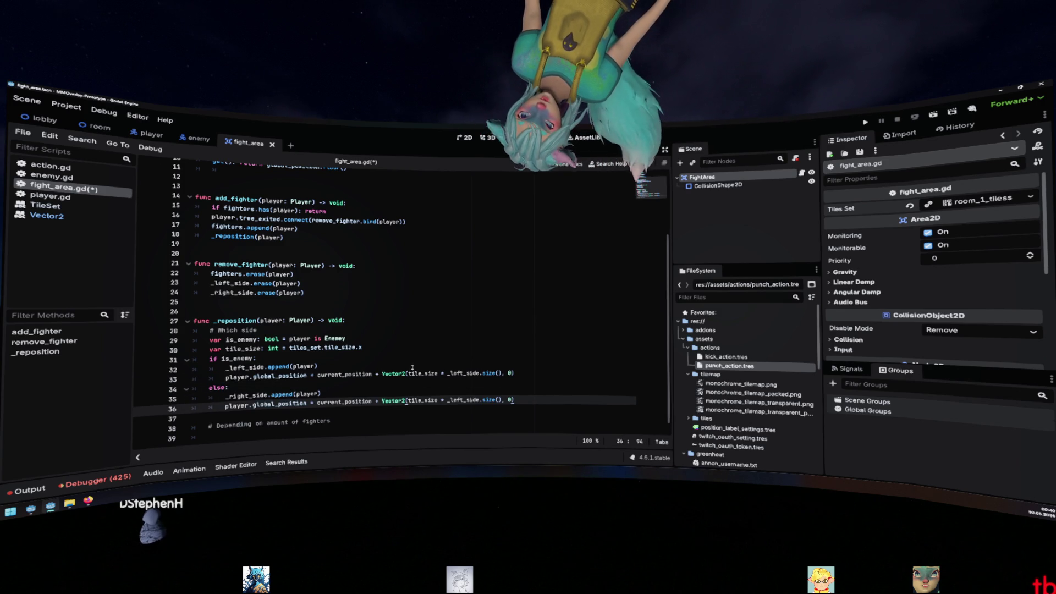
key("ctrl+z")
key("ctrl+v")
key("Delete")
key("Delete")
key("Delete")
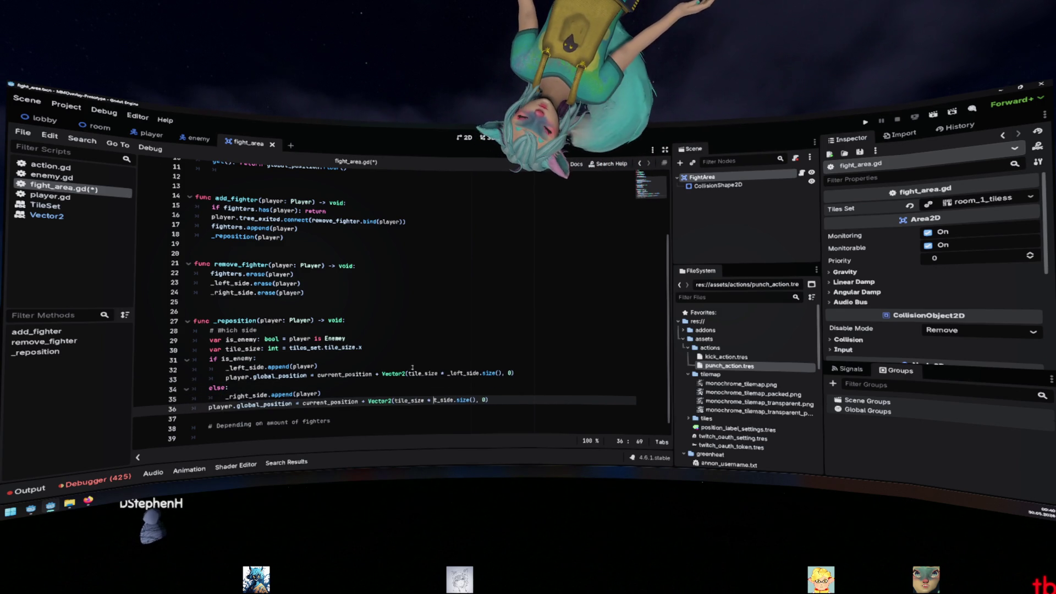
key("ctrl+shift+Return")
type("side = _r")
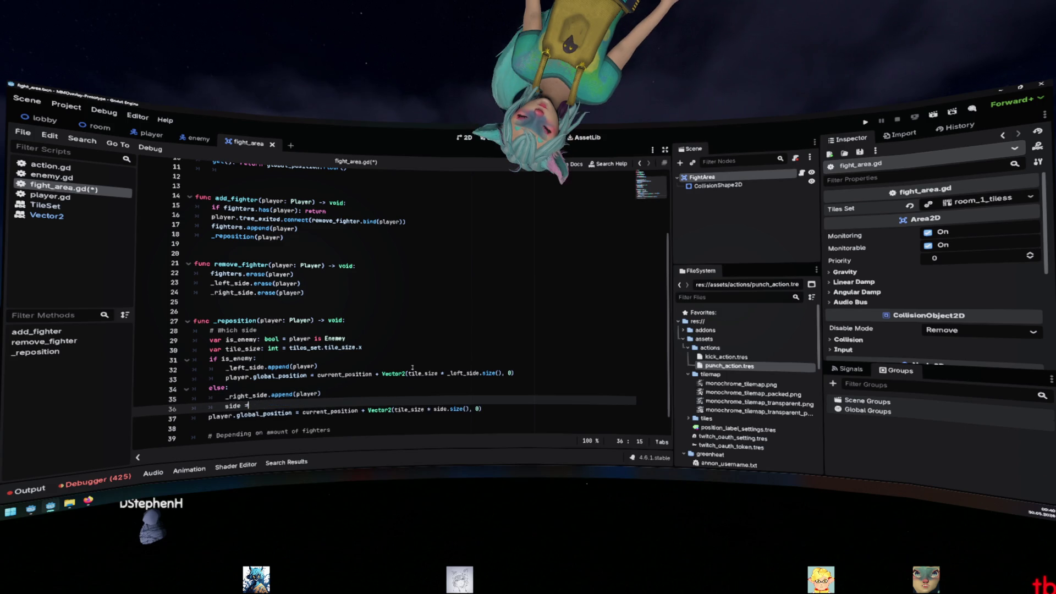
key("Down")
key("Return")
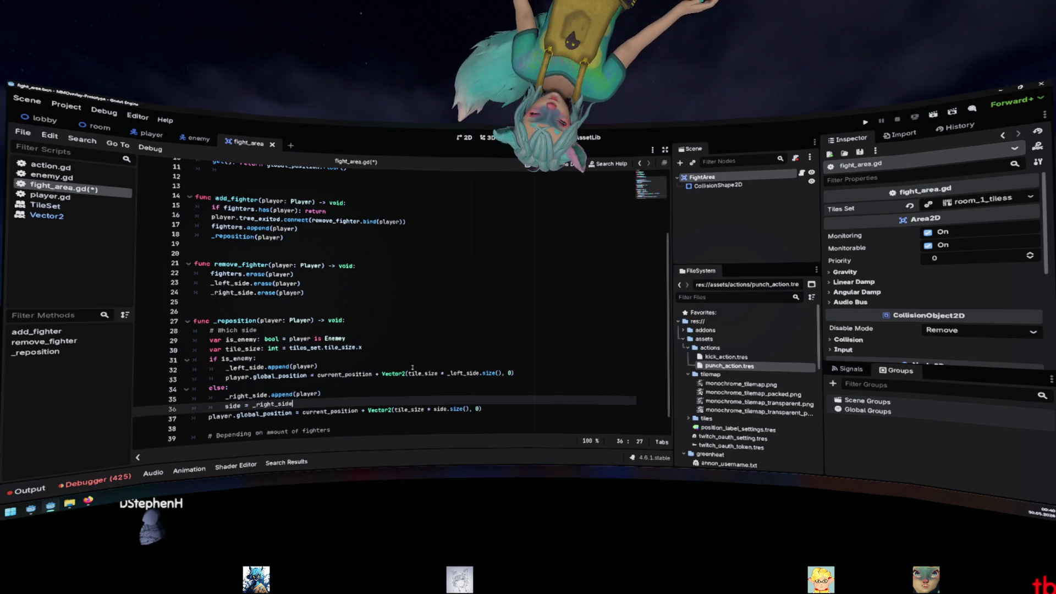
key("Home")
Add a side.append(player) line and join the side assignment onto the else line.
key("End")
key("Return")
type("_right_side.append(player)")
key("Delete")
key("Delete")
key("Delete")
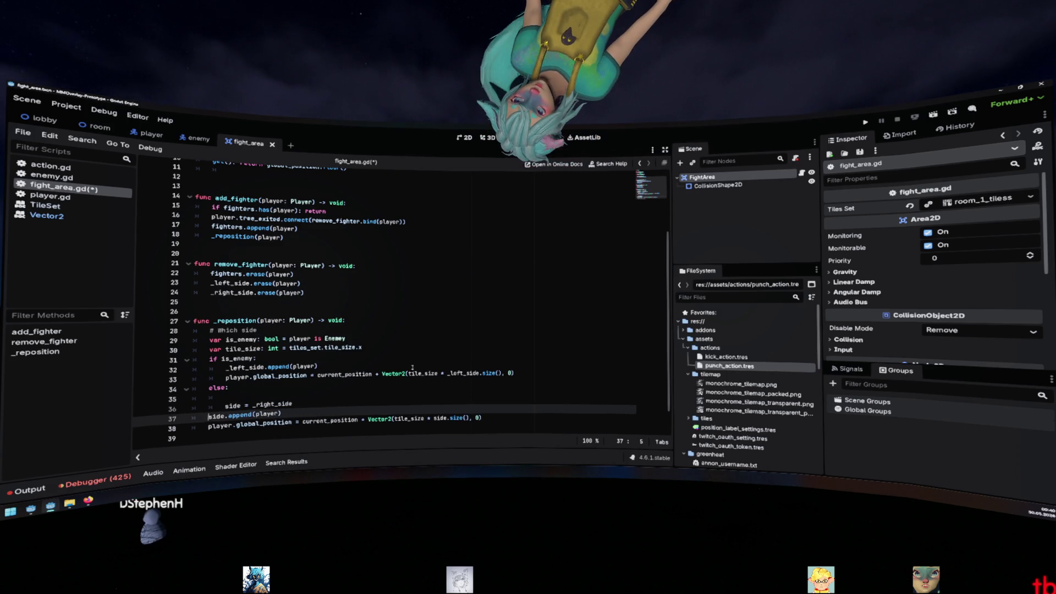
key("Up")
key("Home")
key("shift+Up")
key("shift+Up")
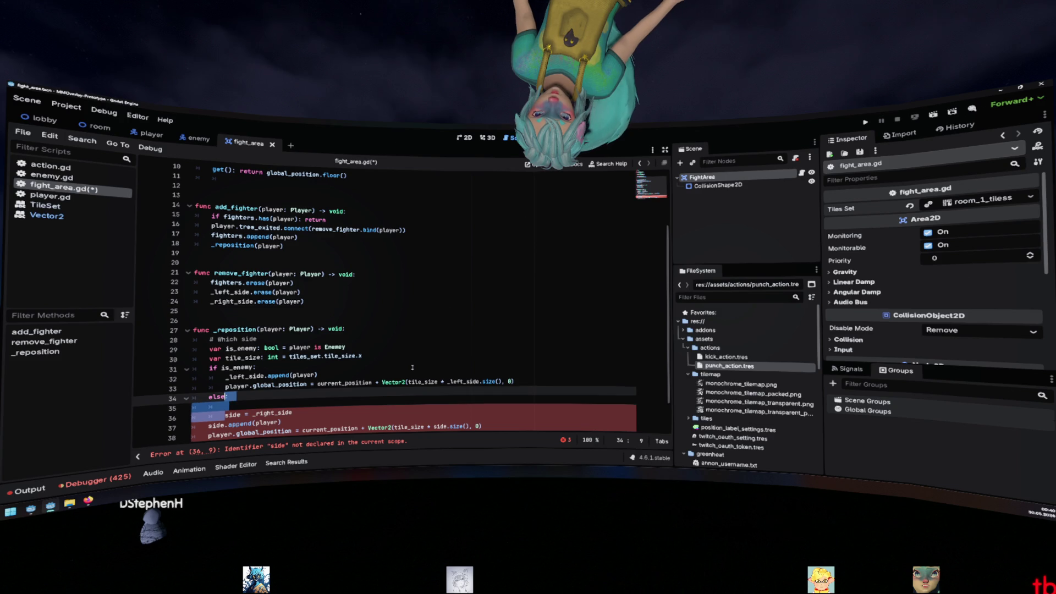
key("Delete")
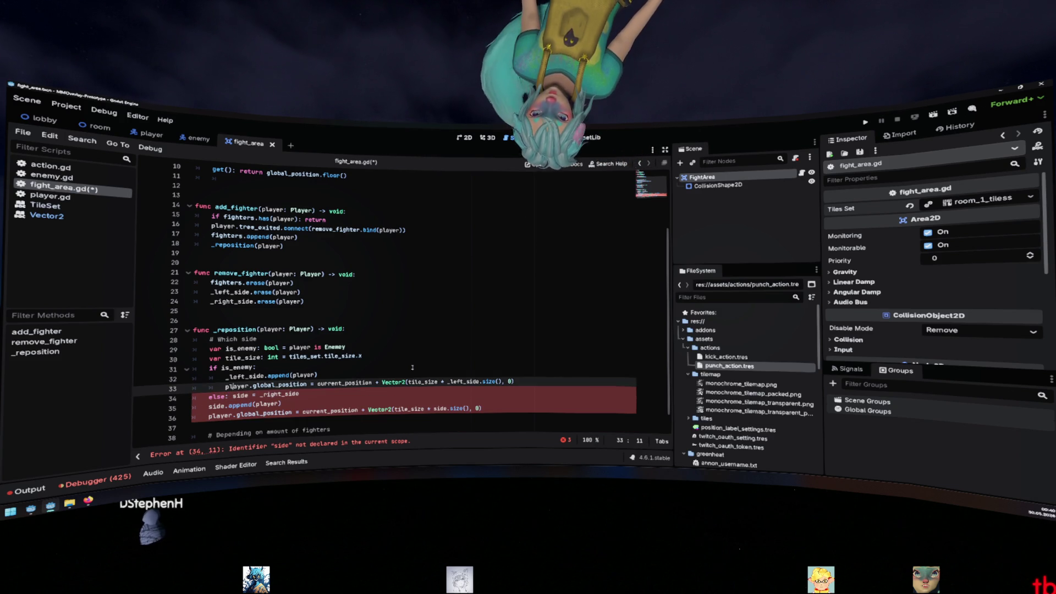
Cut the side assignment and paste it on a new line above the is_enemy check.
key("shift+End")
key("ctrl+x")
scroll(411, 367, "up", 1)
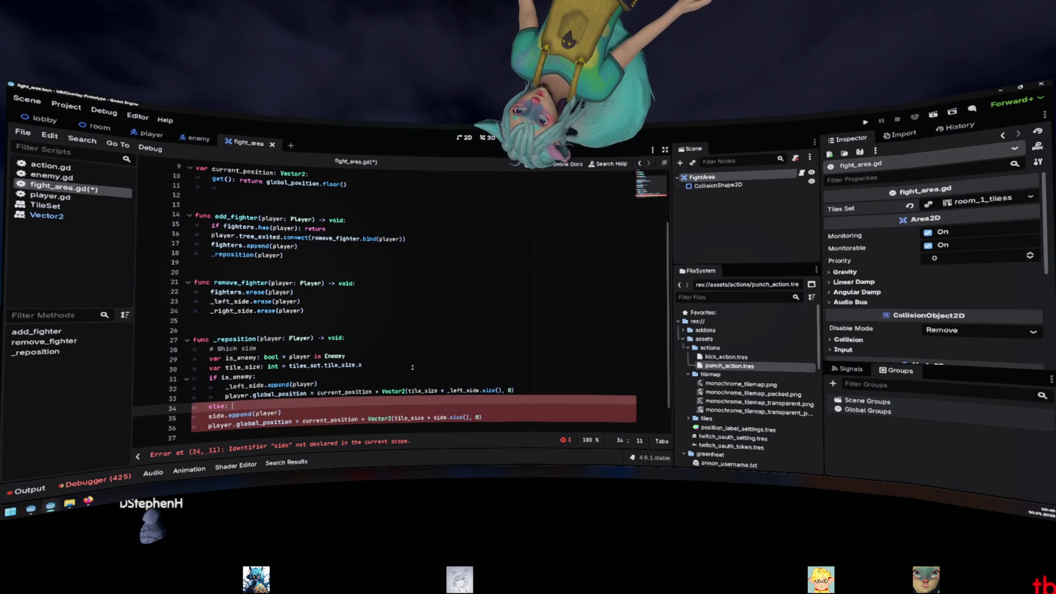
left_click(411, 367)
key("Return")
key("ctrl+v")
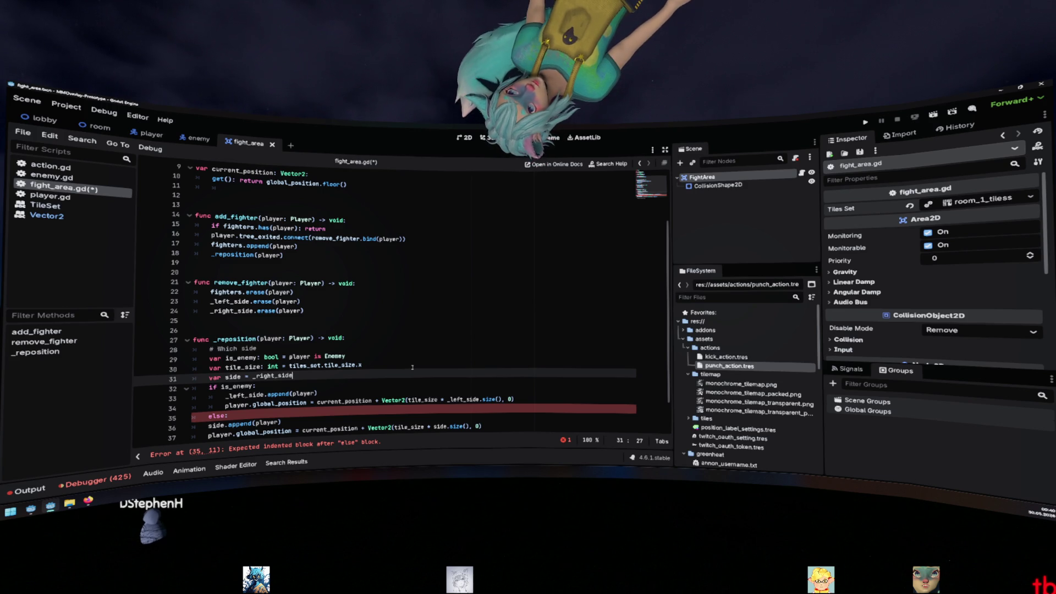
Turn it into 'side = _left_side if is_enemy else _right_side'.
key("Down")
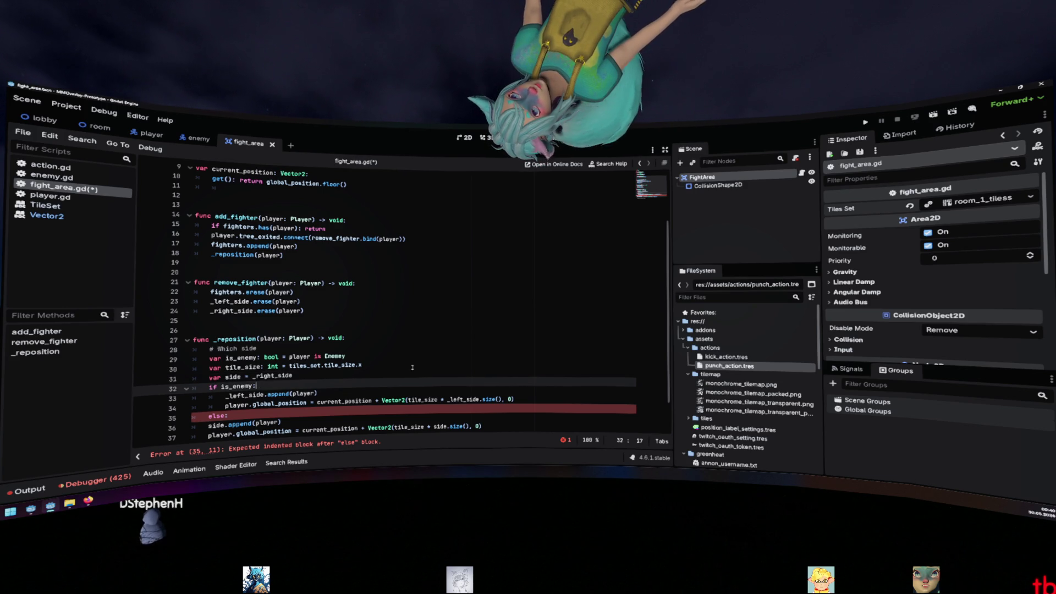
key("Up")
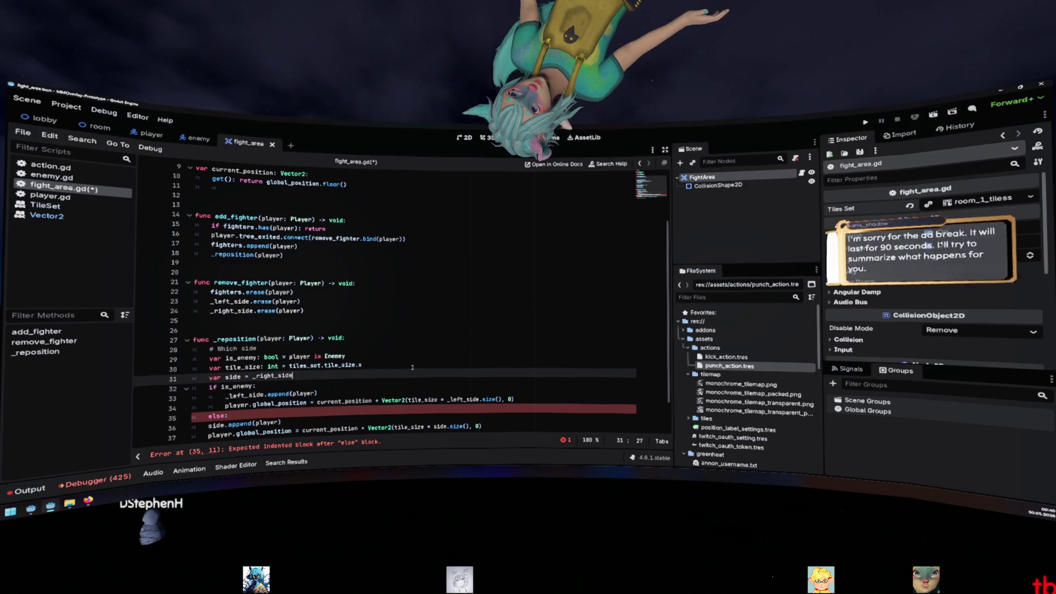
type("_left")
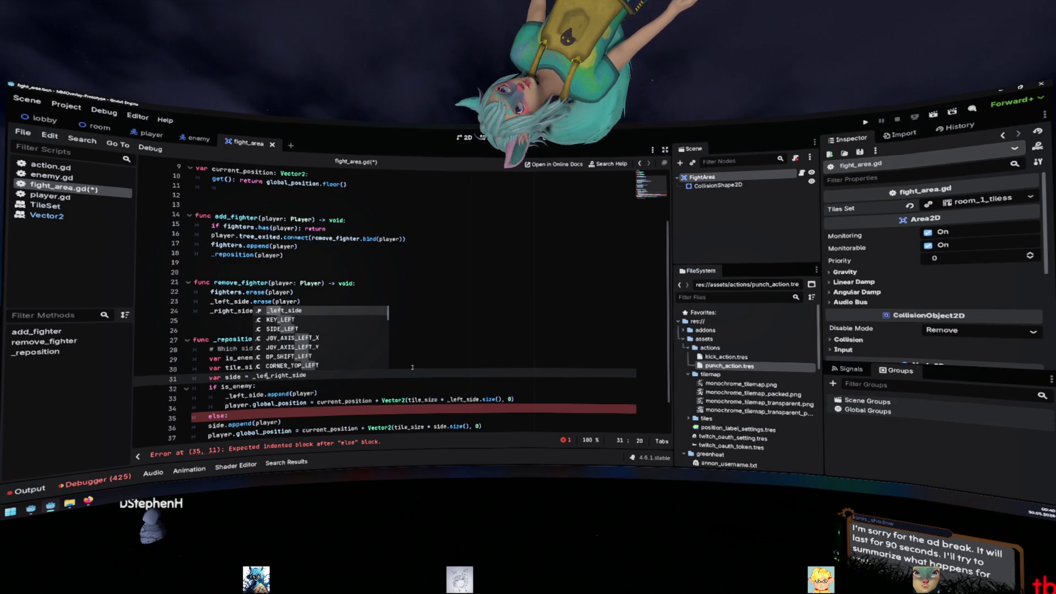
key("Tab")
type("if is_enemy")
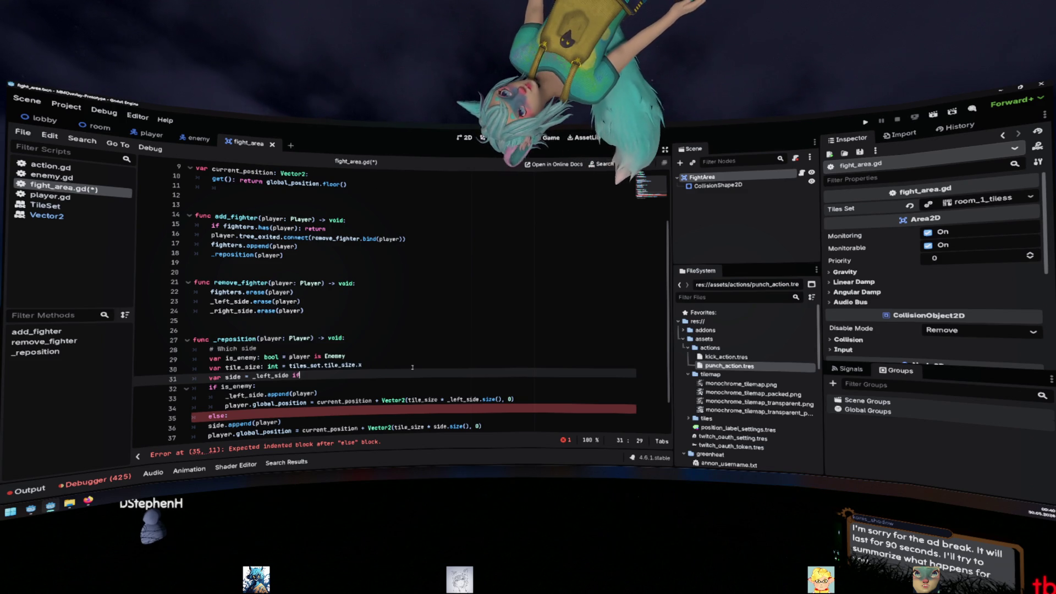
type(" else")
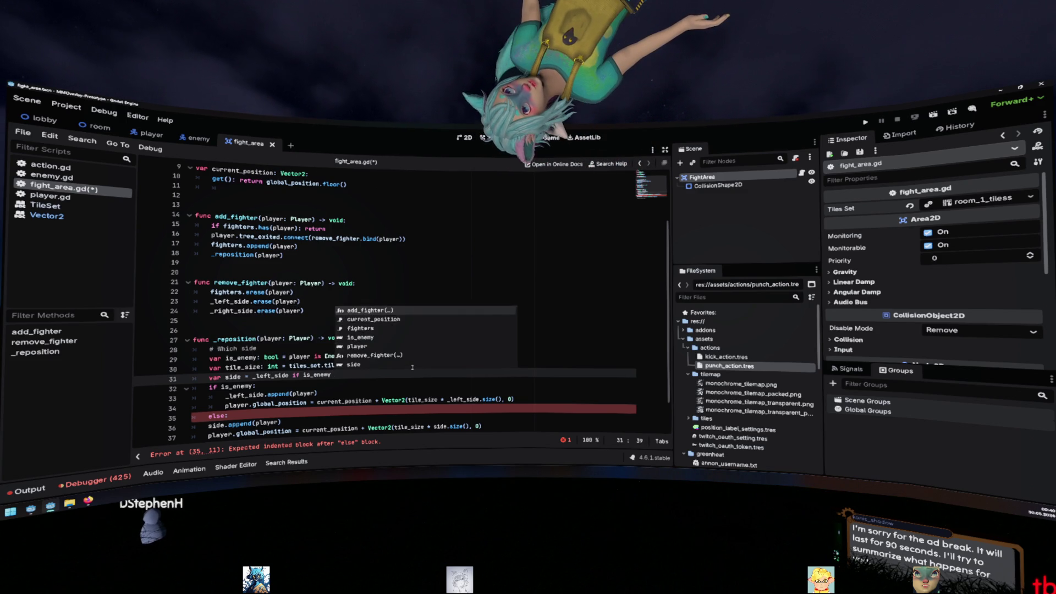
type(" _ri")
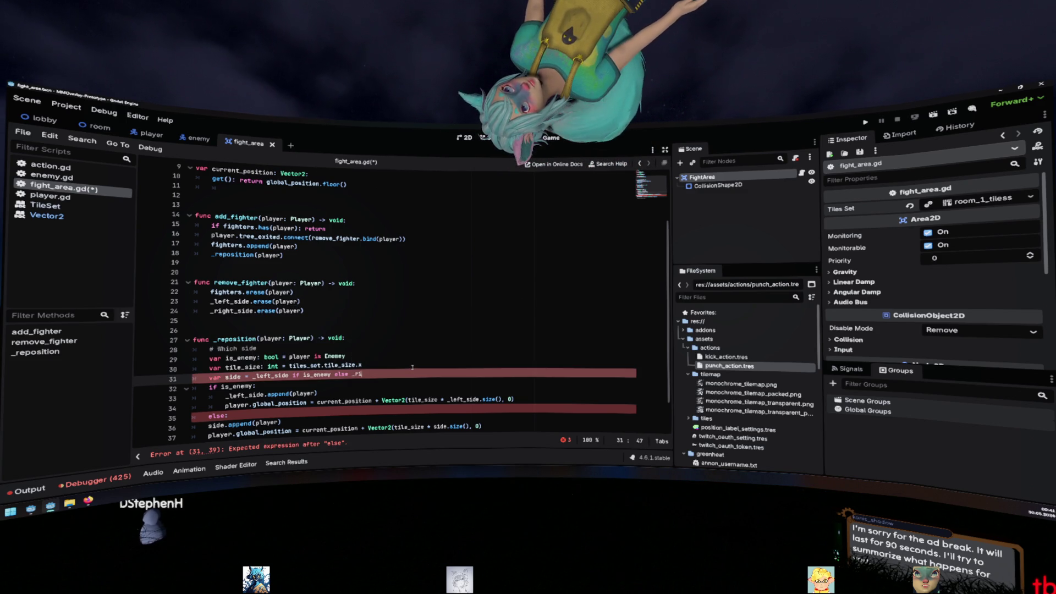
key("Return")
Delete the old if/else block, leaving the single append and positioning lines.
key("Down")
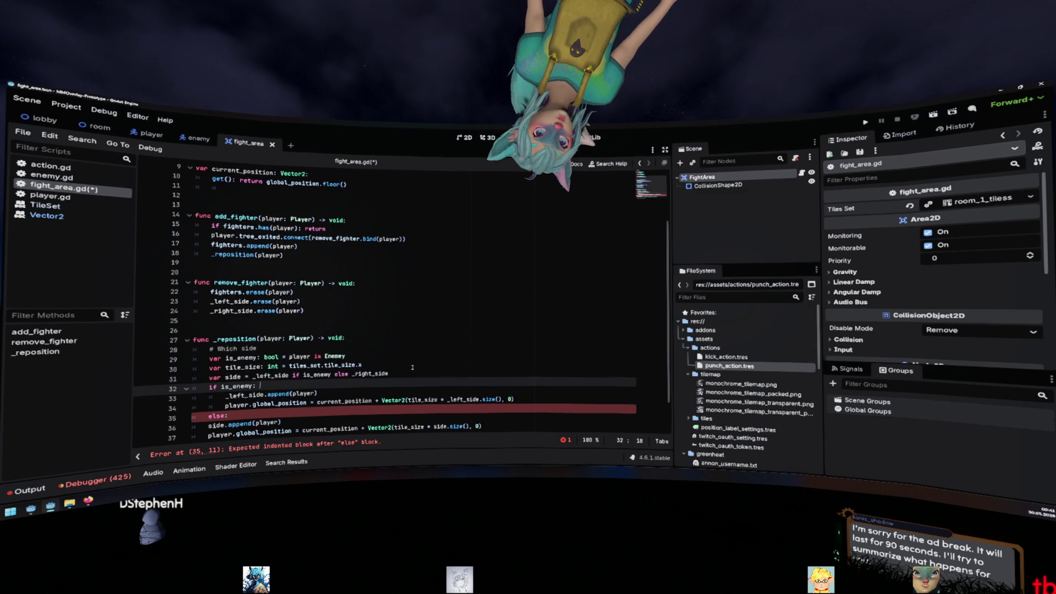
key("Home")
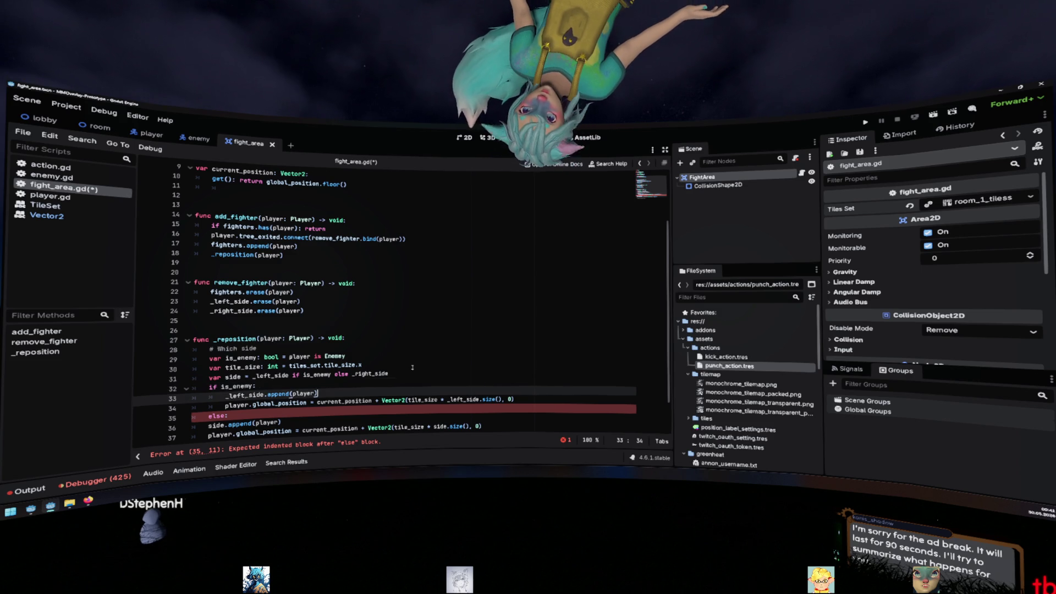
key("shift+Down")
key("shift+Down")
key("shift+Down")
key("shift+Down")
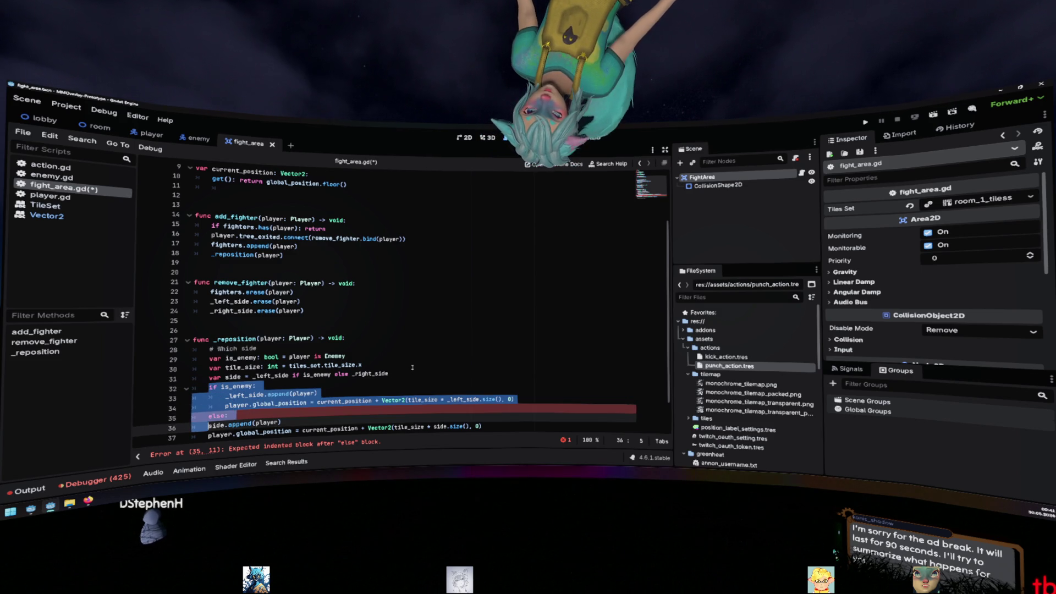
key("Delete")
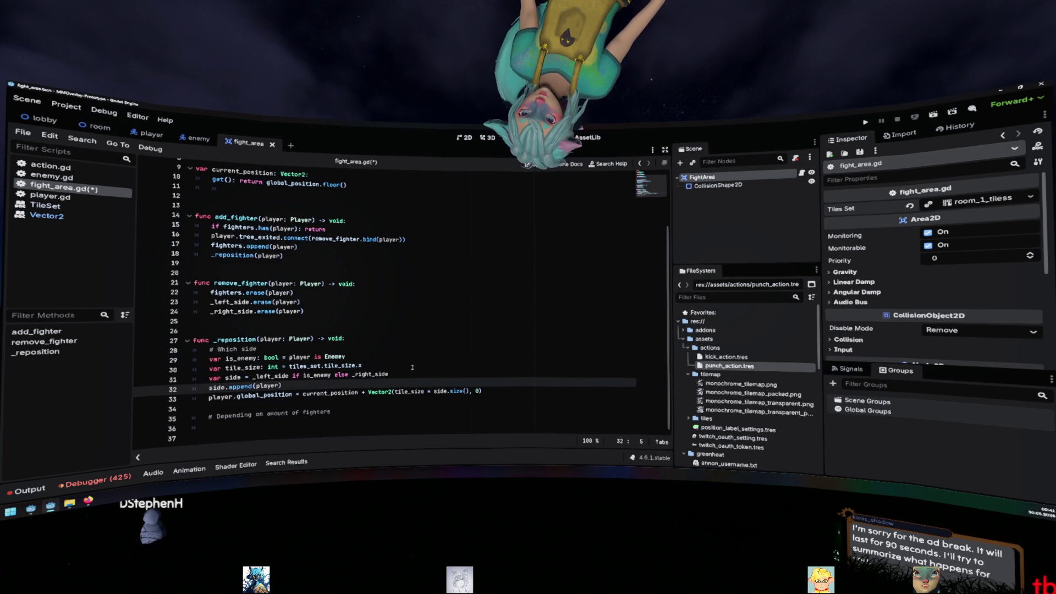
key("Down")
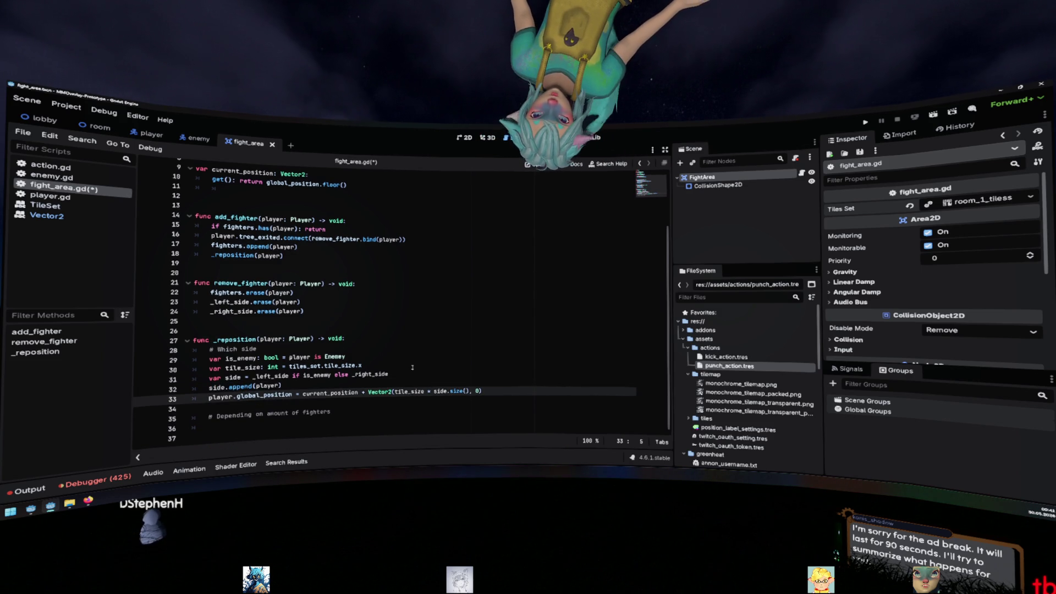
Append a -1 if is_enemy else 1 multiplier to the end of the global_position line.
left_click(443, 391)
double_click(443, 391)
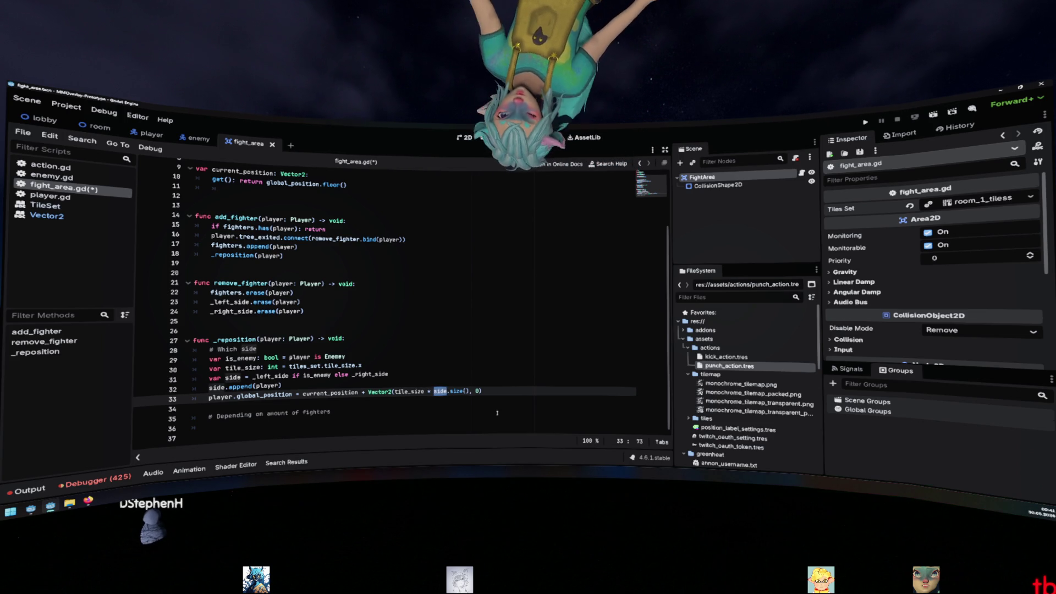
key("End")
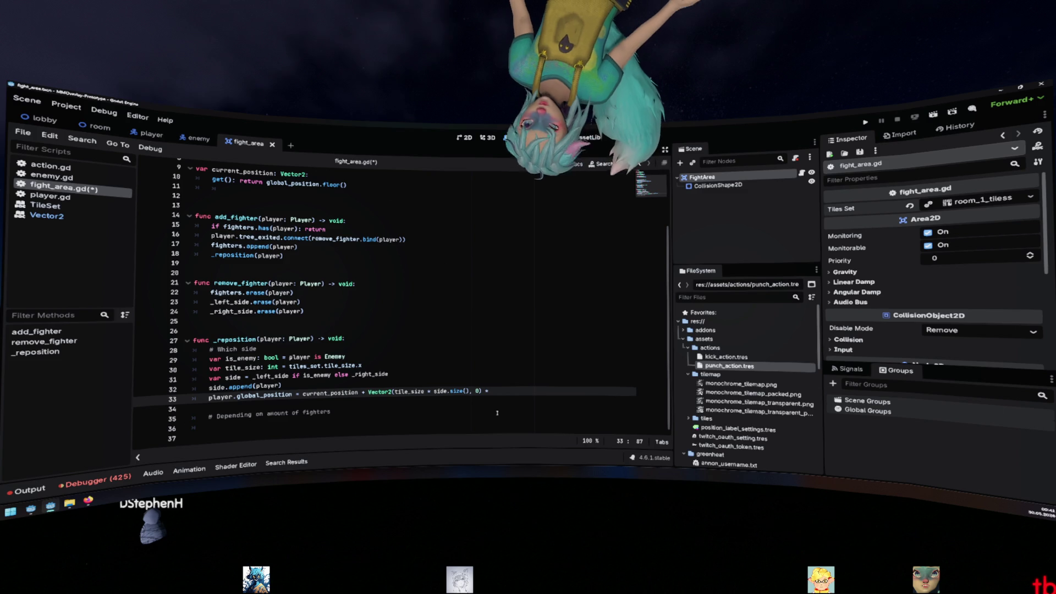
type("-1 int")
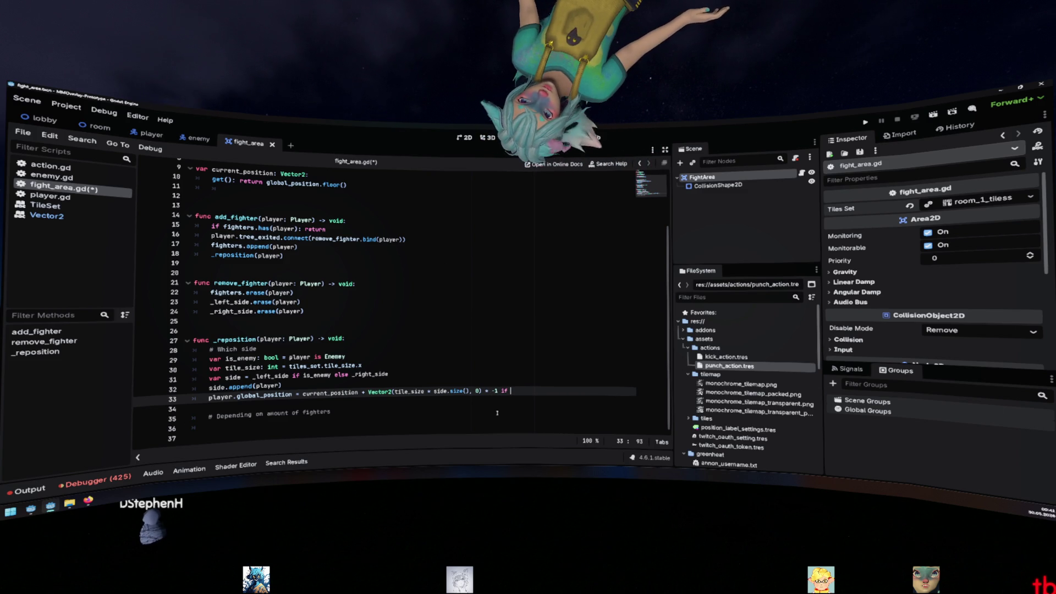
key("BackSpace")
key("BackSpace")
key("BackSpace")
type("is_")
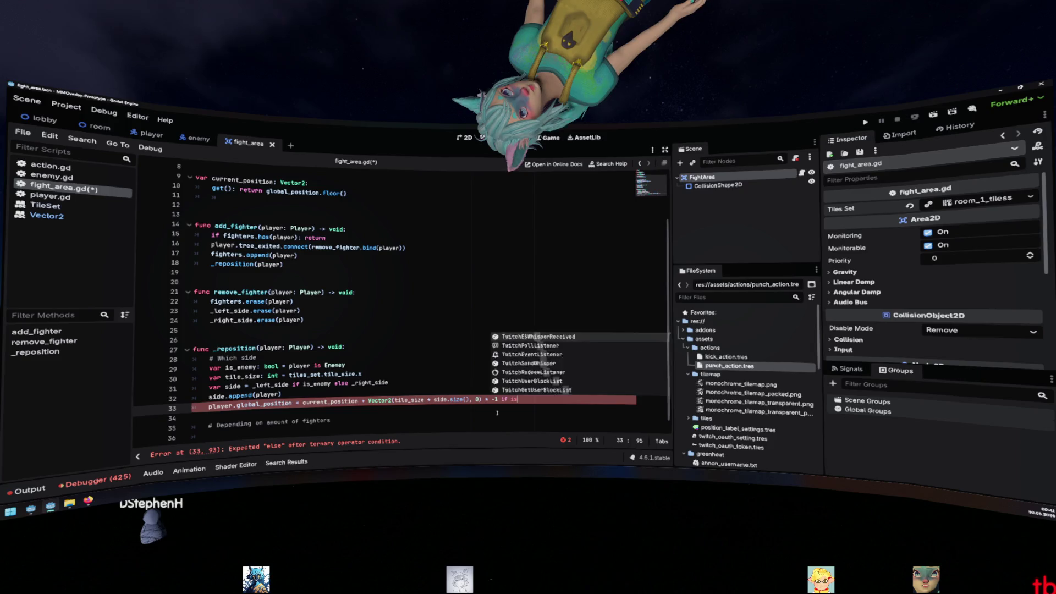
key("Return")
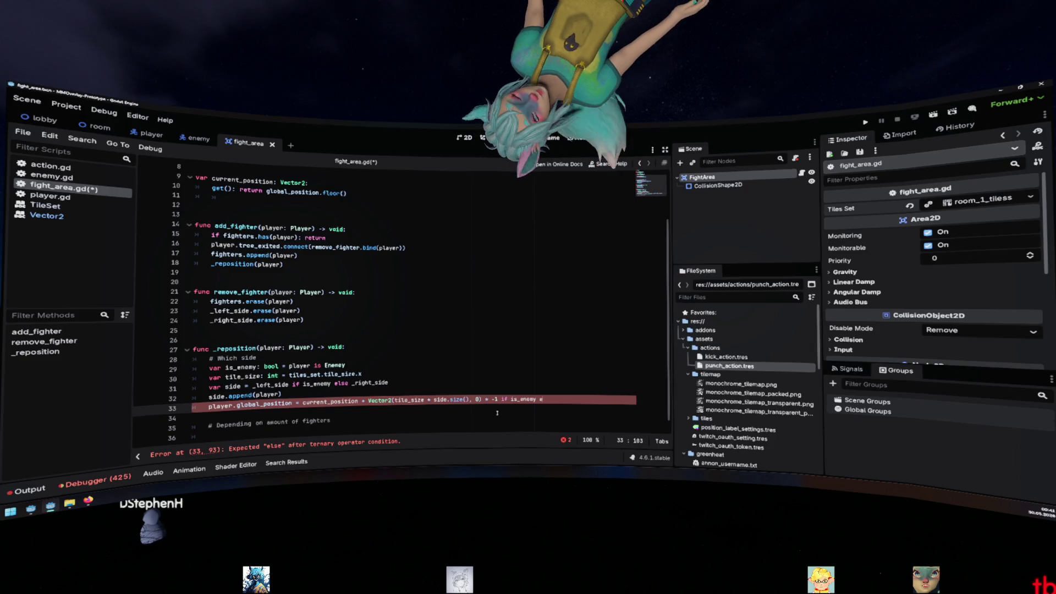
type("lse 0")
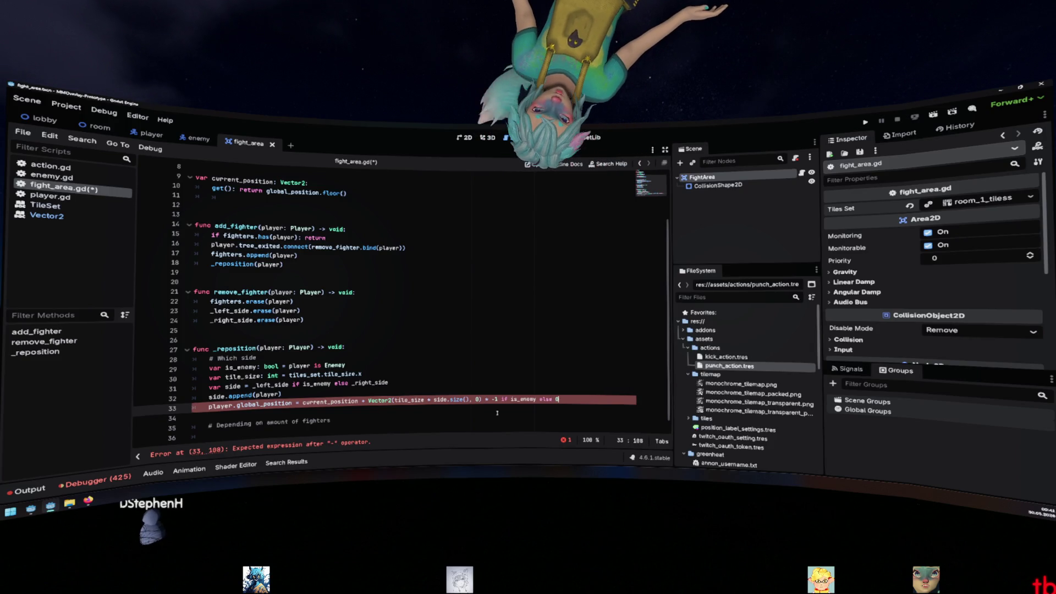
key("BackSpace")
type("1")
Wrap the multiplier as (-1 if is_enemy else 1) and save fight_area.gd.
key("Up")
key("Down")
key("End")
type(")")
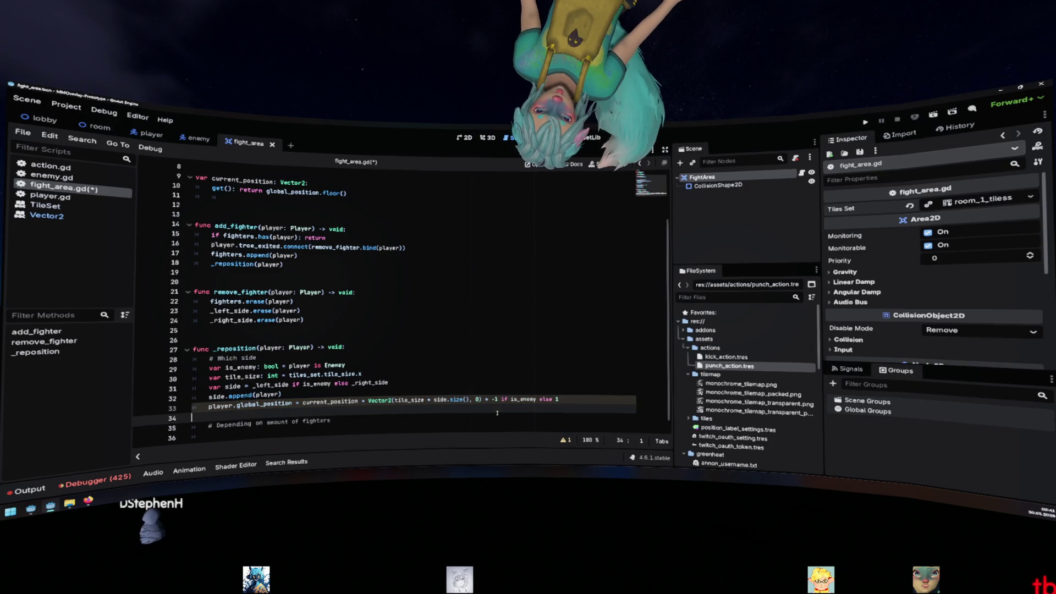
key("ctrl+Left")
key("ctrl+Left")
key("ctrl+Left")
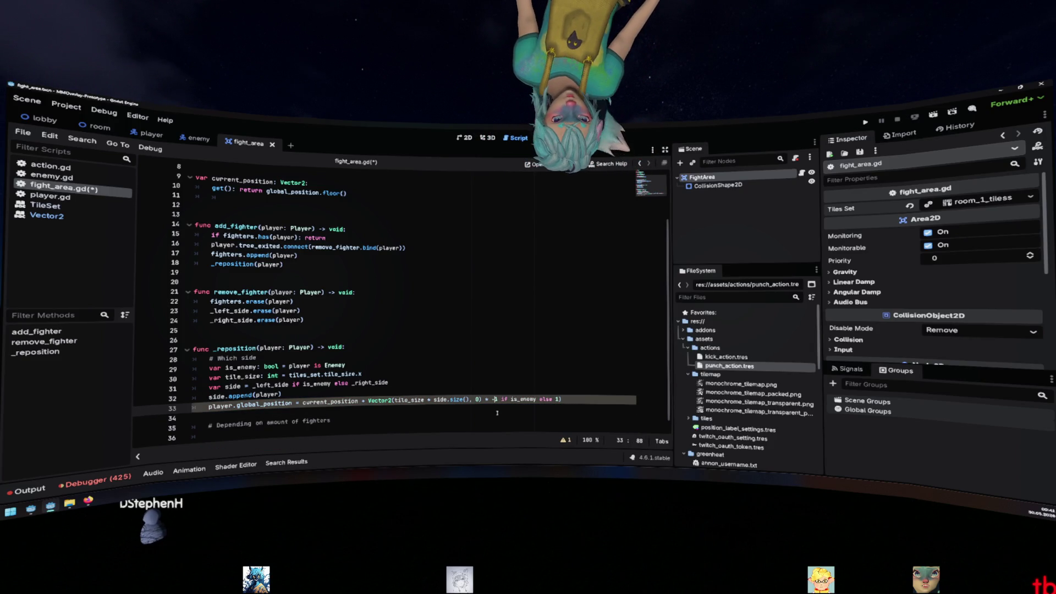
key("BackSpace")
type("(")
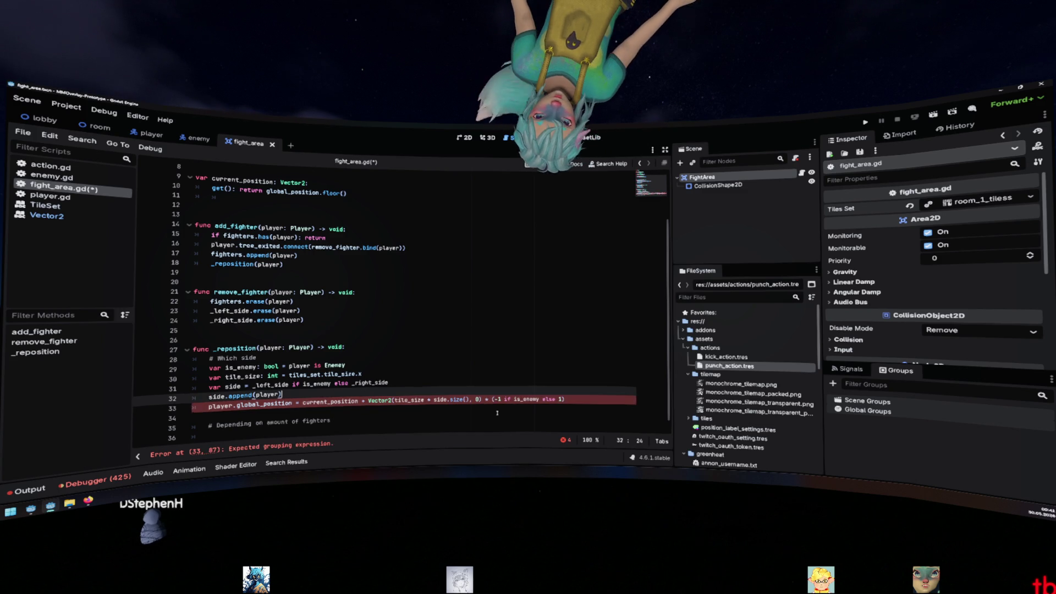
type("-")
key("Up")
key("ctrl+s")
scroll(498, 412, "down", 1)
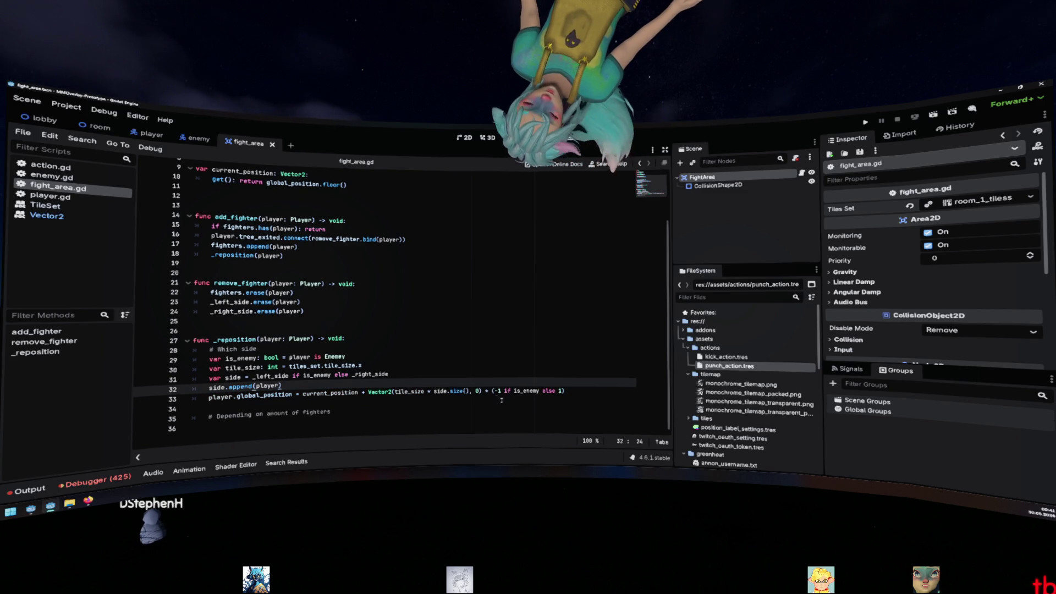
left_click(418, 404)
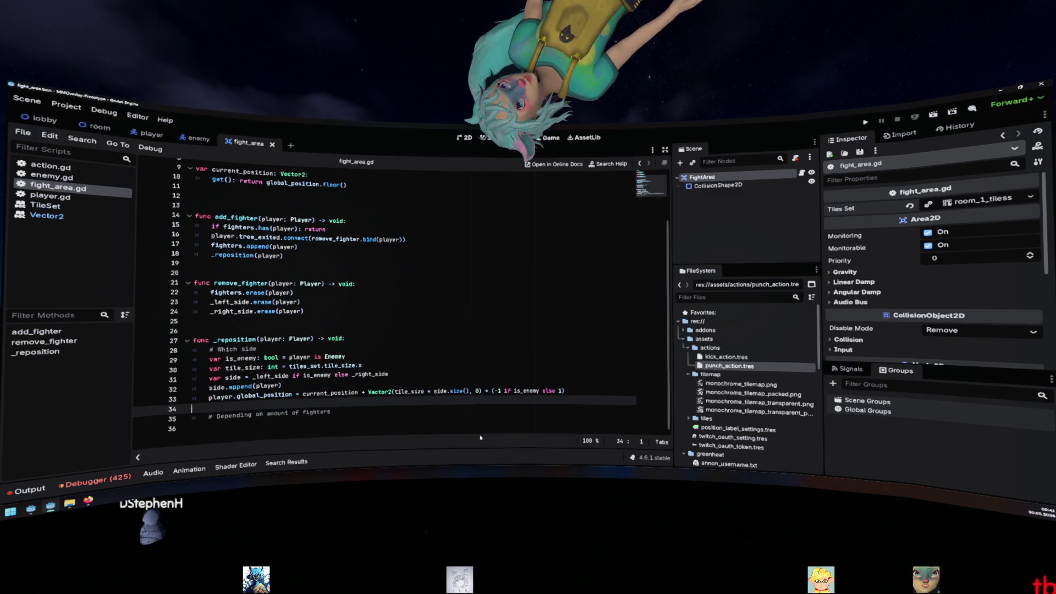
Delete the '# Depending on amount of fighters' comment and extra blank lines, saving fight_area.gd.
key("ctrl+shift+End")
key("Delete")
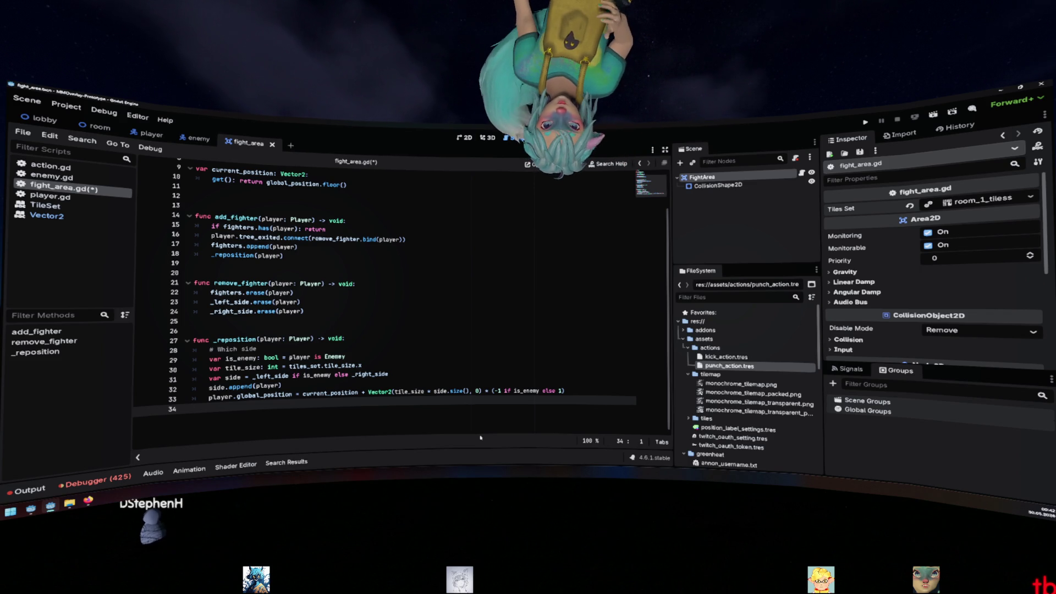
key("ctrl+s")
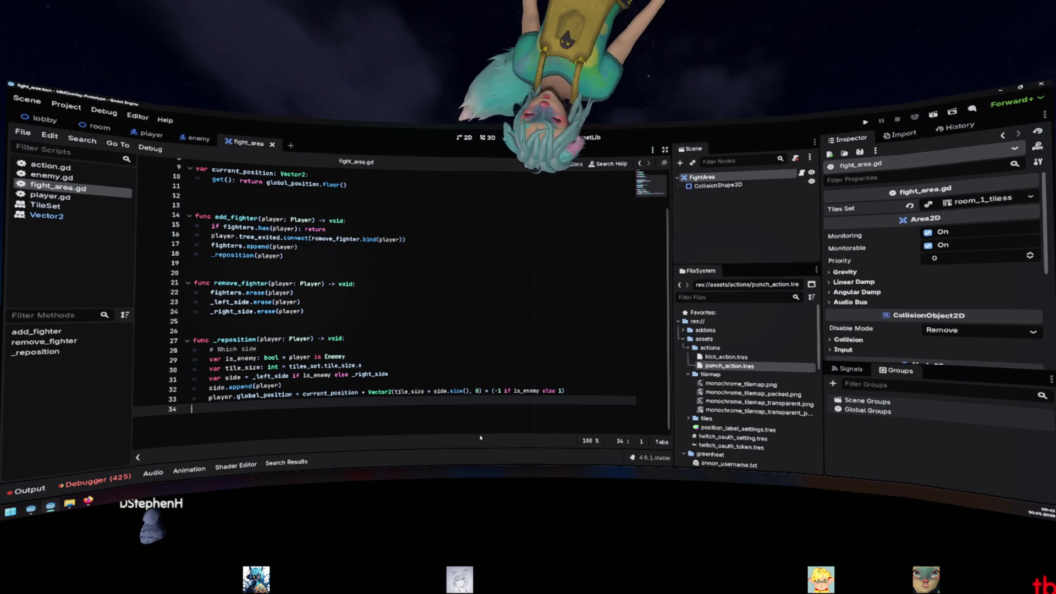
left_click(301, 207)
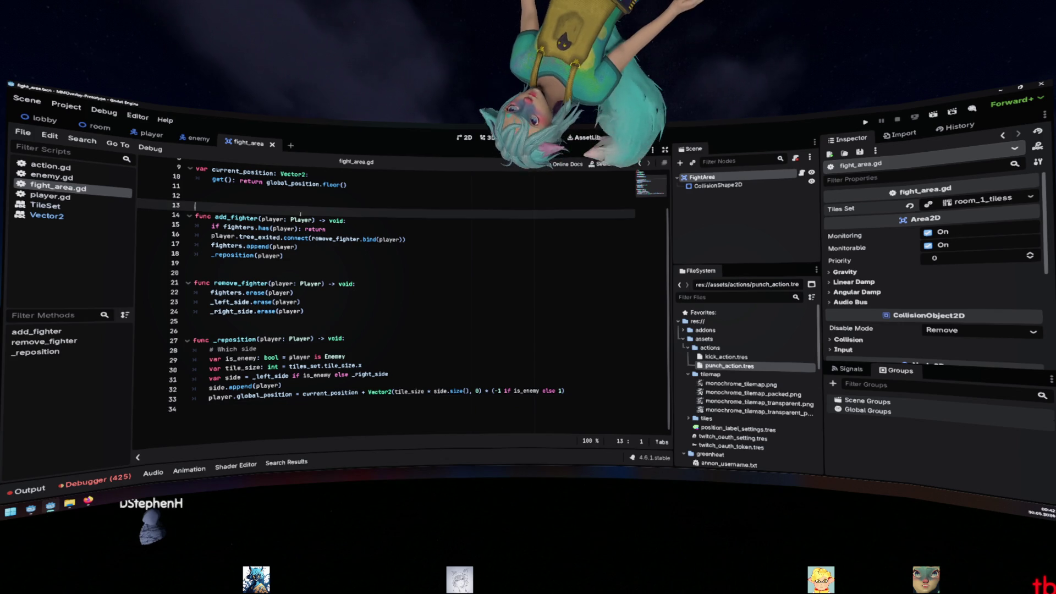
key("BackSpace")
scroll(300, 212, "up", 3)
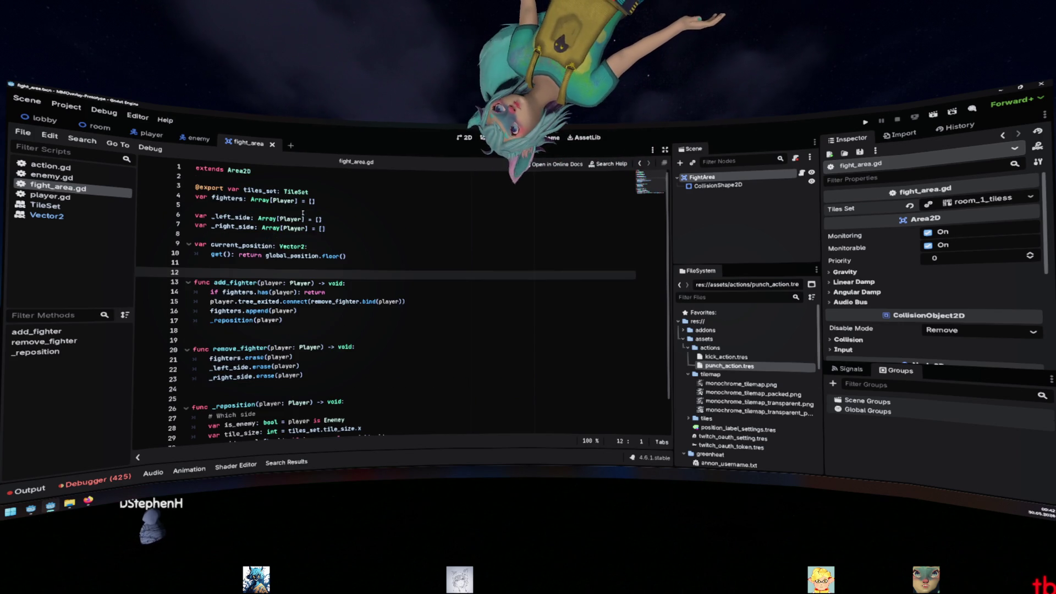
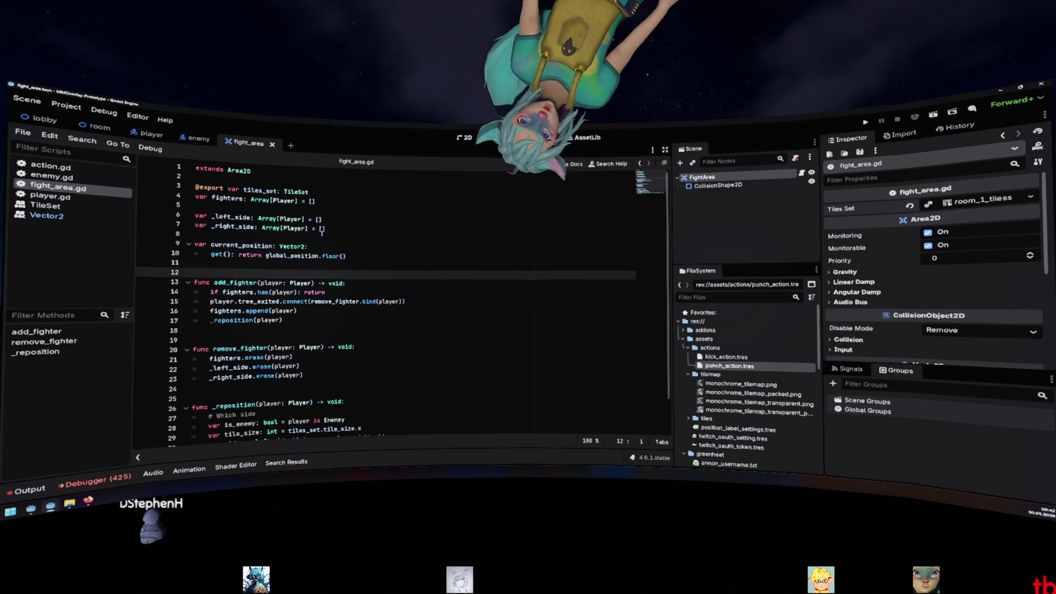
Create a Sprite2D under FightArea by searching 'sprite' in the Add Child Node dialog.
right_click(737, 177)
left_click(770, 177)
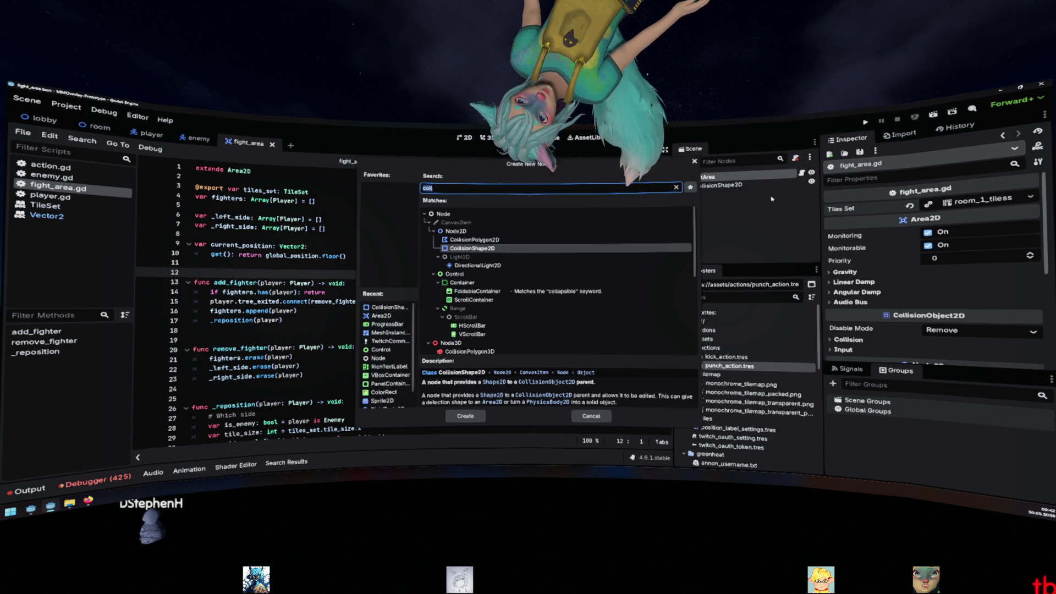
type("sprite")
key("Return")
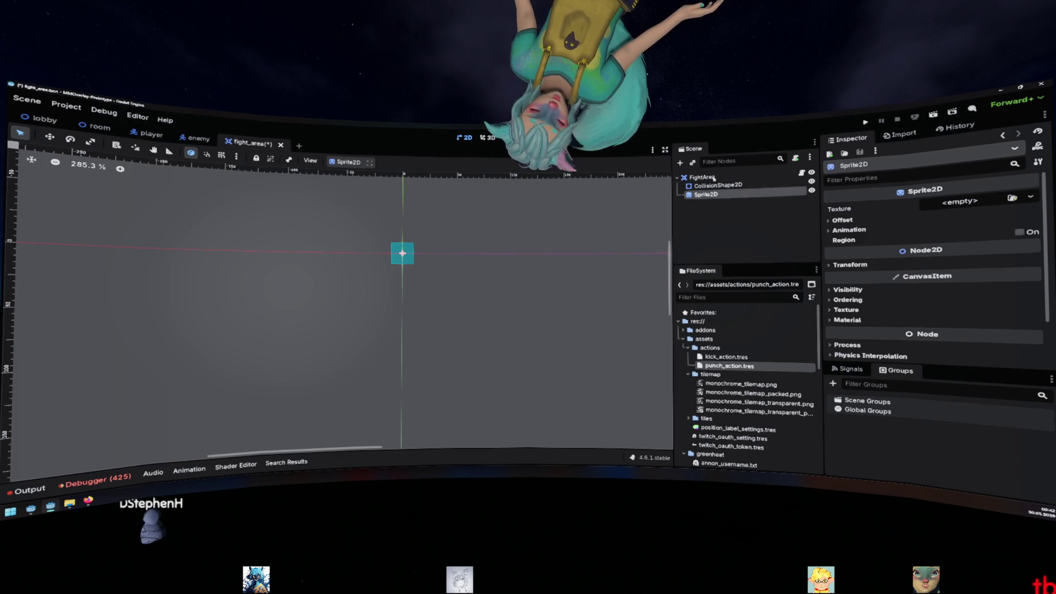
Give the sprite a new GradientTexture2D and expand its gradient settings.
left_click(960, 202)
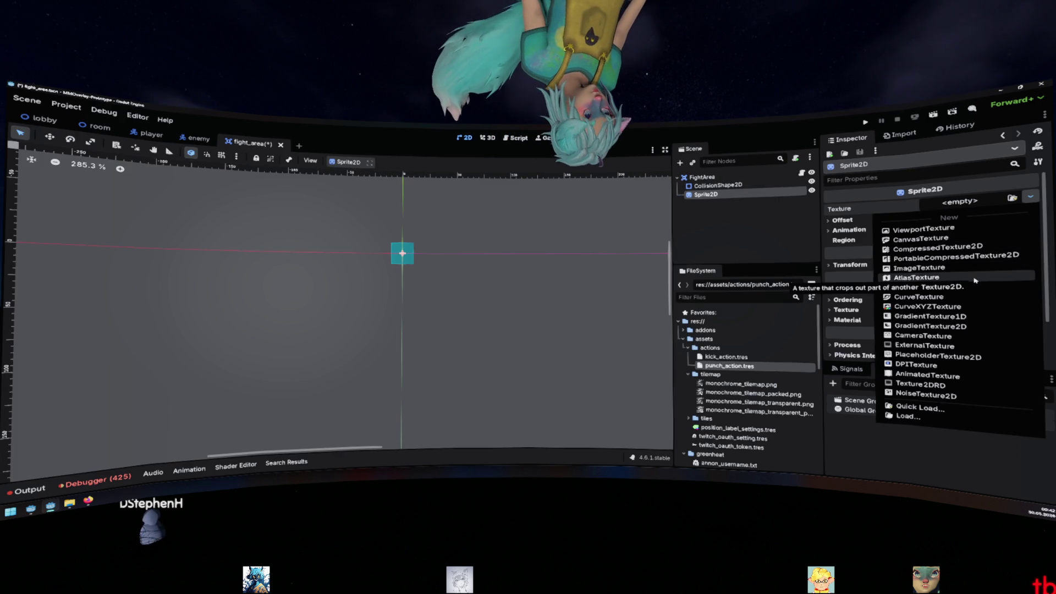
left_click(971, 328)
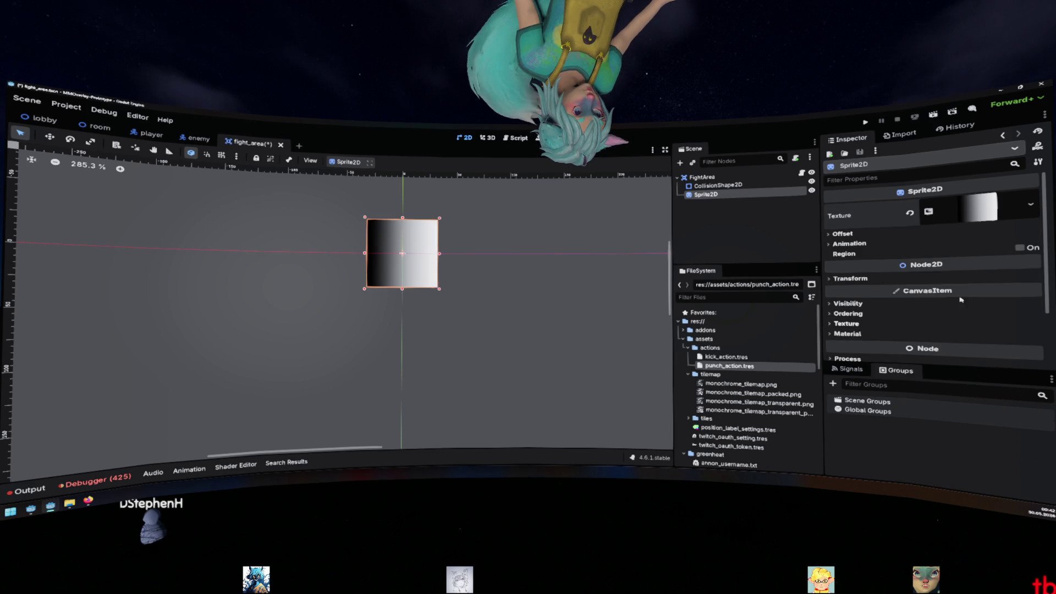
left_click(975, 213)
scroll(968, 248, "down", 2)
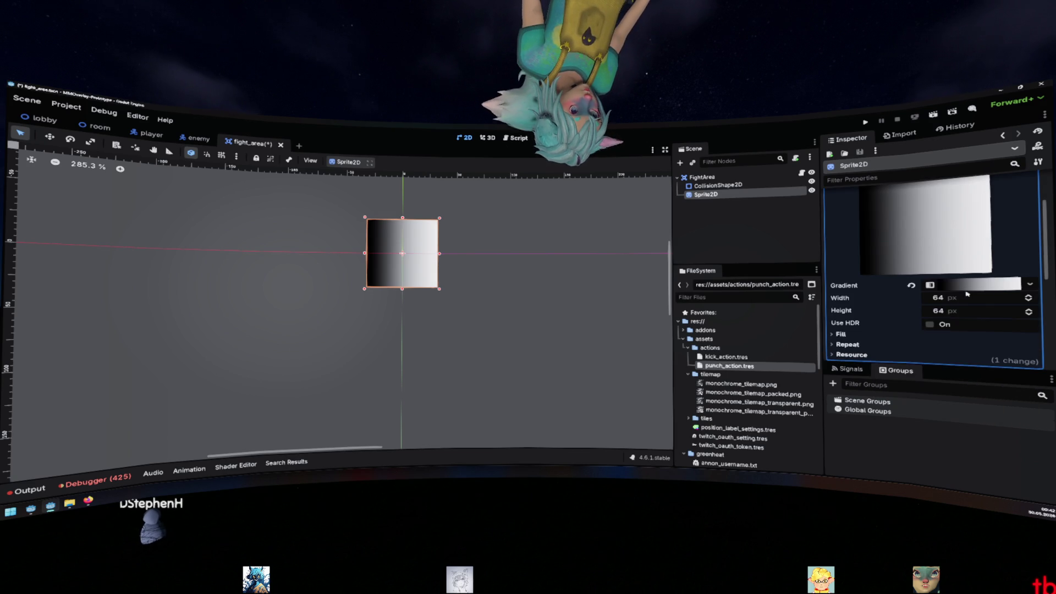
left_click(956, 286)
scroll(956, 293, "down", 2)
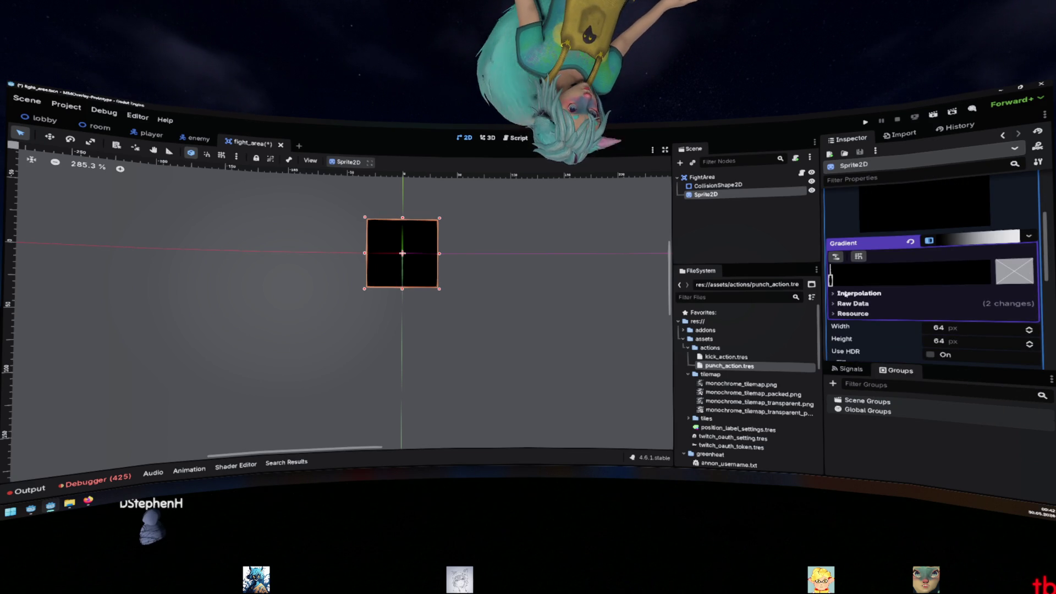
left_click(853, 304)
left_click(858, 293)
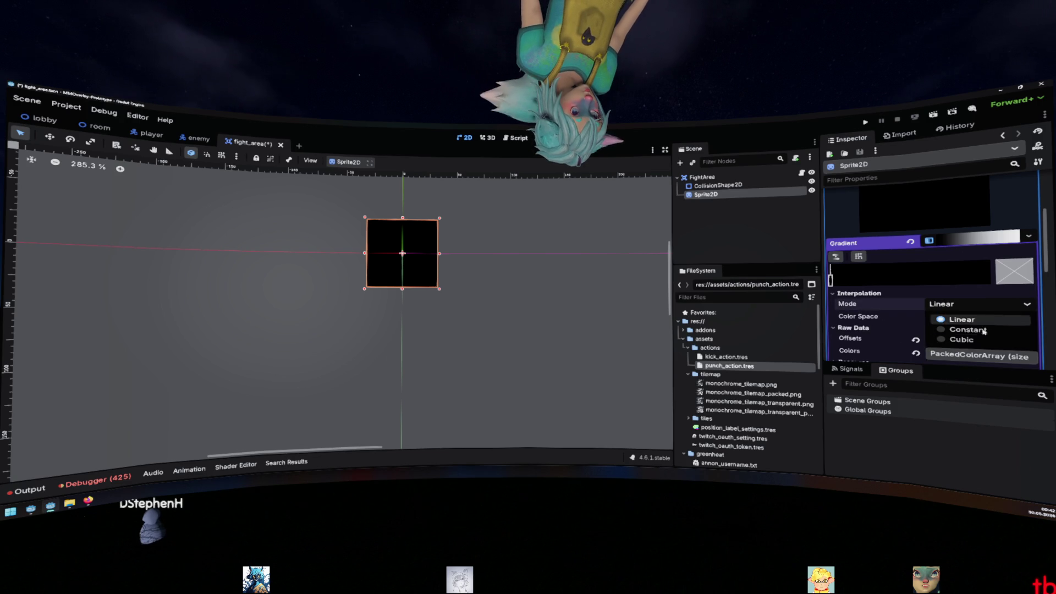
Set the gradient's left stop colour to a translucent red.
double_click(832, 279)
left_click_drag(913, 419, 864, 421)
left_click(984, 293)
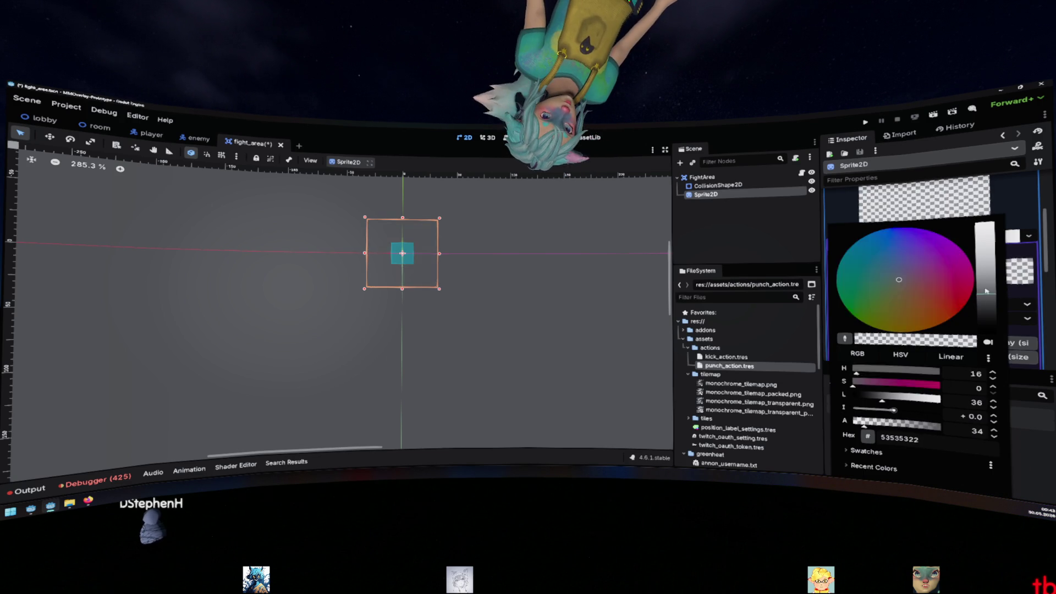
mouse_move(969, 298)
left_mouse_down()
mouse_move(991, 284)
mouse_move(993, 299)
left_mouse_up()
key("Escape")
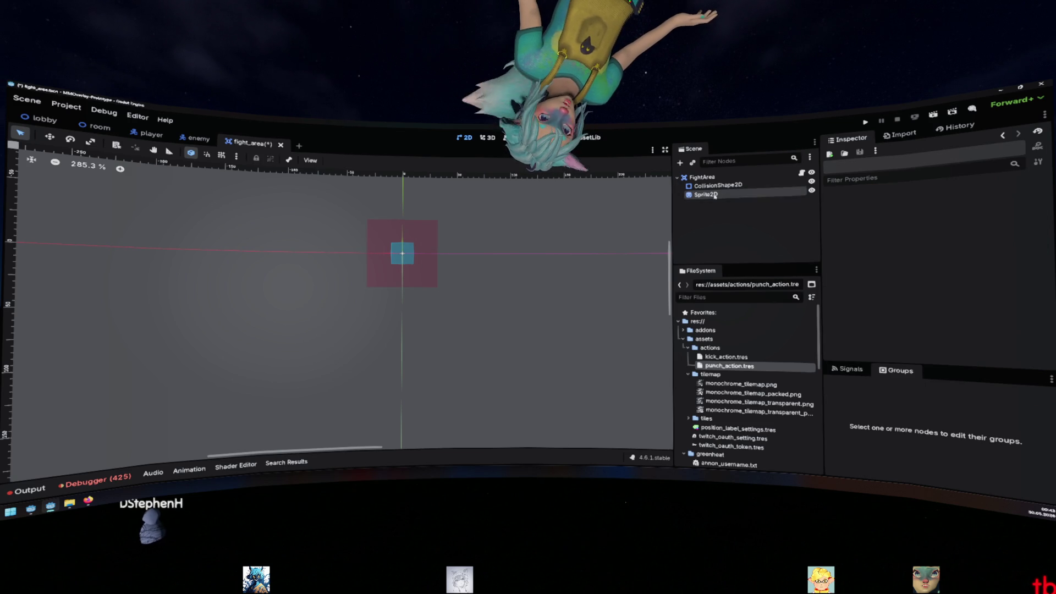
Rename the sprite to 'View' and return to the fight_area.gd script.
left_click(714, 195)
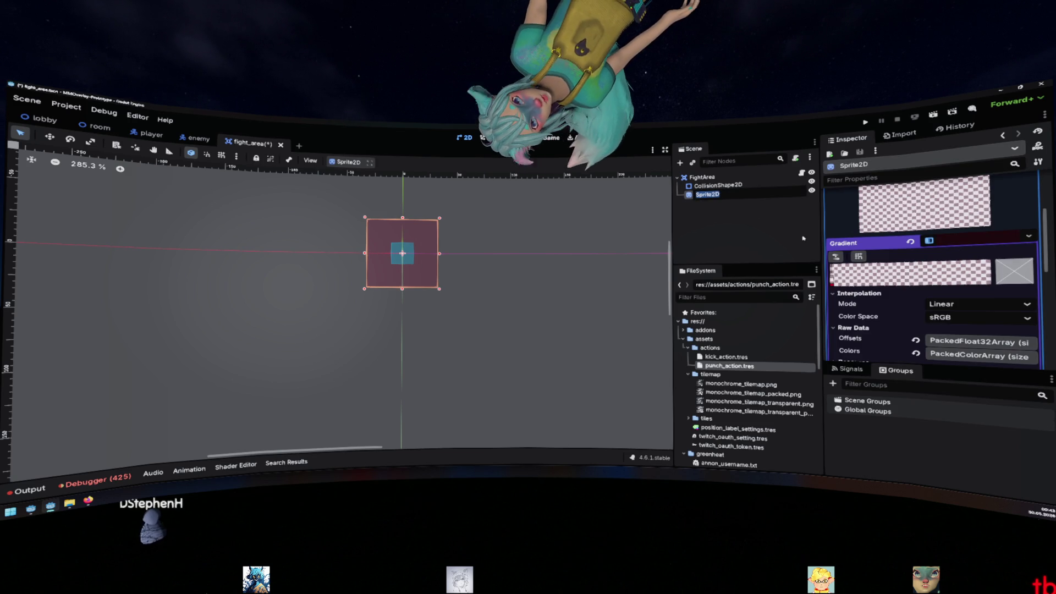
type("View")
key("Return")
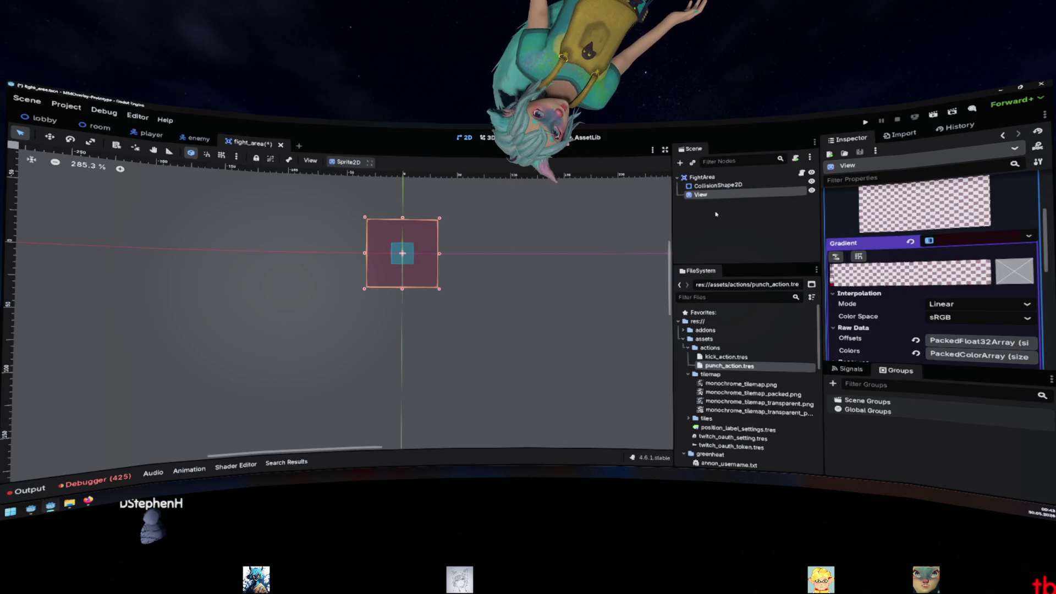
scroll(907, 247, "up", 3)
left_click(876, 233)
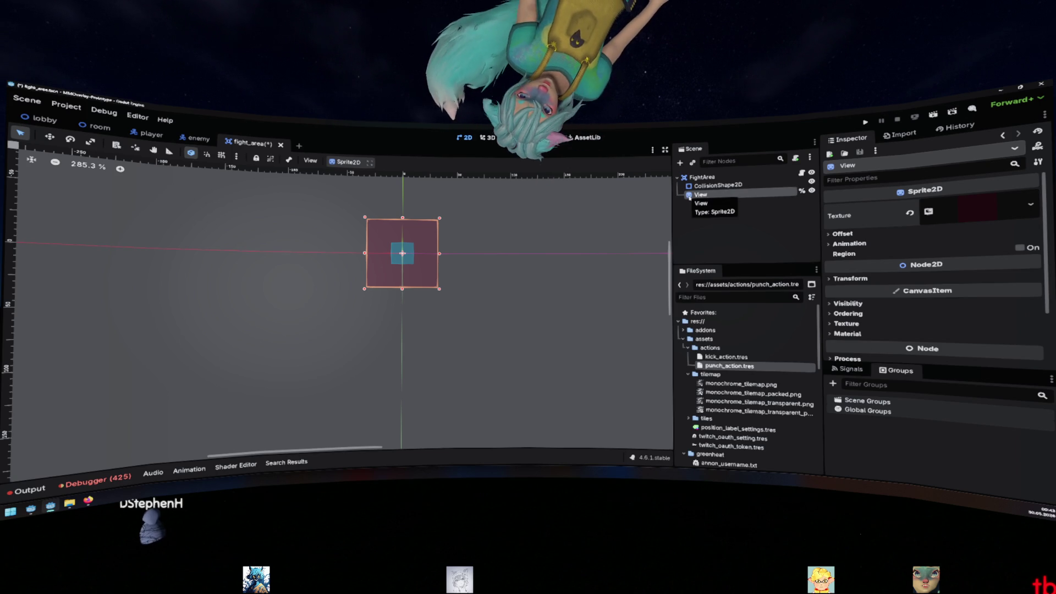
left_click(802, 173)
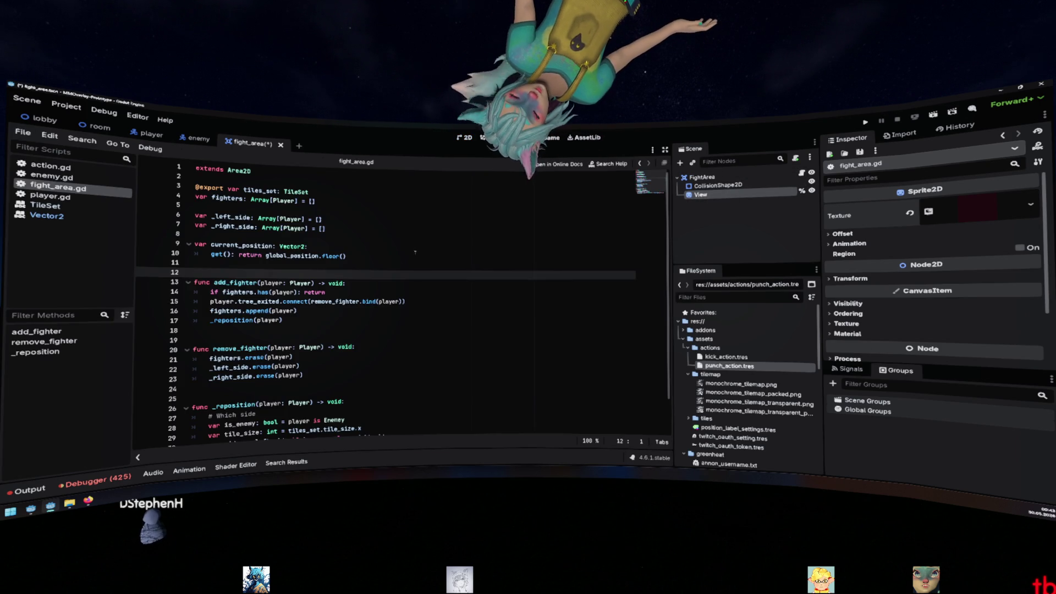
Add _update_size() calls at the end of add_fighter and remove_fighter.
left_click(388, 327)
type("_update_size")
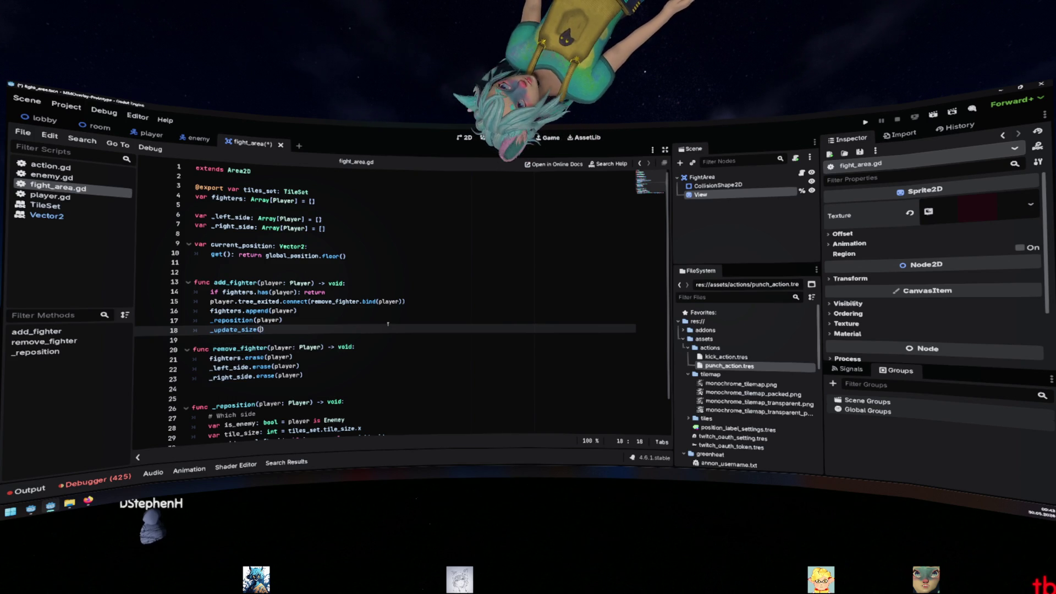
type("()")
key("Down")
key("Down")
key("Down")
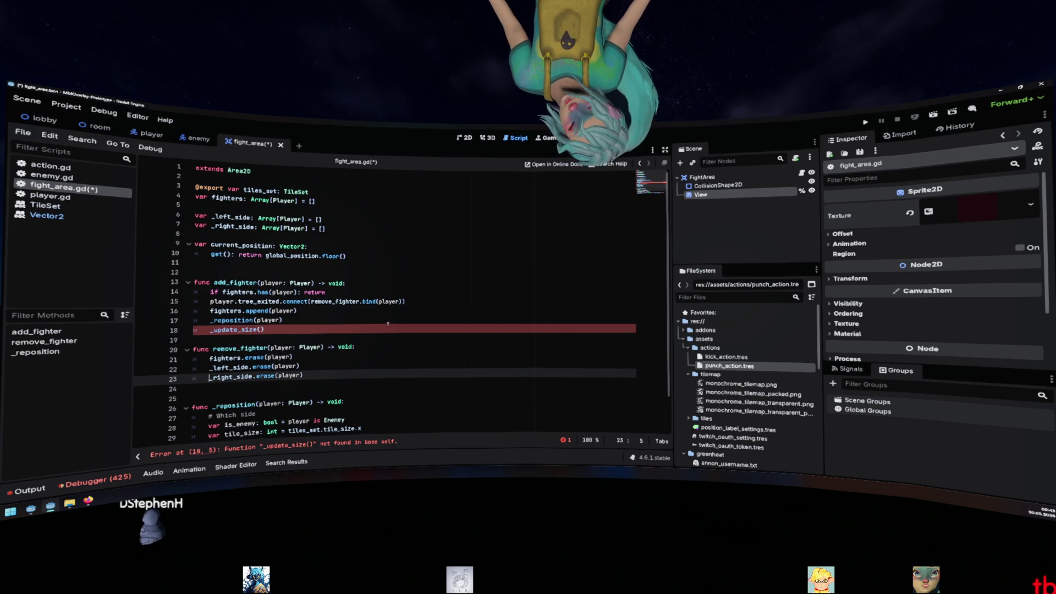
key("End")
key("Return")
type("_update_size()")
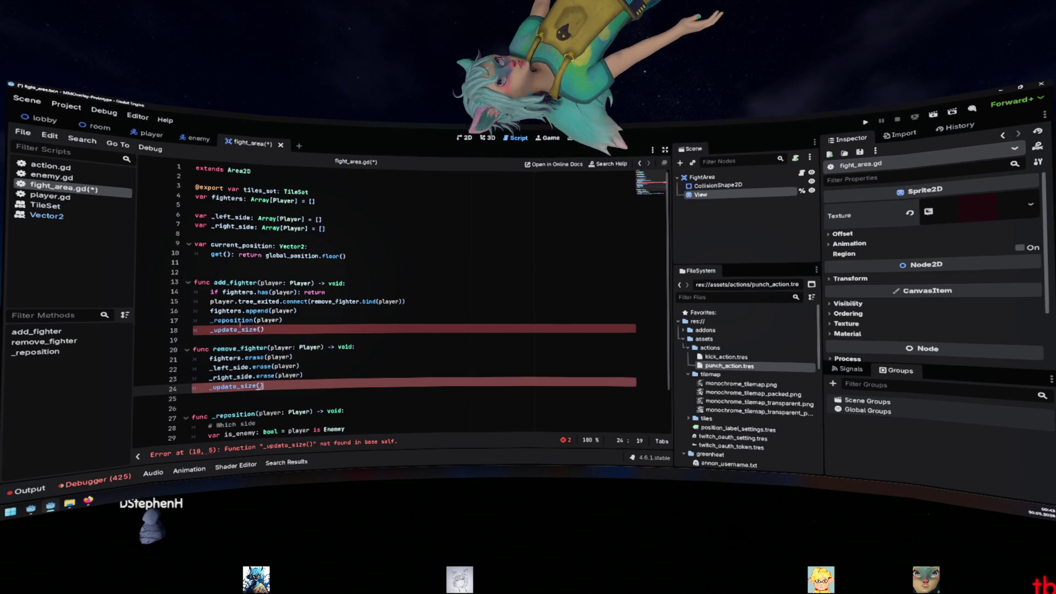
Declare 'func _update_size() -> void:' below remove_fighter.
key("Down")
key("Down")
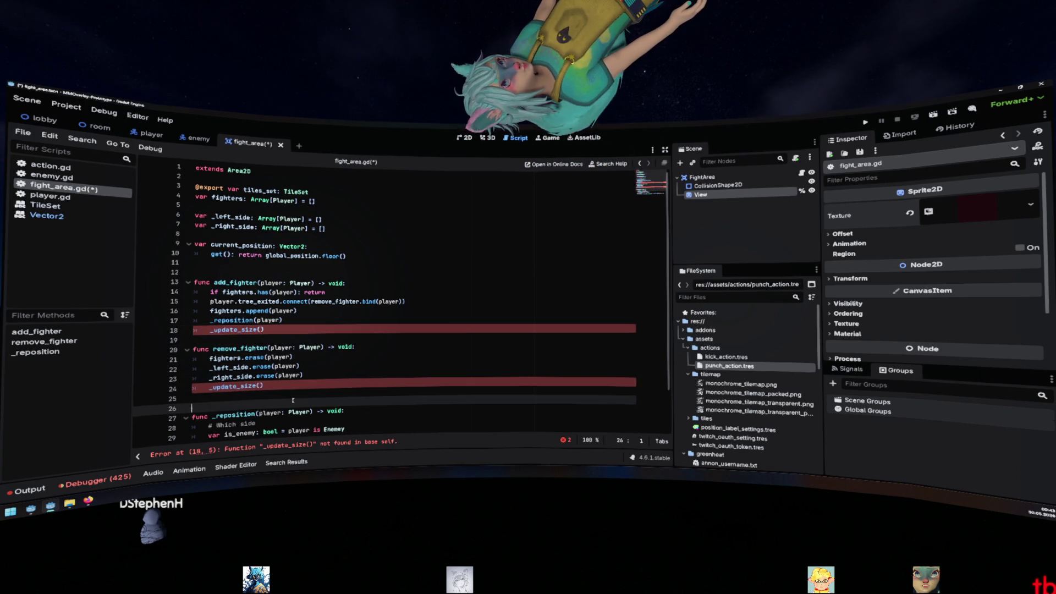
key("Return")
key("Return")
key("Up")
type("func _update_size() -> ")
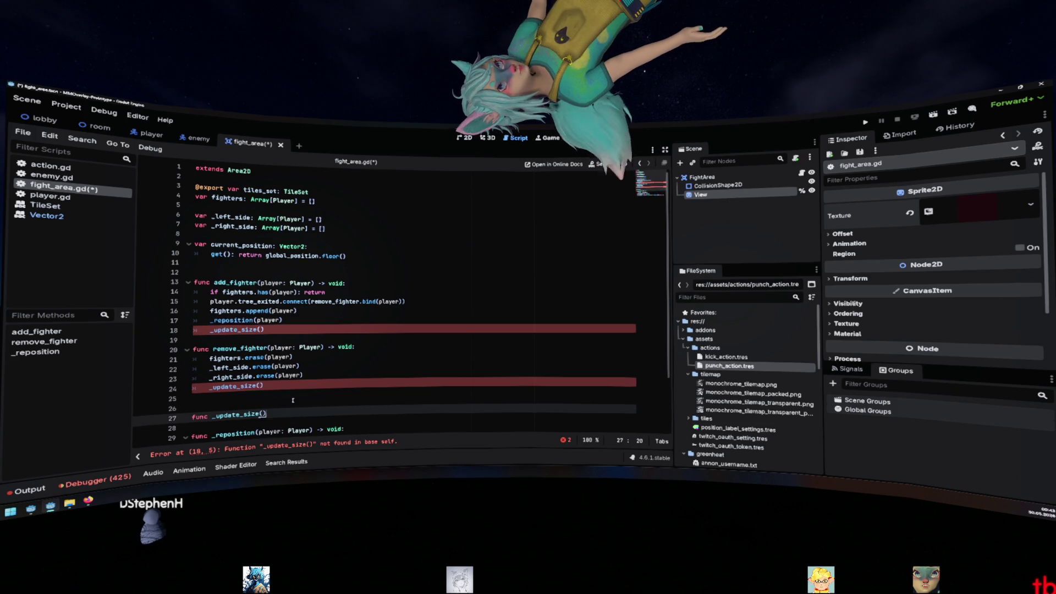
type("void:")
key("Return")
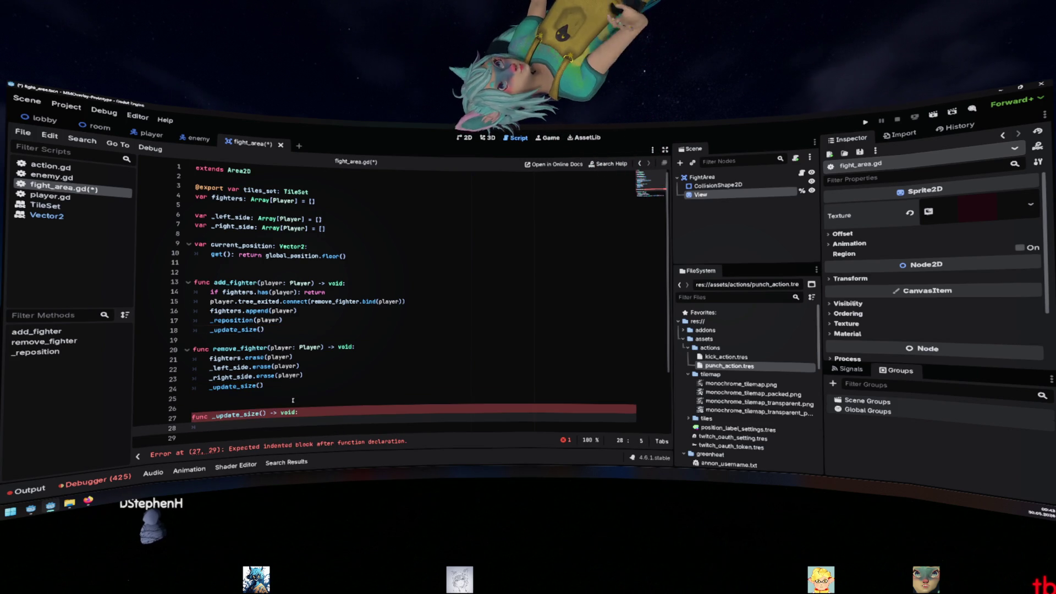
left_click(710, 186)
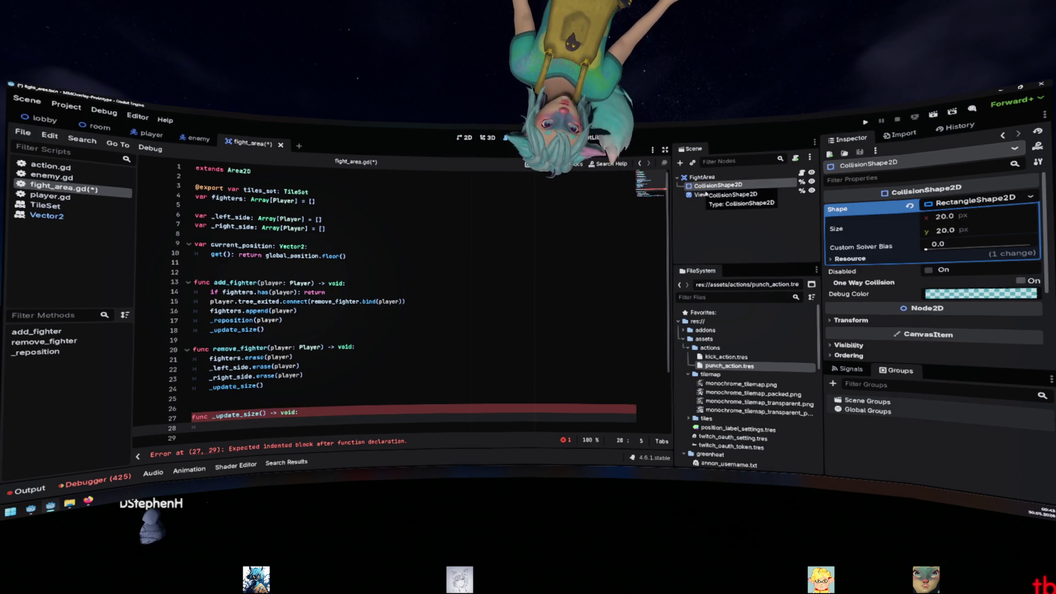
Drag the View and CollisionShape2D nodes into the script as node references.
left_click(699, 195, "shift")
mouse_move(700, 194)
left_mouse_down()
mouse_move(354, 211)
mouse_move(322, 238)
mouse_move(323, 188)
mouse_move(305, 188)
left_mouse_up()
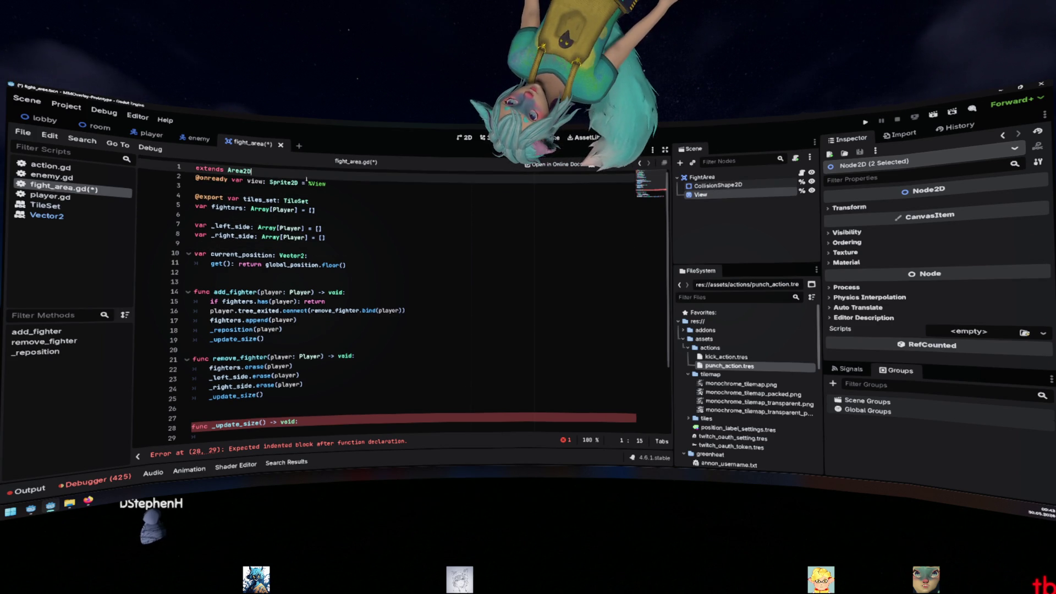
mouse_move(716, 185)
left_mouse_down()
mouse_move(330, 187)
mouse_move(284, 198)
left_mouse_up()
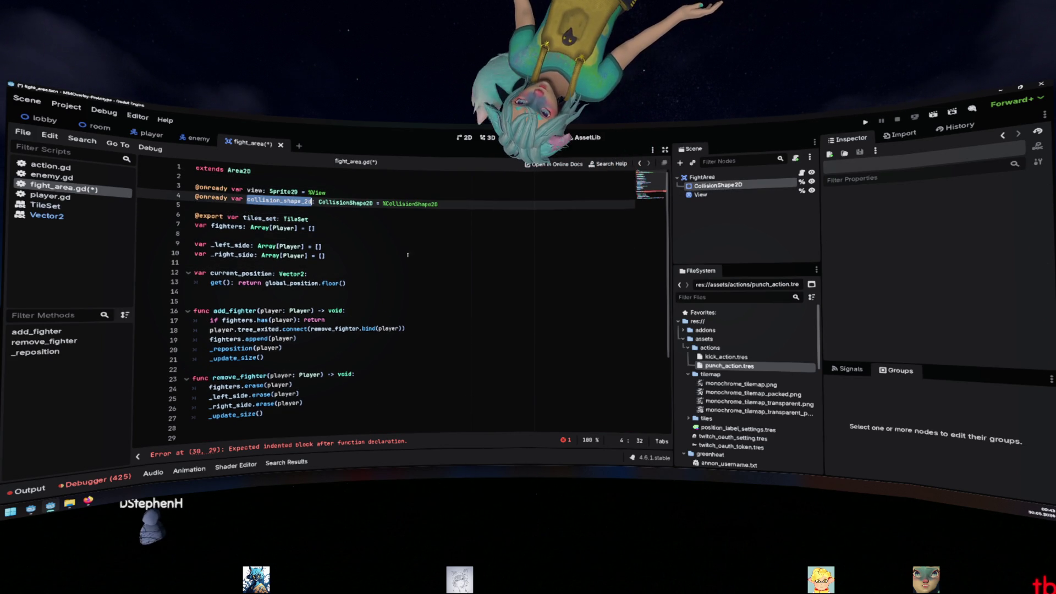
scroll(300, 330, "down", 3)
Declare var gradient: GradientTexture2D = view.texture in _update_size.
left_click(301, 366)
type("view.")
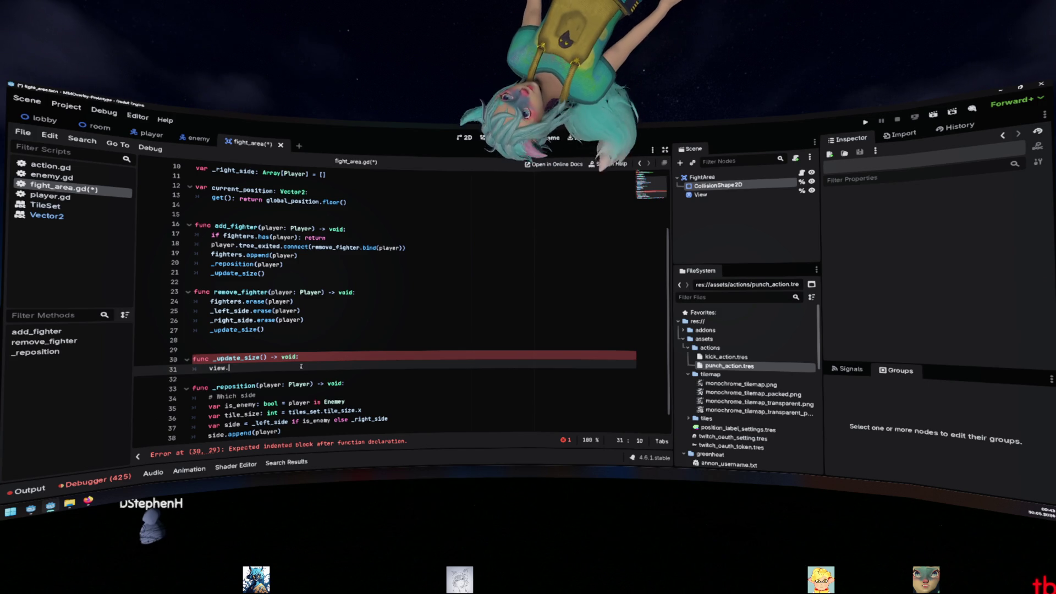
type("texture")
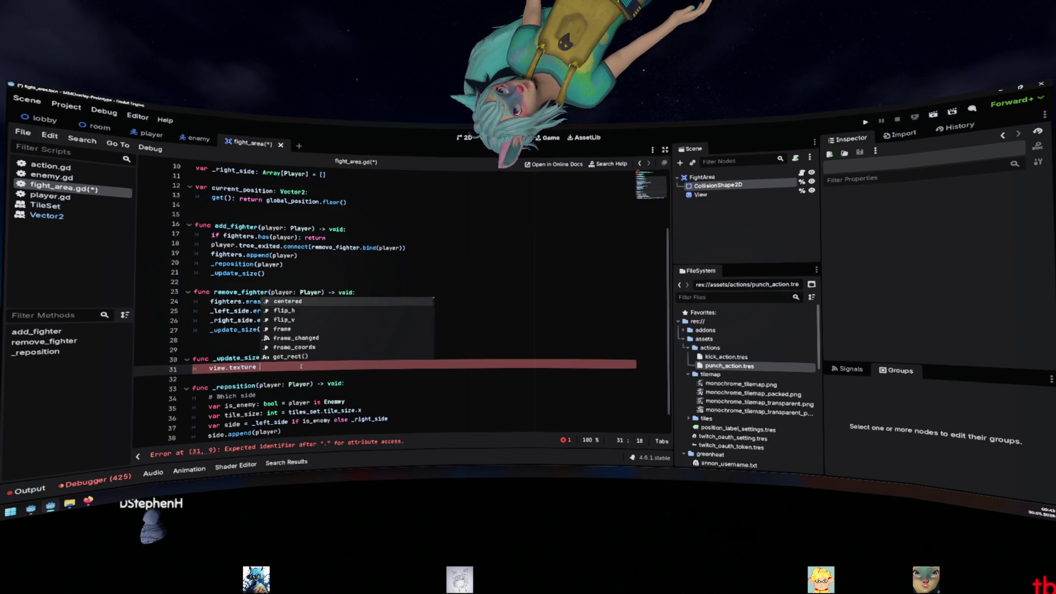
key("Home")
type("var gr")
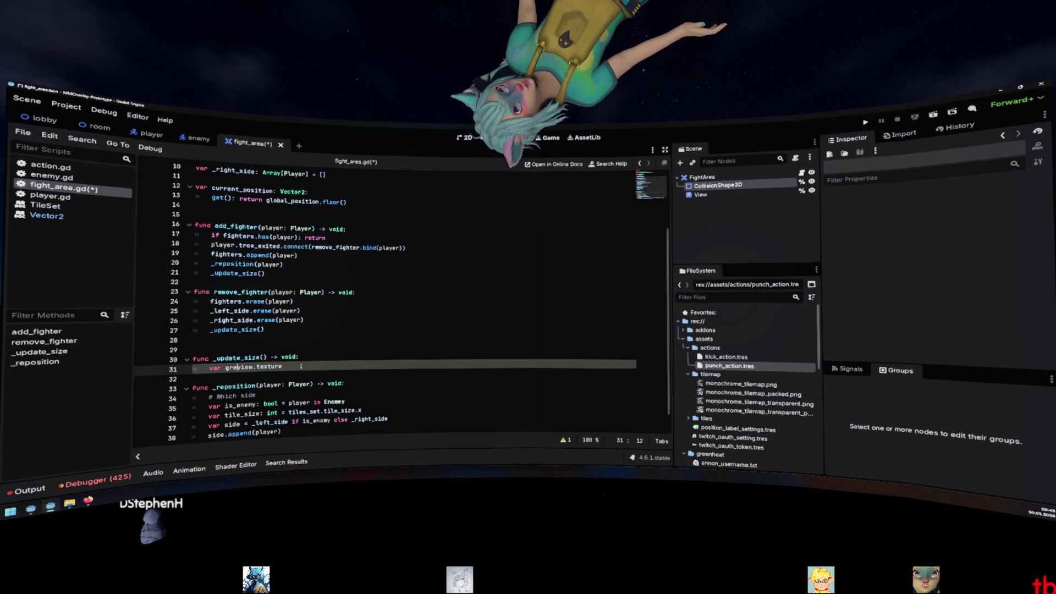
type("adient =")
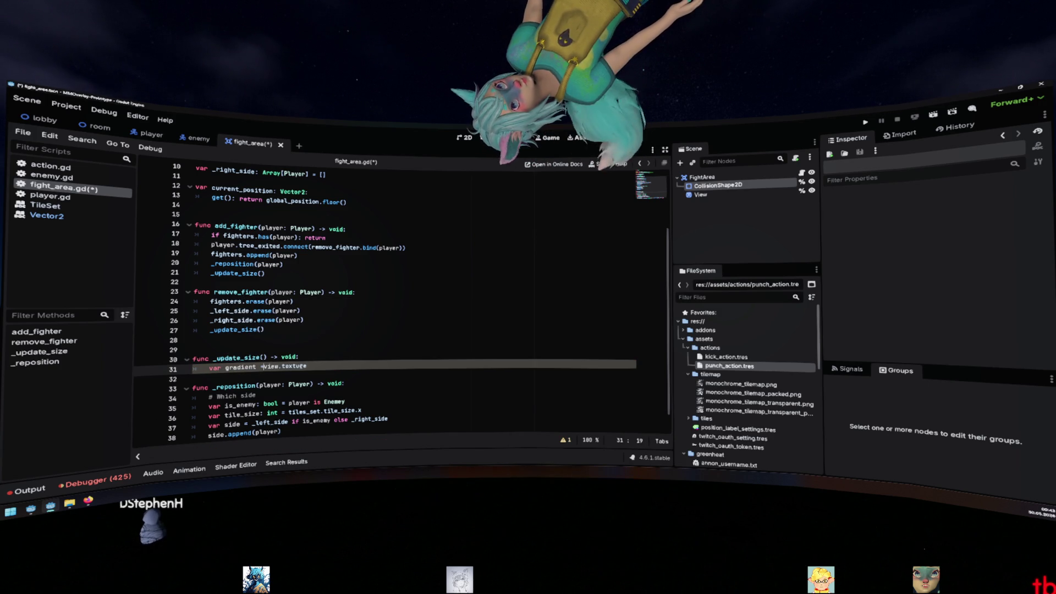
key("ctrl+Left")
key("ctrl+Left")
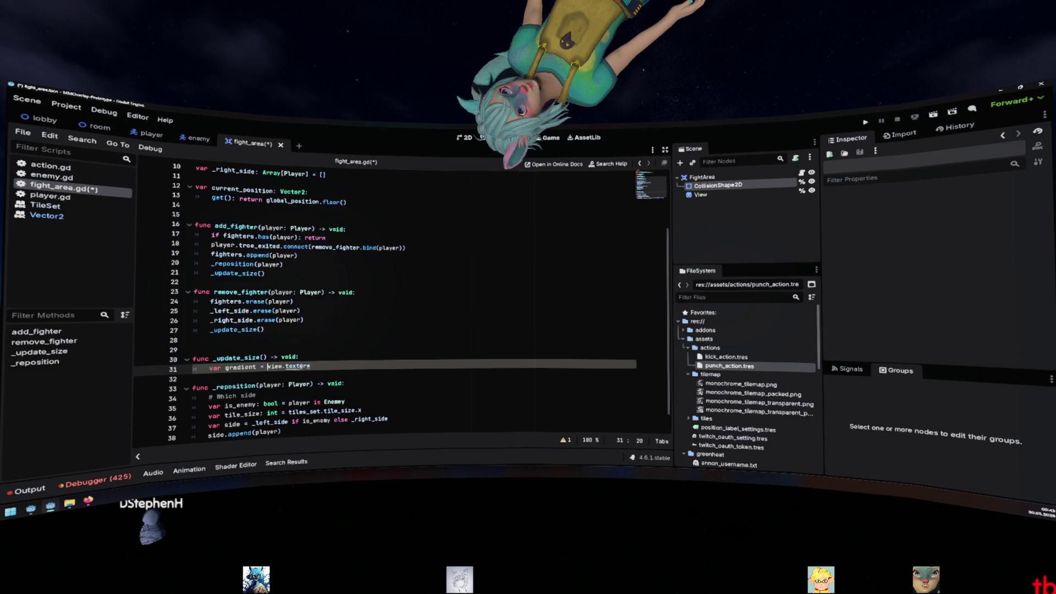
type(": GradientT")
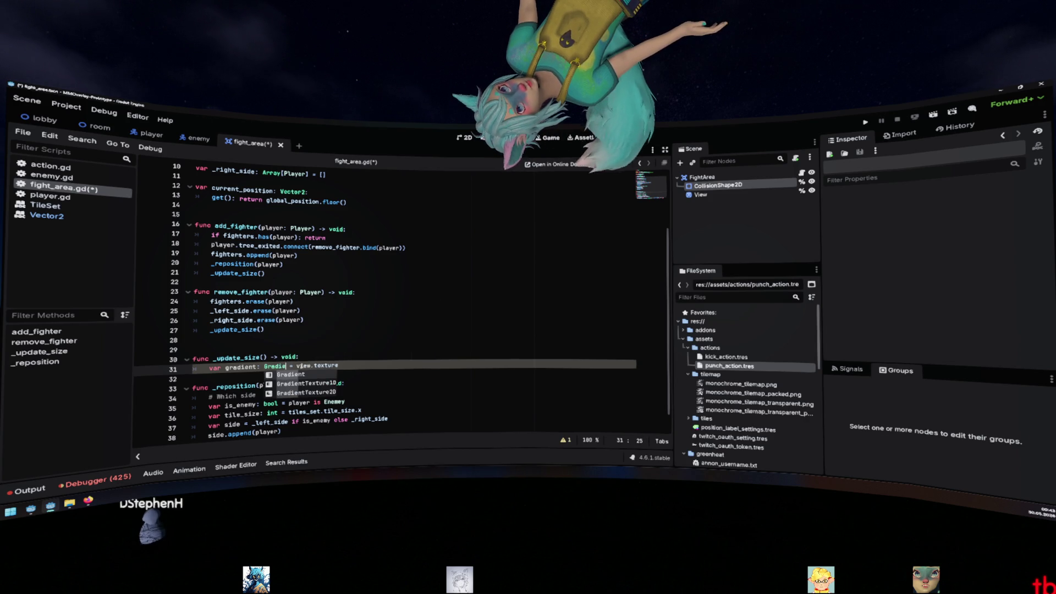
key("Down")
key("Return")
key("End")
key("Return")
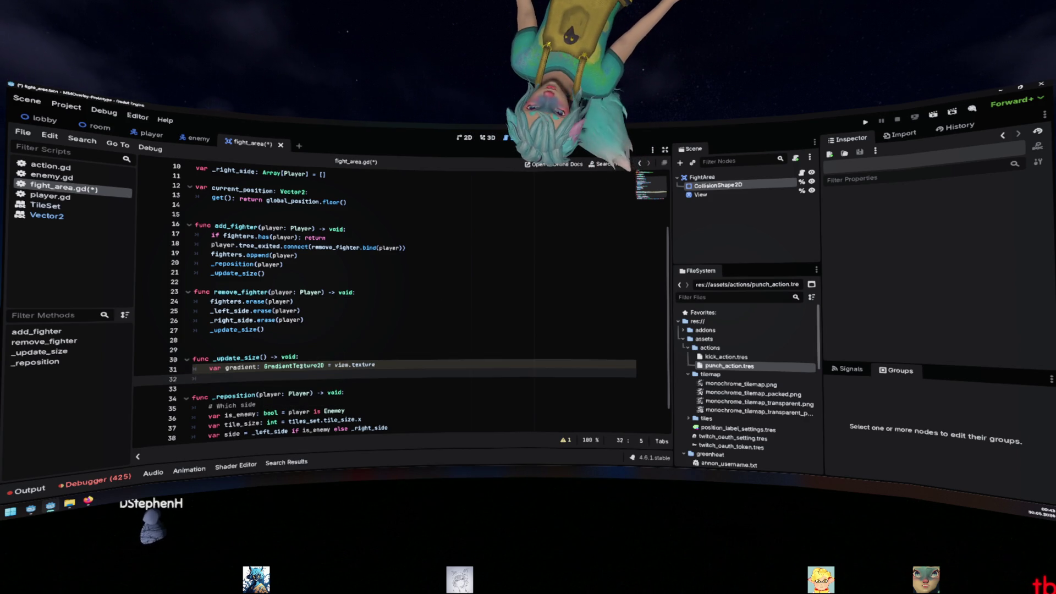
Begin the line gradient.width = fighters.size() *.
type("gradient.wi")
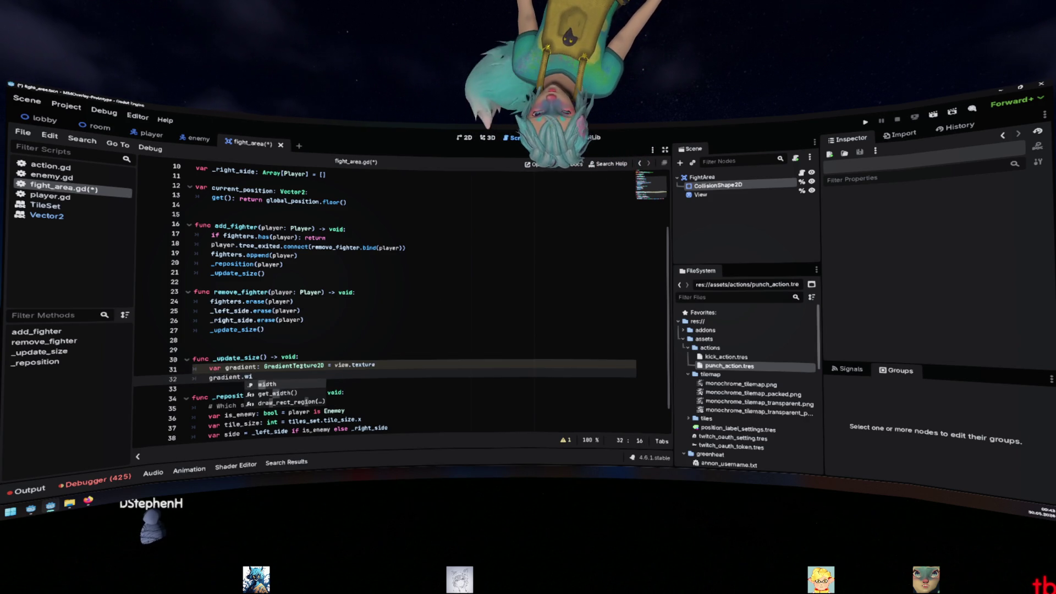
type("dth ")
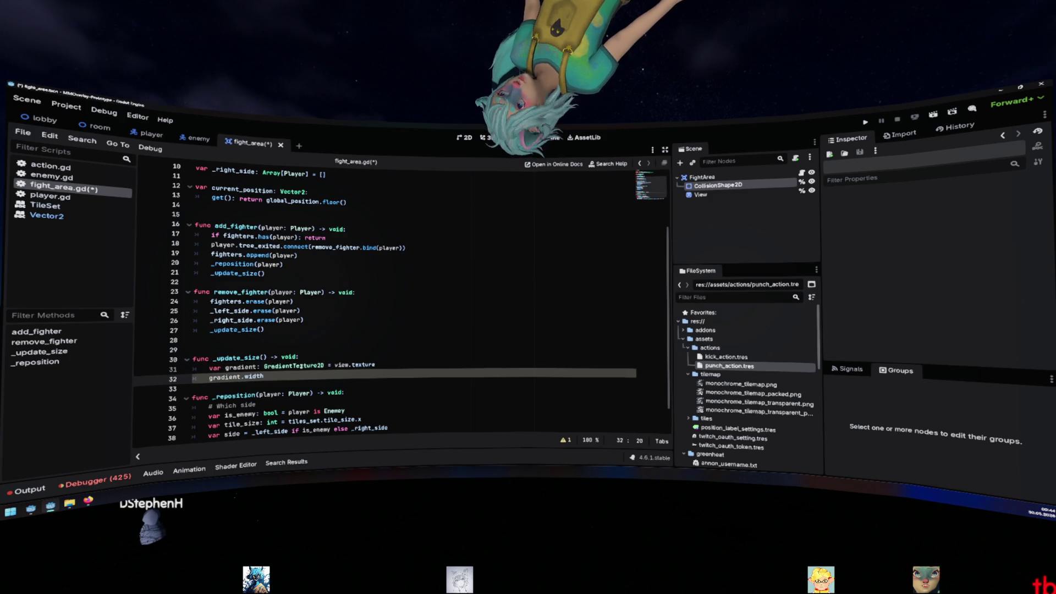
type("= ")
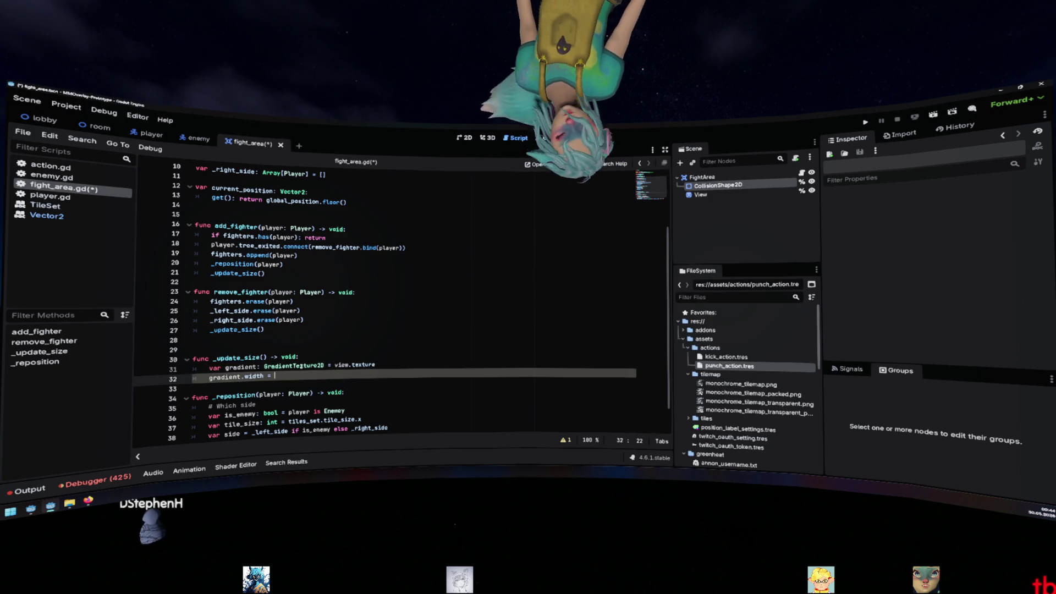
type("fighters ")
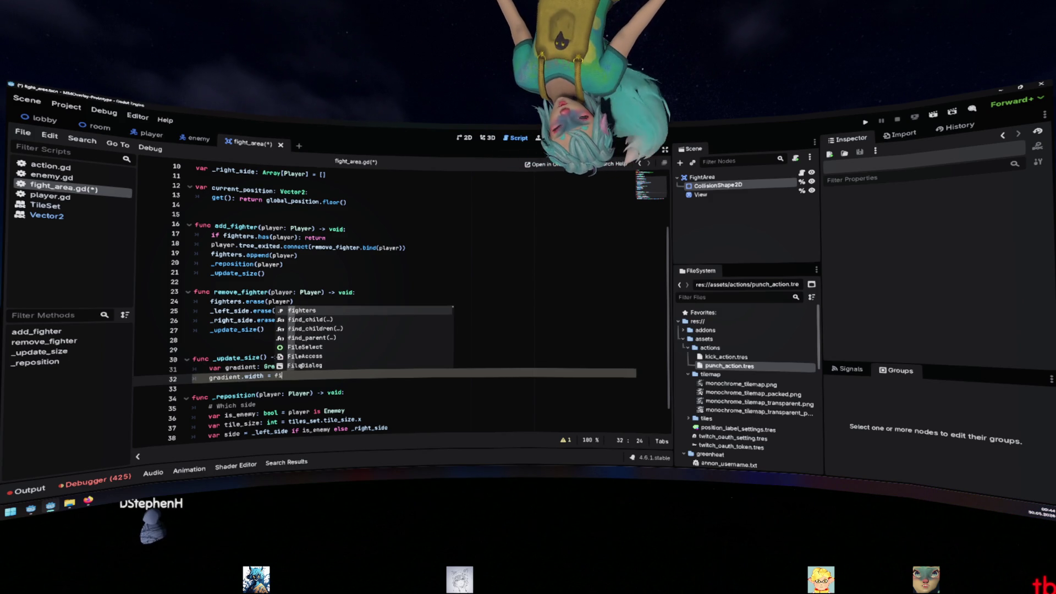
type("le")
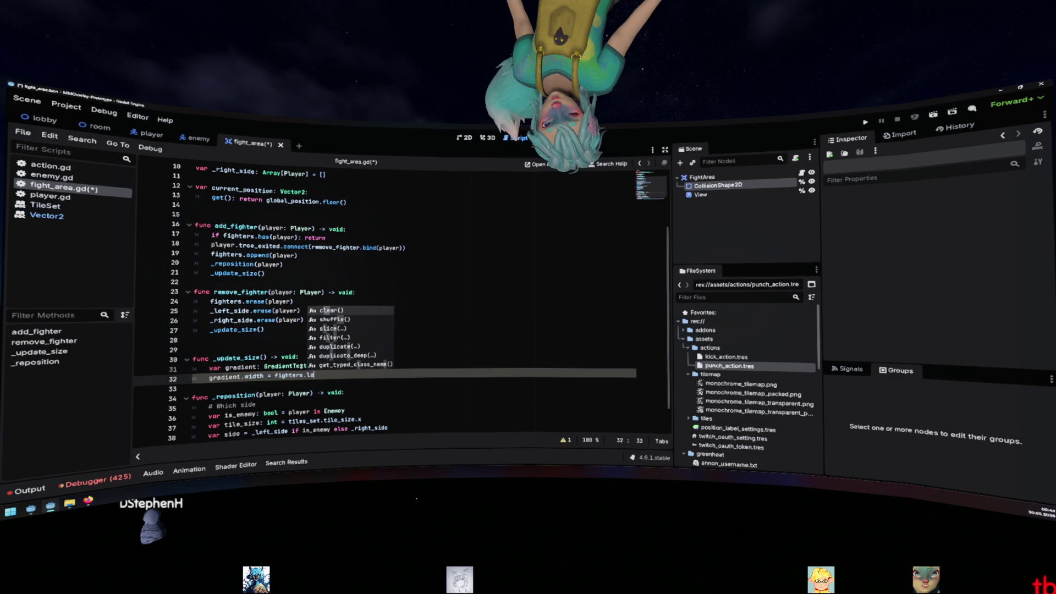
key("BackSpace")
key("BackSpace")
type("si")
key("Return")
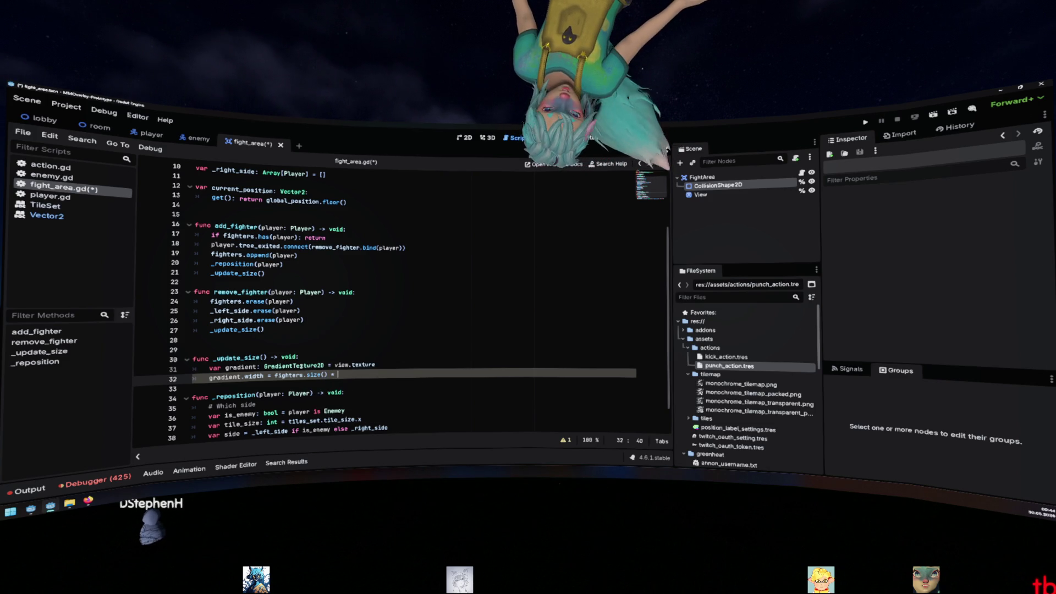
type("*")
scroll(297, 363, "down", 1)
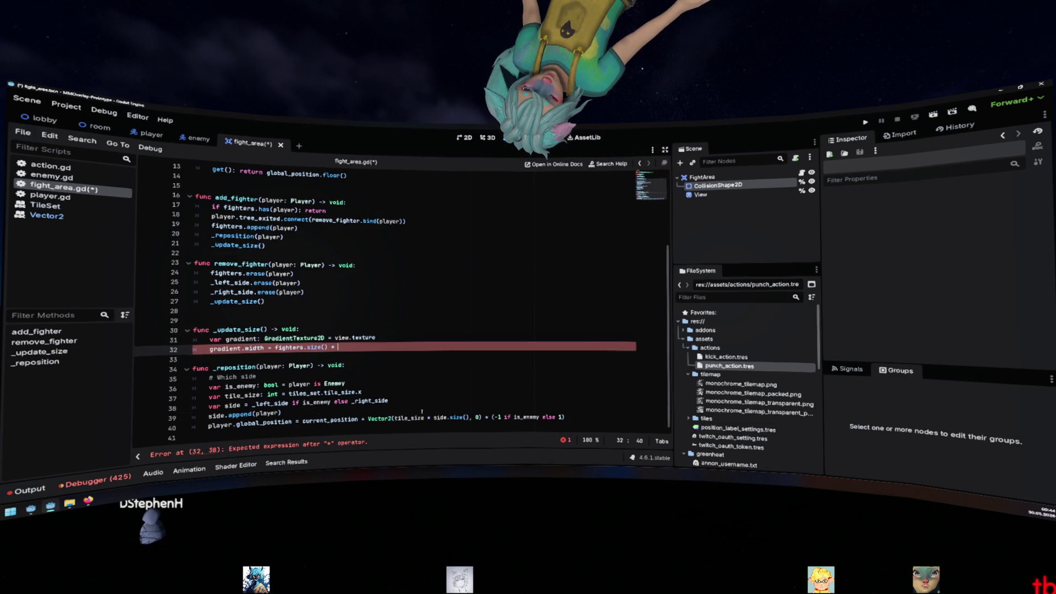
Copy the var tile_size declaration from _reposition into the top of _update_size.
left_click(395, 419)
double_click(407, 418)
left_click_drag(363, 394, 347, 384)
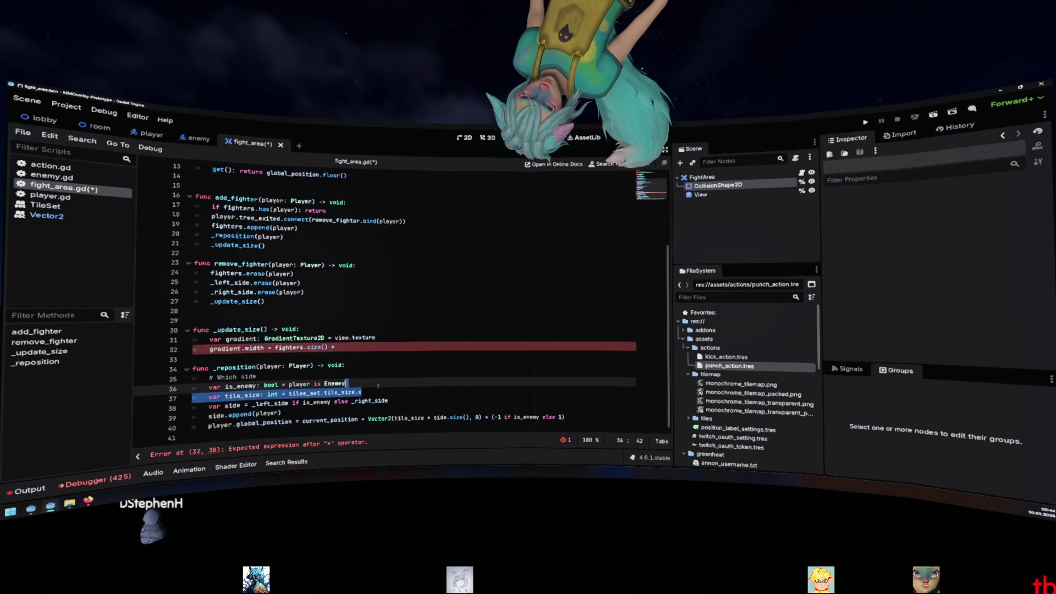
key("ctrl+c")
left_click(385, 329)
key("Return")
key("ctrl+v")
left_click(385, 328)
key("Down")
key("BackSpace")
Complete the width formula as fighters.size() * tile_size.
left_click(264, 339)
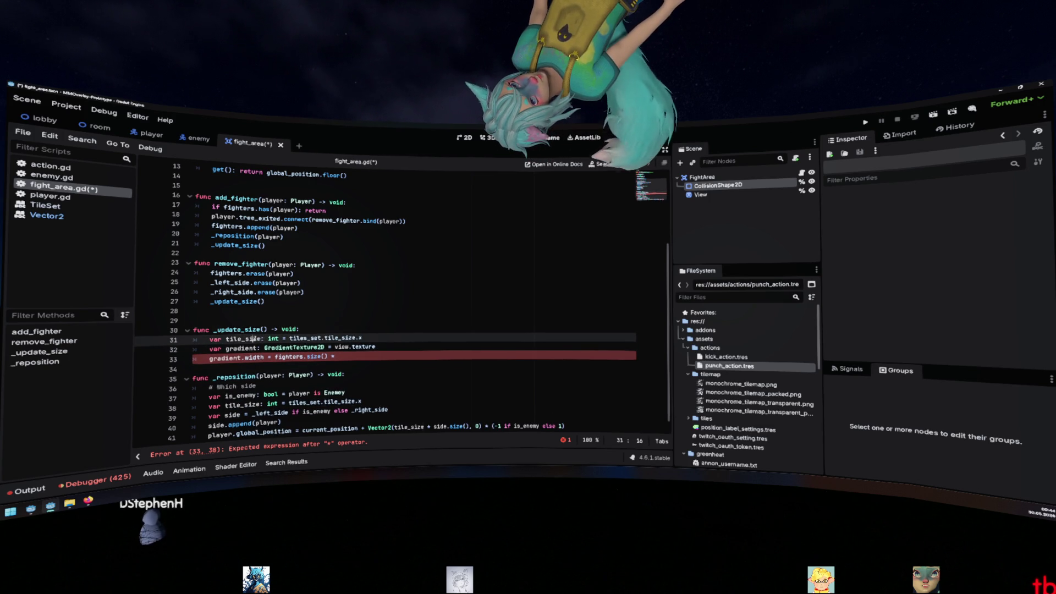
double_click(253, 338)
key("ctrl+c")
left_click(407, 360)
key("ctrl+v")
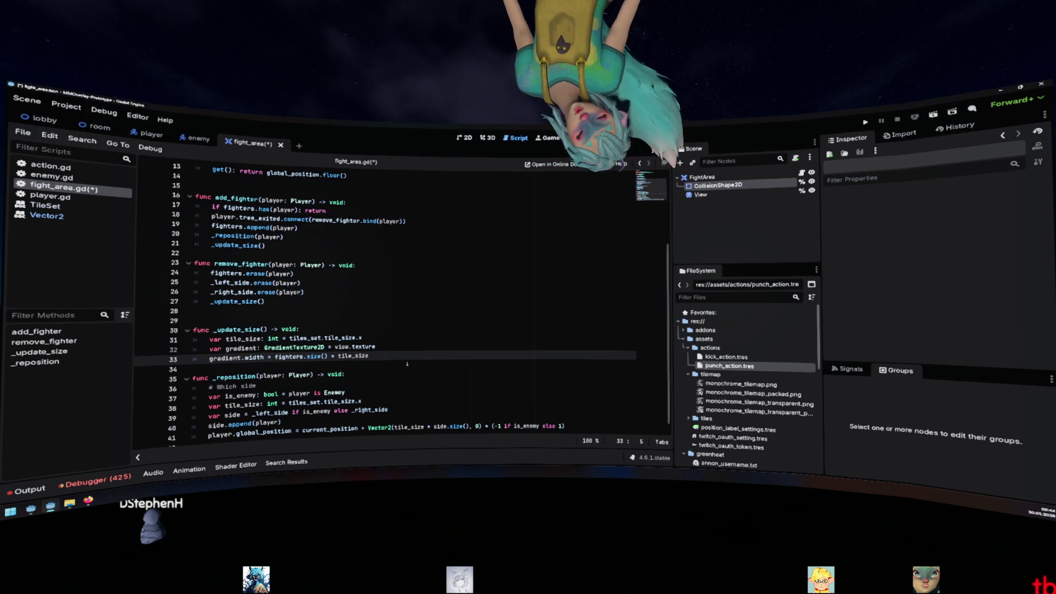
Add view.position.x -= gradient.width / 2 and copy the collision_shape_2d name.
key("Return")
type("view.p")
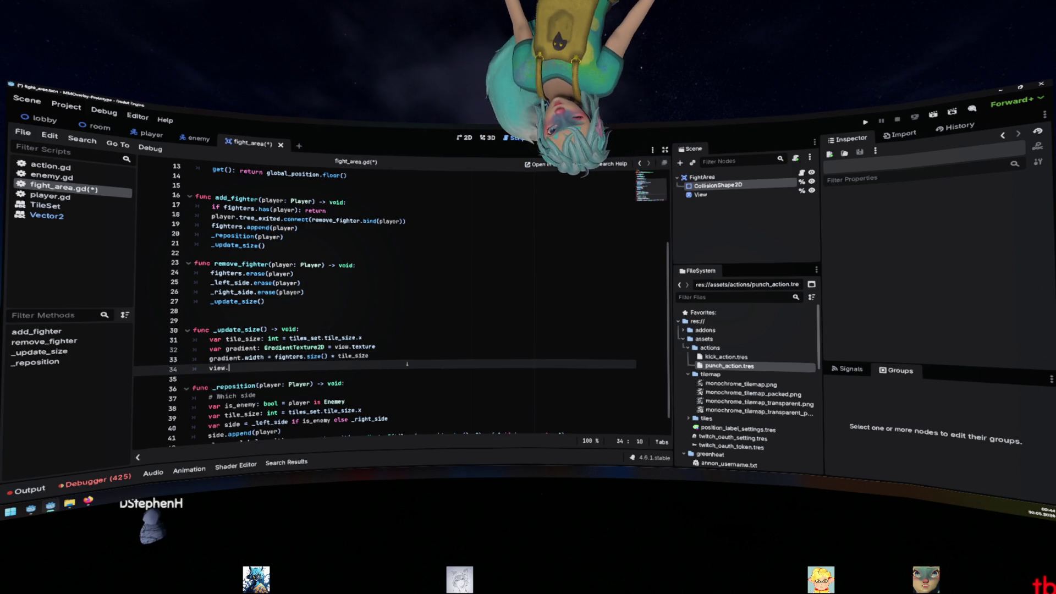
key("Return")
type(".x")
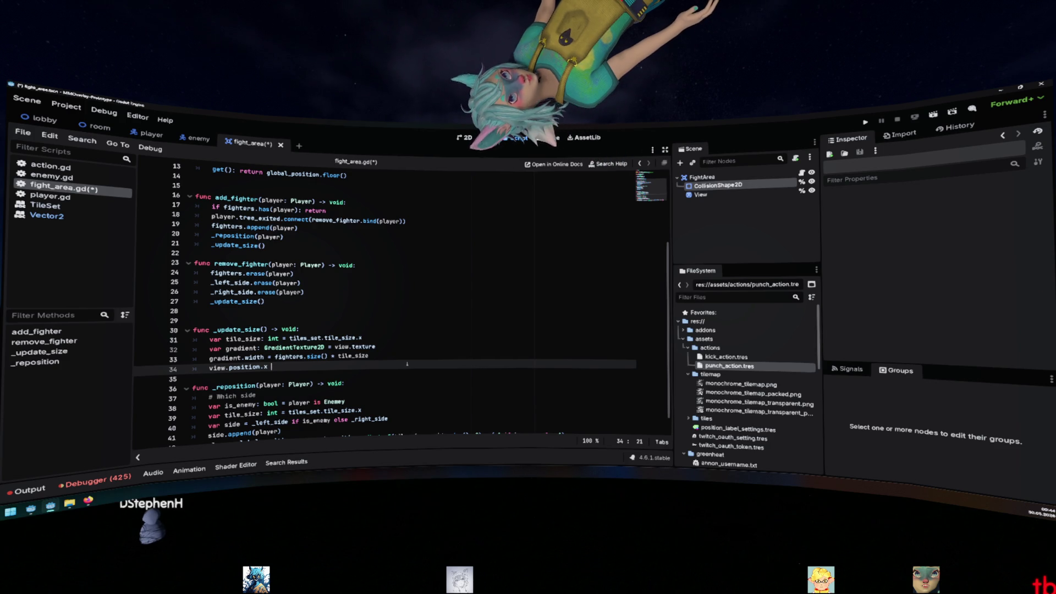
key("Left")
key("Left")
key("Left")
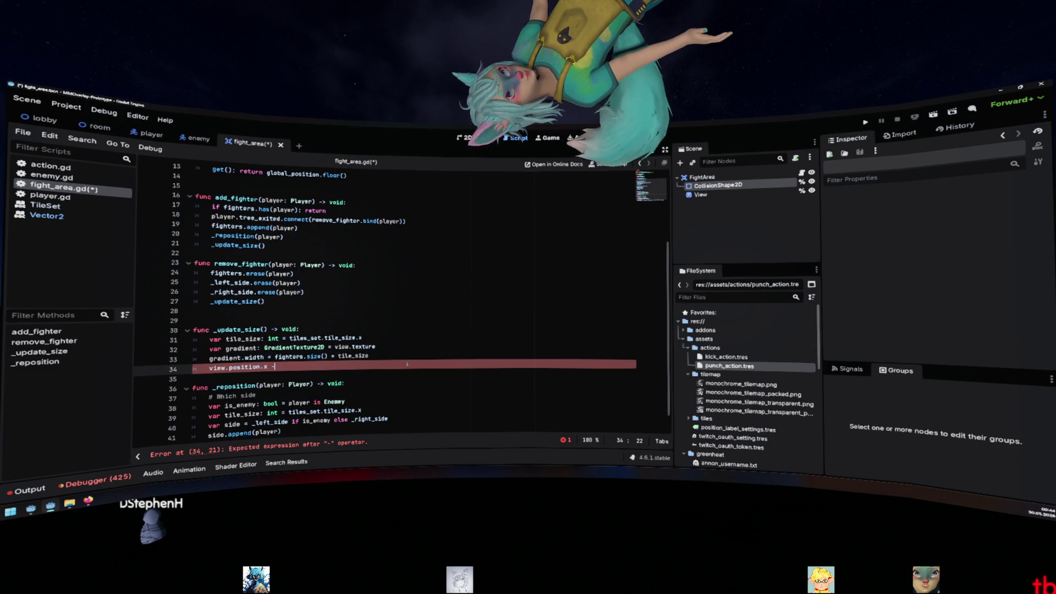
type("= gradient.width /2")
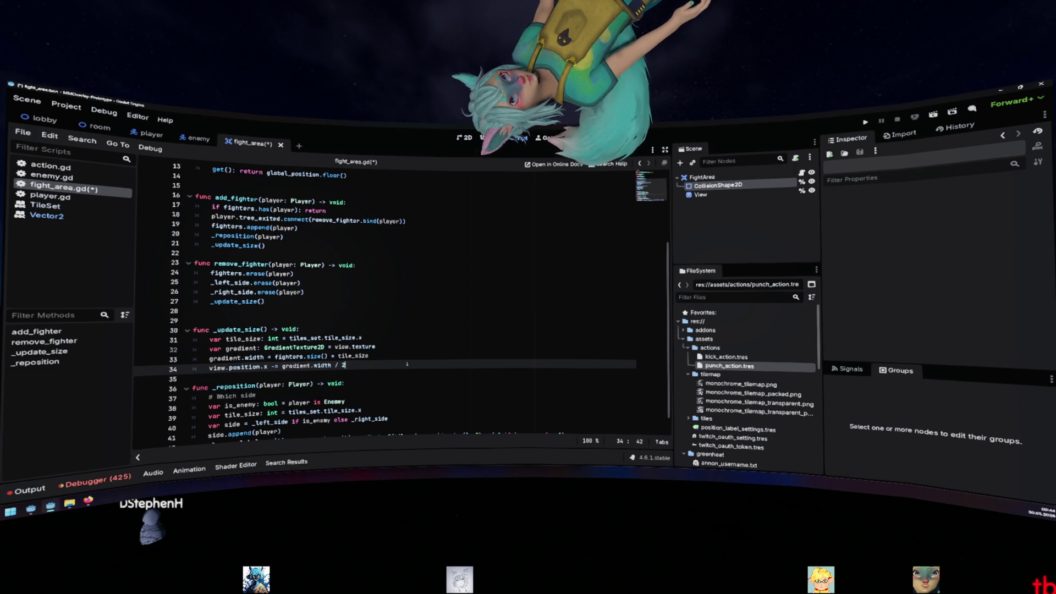
key("shift+Up")
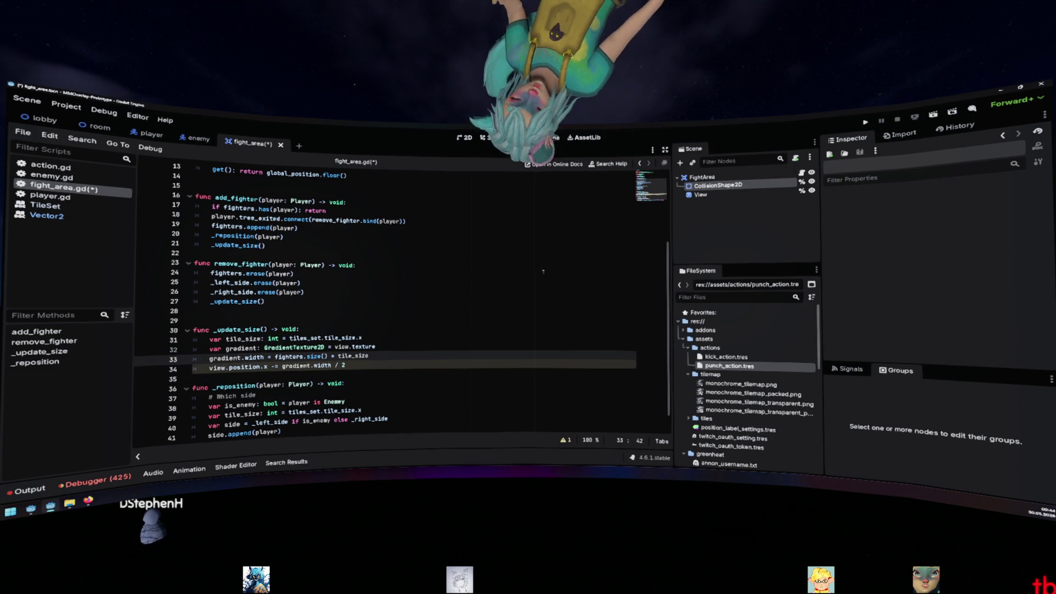
scroll(430, 218, "up", 4)
double_click(287, 202)
key("ctrl+c")
Write collision_shape_2d.shape on a new line after the view offset.
scroll(330, 275, "down", 4)
left_click(384, 360)
key("Return")
key("ctrl+v")
type(".")
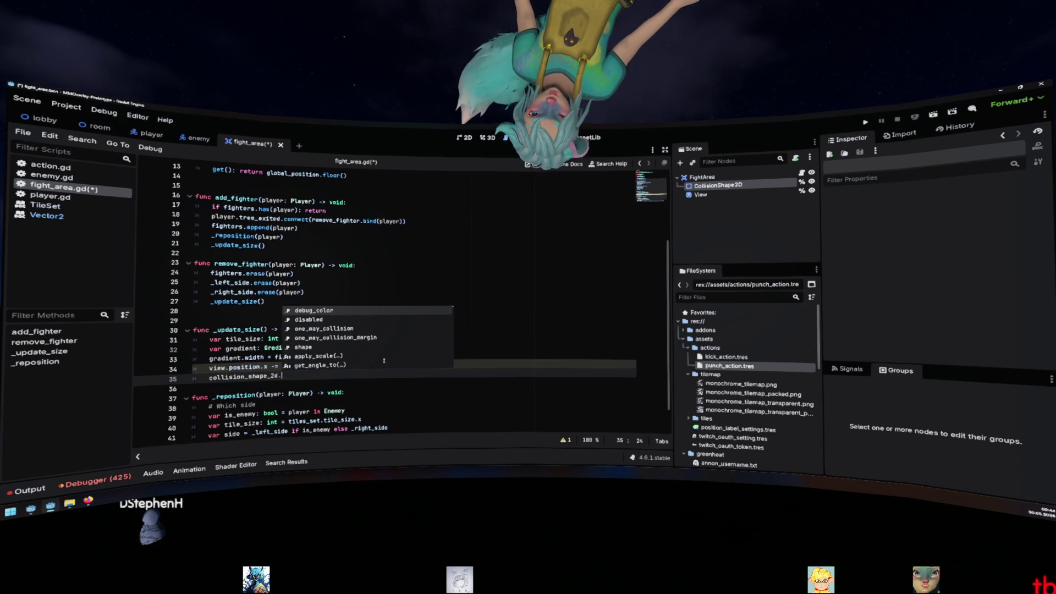
key("Down")
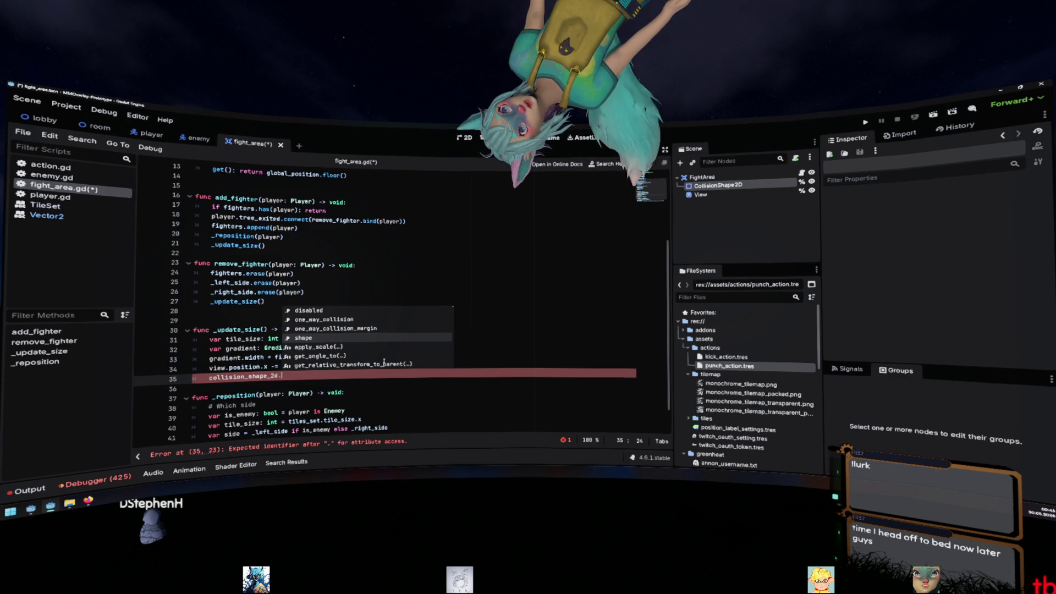
key("Return")
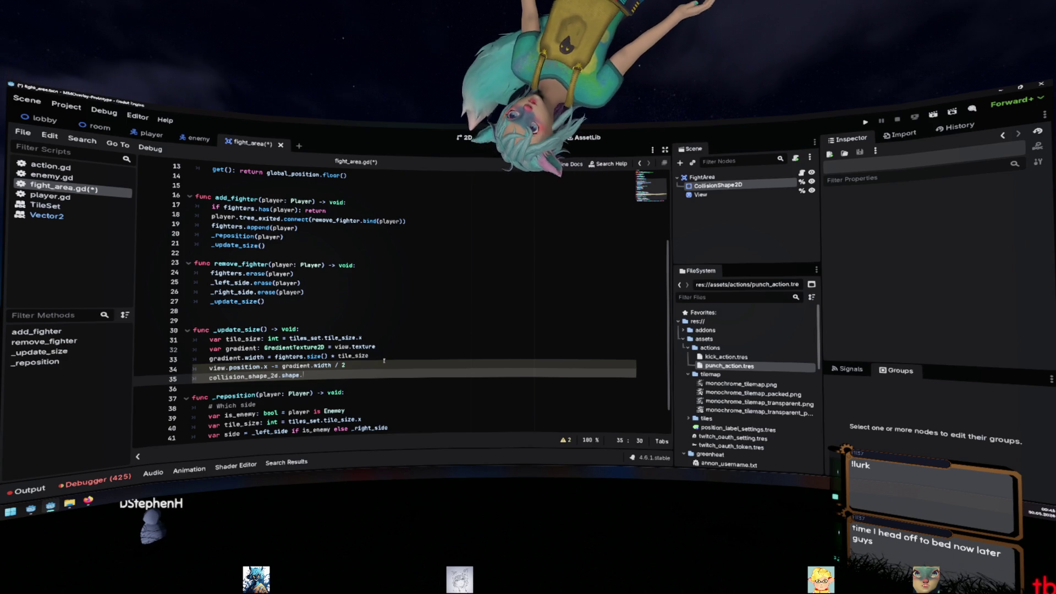
type(".")
scroll(384, 360, "down", 10)
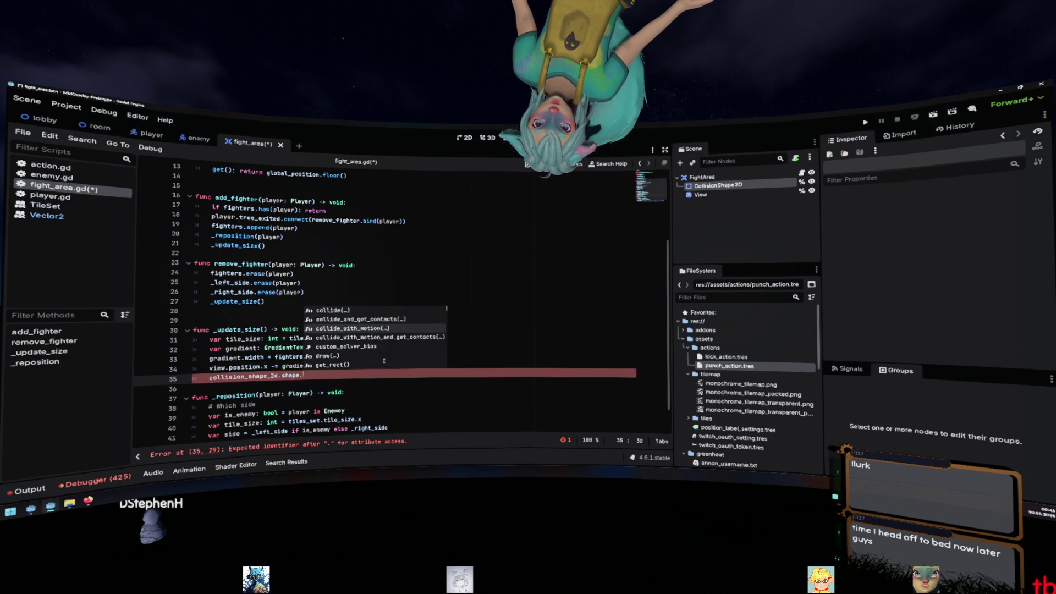
scroll(383, 361, "up", 3)
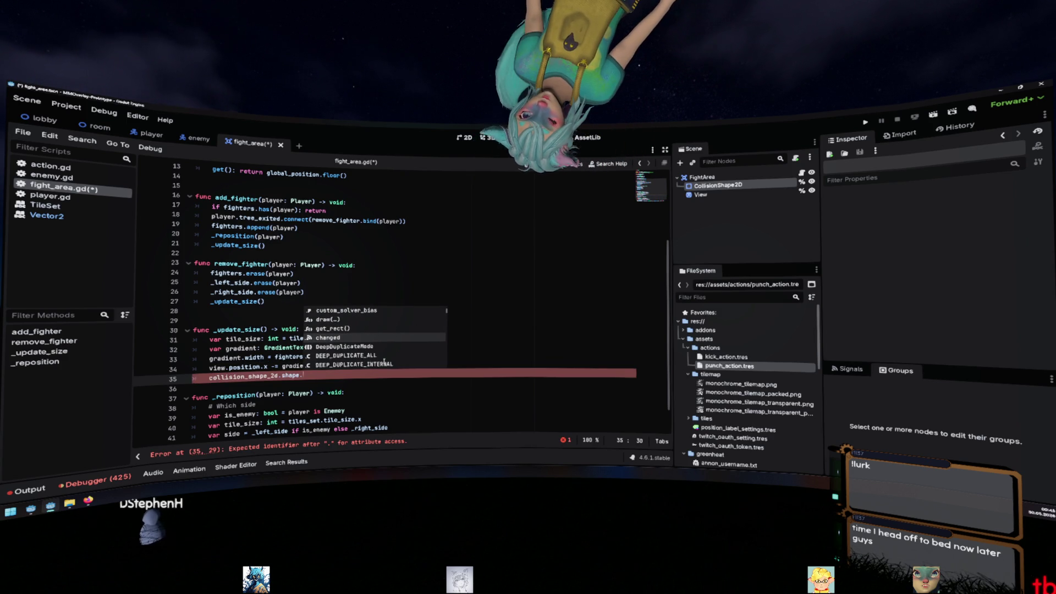
scroll(384, 361, "up", 1)
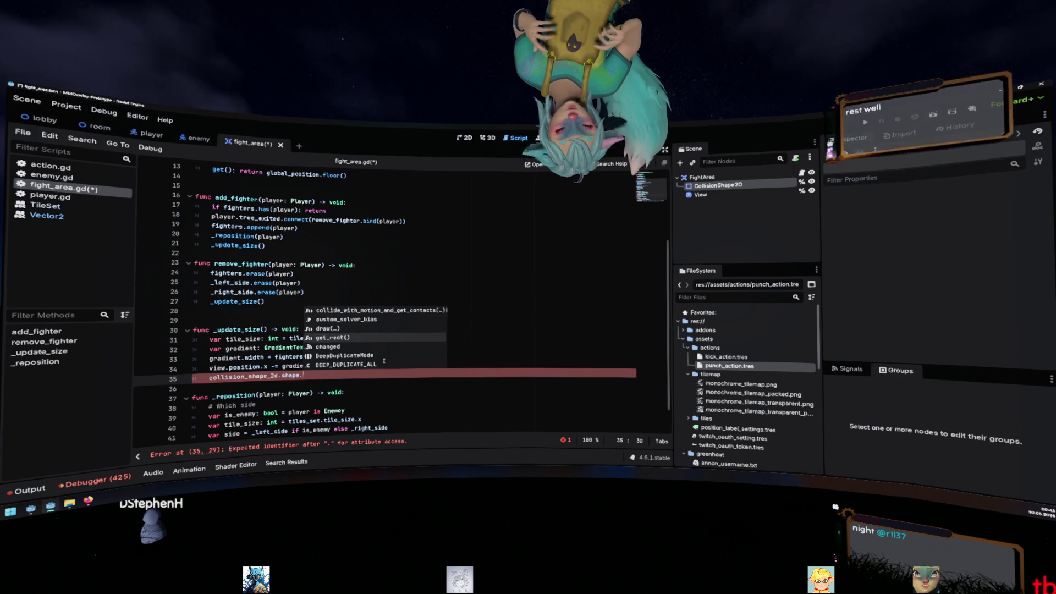
key("Escape")
Turn it into var shape: RectangleShape2D = collision_shape_2d.shape.
key("BackSpace")
key("Home")
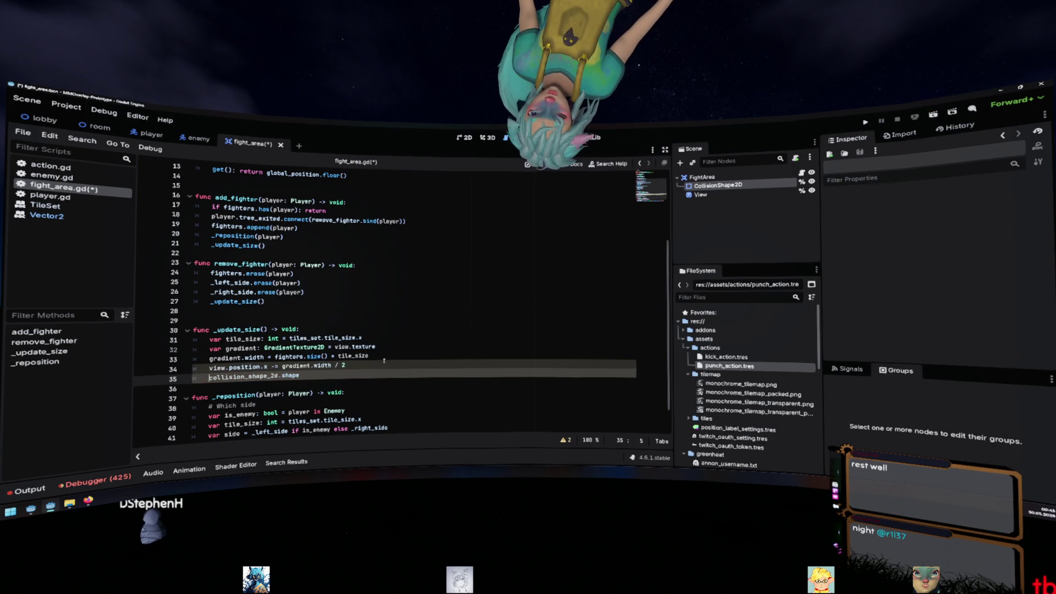
key("Return")
key("Up")
type("var sha")
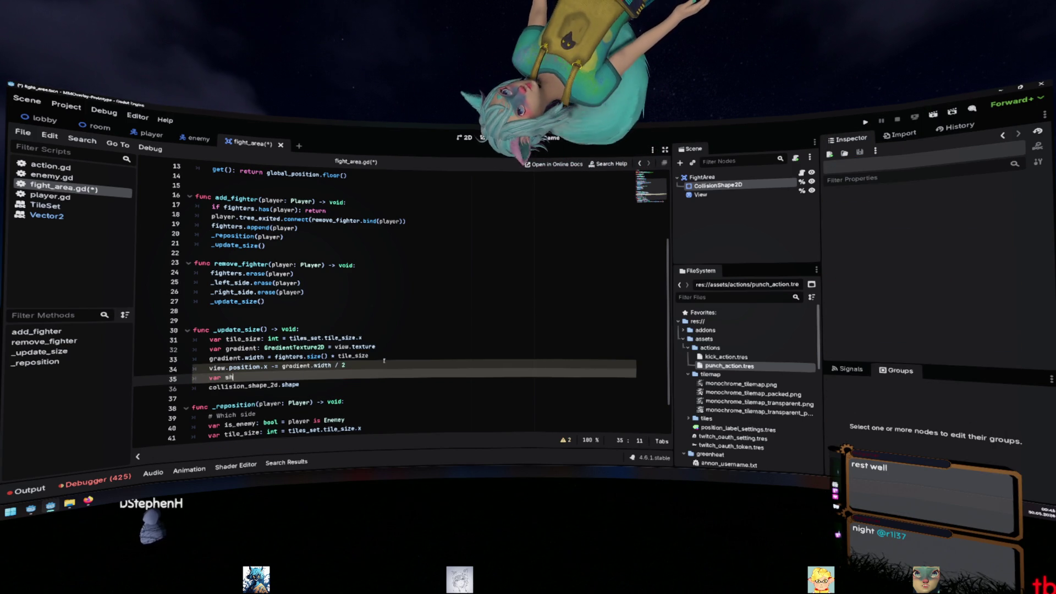
type("pe: R")
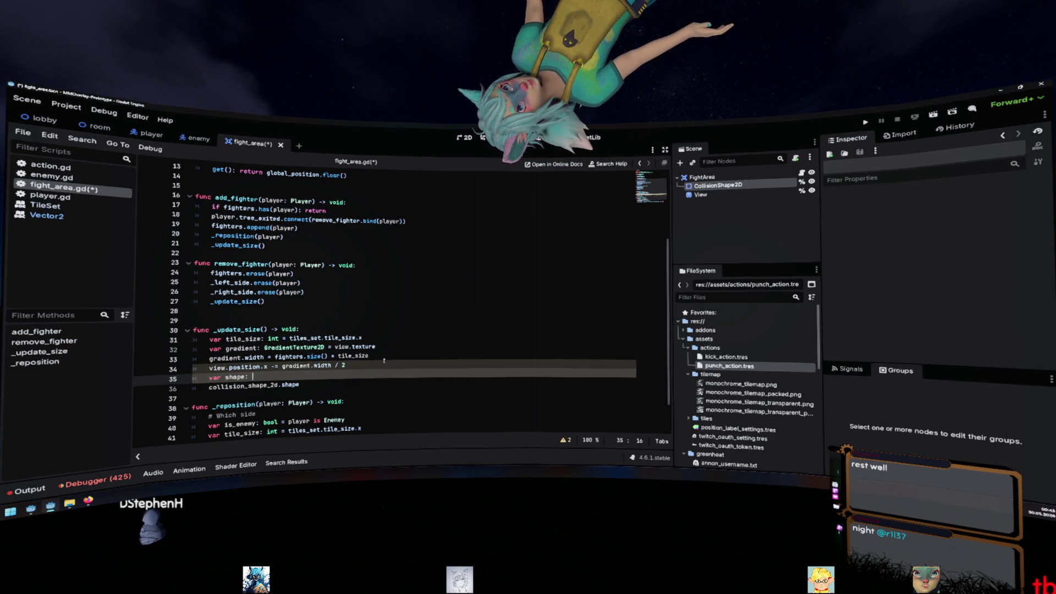
type("ecta")
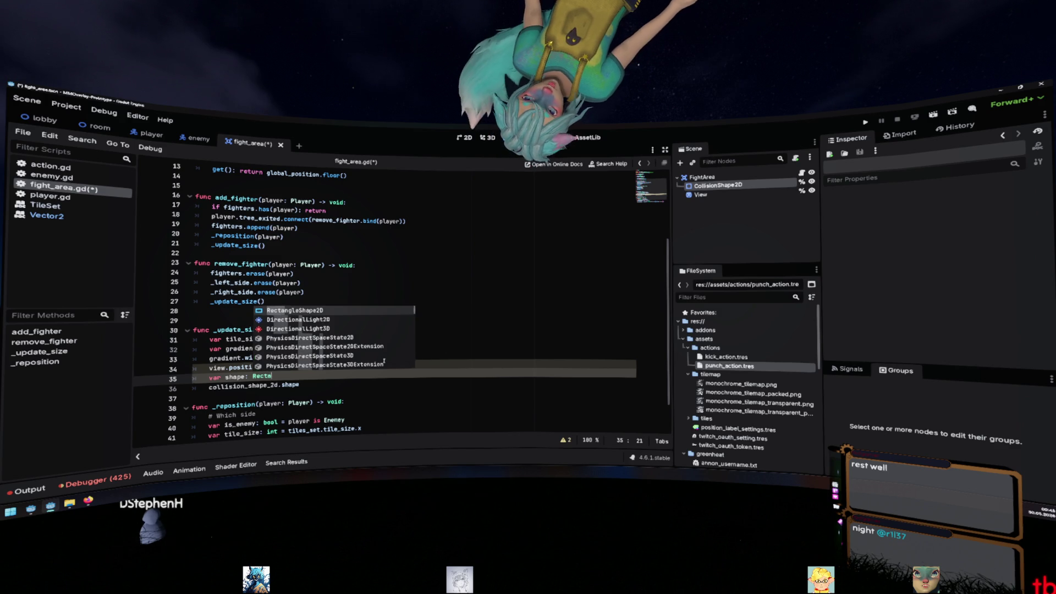
key("Return")
key("Delete")
type("= collision_shape_2d.")
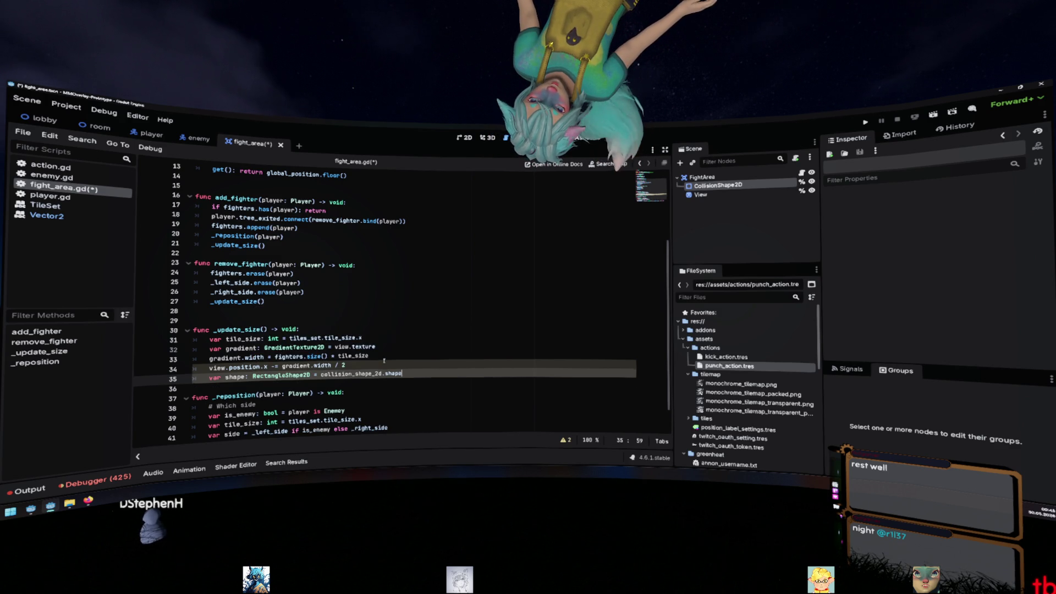
key("End")
key("Return")
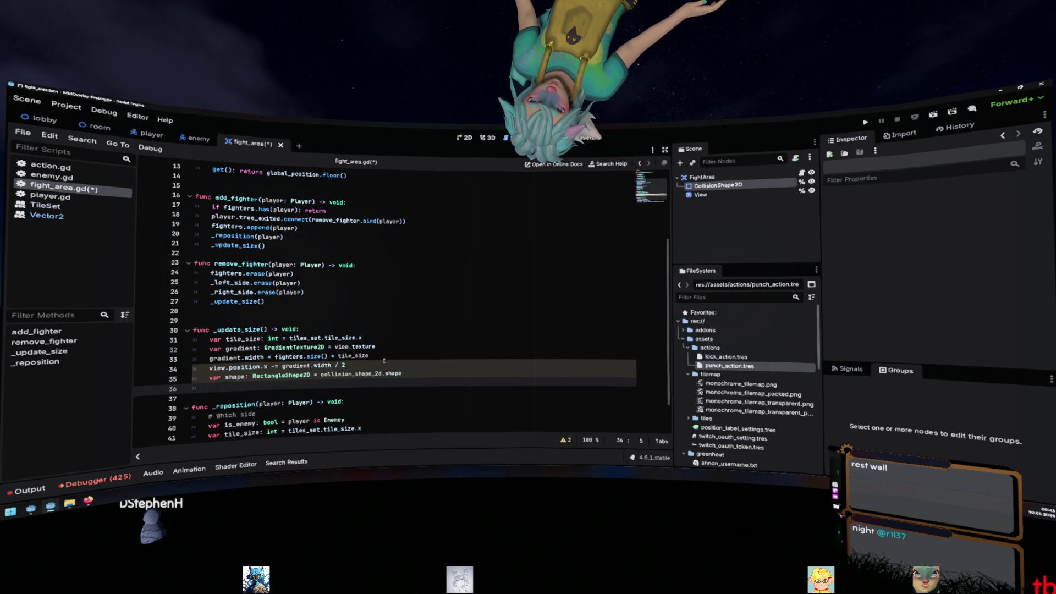
Set shape.size.x = fighters.size() * tile_size.
type("shape.set")
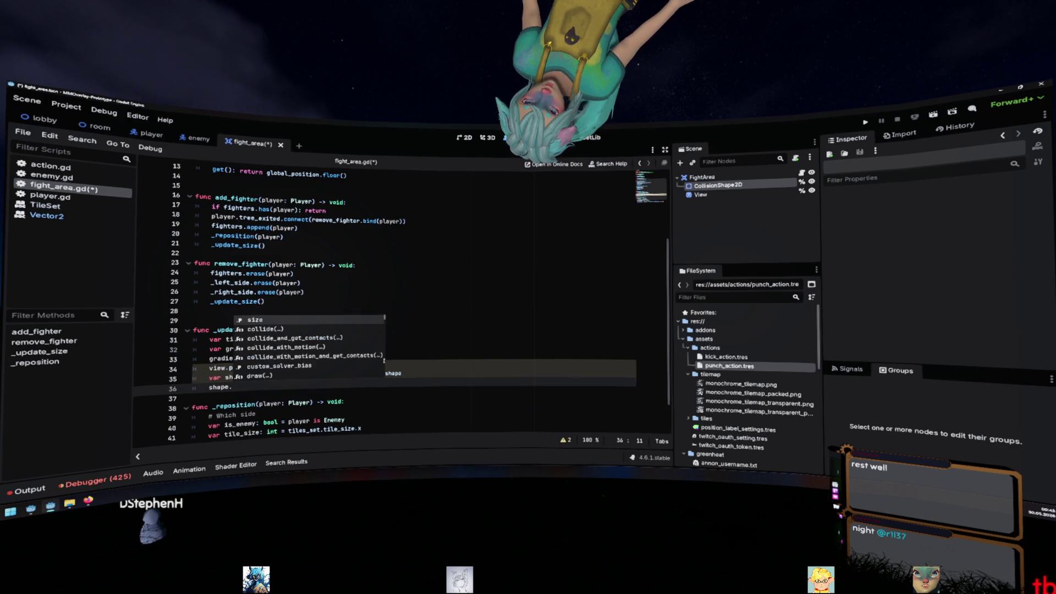
key("BackSpace")
key("BackSpace")
type("i")
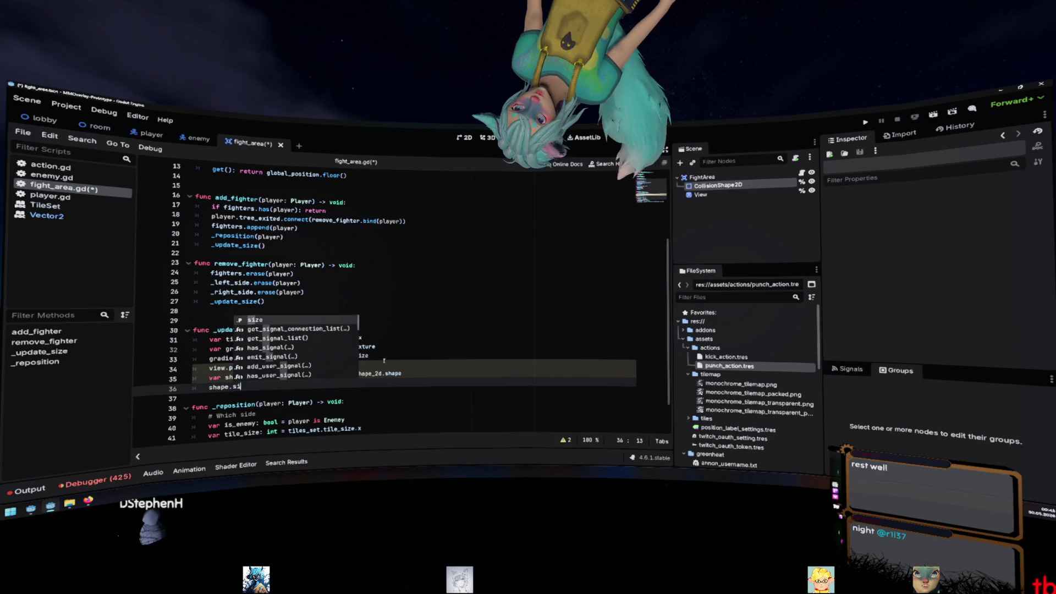
key("Return")
type("=")
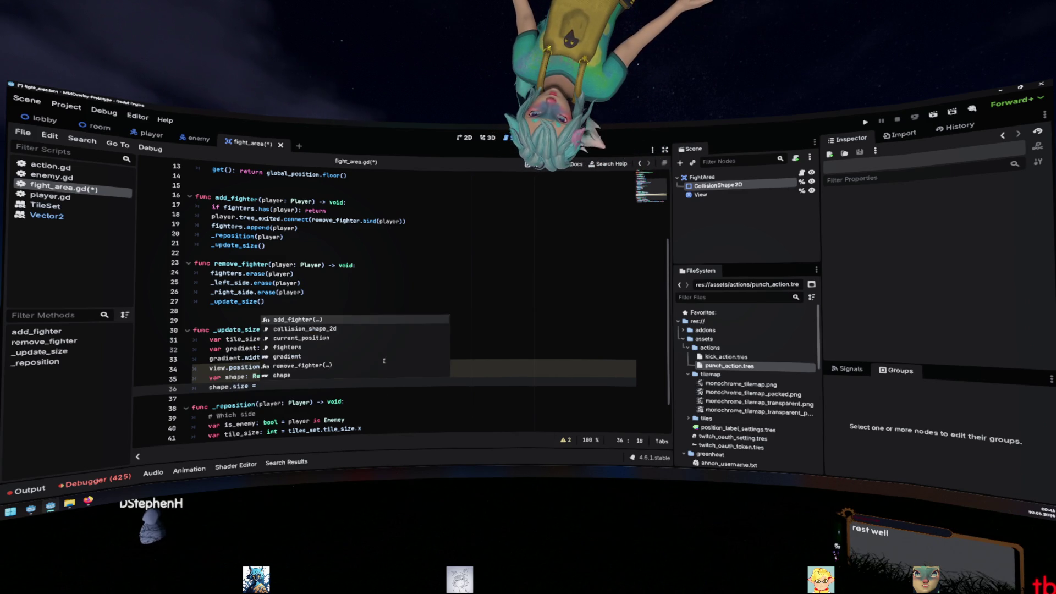
key("Up")
key("Up")
key("Up")
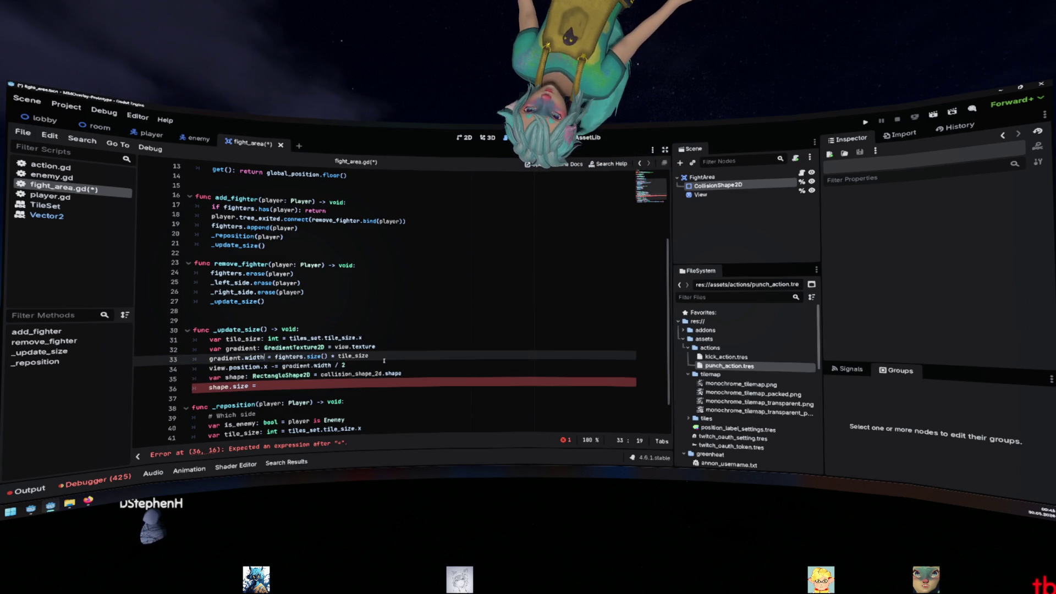
key("Down")
key("Down")
key("Down")
type(".x")
key("End")
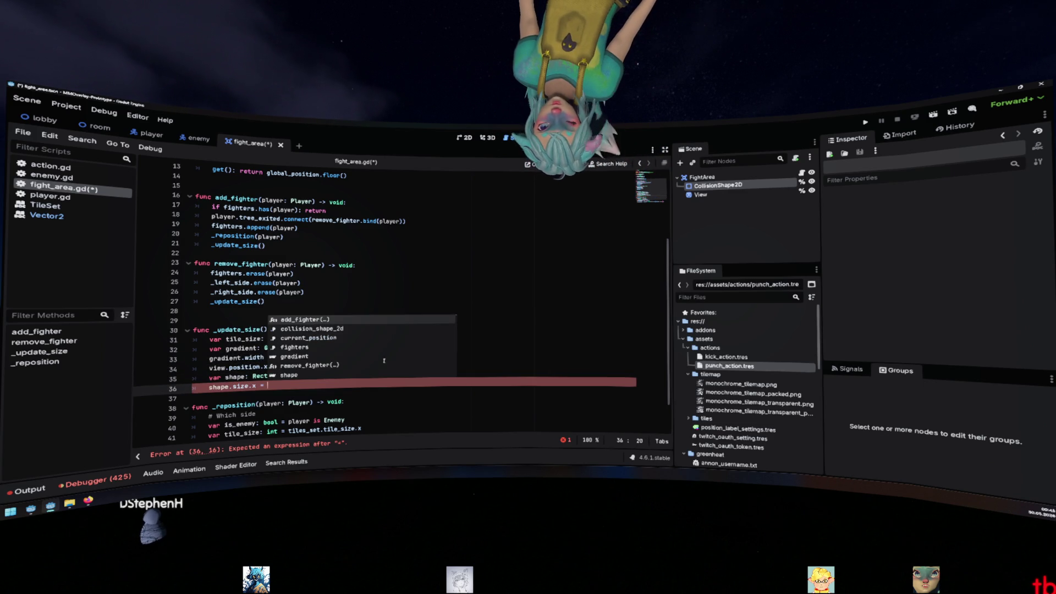
key("ctrl+v")
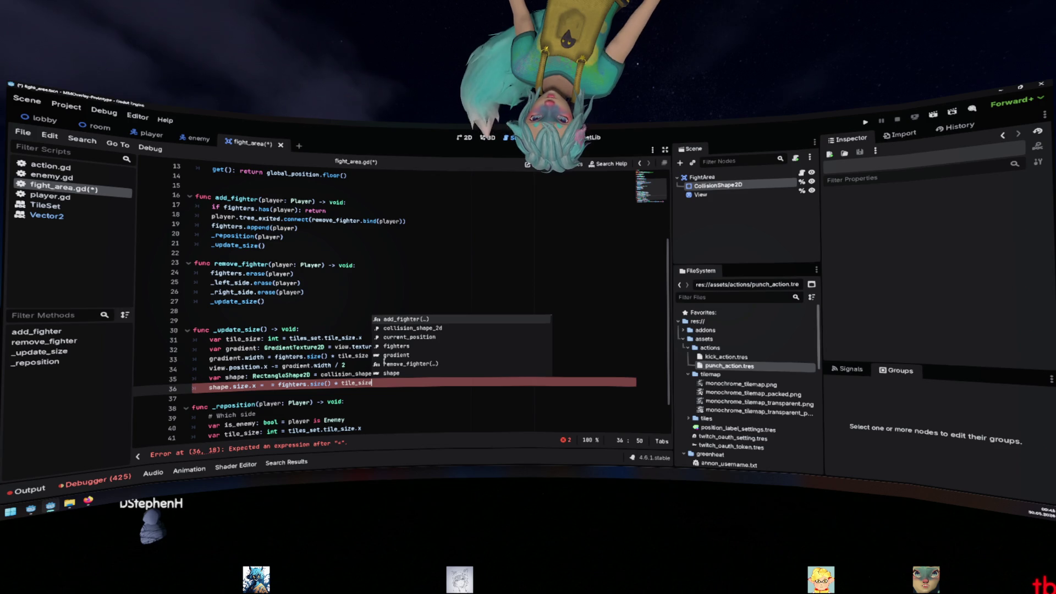
left_click(279, 385)
key("BackSpace")
key("BackSpace")
key("BackSpace")
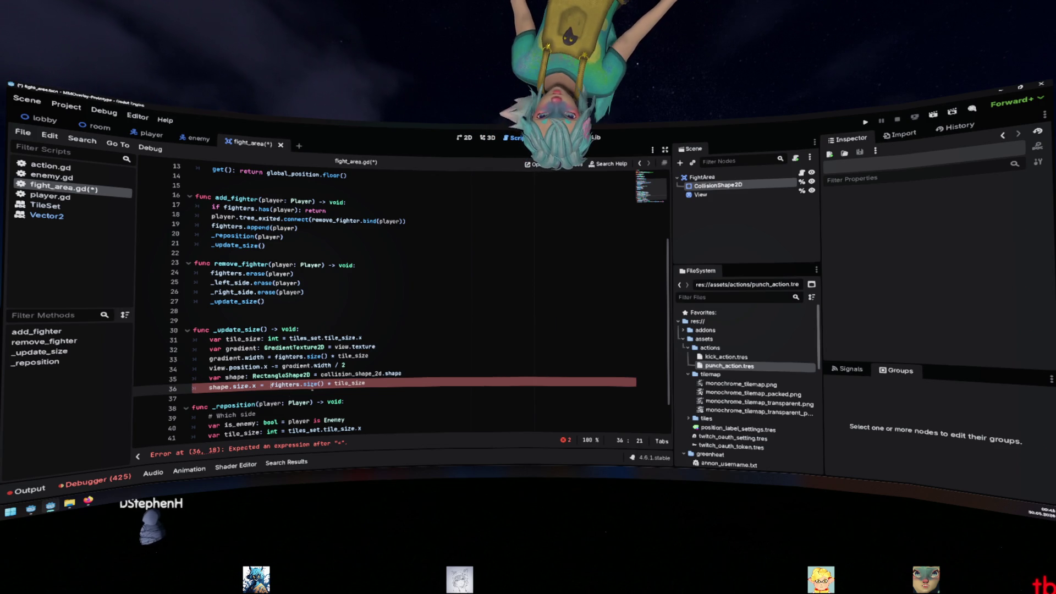
key("Up")
key("Up")
Duplicate the view offset line as collision_shape_2d.position.x -= gradient.width / 2.
key("End")
key("shift+Home")
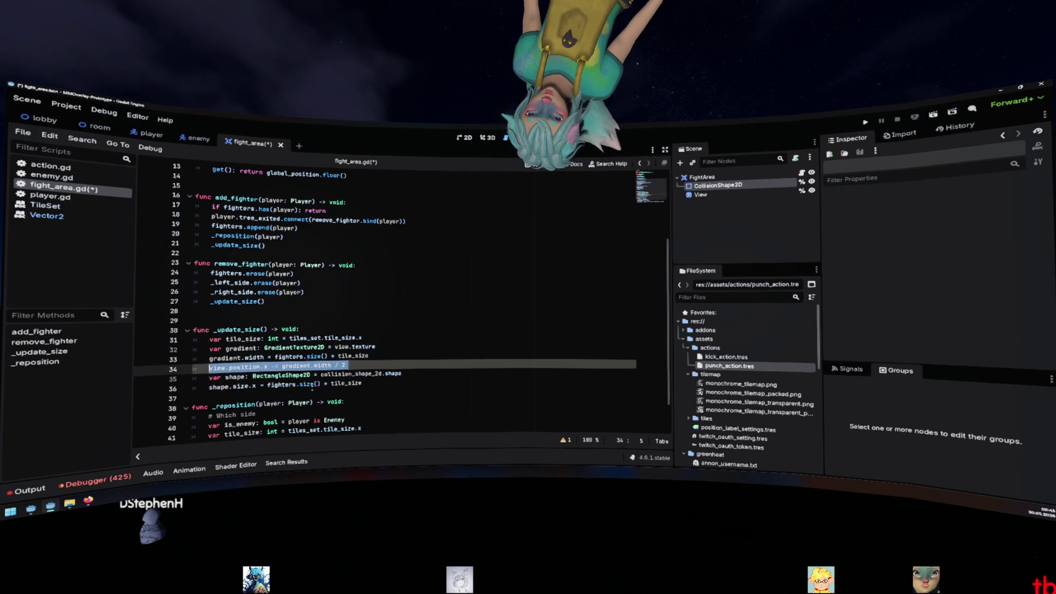
key("ctrl+c")
key("Down")
key("Down")
key("End")
key("Return")
key("ctrl+v")
key("Home")
key("ctrl+shift+Right")
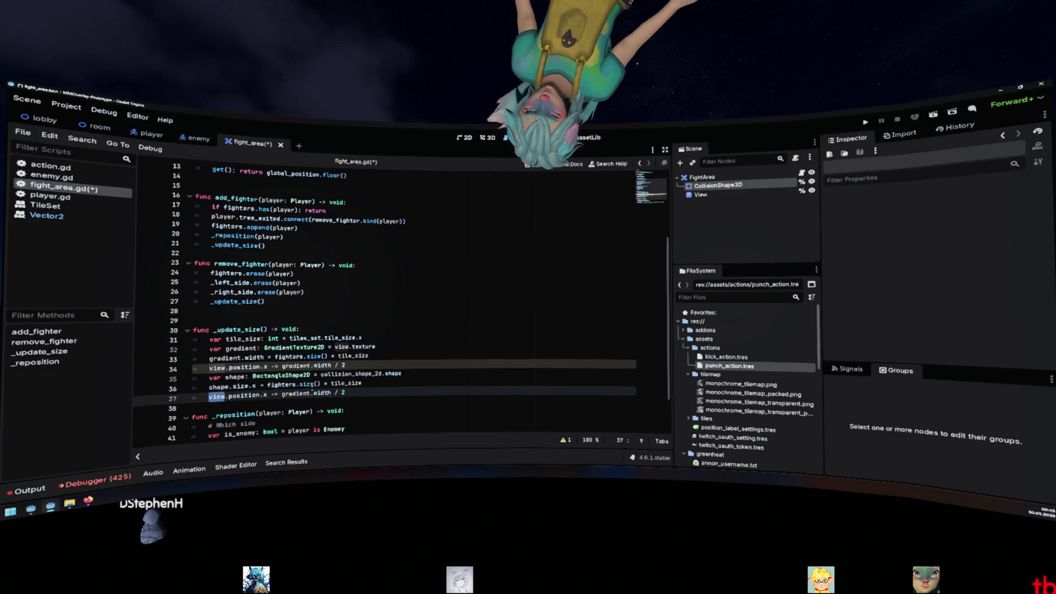
type("col")
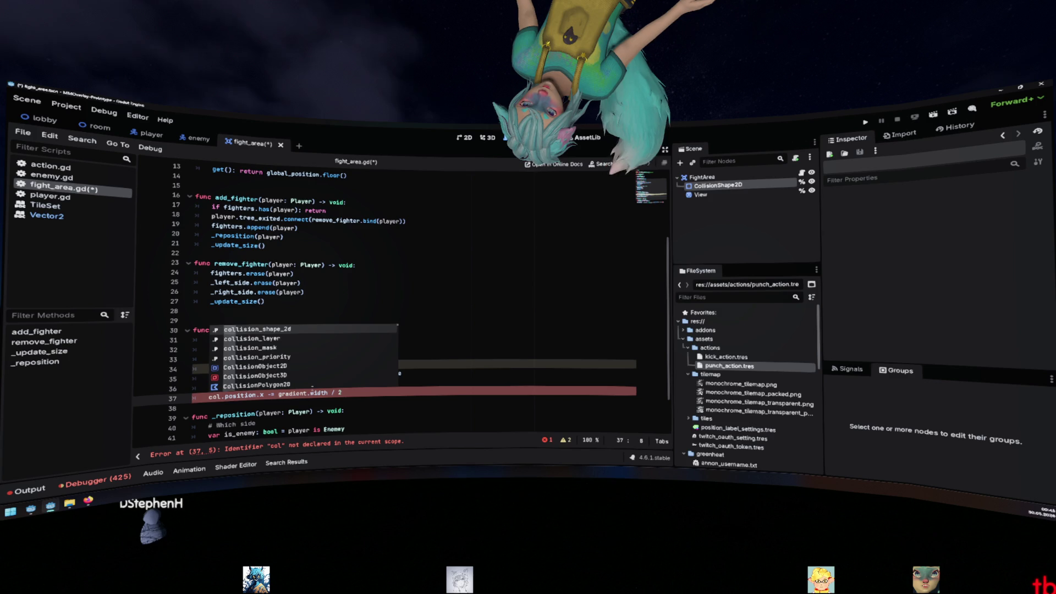
key("Return")
key("Up")
key("Up")
key("Up")
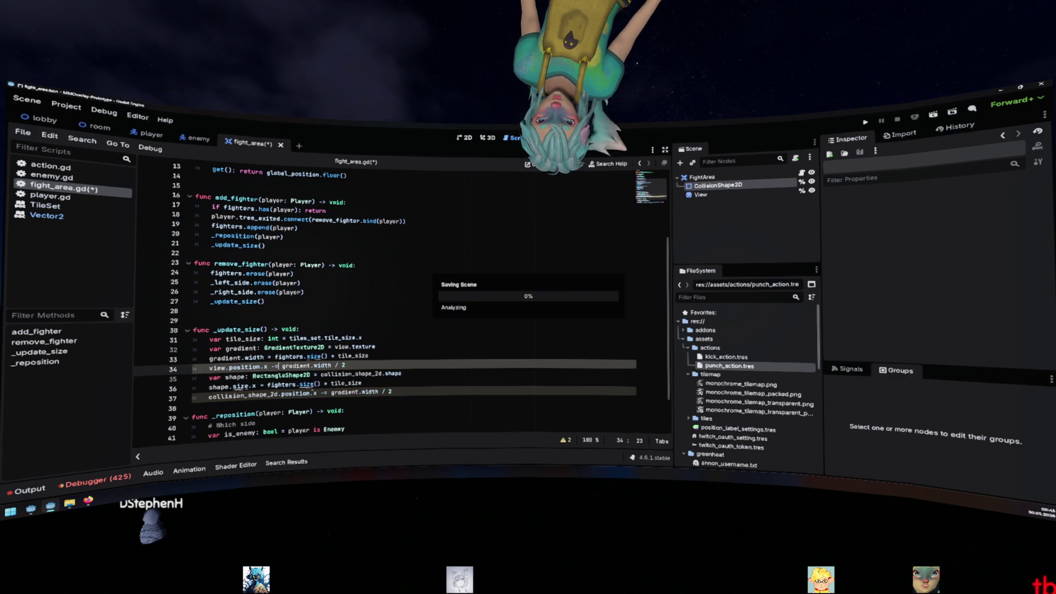
Save fight_area.gd and add an extra blank line after the _update_size function.
key("ctrl+s")
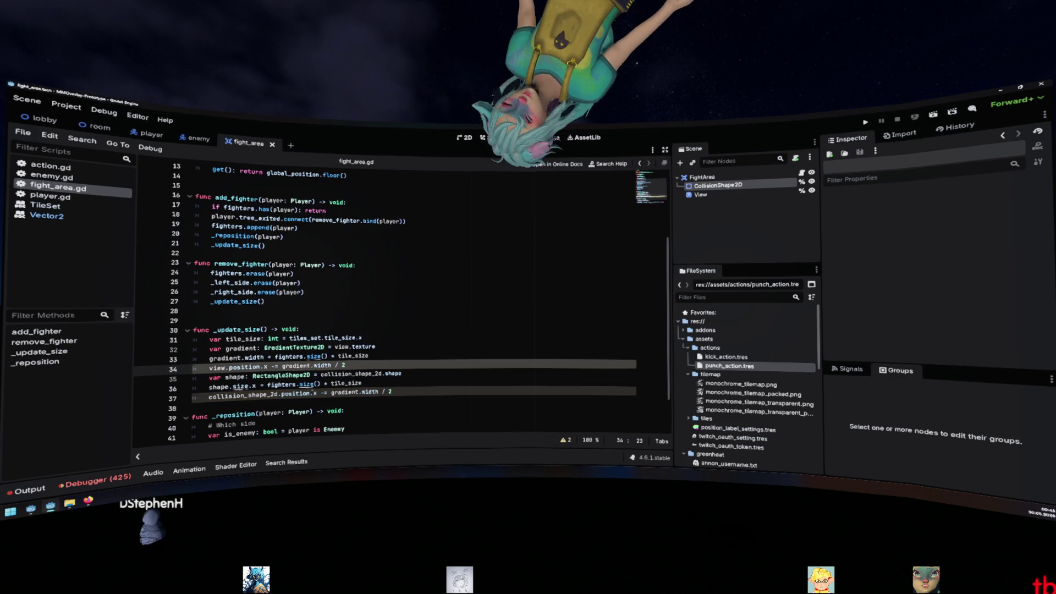
left_click(375, 244)
scroll(375, 244, "down", 2)
left_click(324, 359)
key("Return")
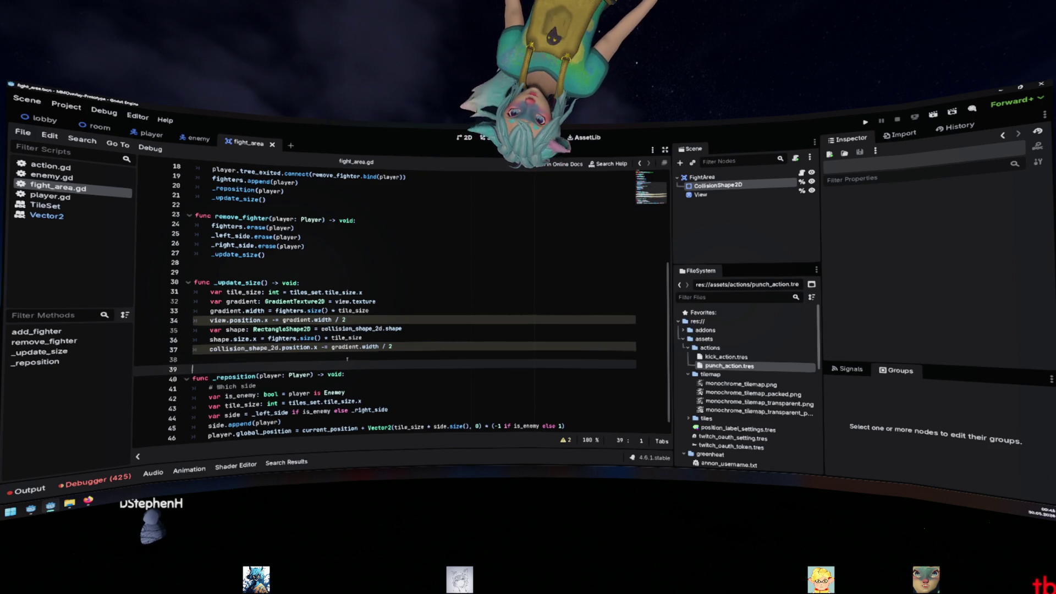
scroll(396, 271, "up", 2)
left_click(353, 260)
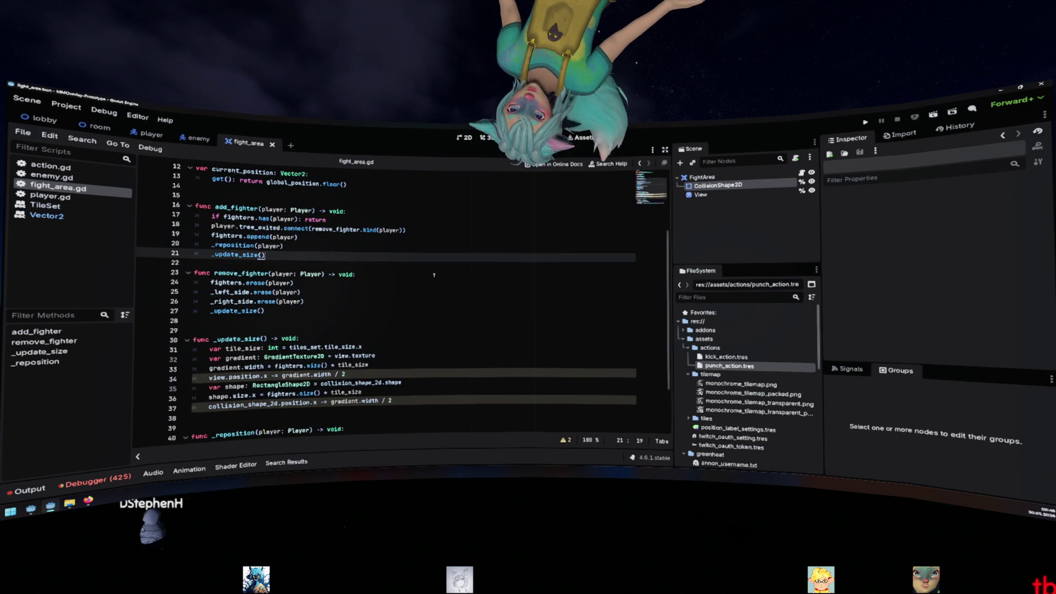
scroll(363, 311, "down", 2)
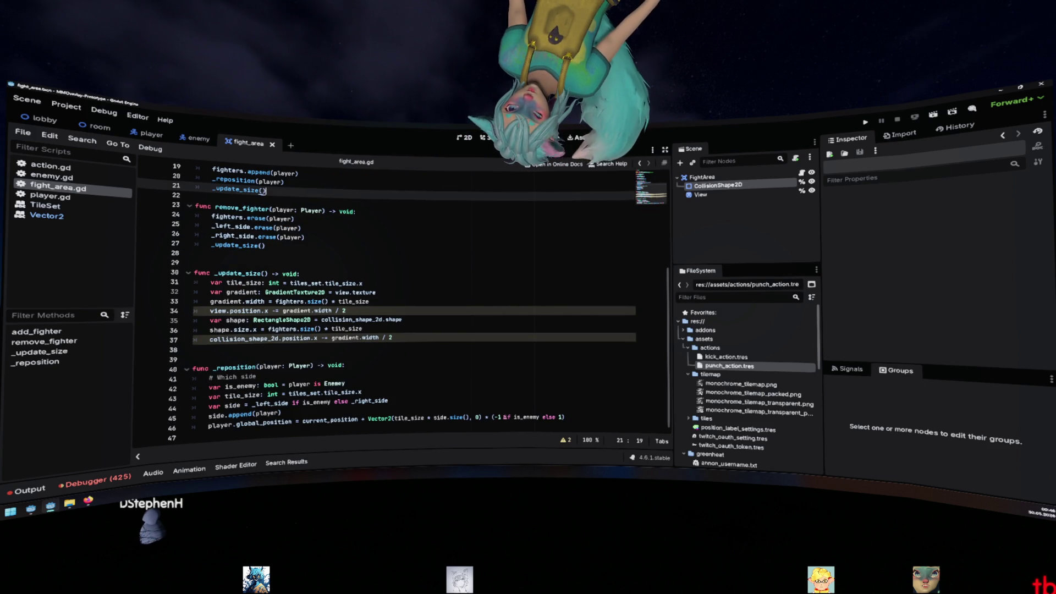
Change the '/ 2' divisors on lines 34 and 37 to '/ 2.0' to clear the warnings.
left_click(565, 440)
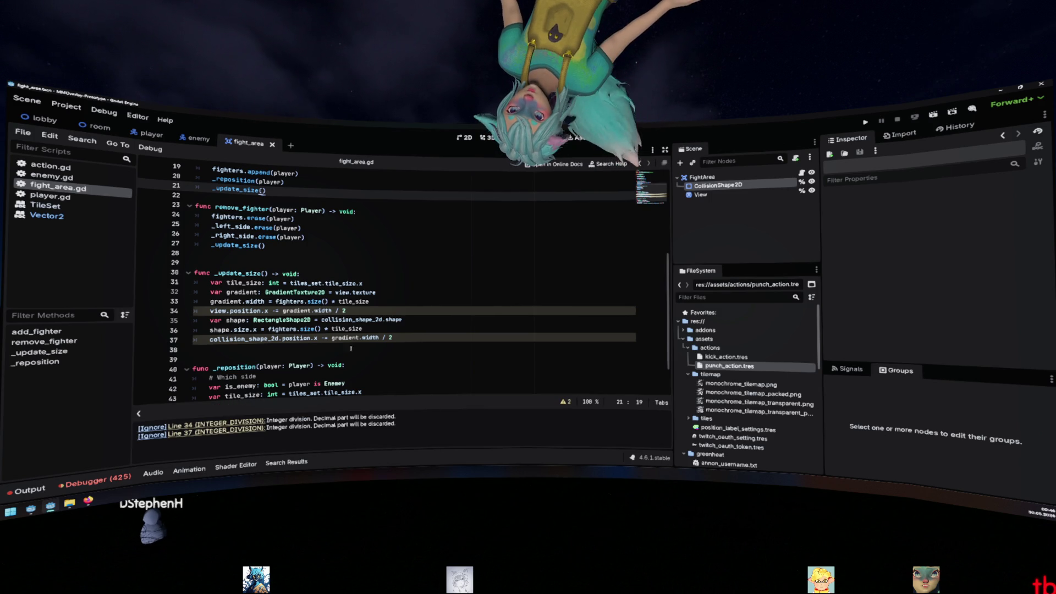
left_click(346, 310)
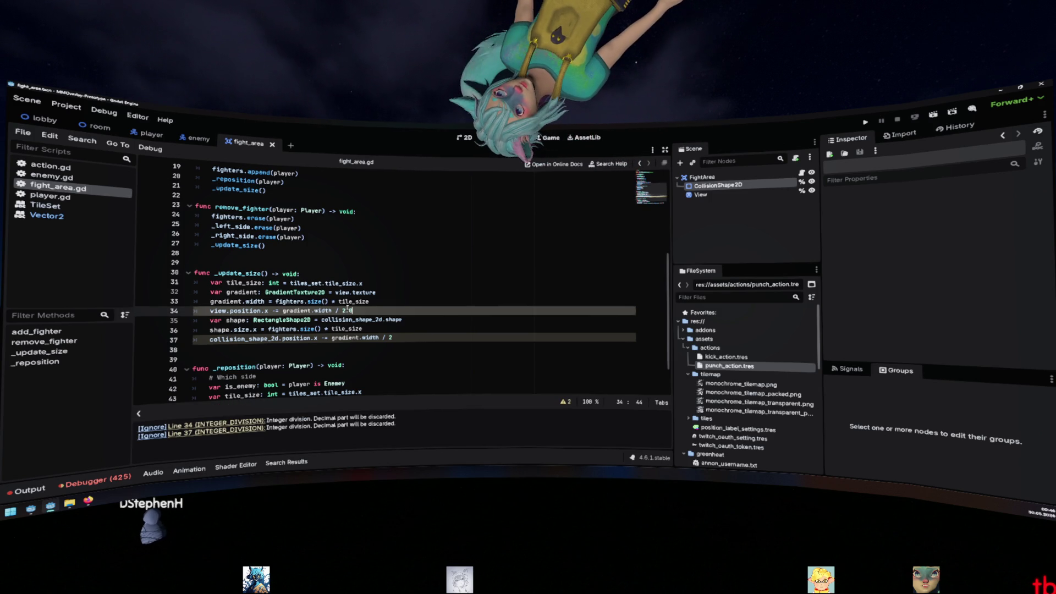
key("Down")
key("Down")
key("Down")
type(".0")
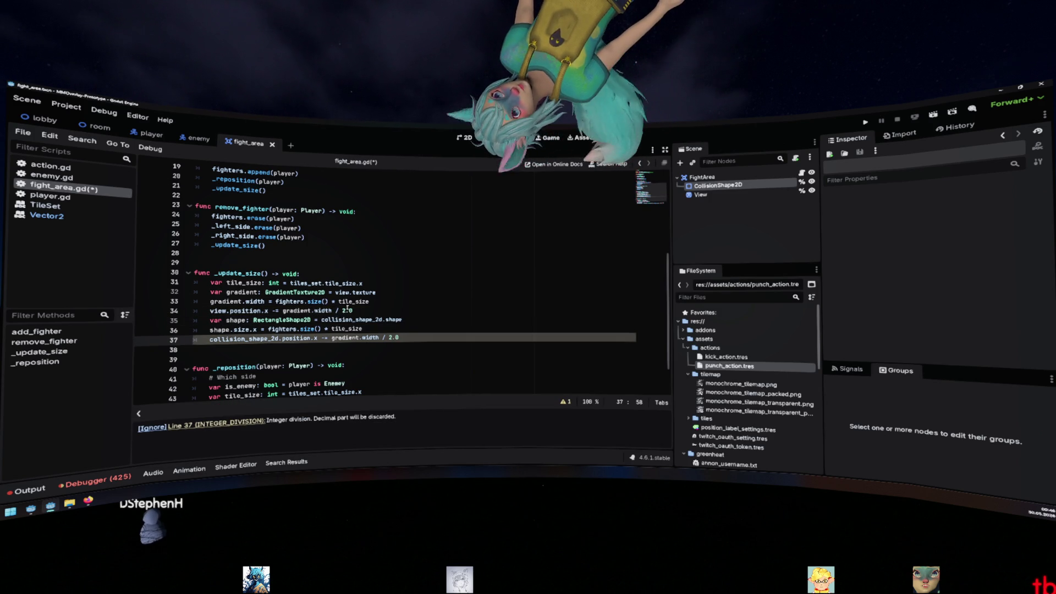
left_click(397, 261)
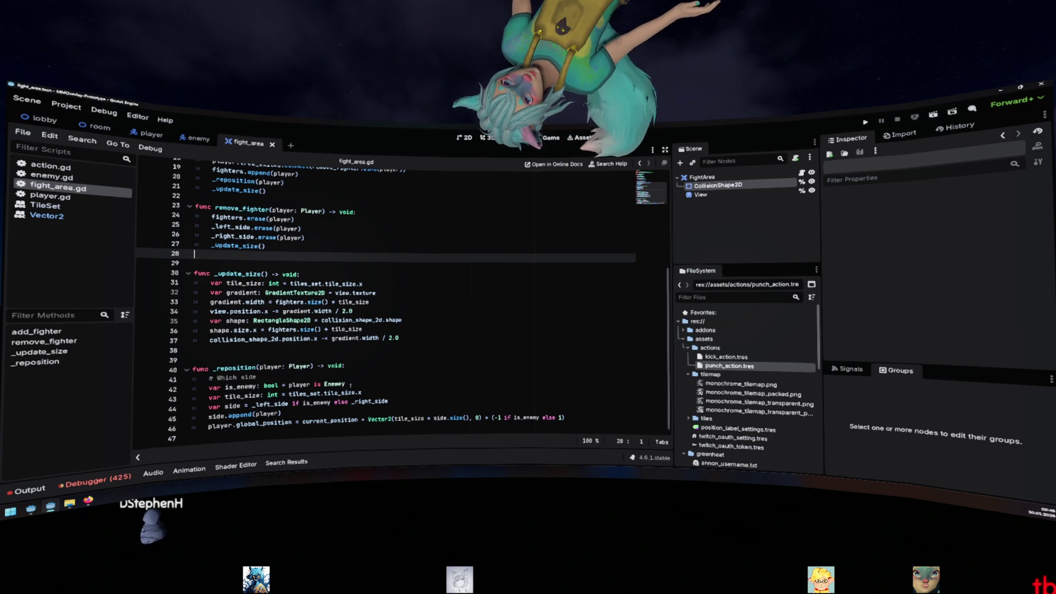
scroll(356, 411, "up", 1)
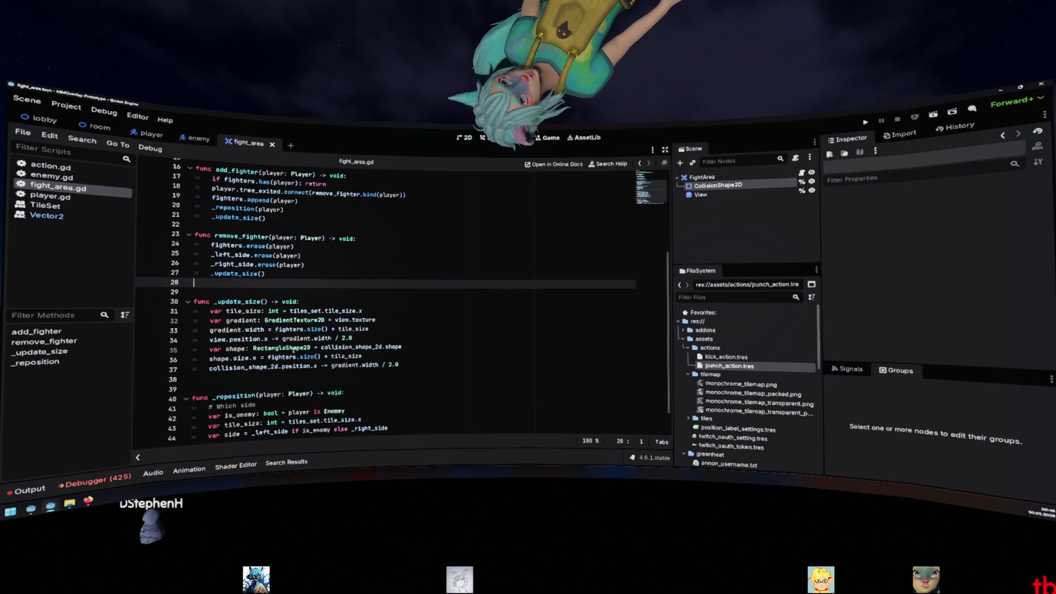
Select the CollisionShape2D node to inspect its 20.0 × 20.0 RectangleShape2D.
left_click(293, 348)
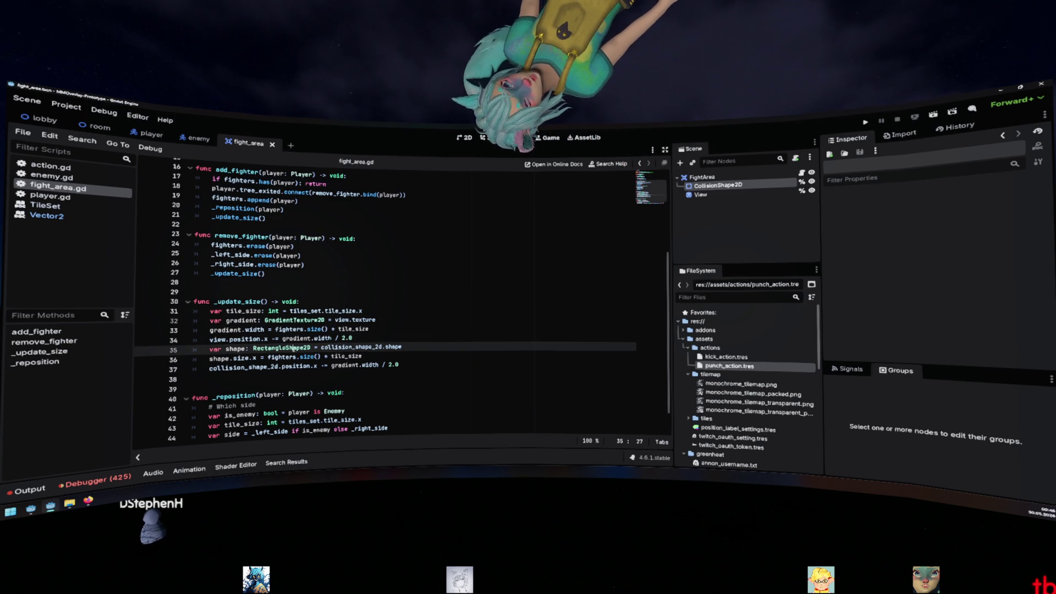
left_click(718, 185)
left_click(523, 239)
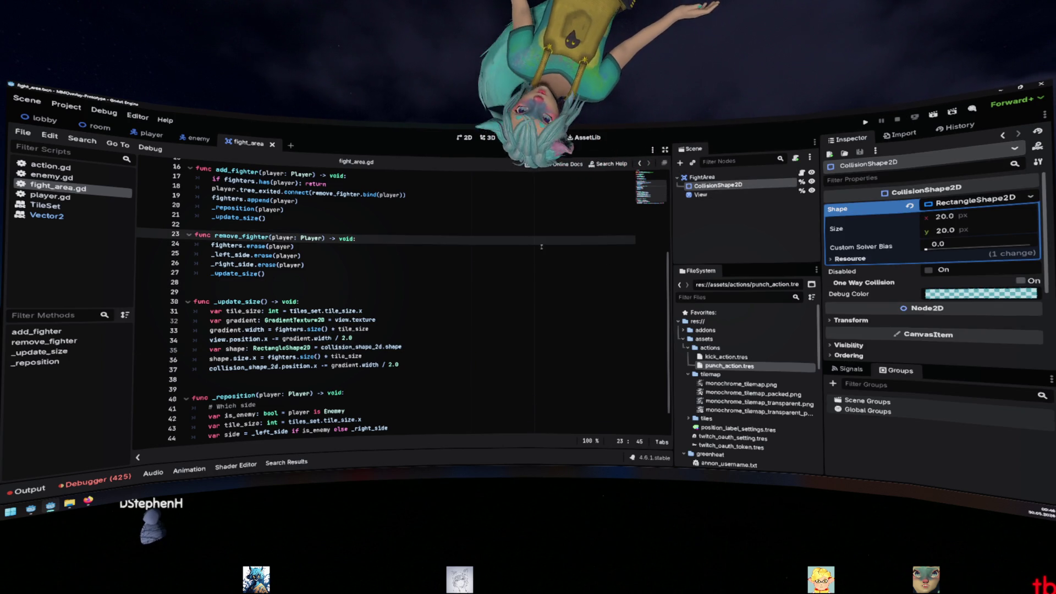
scroll(541, 246, "up", 4)
scroll(520, 243, "up", 1)
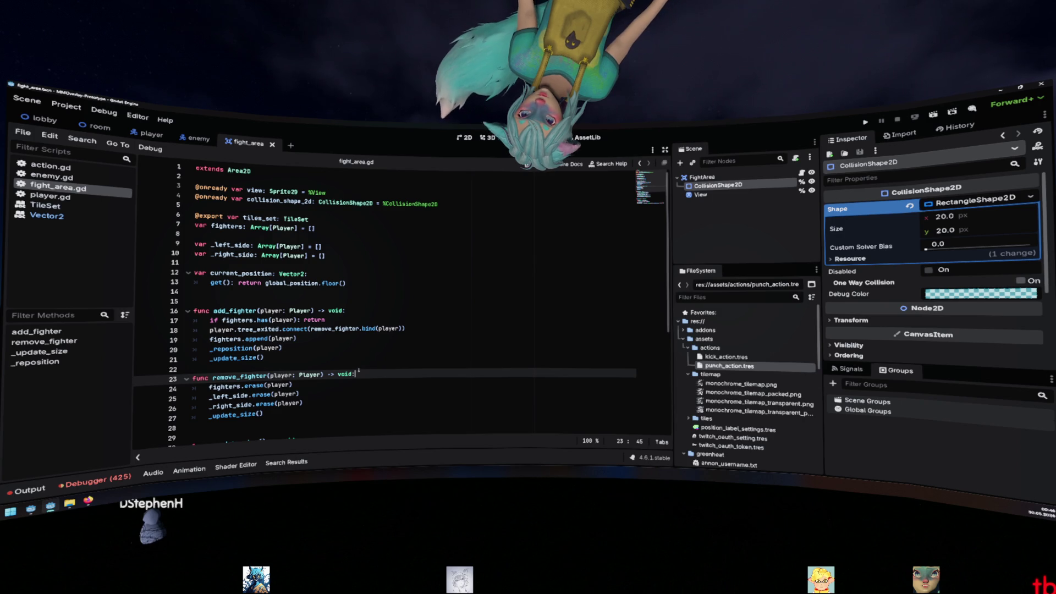
Declare an empty func _ready() -> void above add_fighter in fight_area.gd.
left_click(378, 291)
key("Return")
key("Return")
key("Up")
type("func _r")
key("Return")
key("Return")
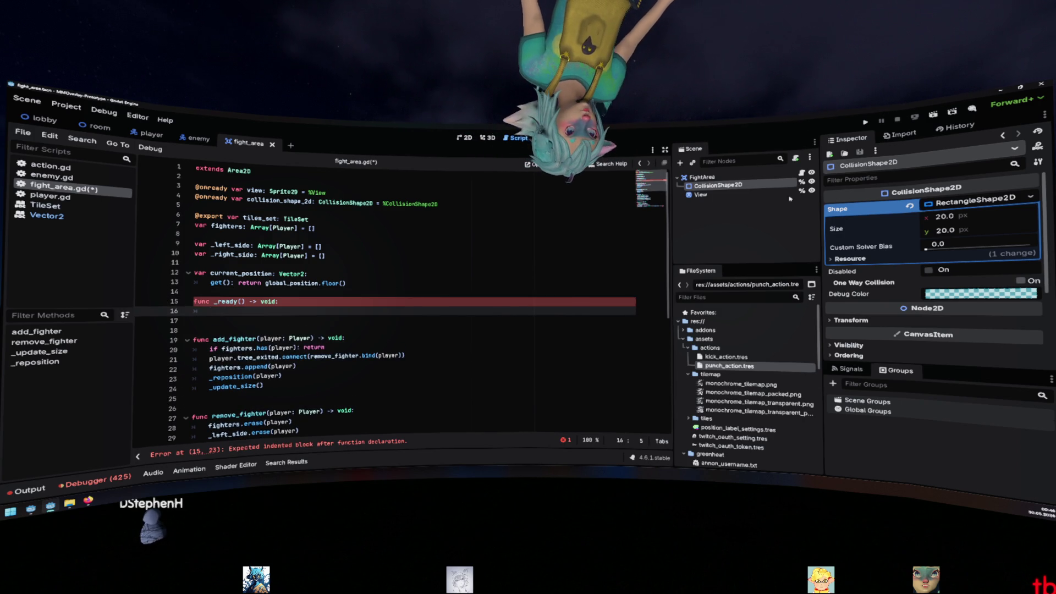
Give FightArea no collision layers and collision mask bits 2 and 3.
left_click(702, 177)
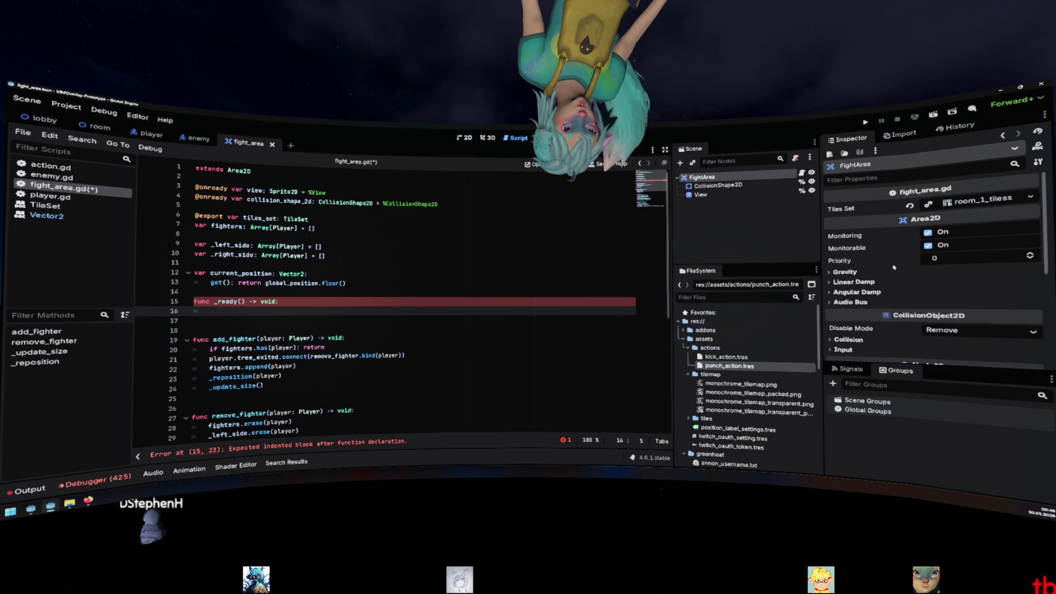
scroll(902, 268, "down", 1)
left_click(847, 298)
scroll(849, 297, "down", 1)
left_click(837, 279)
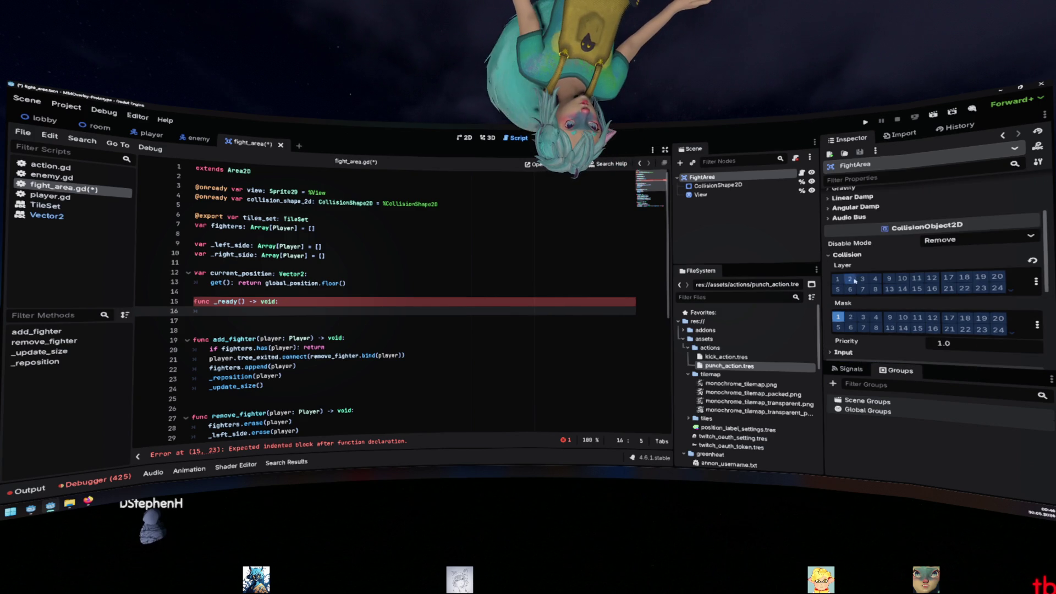
left_click(862, 278)
left_click(837, 317)
left_click(850, 317)
left_click(863, 317)
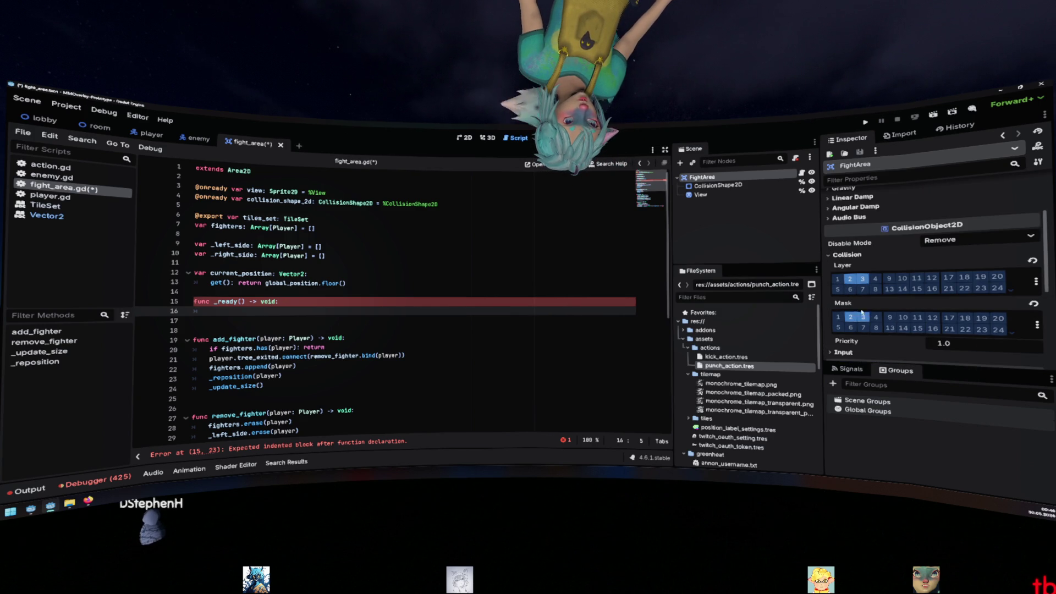
left_click(849, 279)
left_click(862, 279)
left_click(427, 316)
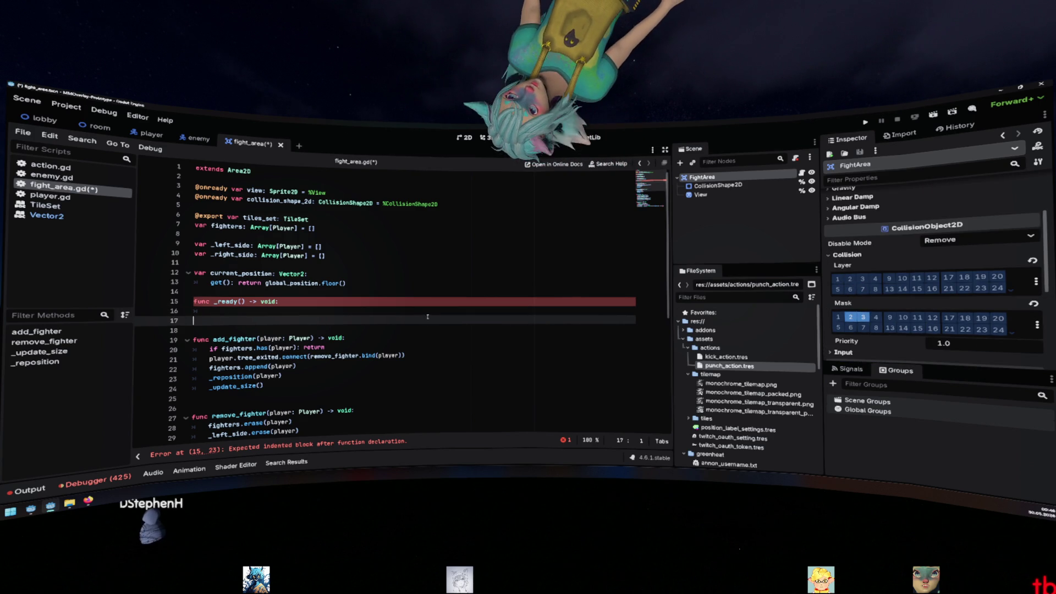
left_click(438, 311)
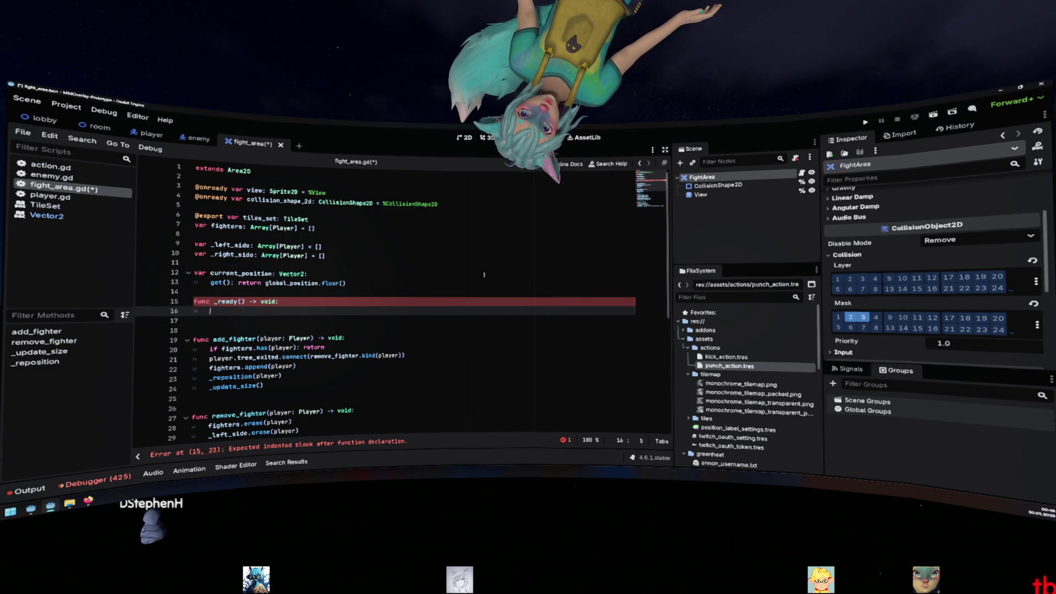
In _ready, write body_entered.connect(_on_body_entred) and copy the handler name.
type("_bo")
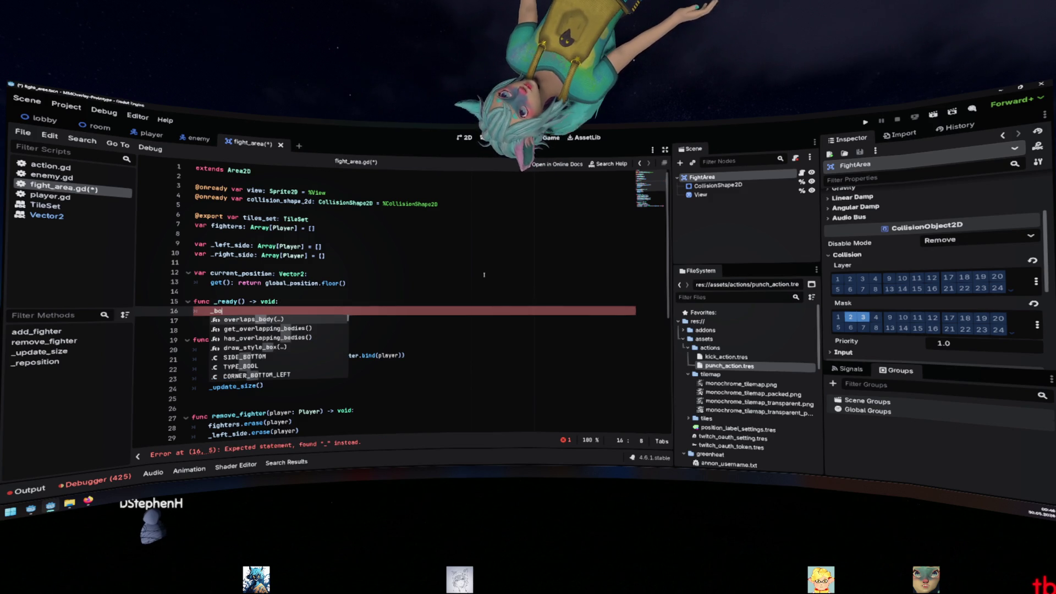
type("dy")
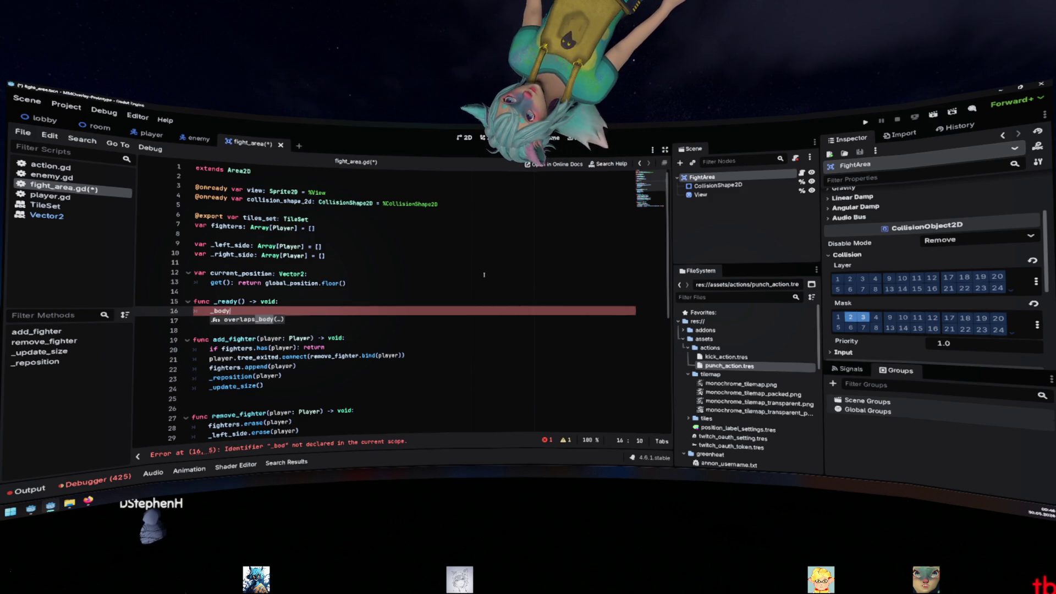
key("BackSpace")
key("BackSpace")
key("BackSpace")
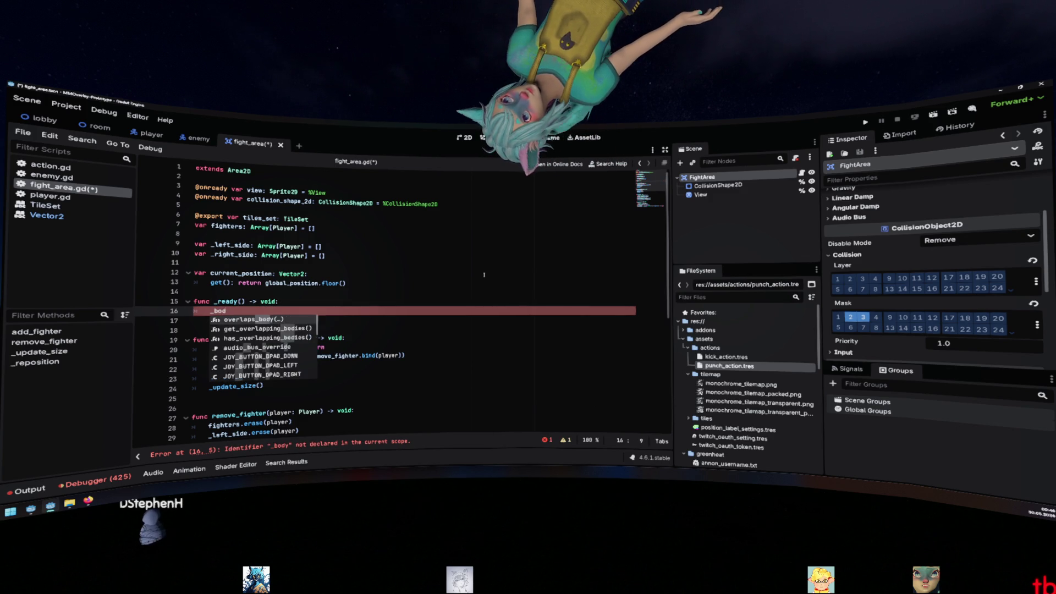
type("bod")
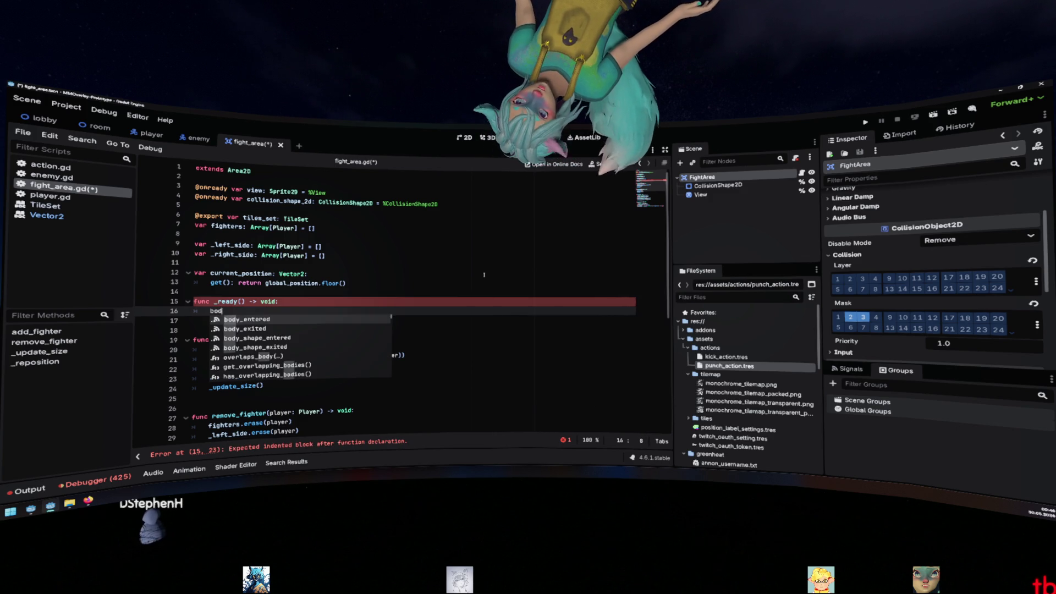
key("Return")
type(".con")
key("Return")
type("_on_")
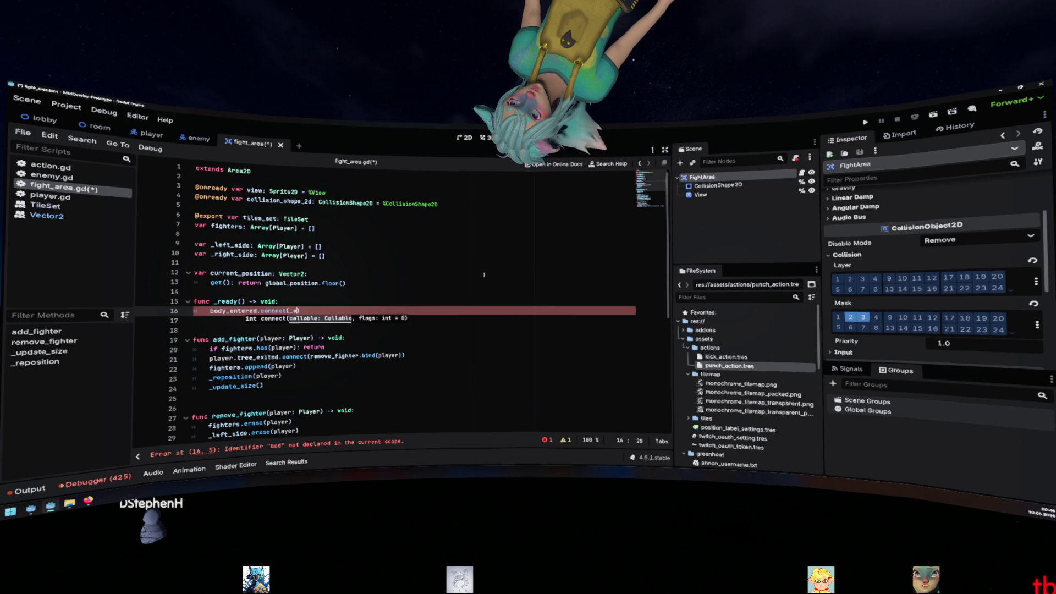
type("body_en")
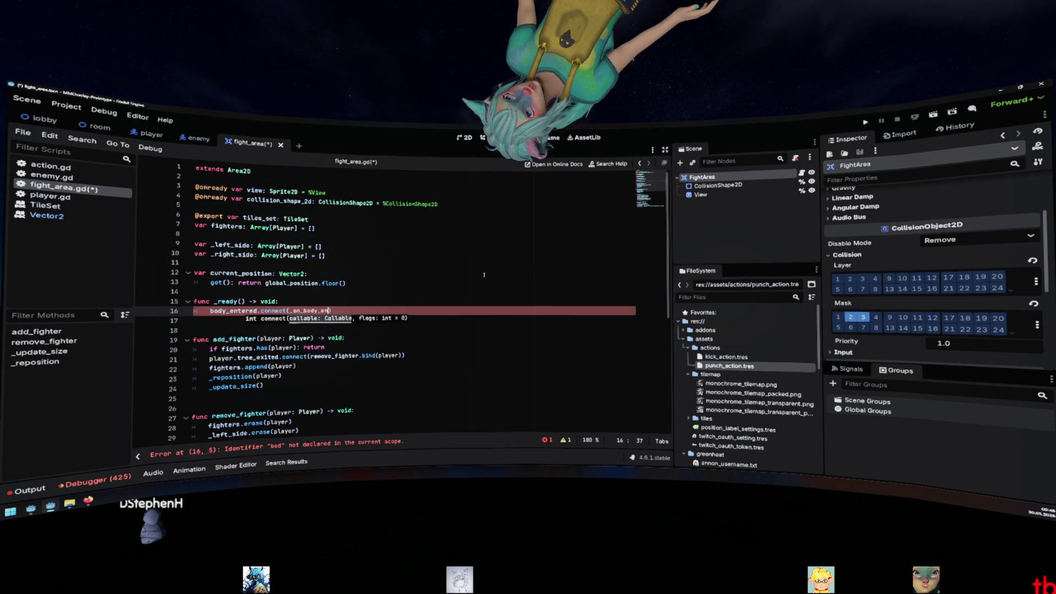
type("tred")
key("ctrl+shift+Left")
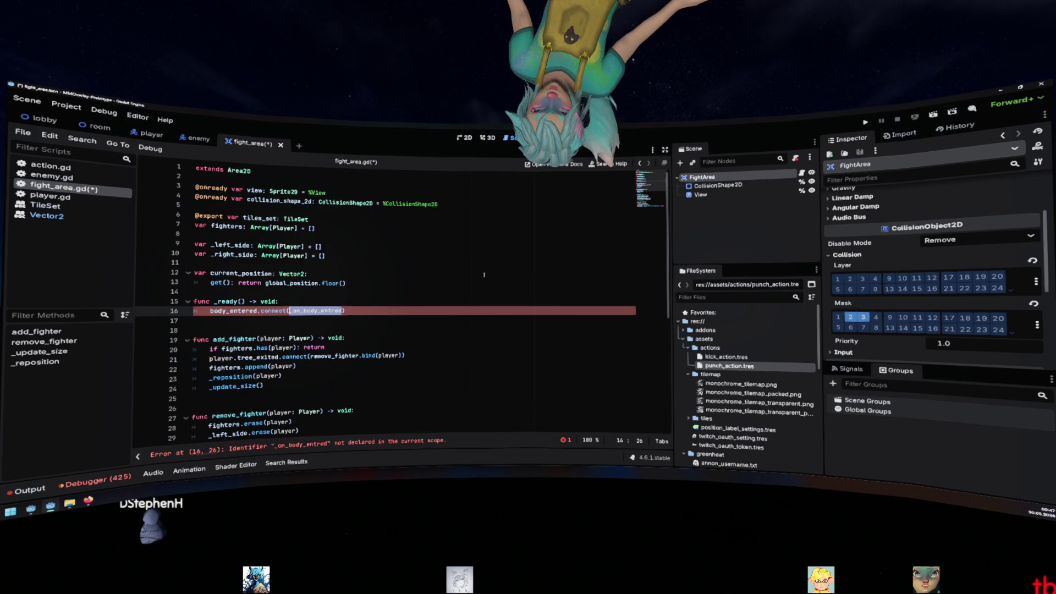
key("ctrl+c")
Declare an empty func _on_body_entred(node: Node2D) -> void handler below _ready.
key("Down")
key("Return")
key("Return")
key("Up")
type("func")
key("ctrl+v")
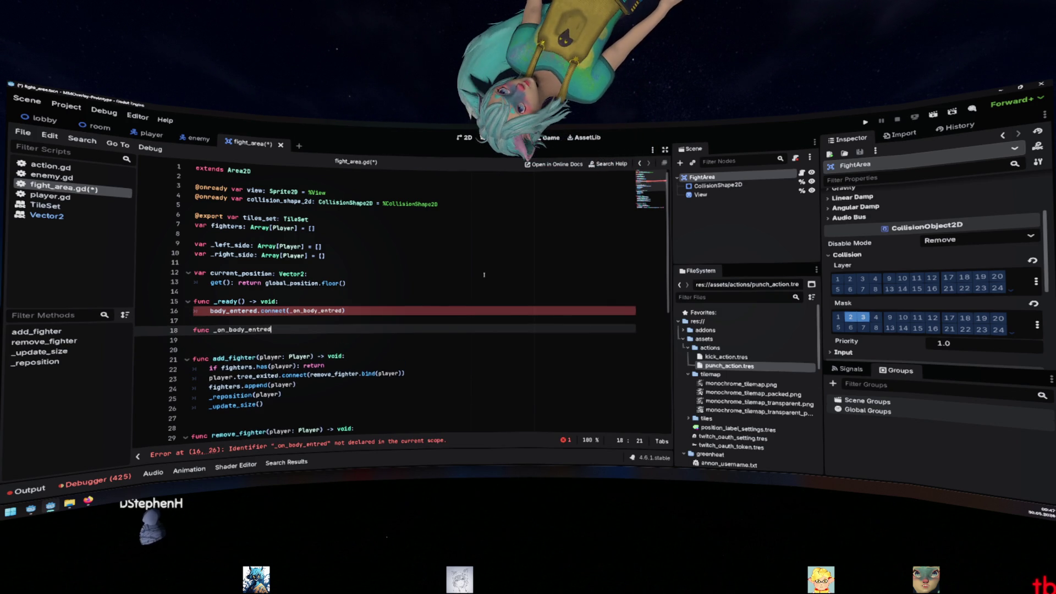
type("() -> void")
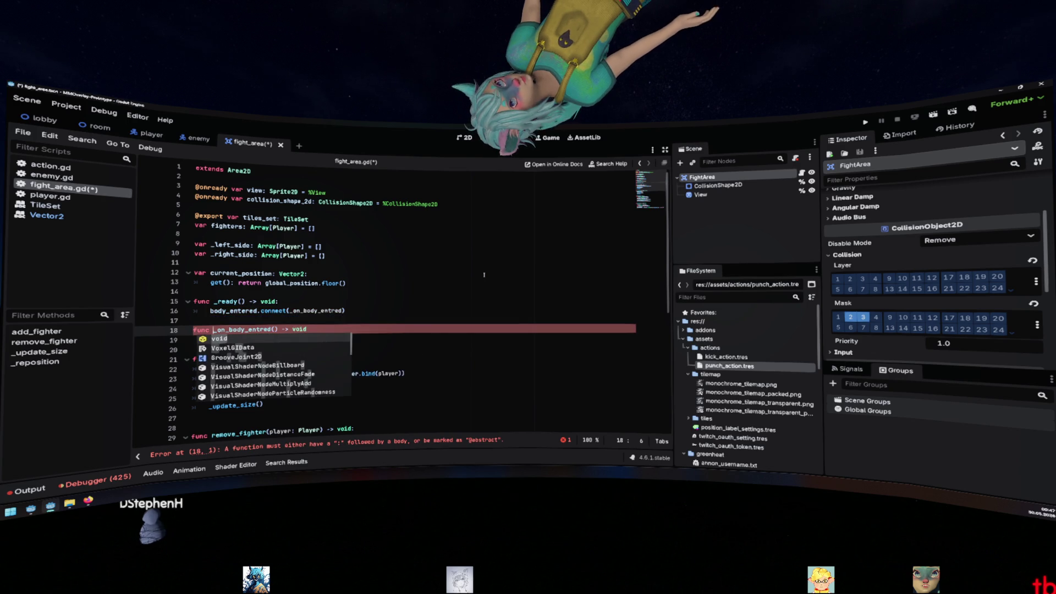
key("Right")
key("Right")
key("Right")
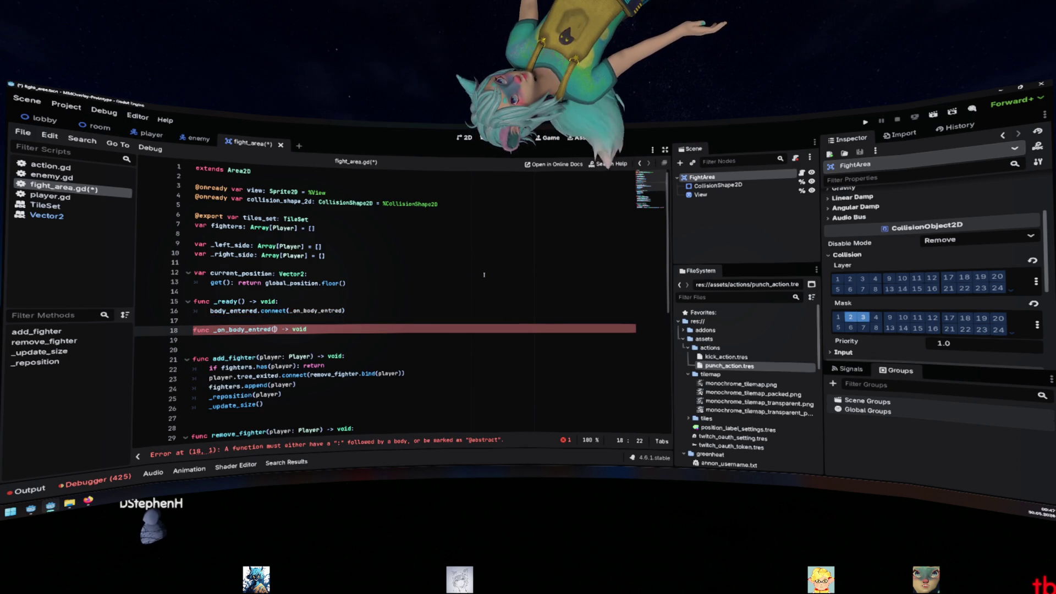
type("node: Node2")
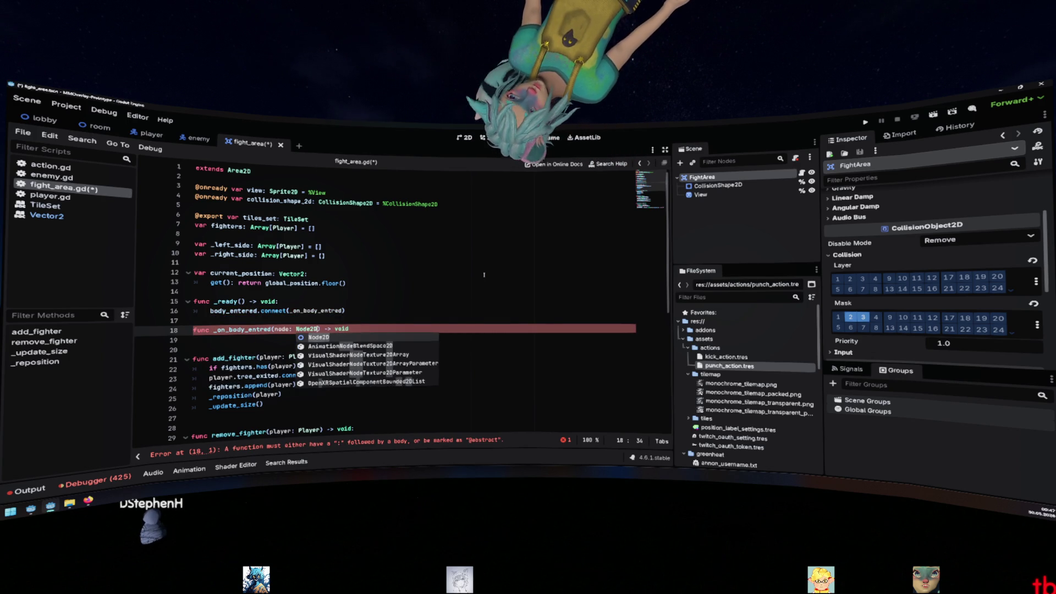
type("D")
key("End")
type(":")
key("Return")
key("Up")
key("Home")
key("Return")
key("Down")
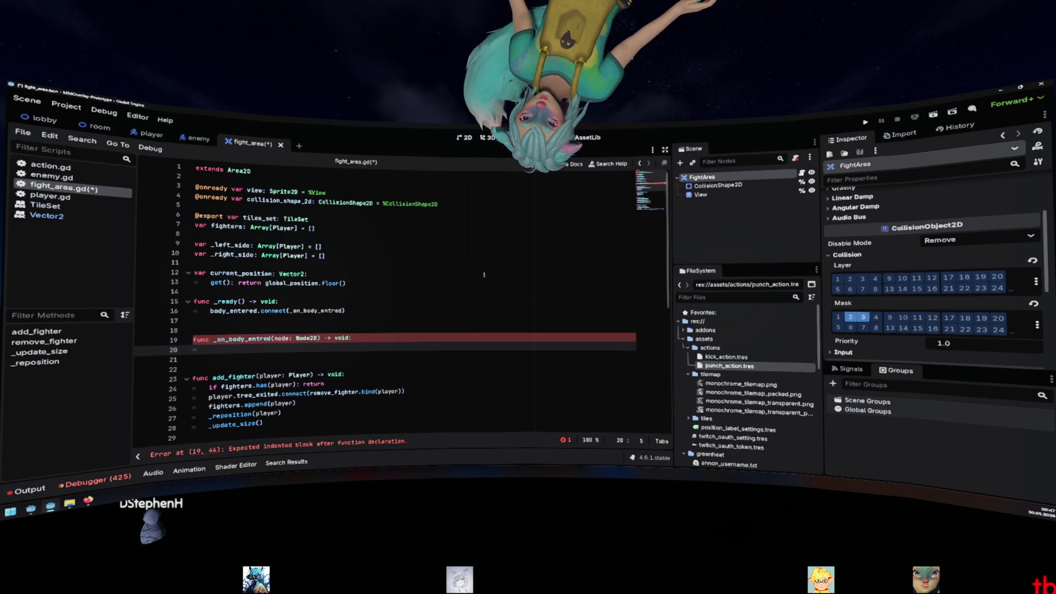
Write 'if node is Player: add_fighter(node)' on one line in the handler and save.
type("f node is Pla")
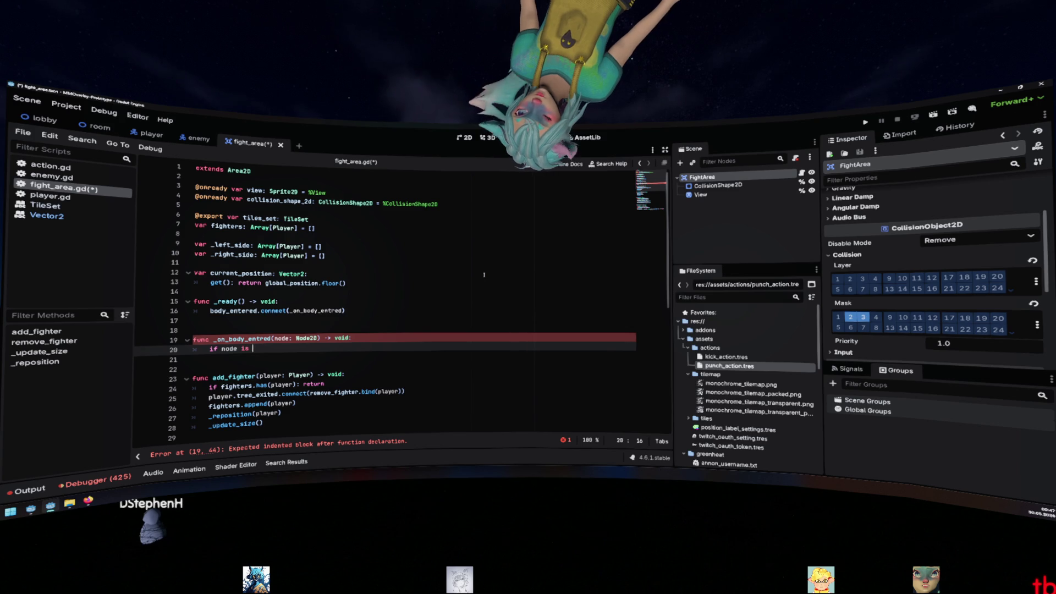
type("yer:")
key("Return")
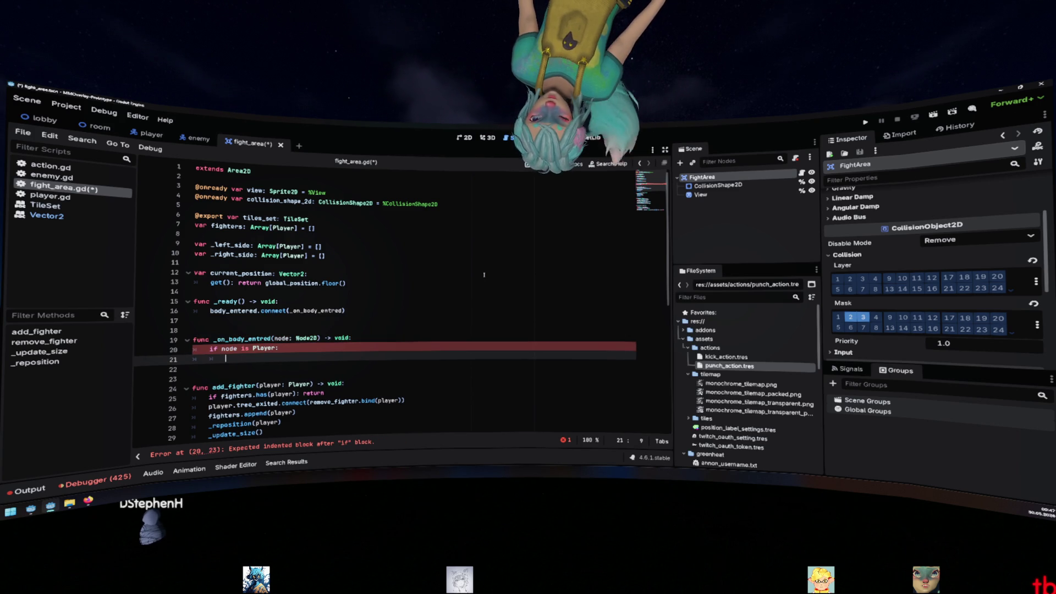
type("_")
key("Return")
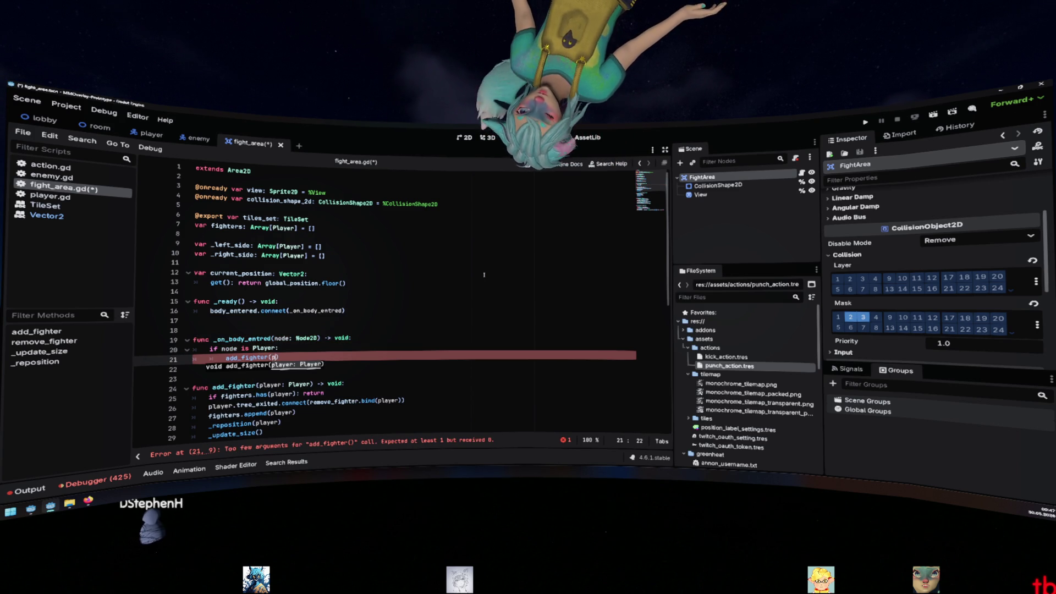
type("player")
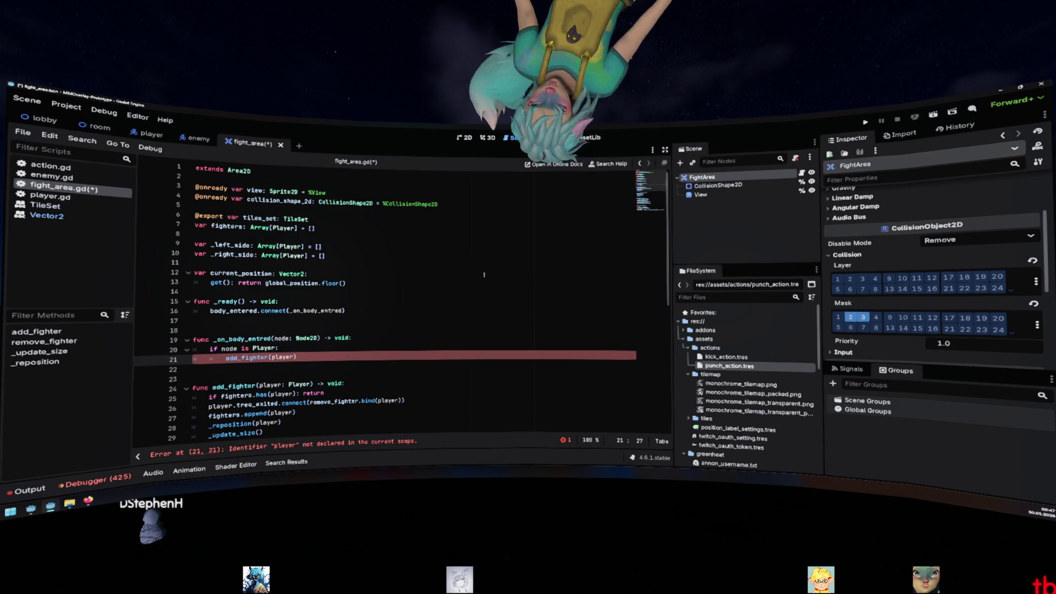
key("BackSpace")
key("BackSpace")
key("BackSpace")
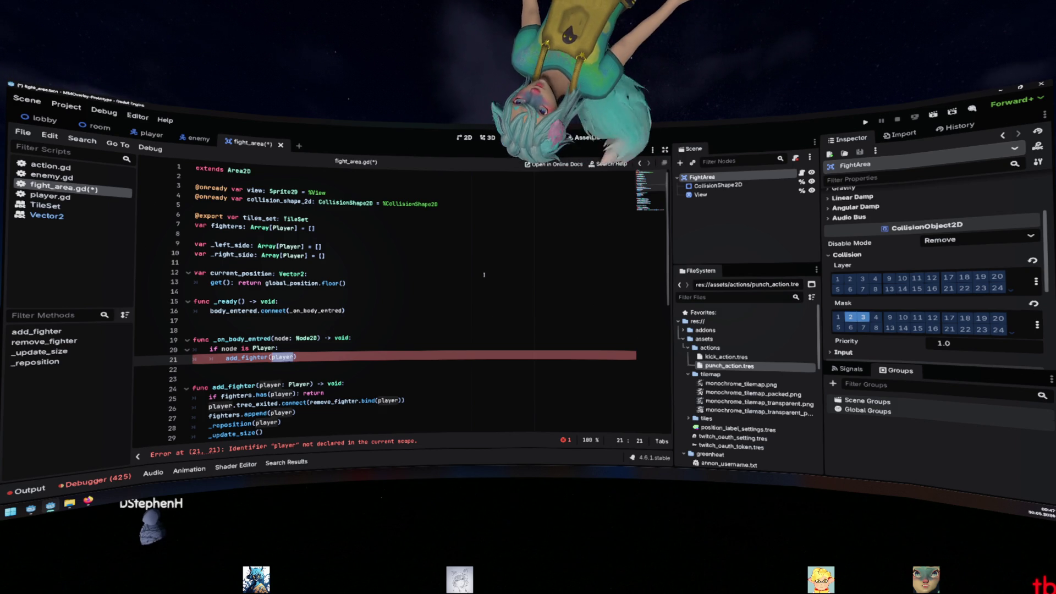
type("ode")
key("Up")
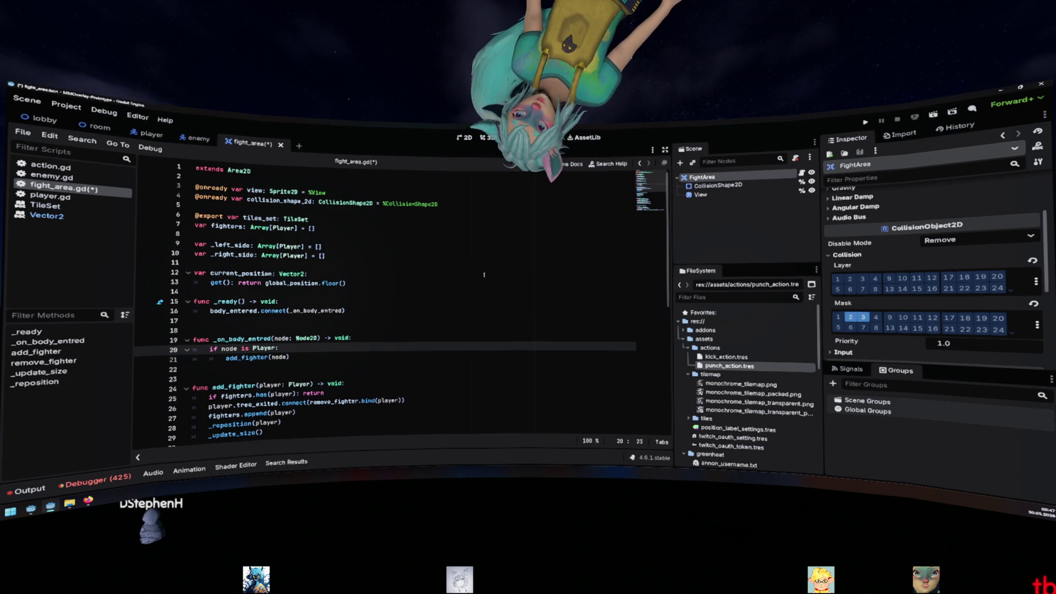
key("Delete")
key("Delete")
key("Delete")
key("Down")
key("ctrl+s")
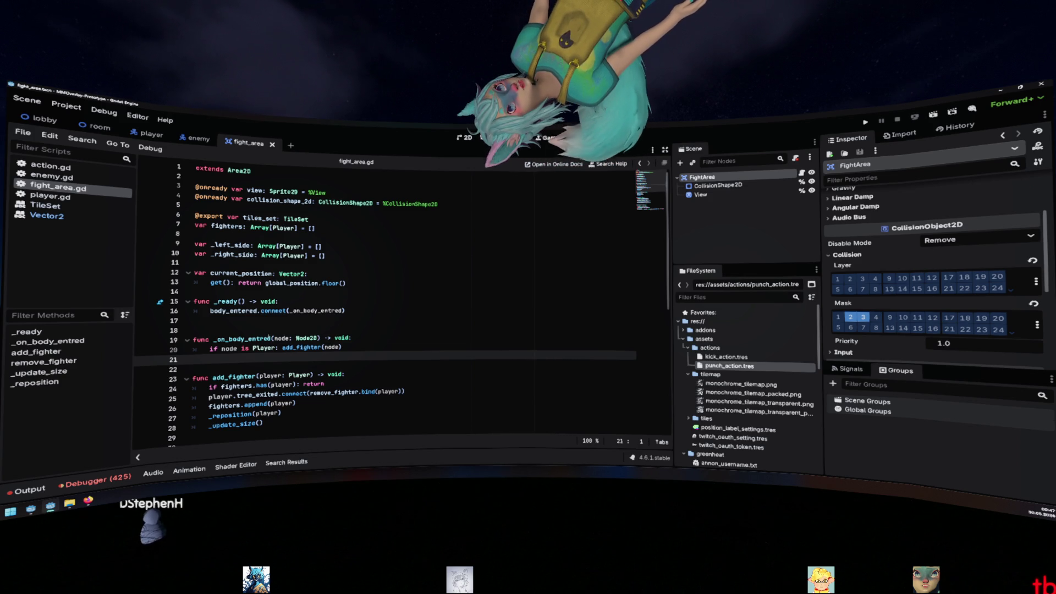
left_click(360, 348)
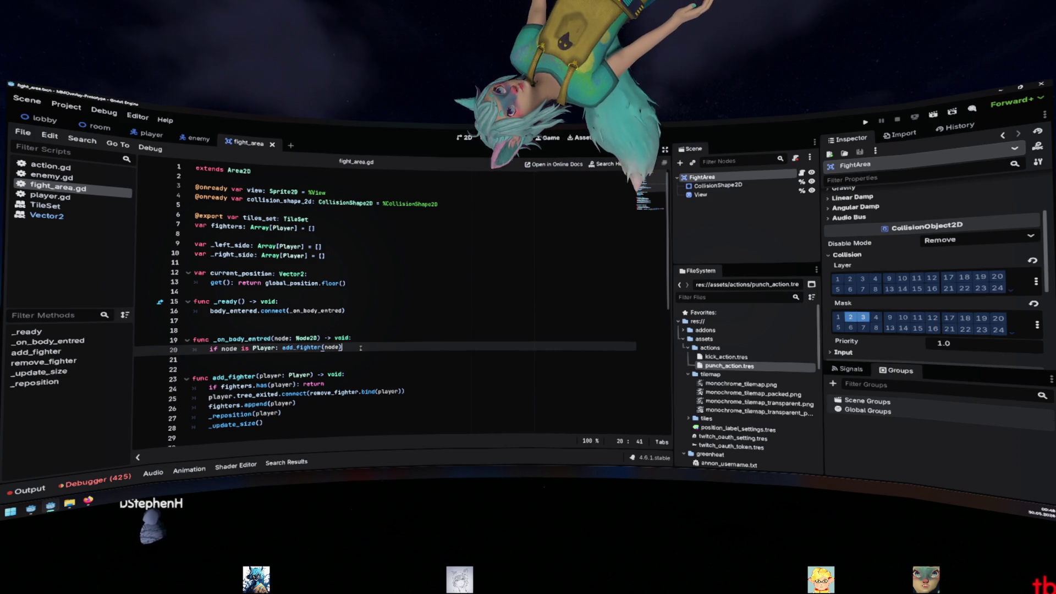
Begin a node.can_move = false line under the Player check, then move over to player.gd.
key("Return")
type("node.is")
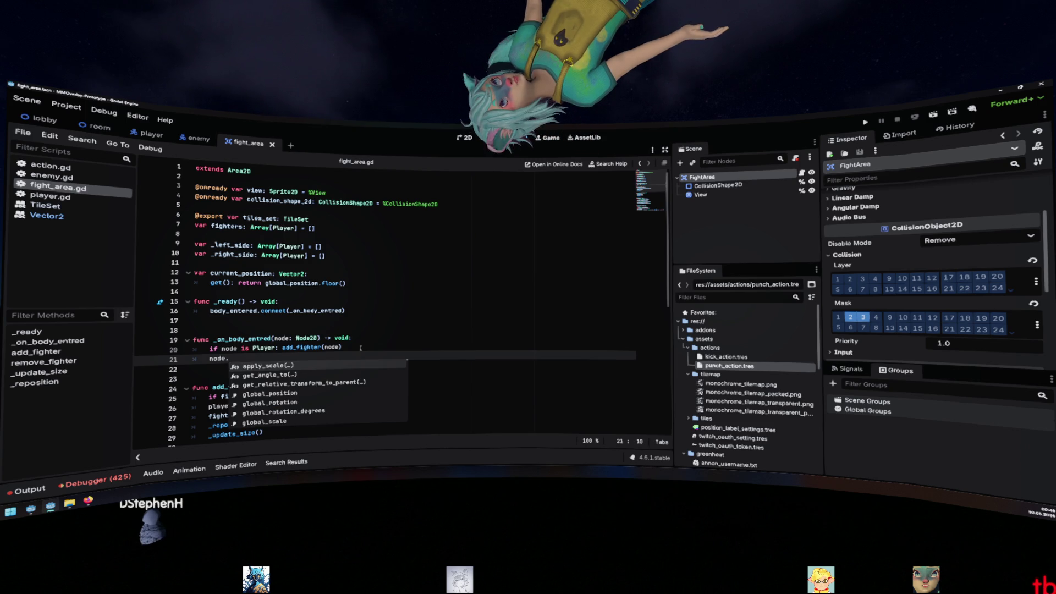
key("BackSpace")
key("BackSpace")
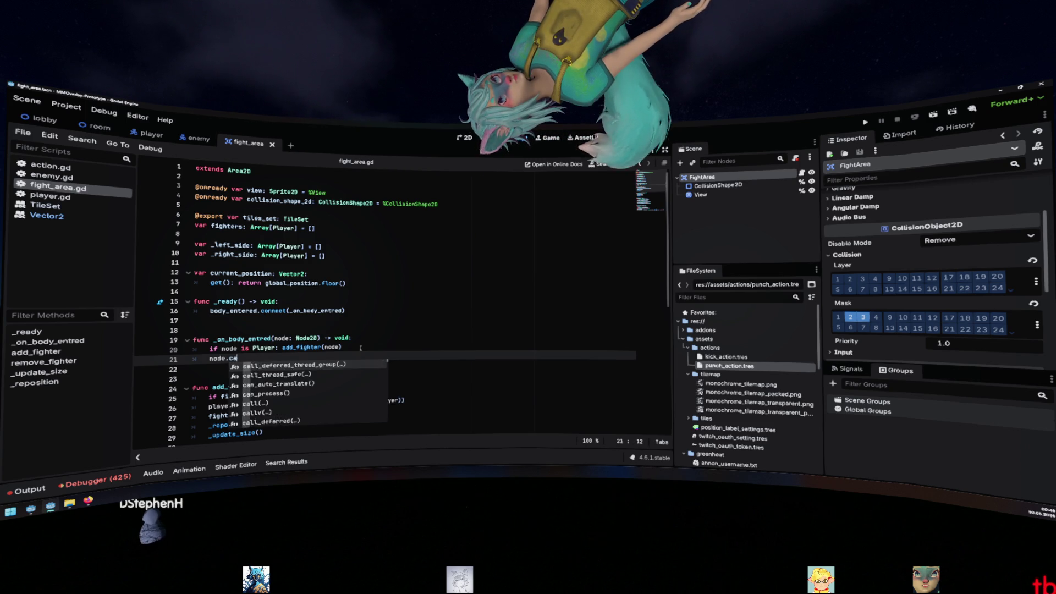
type("can+")
key("BackSpace")
key("BackSpace")
key("BackSpace")
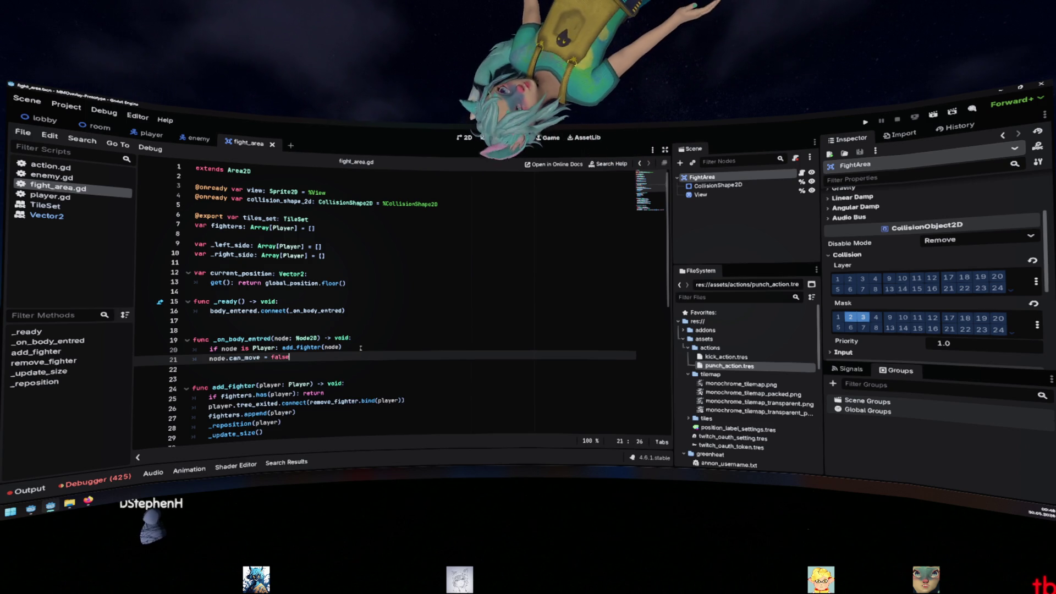
key("ctrl+z")
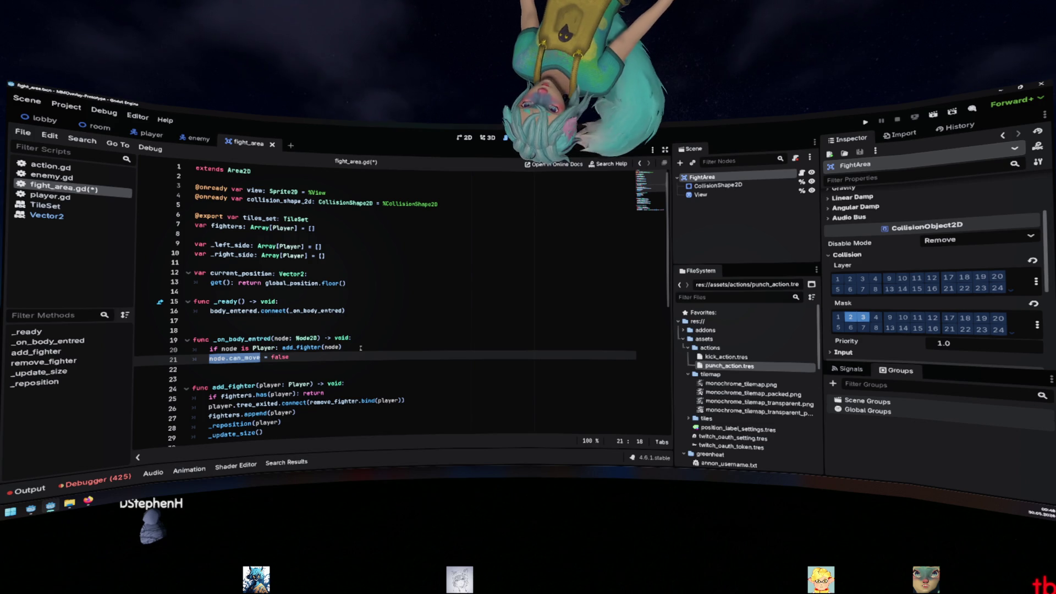
key("ctrl+shift+period")
key("ctrl+shift+period")
key("ctrl+shift+comma")
Declare var can_move: bool on the empty line 35 of player.gd.
scroll(329, 268, "up", 4)
scroll(352, 270, "down", 8)
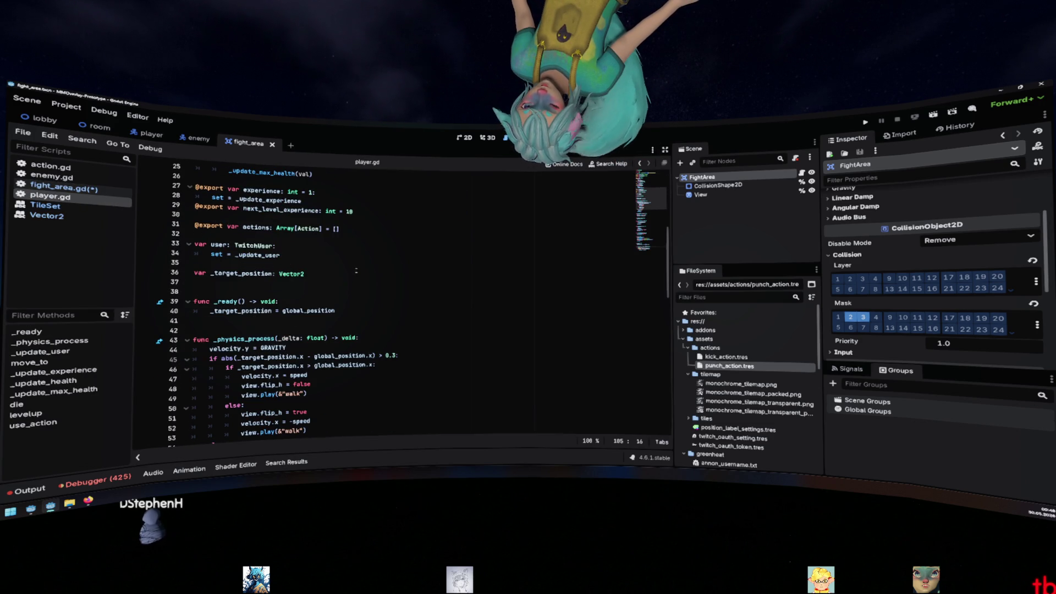
left_click(319, 263)
type("var ")
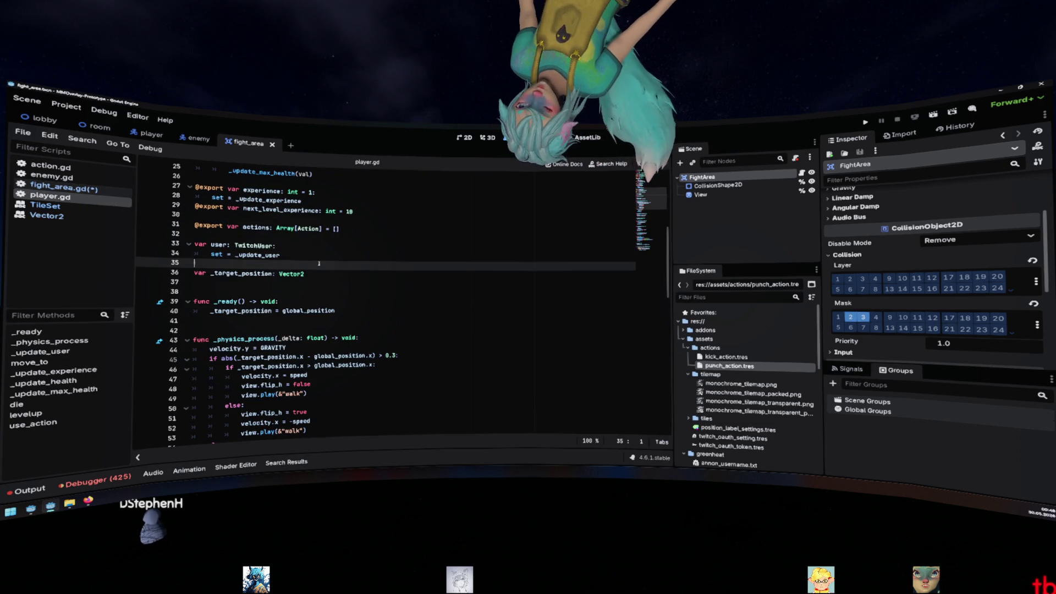
type("can_move:")
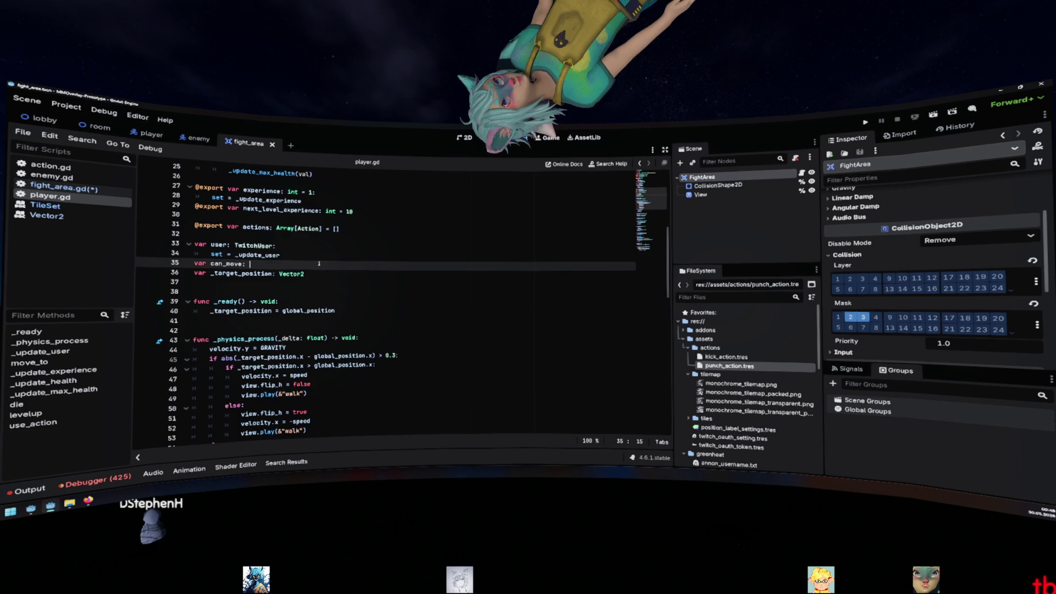
key("BackSpace")
key("BackSpace")
key("BackSpace")
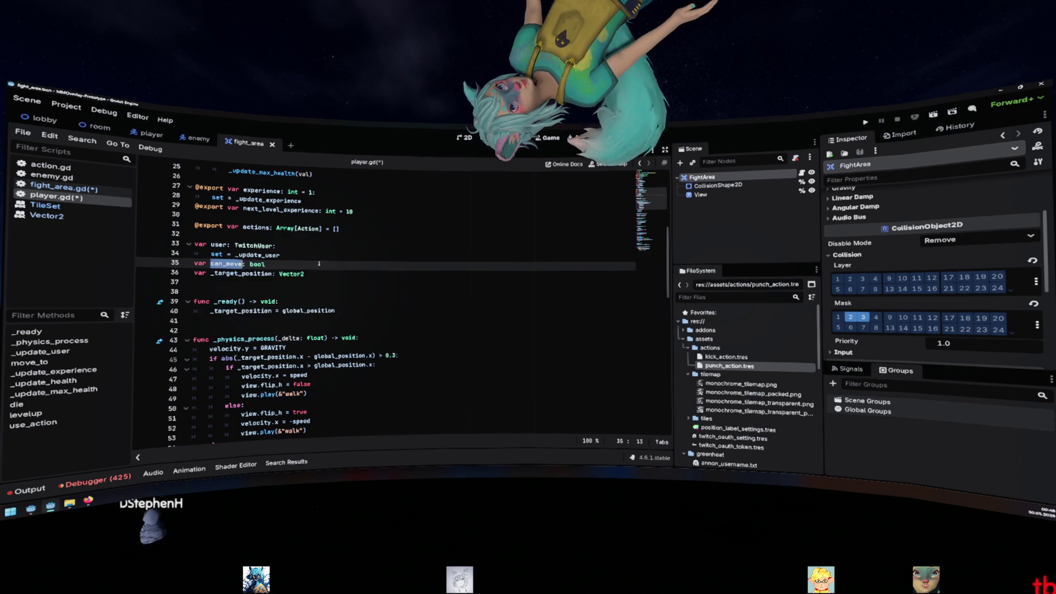
scroll(319, 265, "down", 11)
scroll(319, 265, "up", 9)
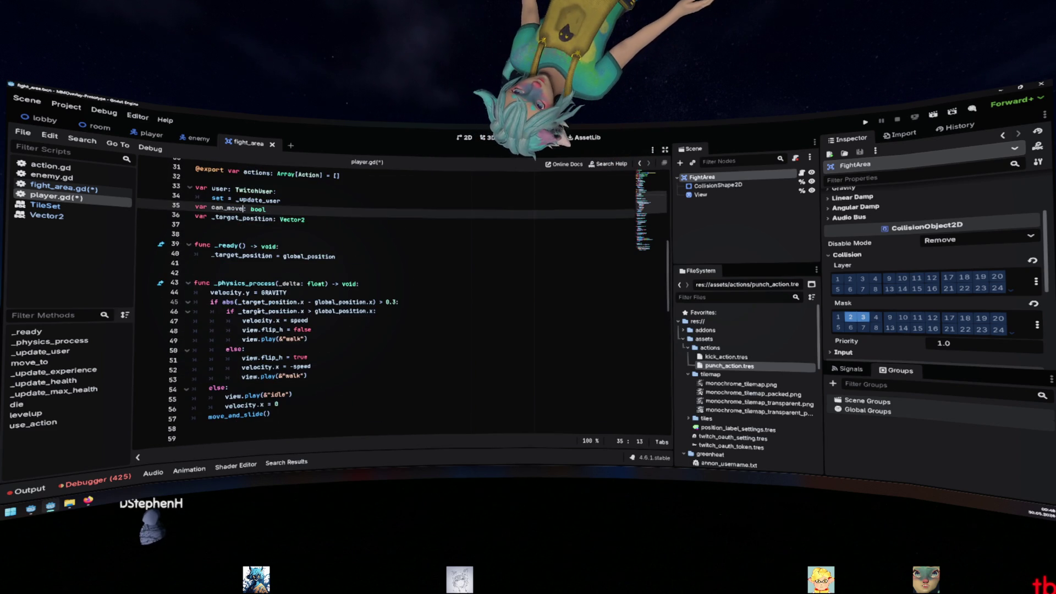
Require can_move before the distance test in line 45's movement condition.
left_click(219, 302)
type("and can_move")
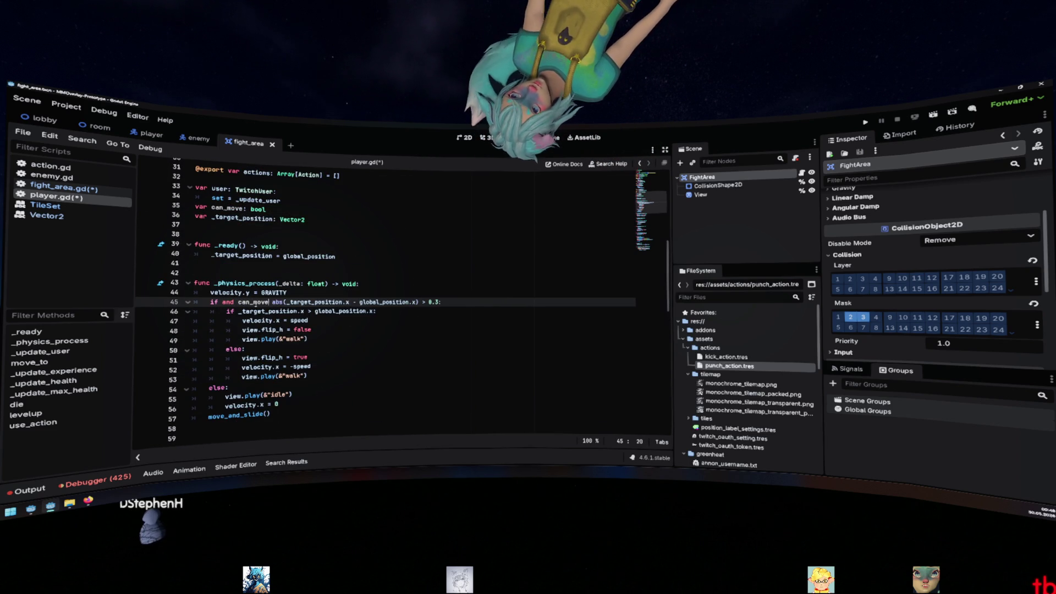
key("ctrl+BackSpace")
key("ctrl+Left")
type("can_move")
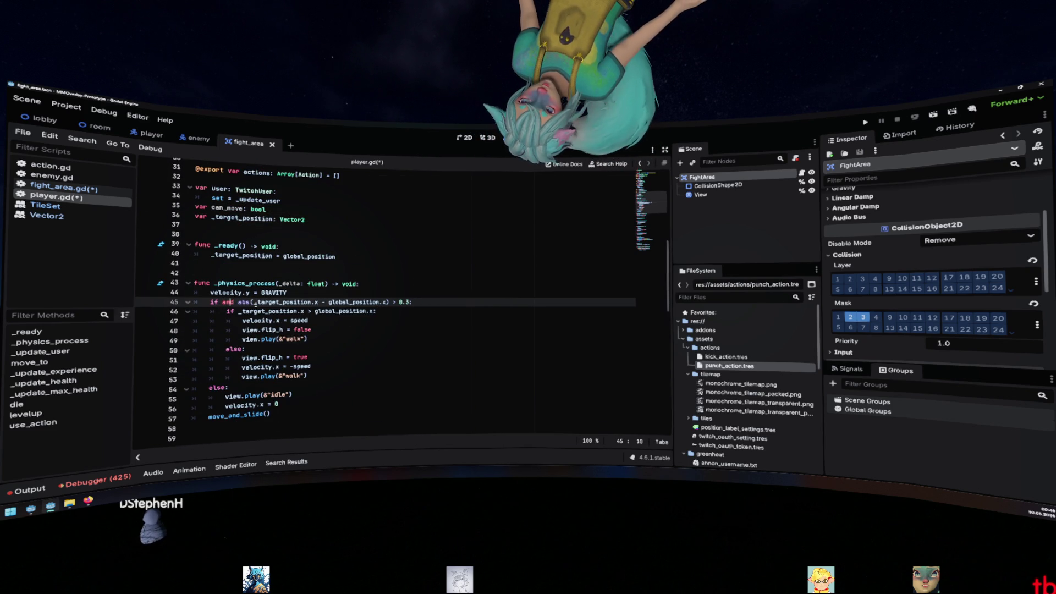
key("Up")
Default can_move to true, save both scripts, and return to fight_area.gd.
scroll(255, 304, "up", 3)
left_click(292, 296)
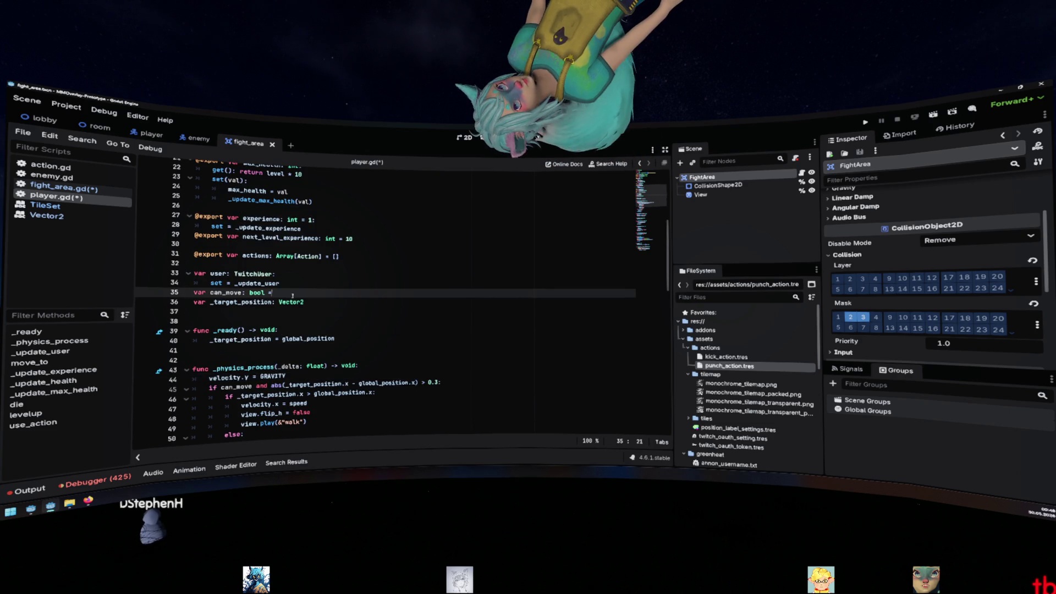
type("ue")
key("ctrl+s")
key("Up")
left_click(66, 187)
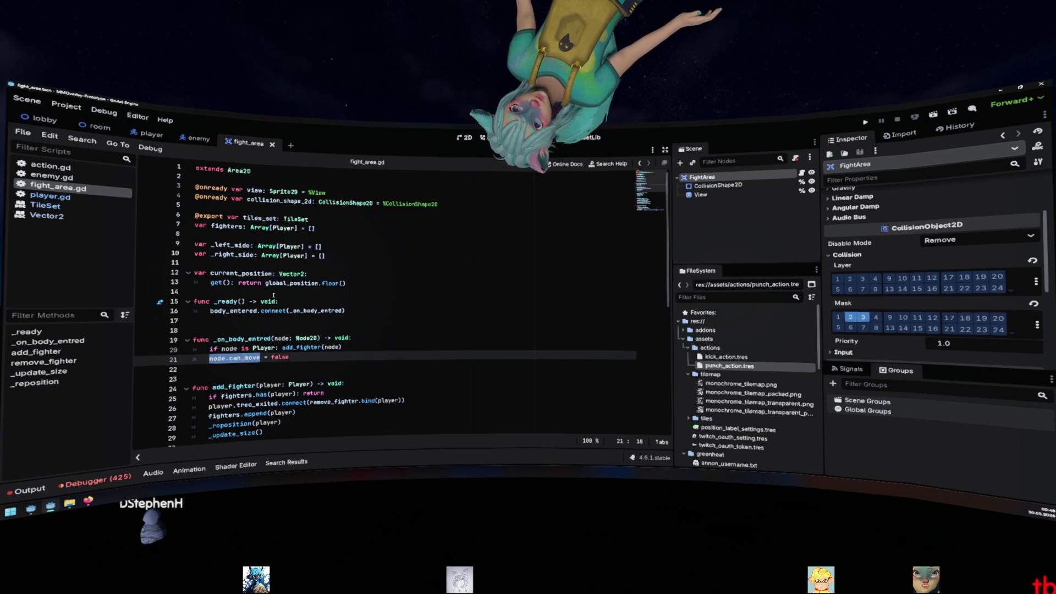
In remove_fighter, add 'if _left_side.is_empty() or _right_side.is_empty(): stop_fight()'.
scroll(273, 295, "down", 6)
left_click(338, 317)
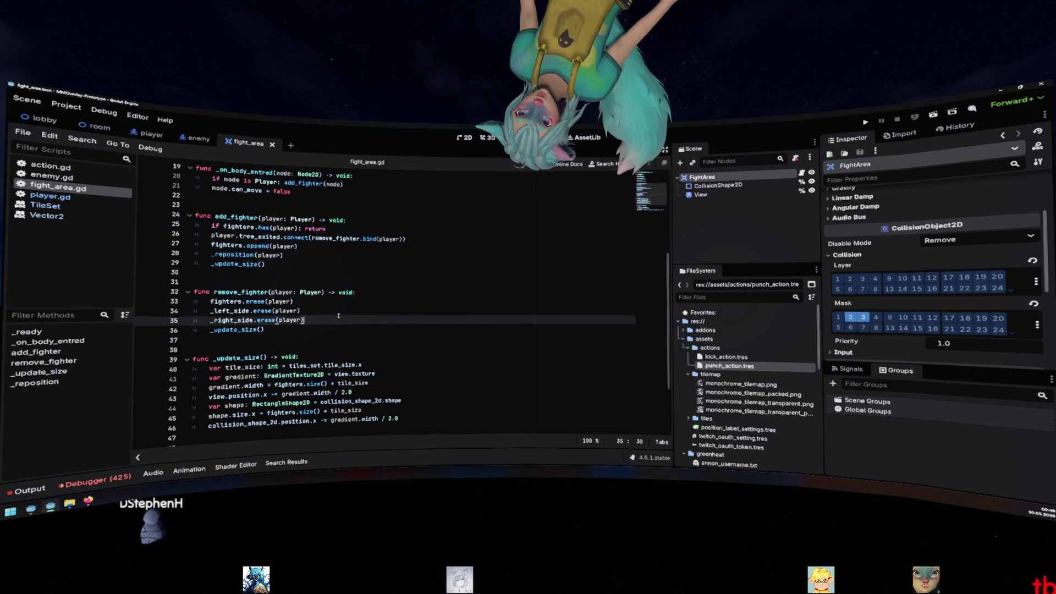
key("Return")
type("if _le")
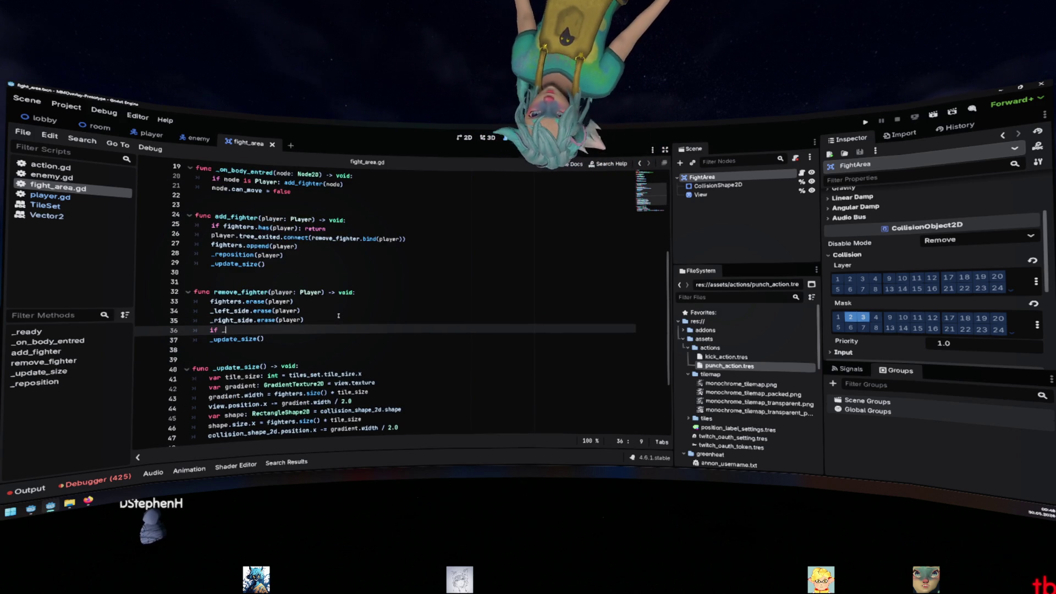
type("f")
key("Return")
type(".;")
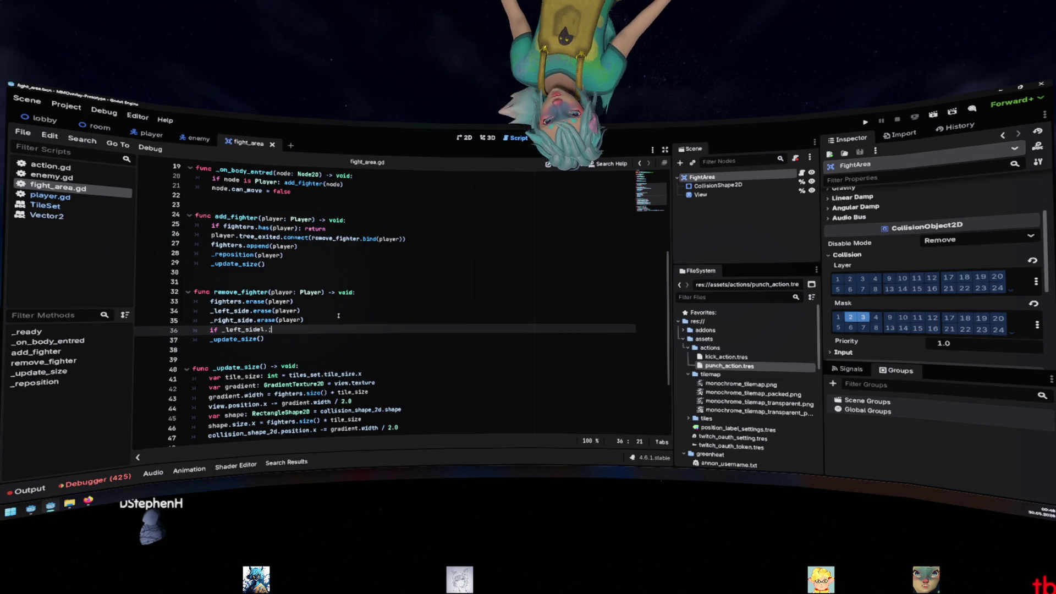
type(".is_e")
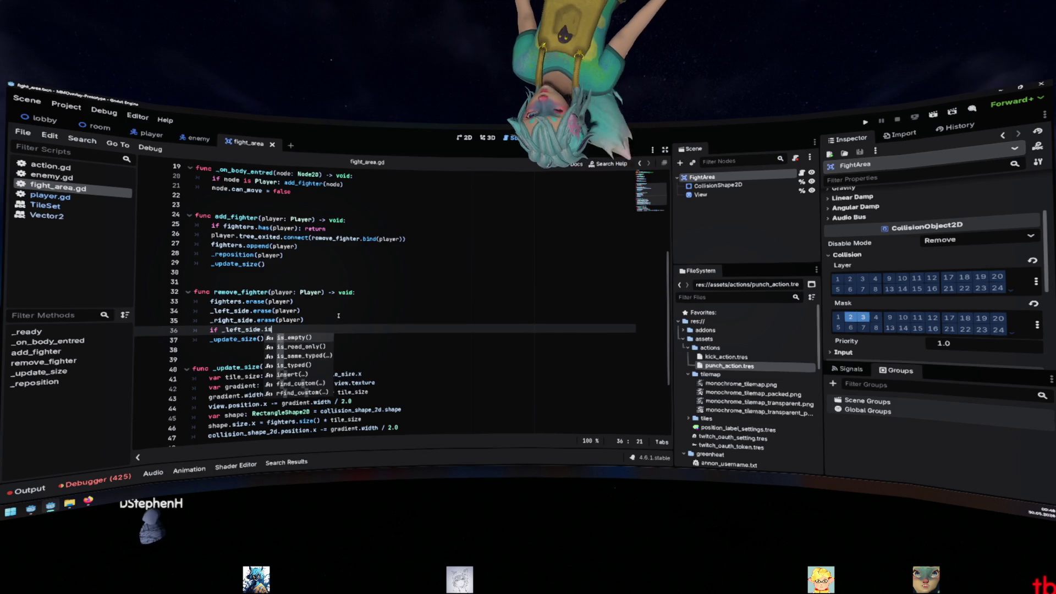
key("Return")
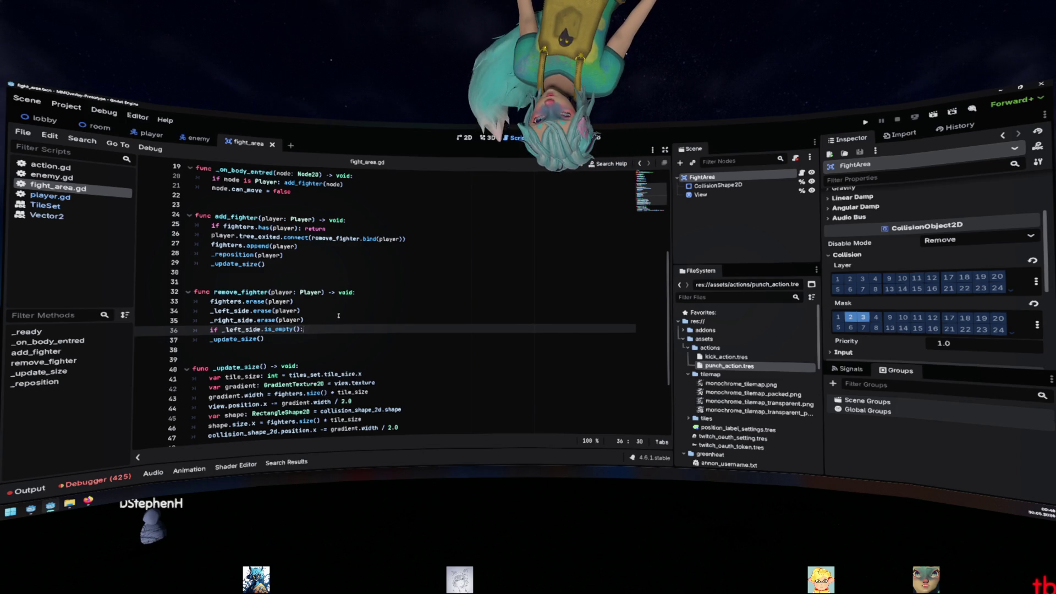
type("r _ri")
key("Return")
type(".is")
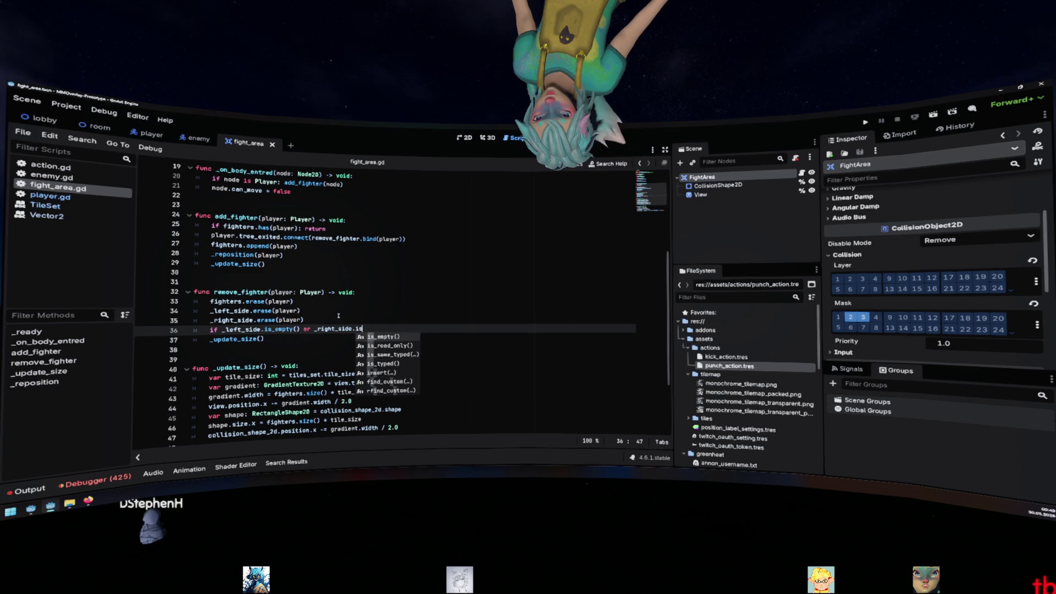
key("Return")
type(":")
key("Return")
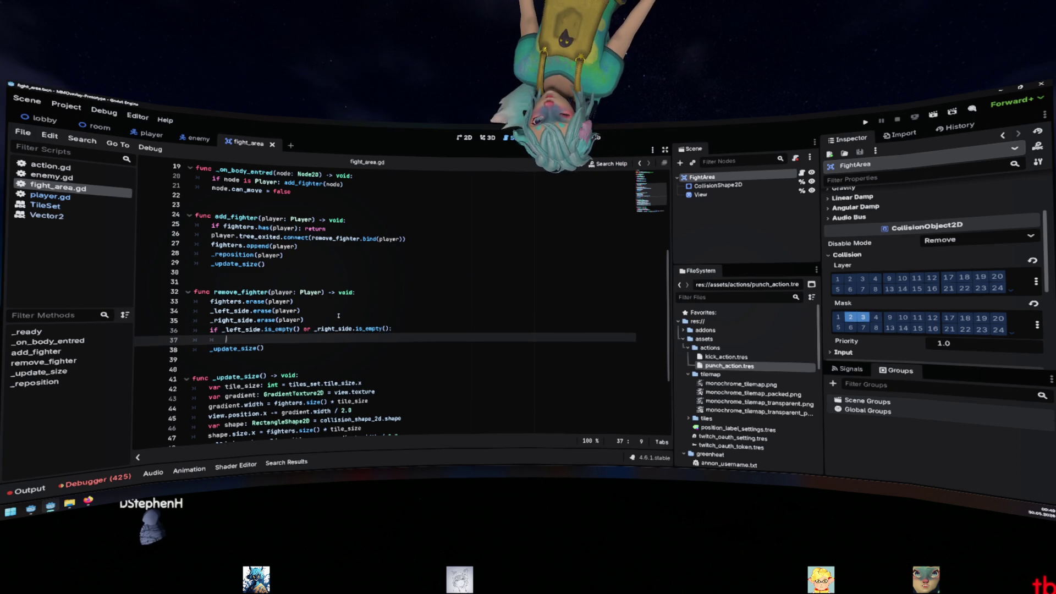
type("op_fight()")
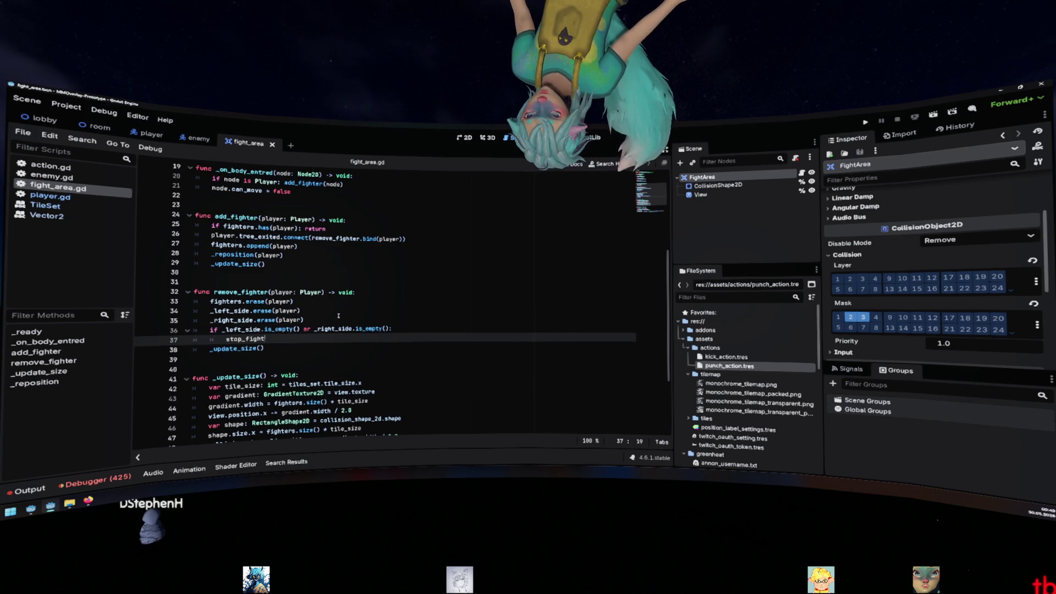
Move the _update_size() call above the new if block.
key("Down")
key("alt+Up")
key("alt+Up")
key("Down")
key("Down")
key("Home")
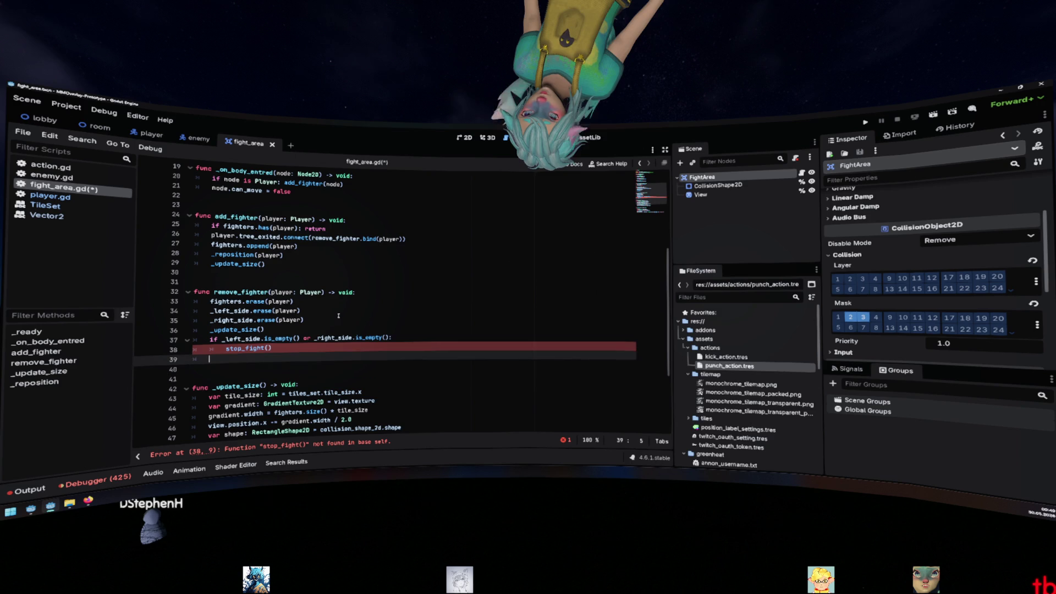
Rename the call to _stop_fight() and define _stop_fight with a _left_side loop setting player.can_move.
type("_")
key("Down")
key("Down")
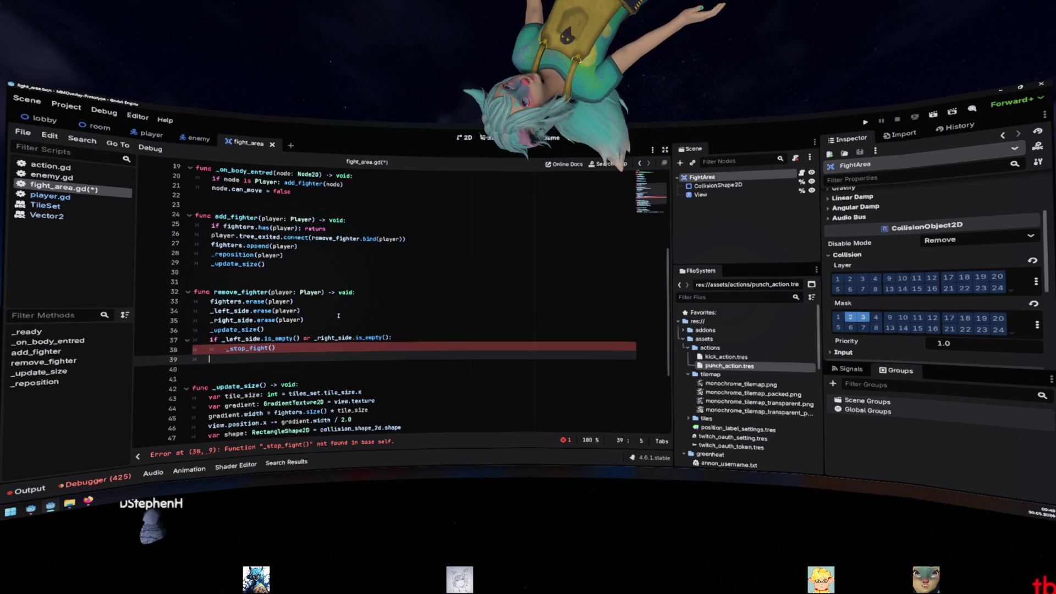
key("Return")
key("Return")
type("c _stop_fight() -> void:")
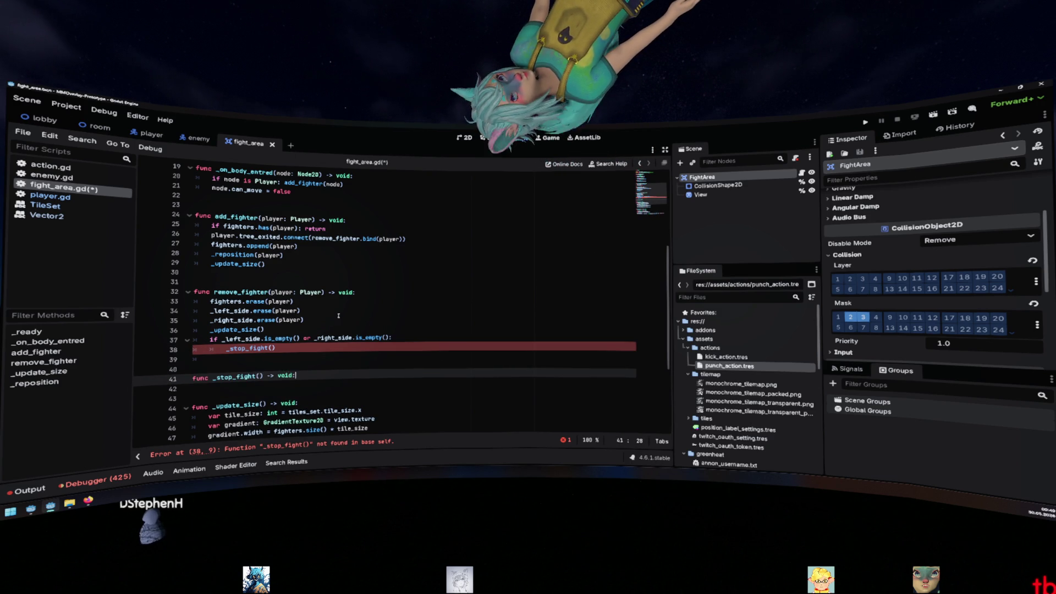
key("Return")
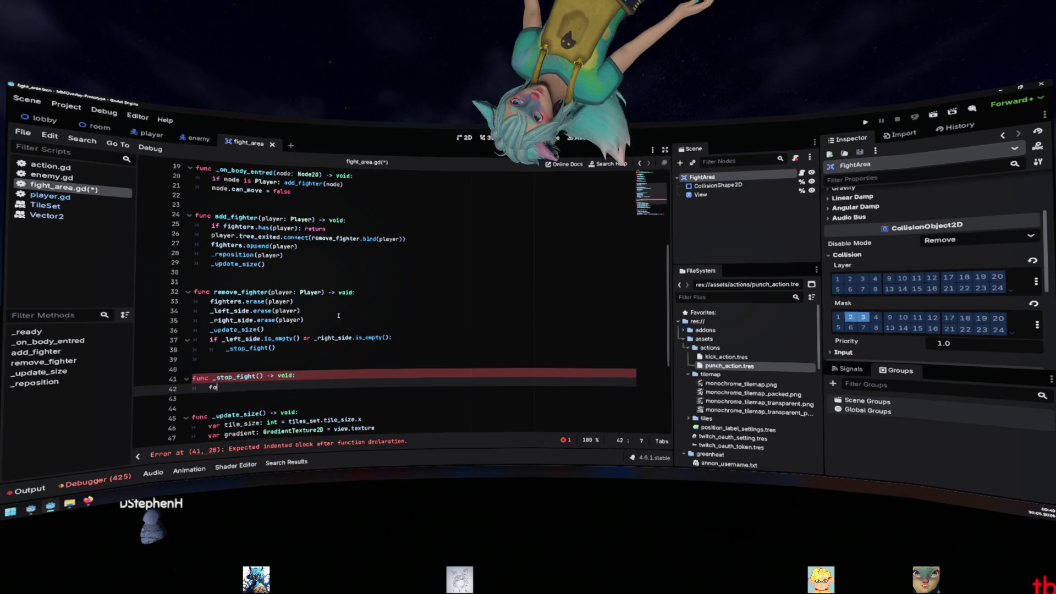
type("r ")
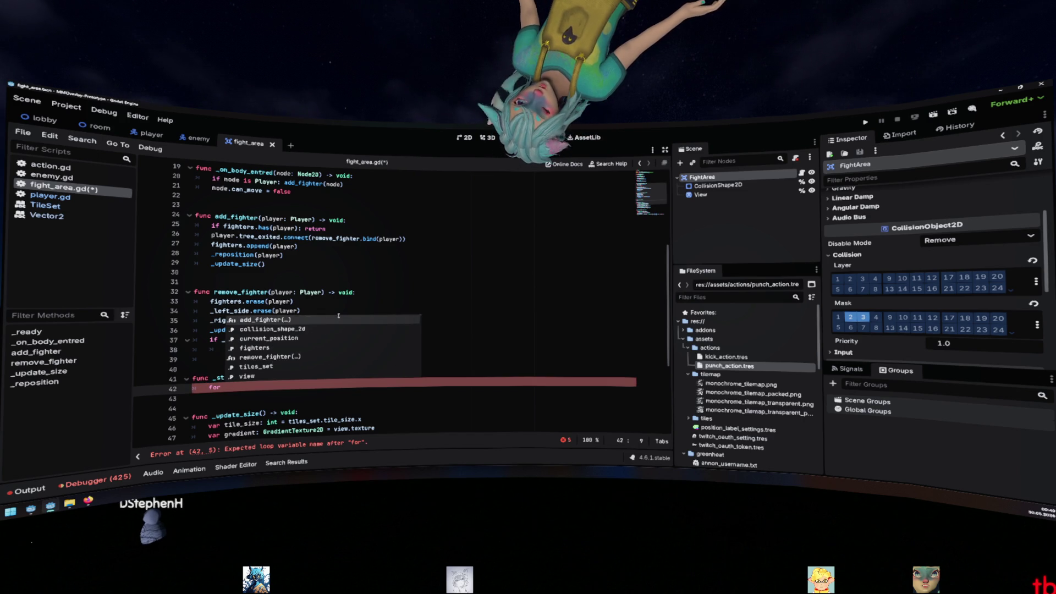
type("player: ")
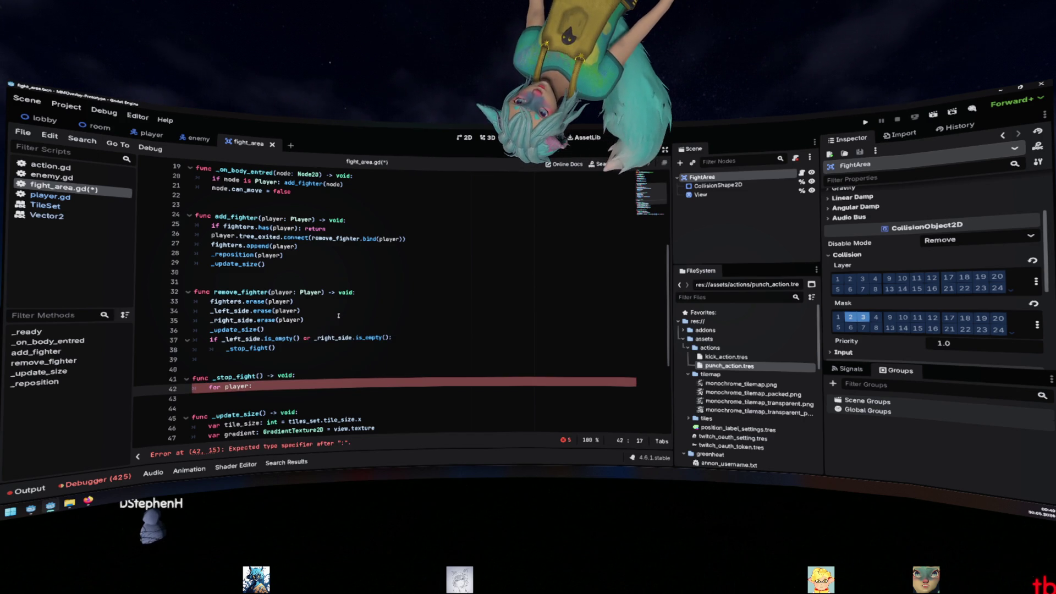
type("Player in _lef")
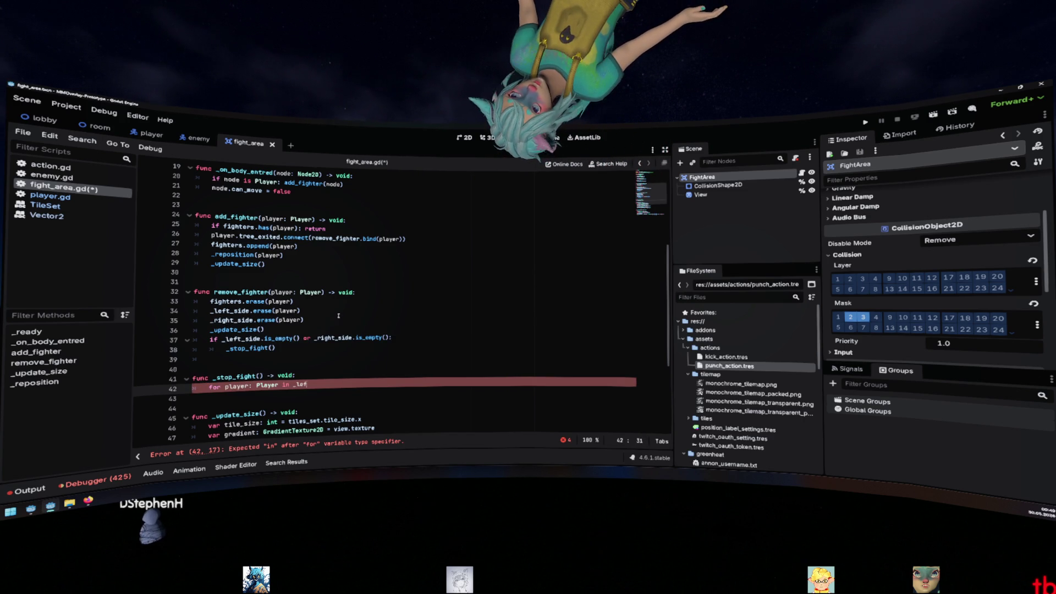
type("t_side:")
key("Return")
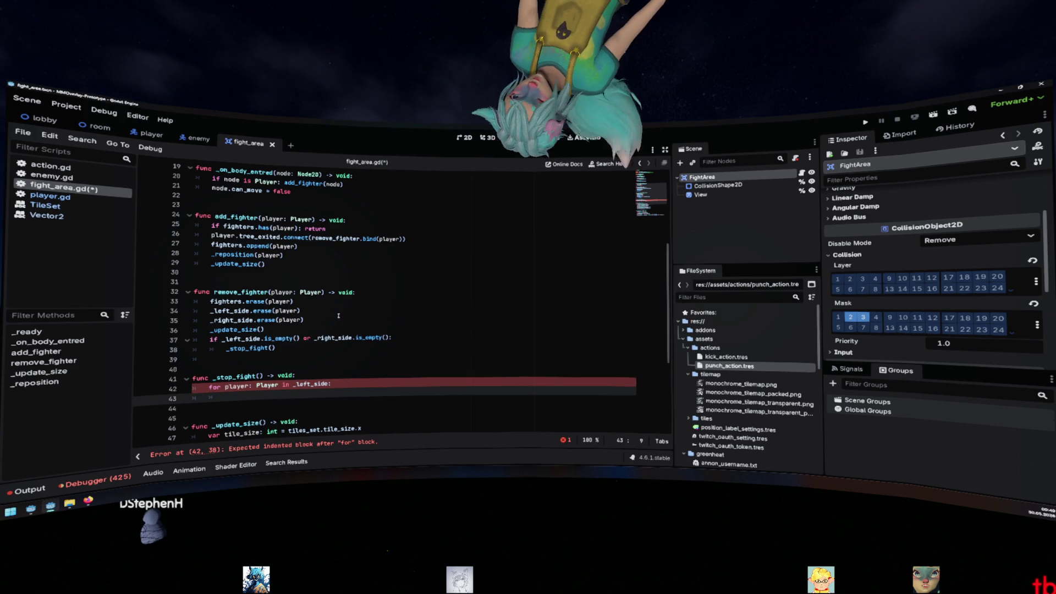
type("r.can_move = true")
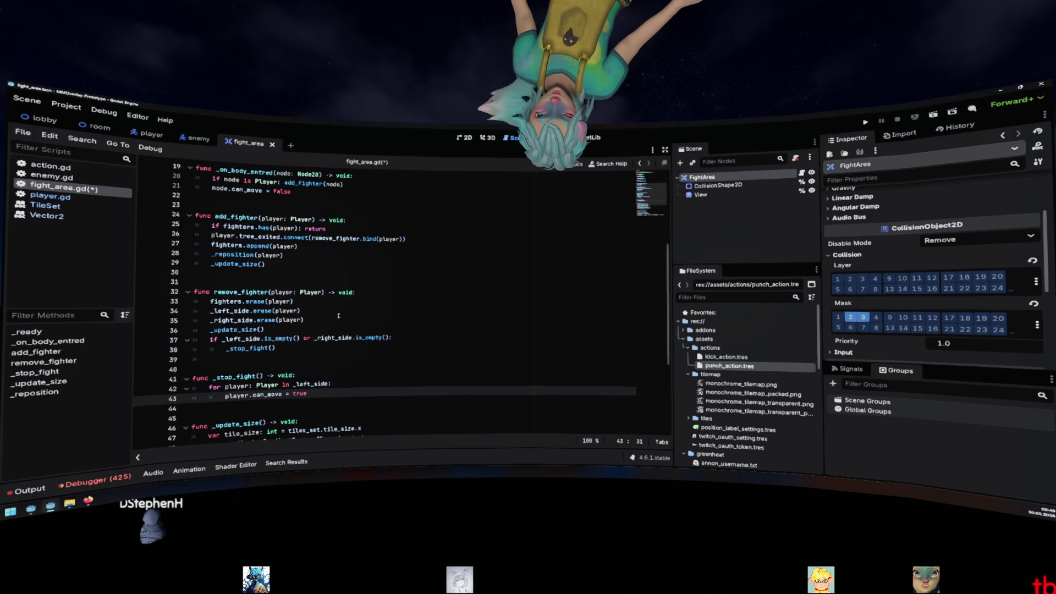
Duplicate the loop so it also iterates over _right_side.
key("shift+Up")
key("shift+Home")
key("ctrl+shift+d")
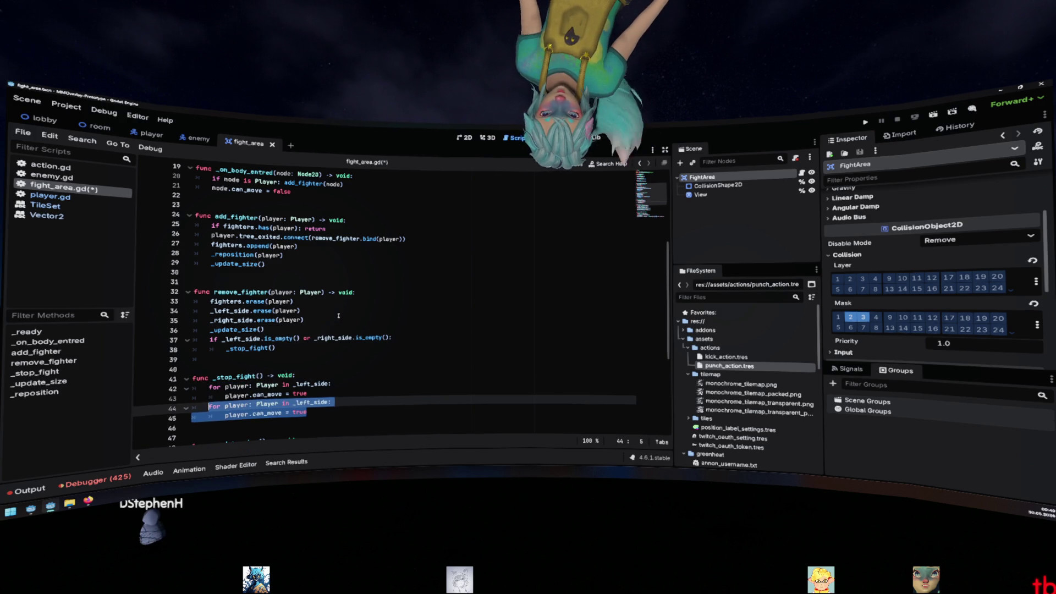
key("Left")
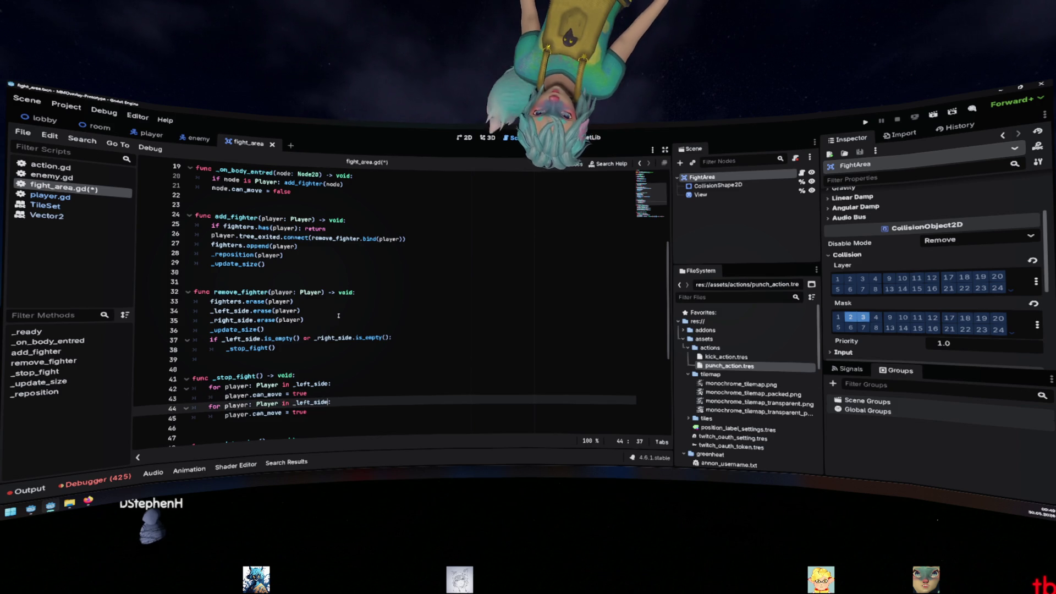
key("BackSpace")
key("BackSpace")
key("BackSpace")
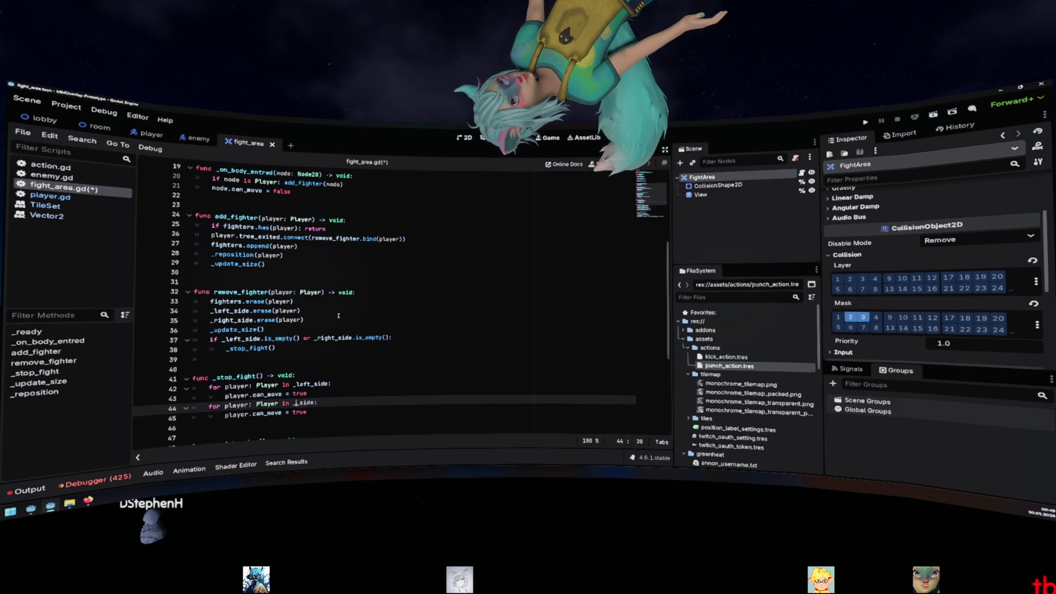
type("right_")
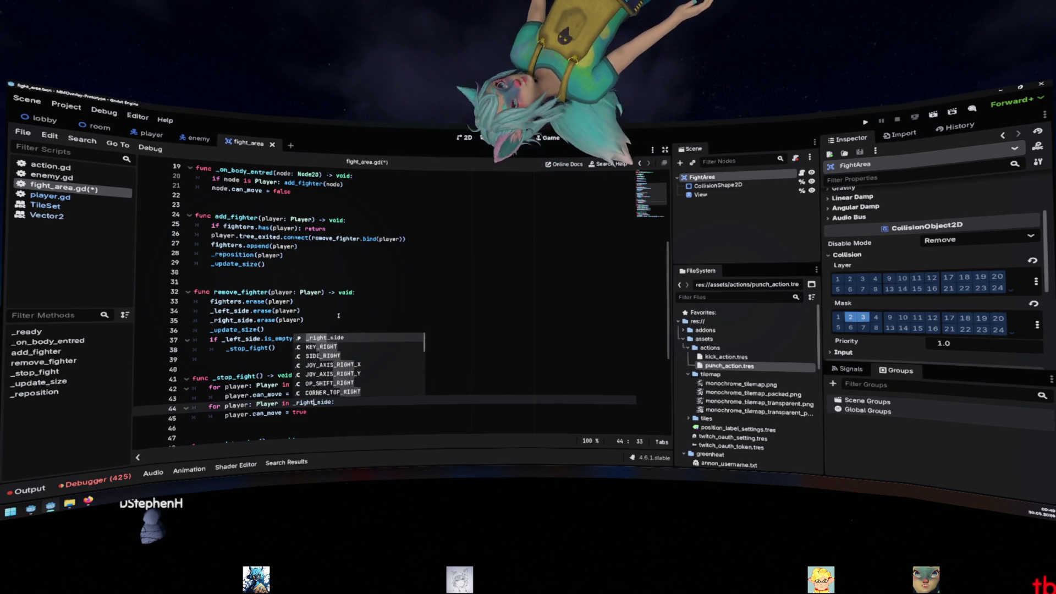
key("Tab")
End _stop_fight with queue_free() and save fight_area.gd.
key("Down")
key("Down")
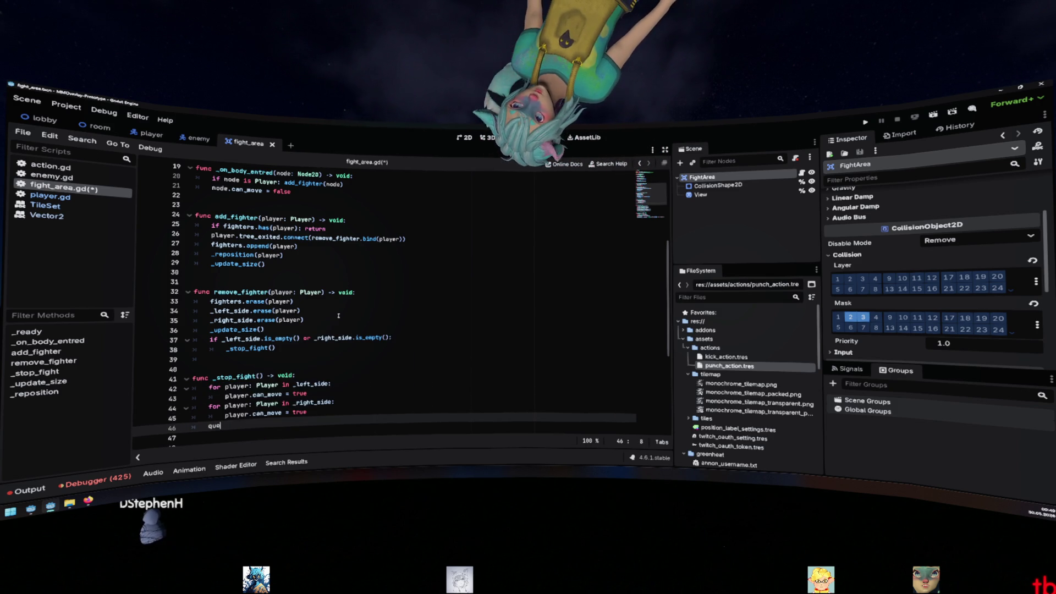
type("e")
key("Down")
key("Down")
key("Return")
key("Up")
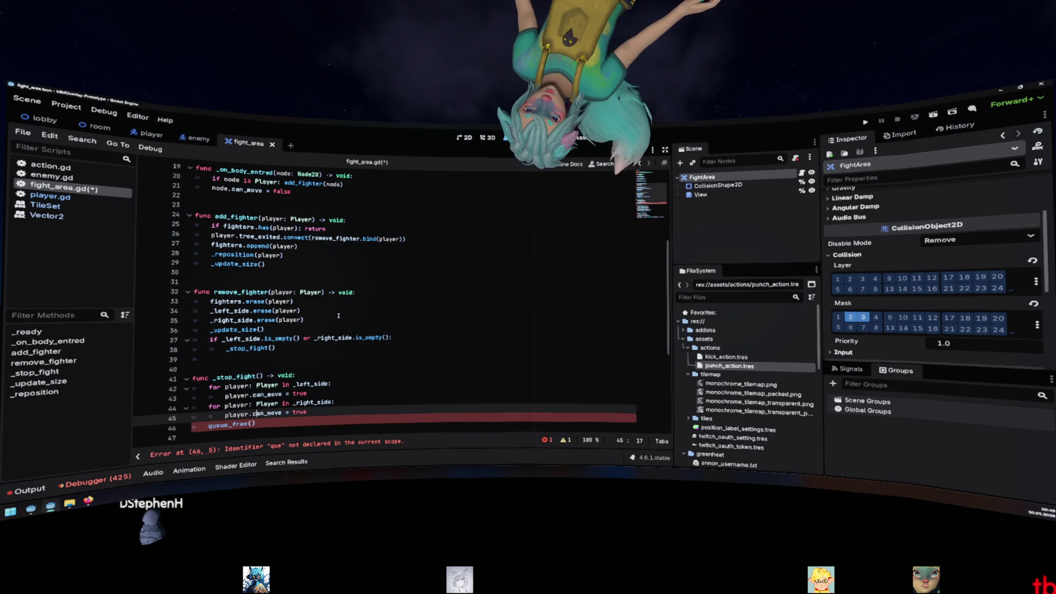
key("ctrl+s")
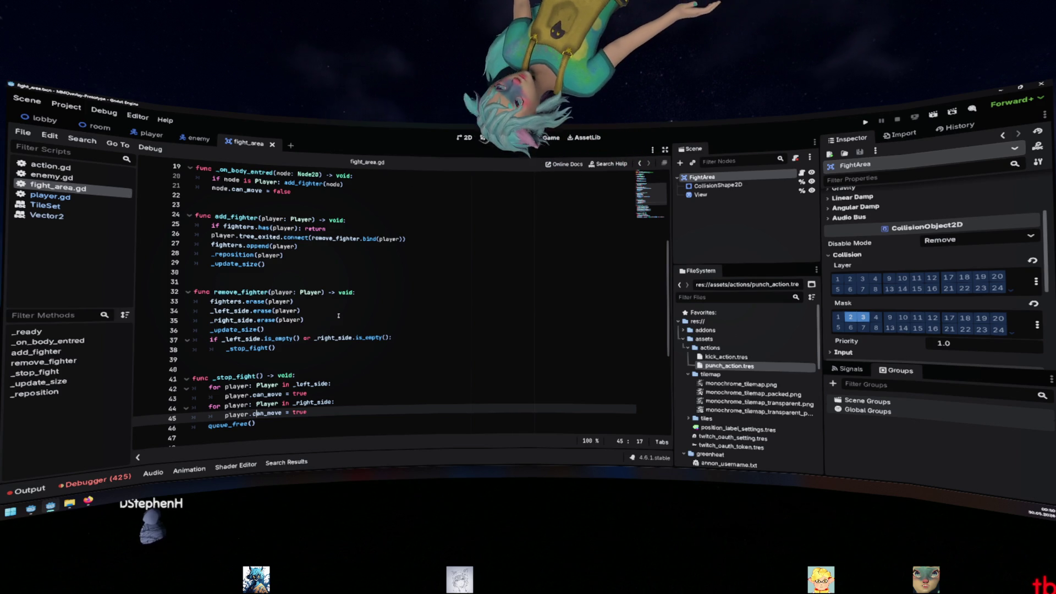
Return to the top of fight_area.gd, then open enemy.gd from the Scripts list.
scroll(338, 315, "up", 6)
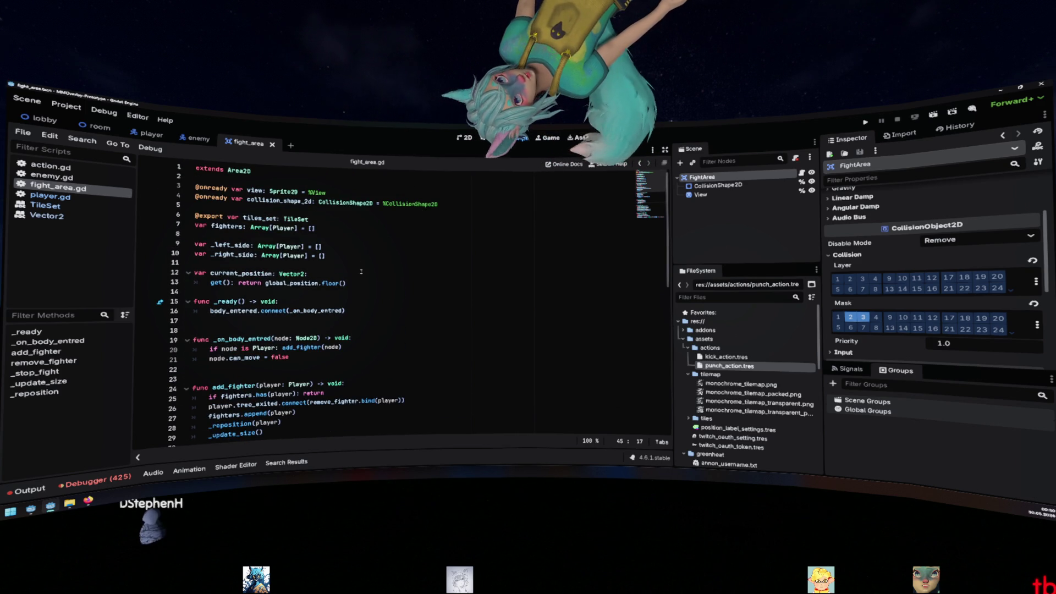
right_click(361, 272)
left_click(372, 247)
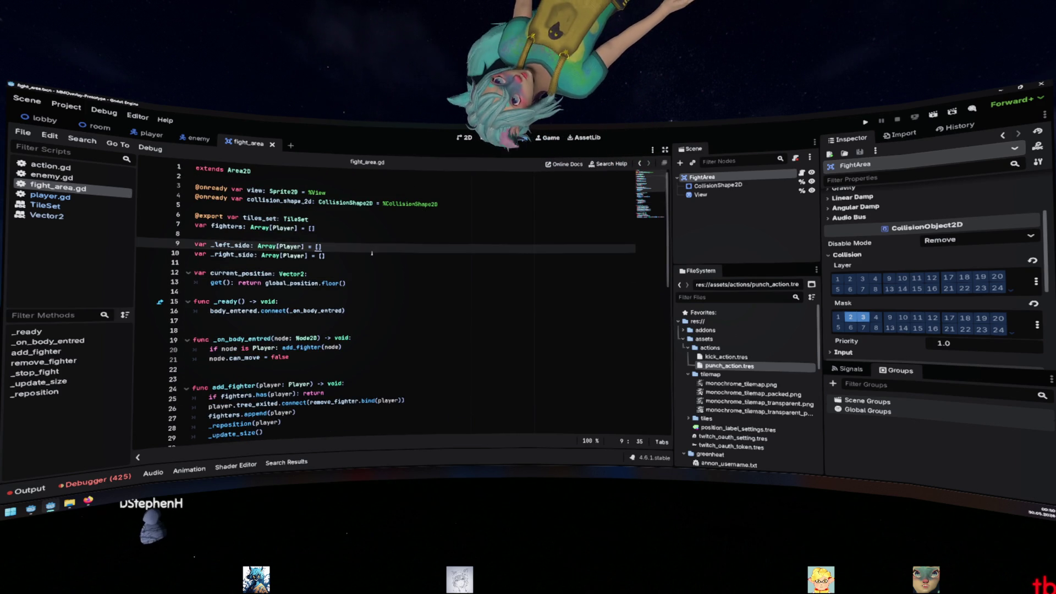
left_click(52, 177)
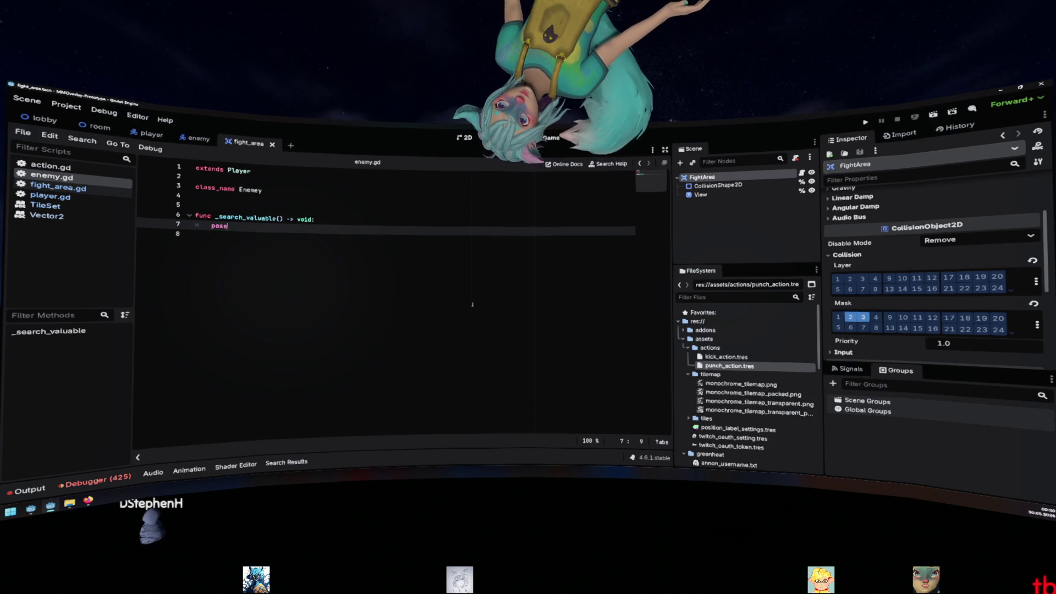
Place the cursor below pass in enemy.gd, then preview the MANIAC.de Ridge Racer 2 image in Google Images.
left_click(472, 304)
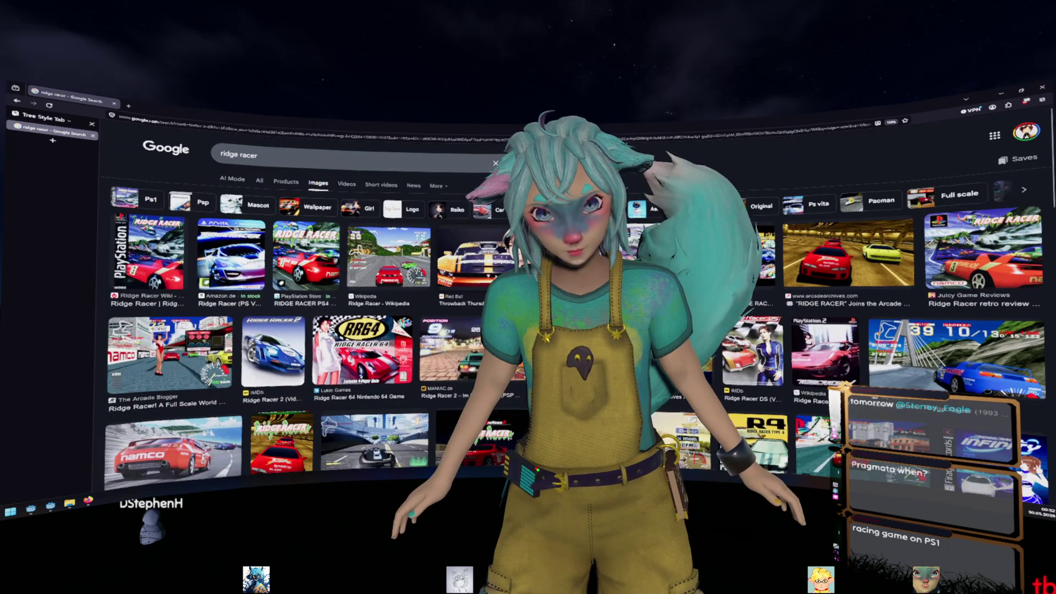
left_click(464, 198)
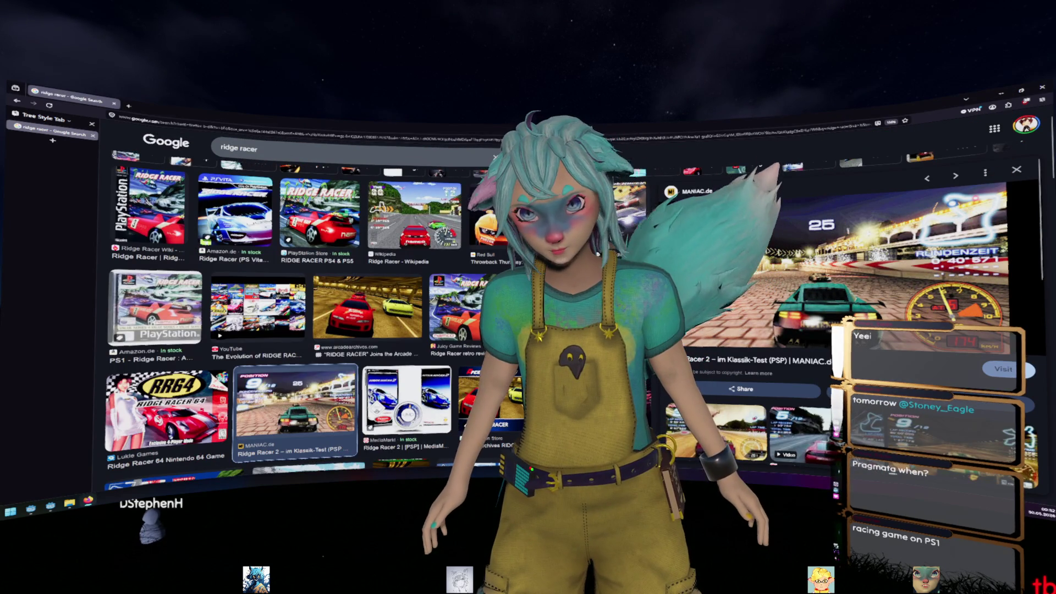